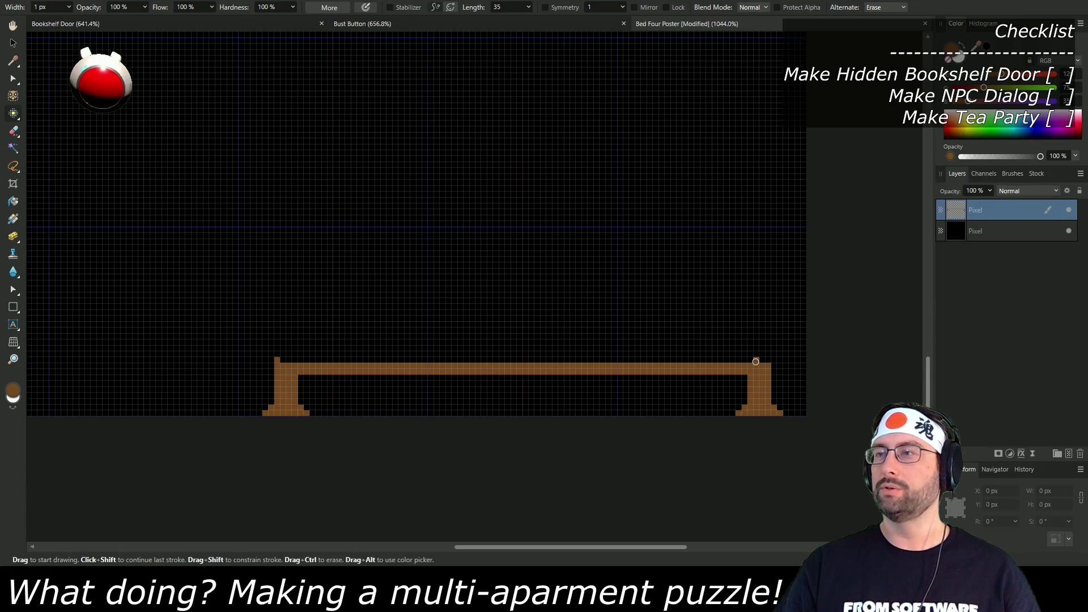
Step: Thicken the bed's top bar with a brown row across its full width
left_click(767, 361, "shift")
left_click(768, 354)
left_click(744, 354)
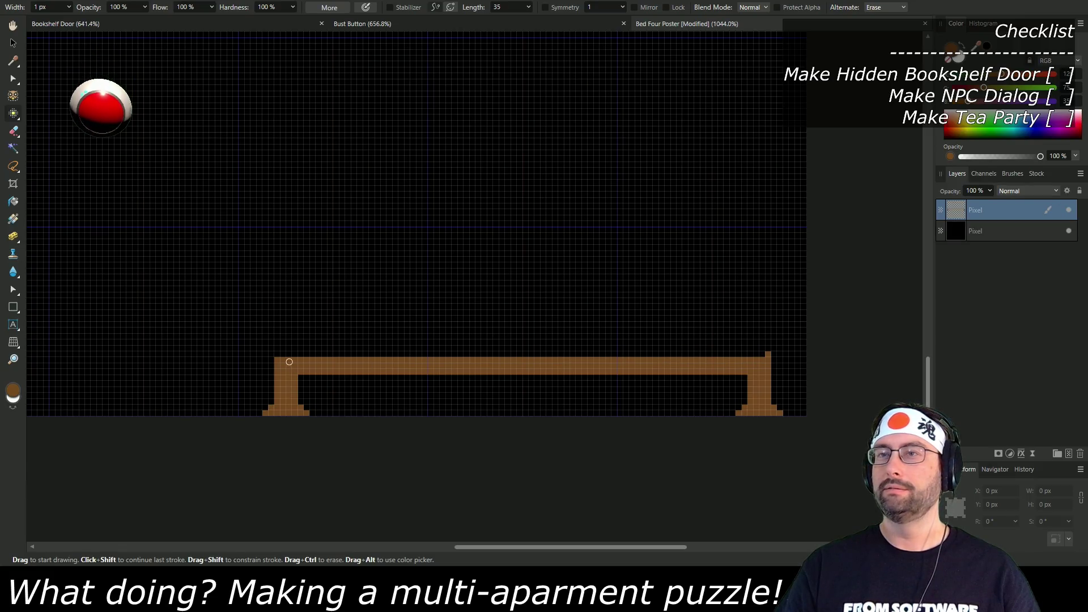
left_click(271, 355, "shift")
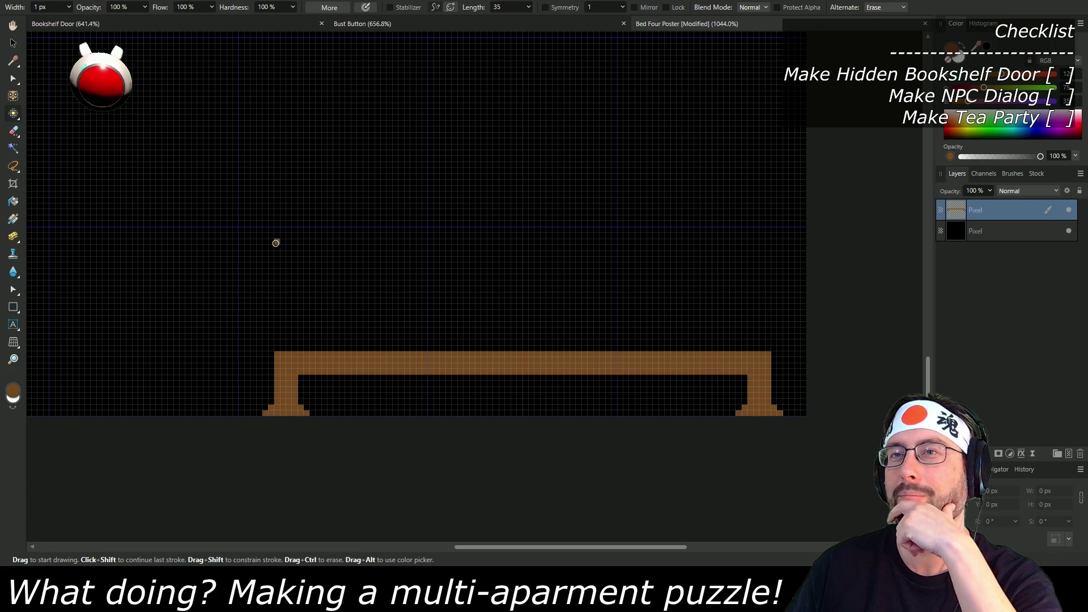
Step: Outline a white rectangle above the bed with two posts and a top bar
left_click(961, 58)
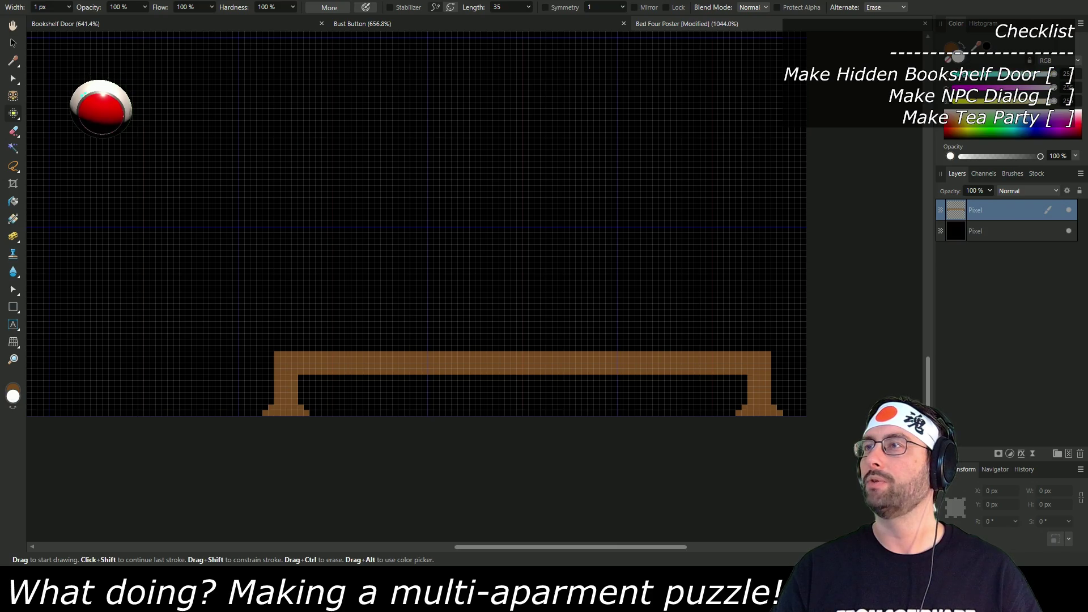
left_click(283, 348)
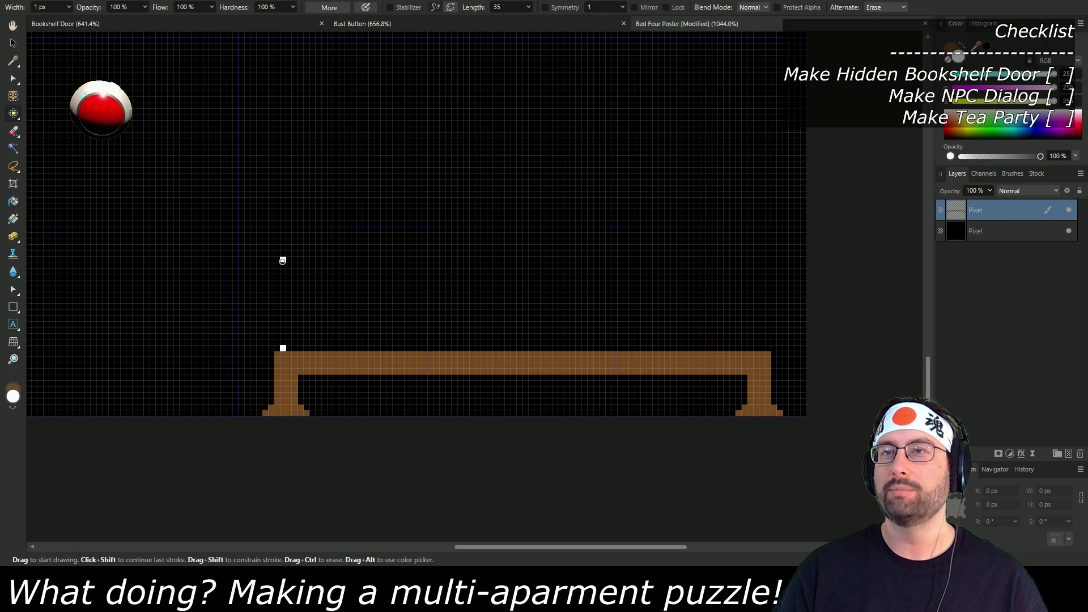
left_click(283, 260, "shift")
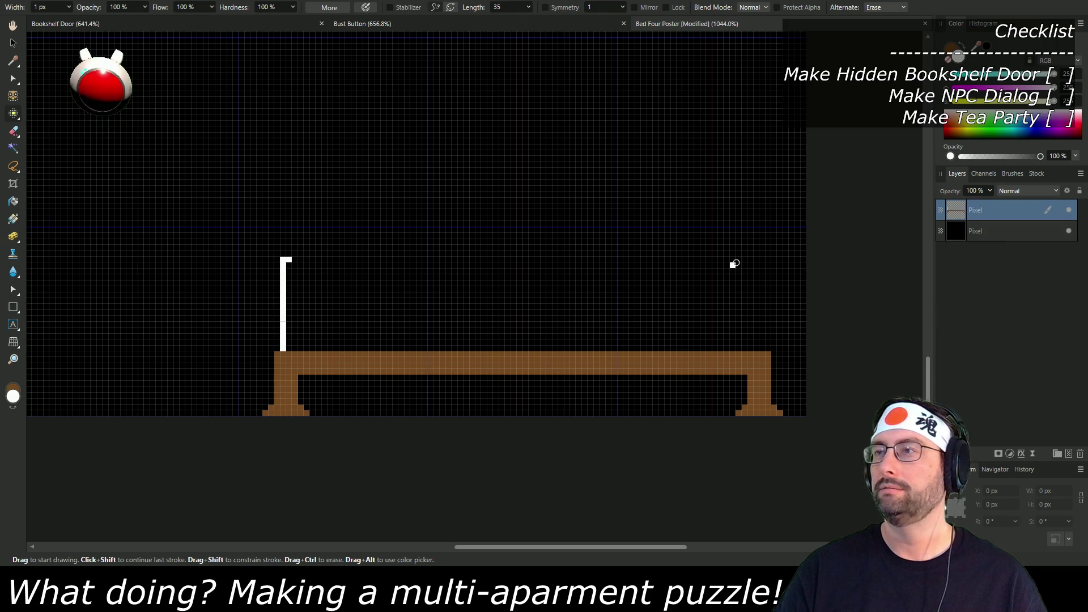
left_click(763, 348)
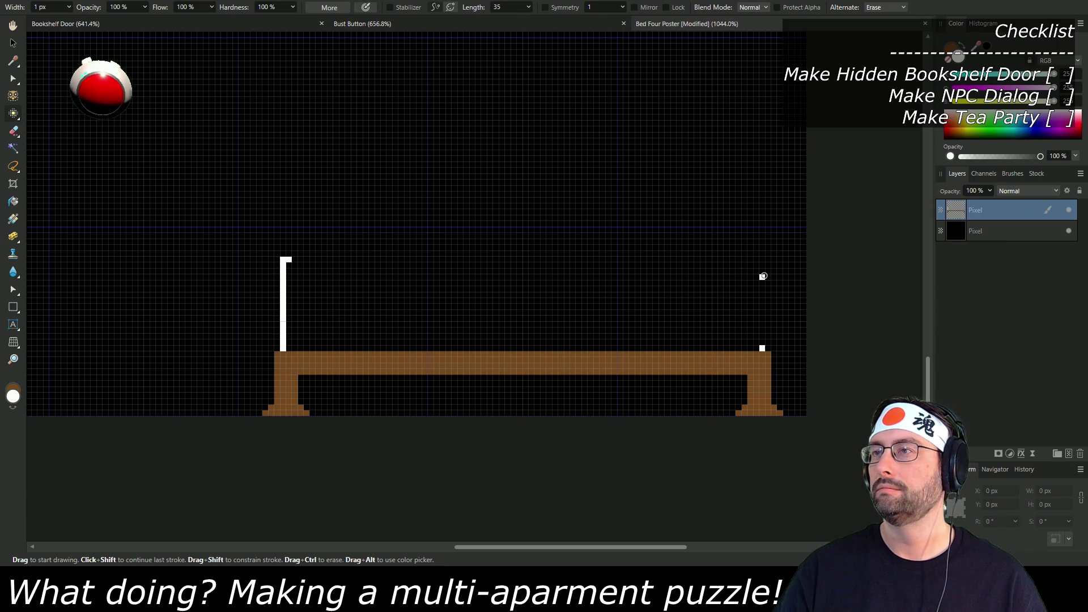
left_click(762, 263, "shift")
left_click(287, 263, "shift")
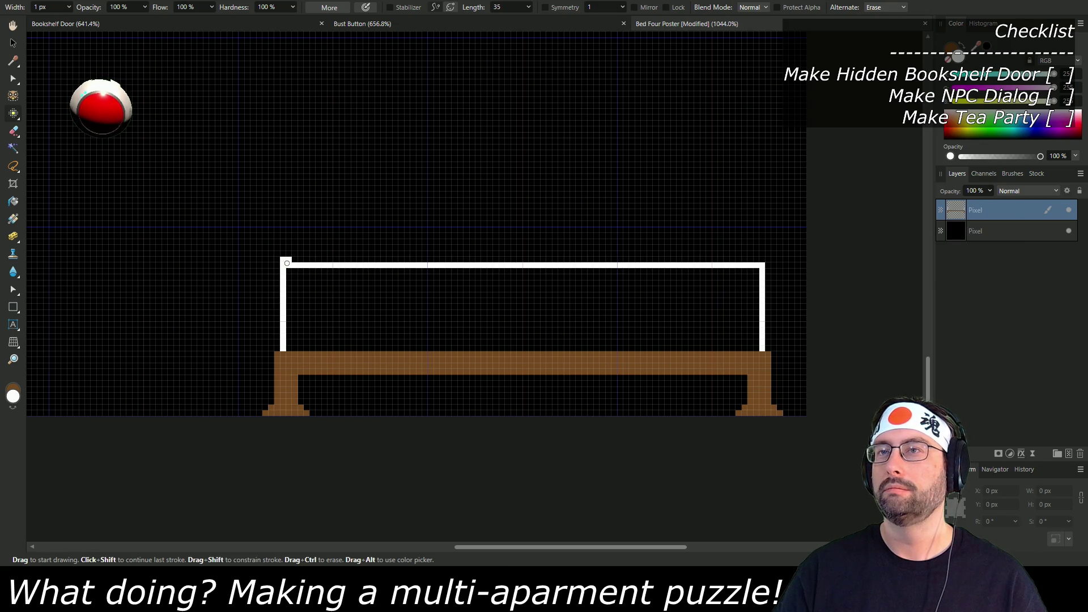
left_click(764, 258, "shift")
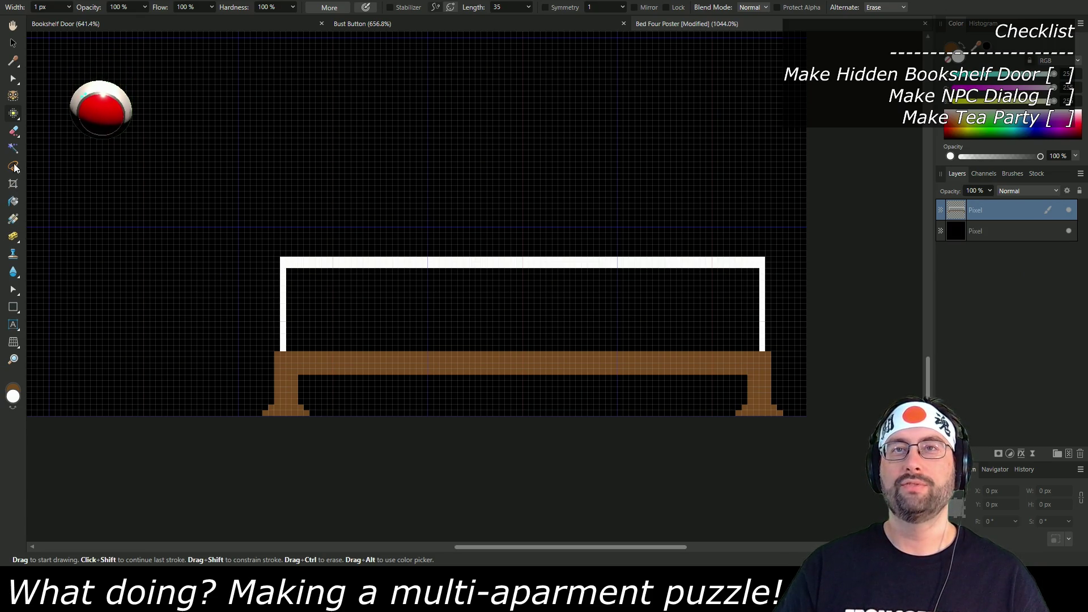
Step: Swap colours and flood-fill the outlined area with brown
left_click(14, 201)
key("x")
left_click(369, 318)
Step: Undo the brown fill and fill the panel white, then refill it pale grey-beige
key("ctrl+z")
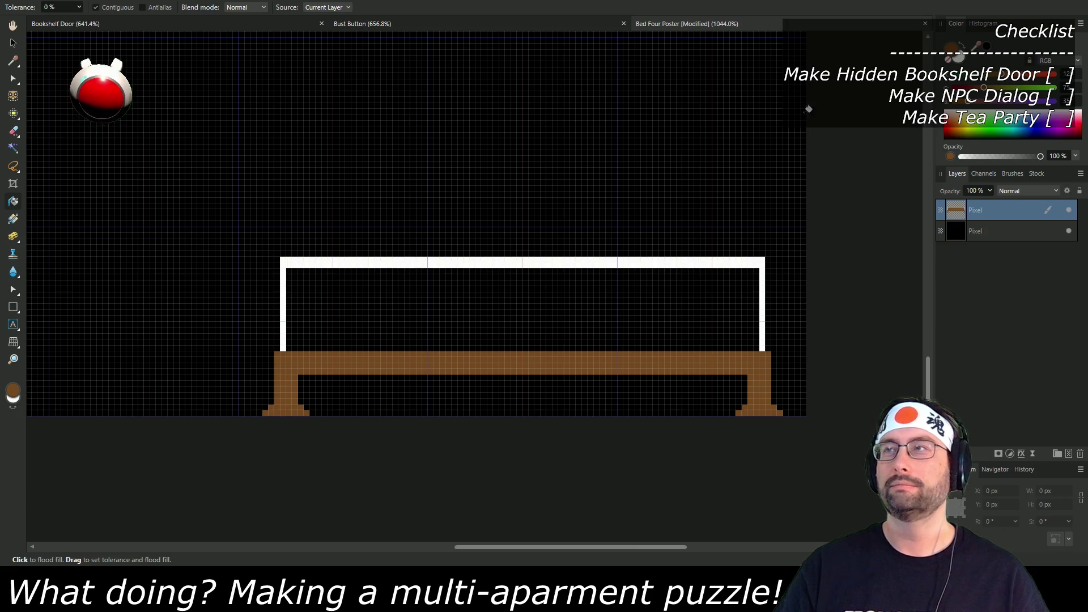
key("x")
left_click(522, 324)
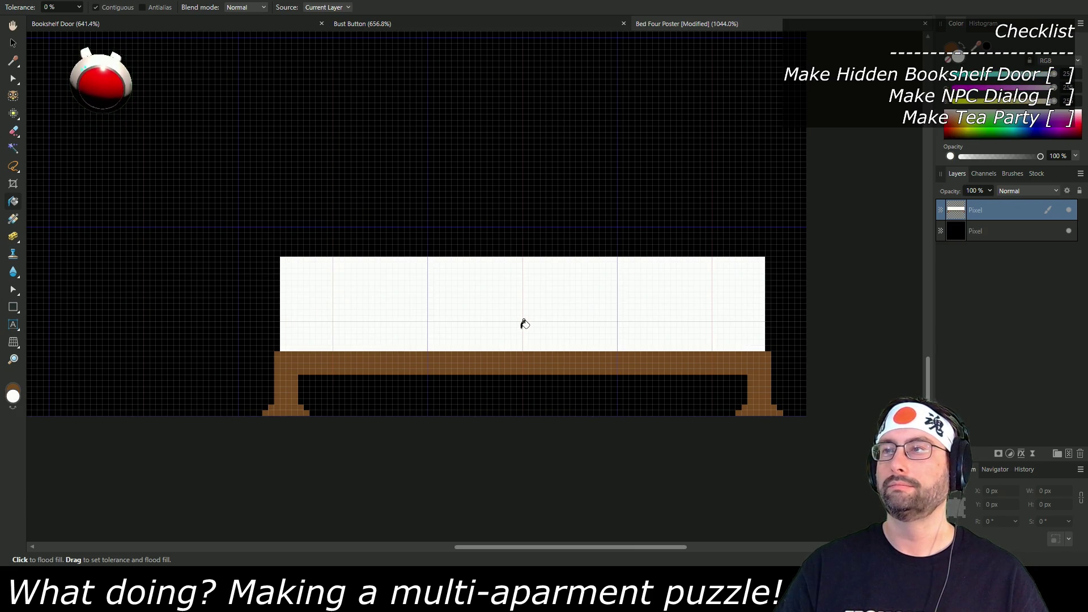
left_click(1039, 88)
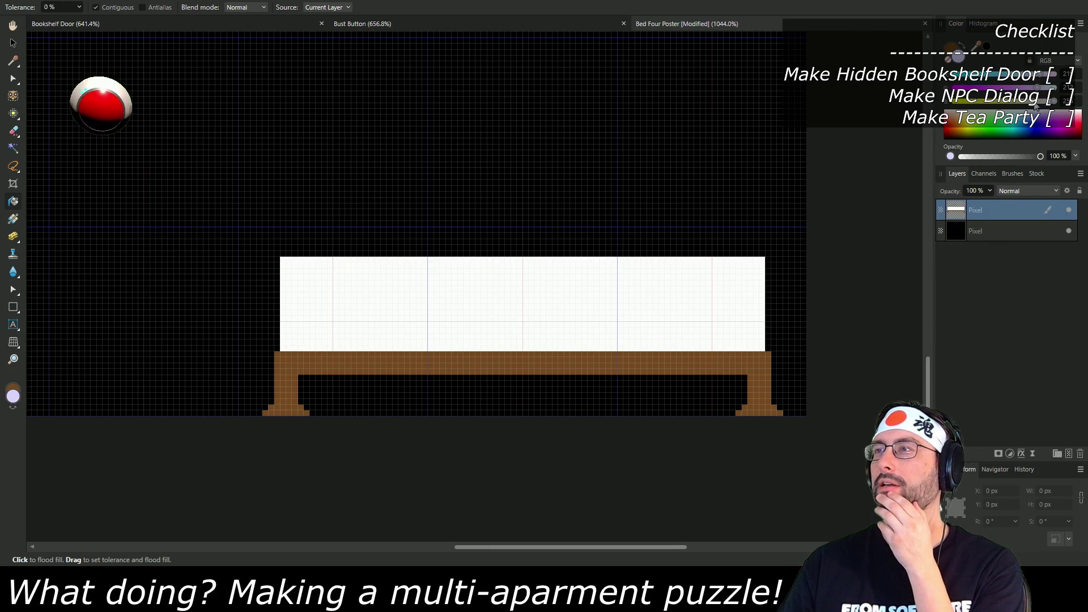
left_click(636, 282)
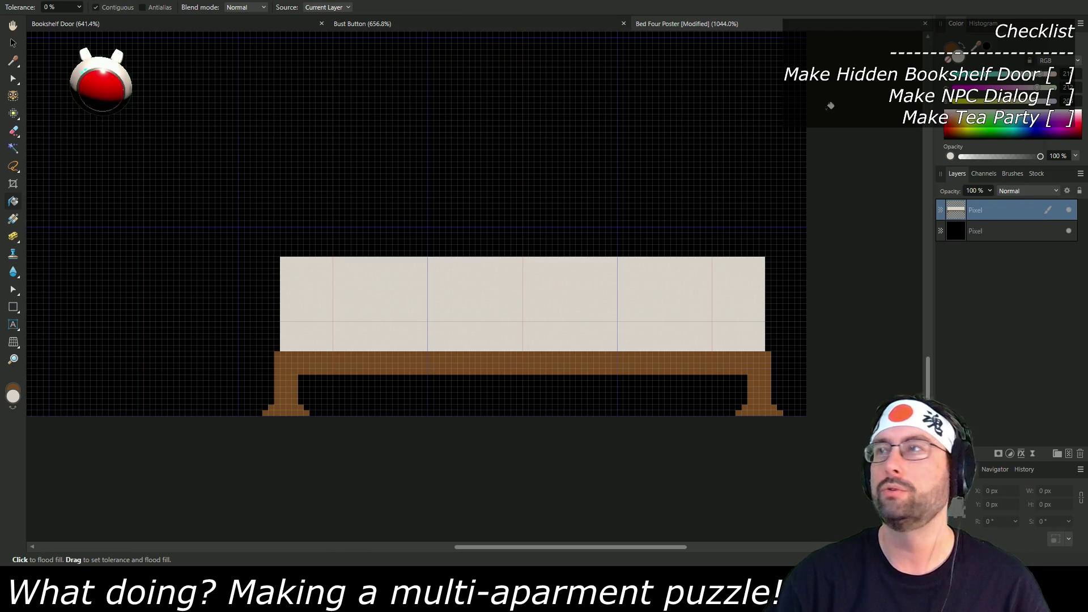
left_click(956, 52)
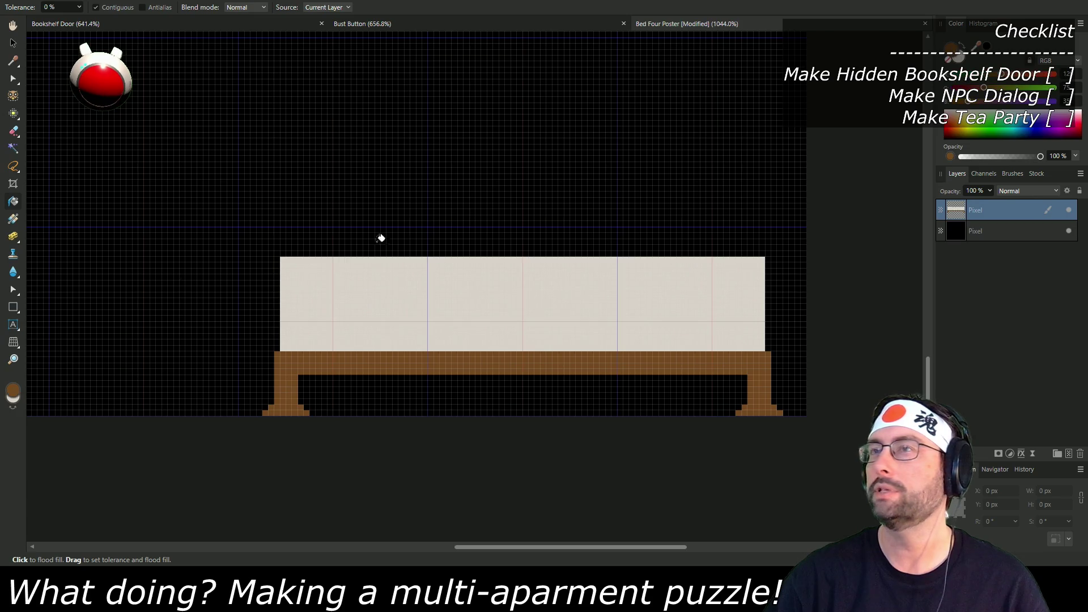
left_click(15, 114)
left_click(288, 350, "alt")
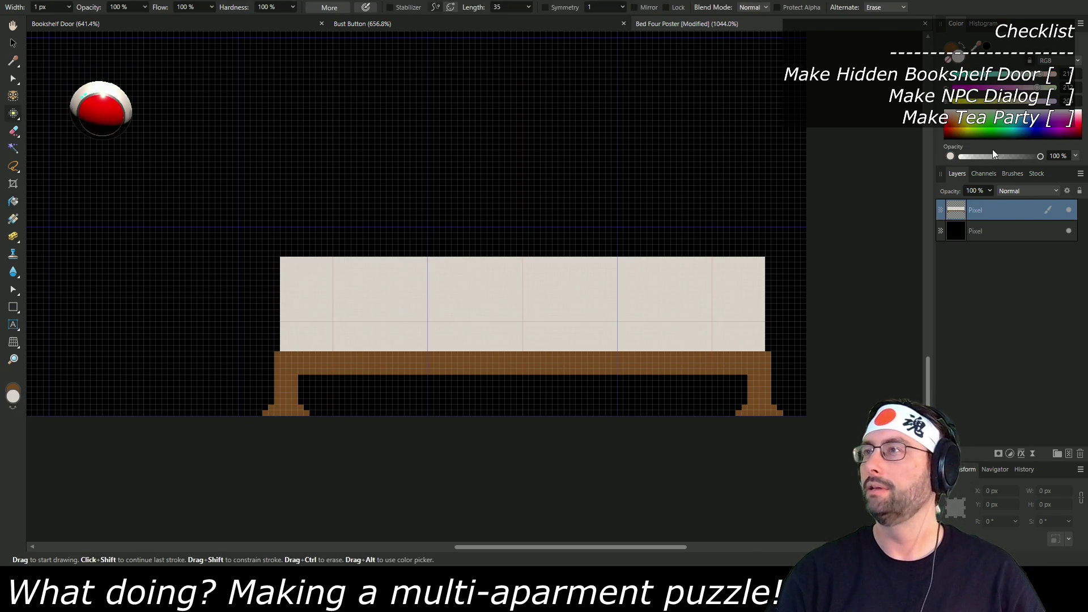
Step: Draw brown left and right bedposts joined by a brown top rail
left_click(957, 50)
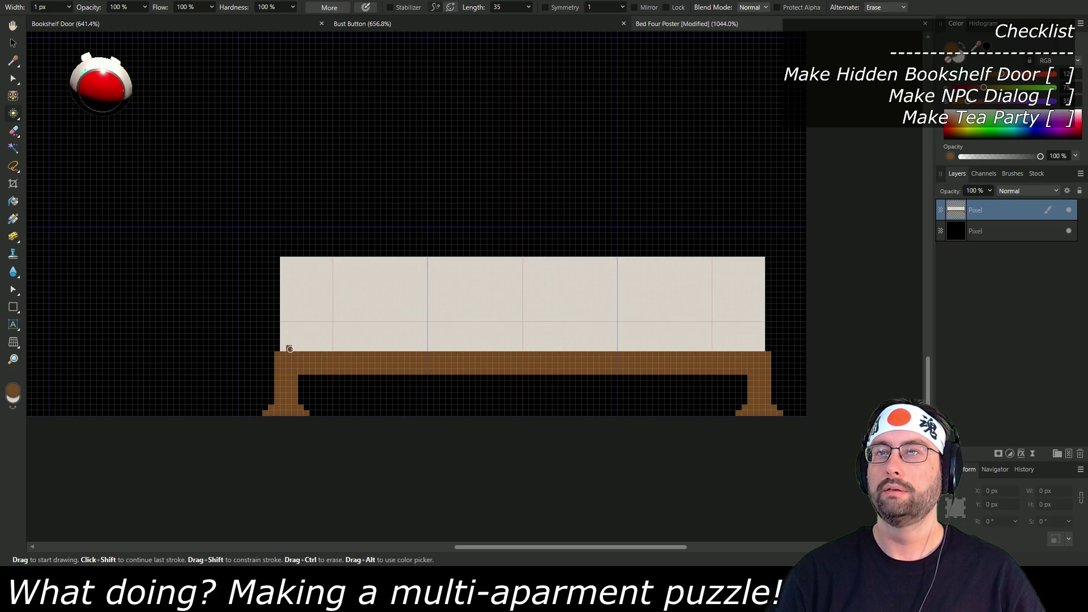
left_click(289, 248)
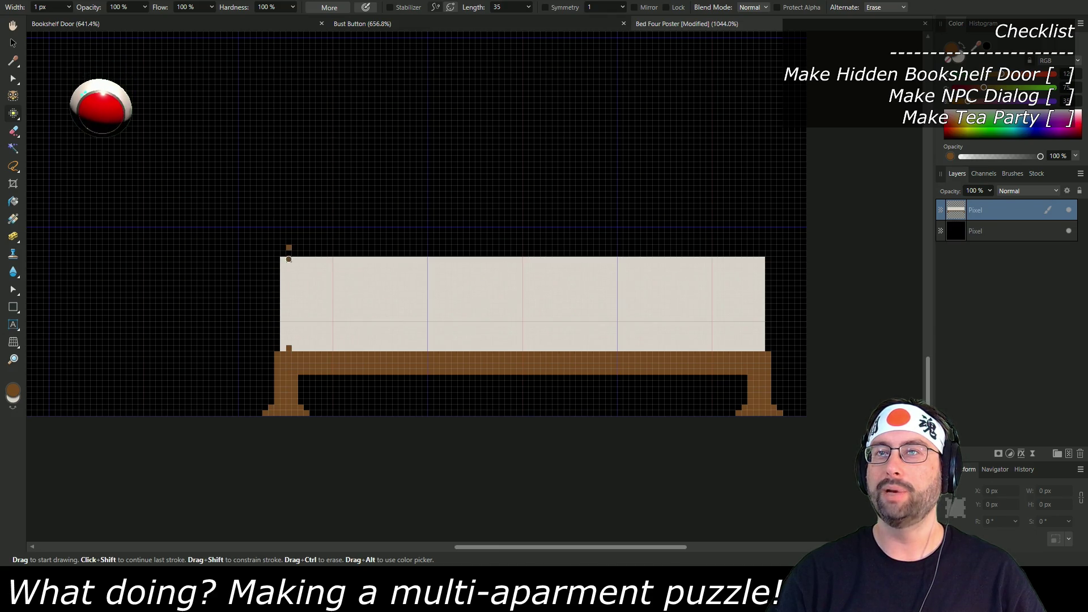
left_click(289, 348, "shift")
left_click(755, 348)
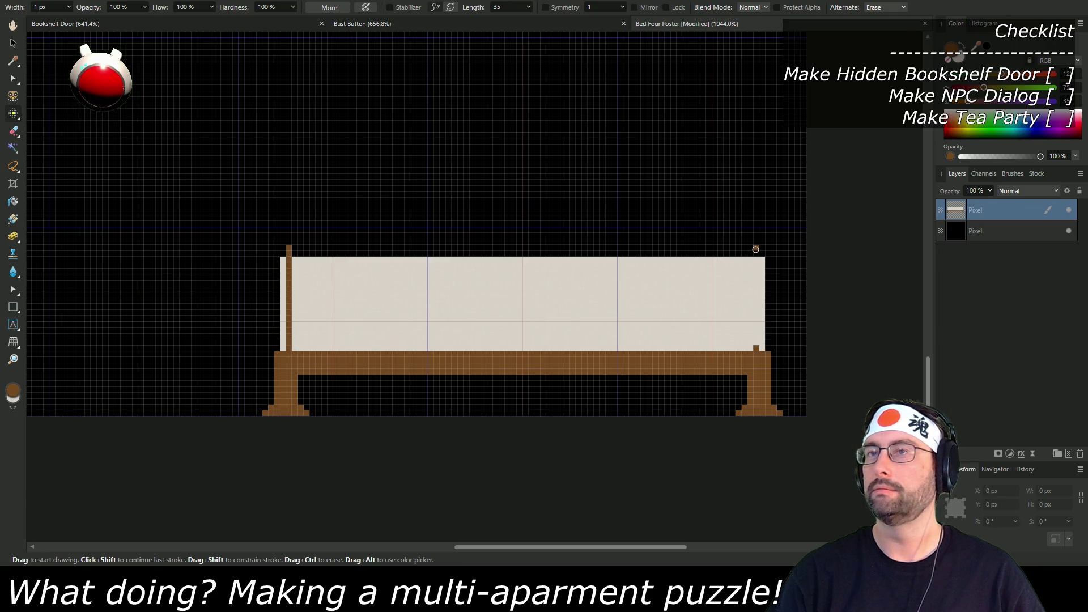
left_click(756, 250, "shift")
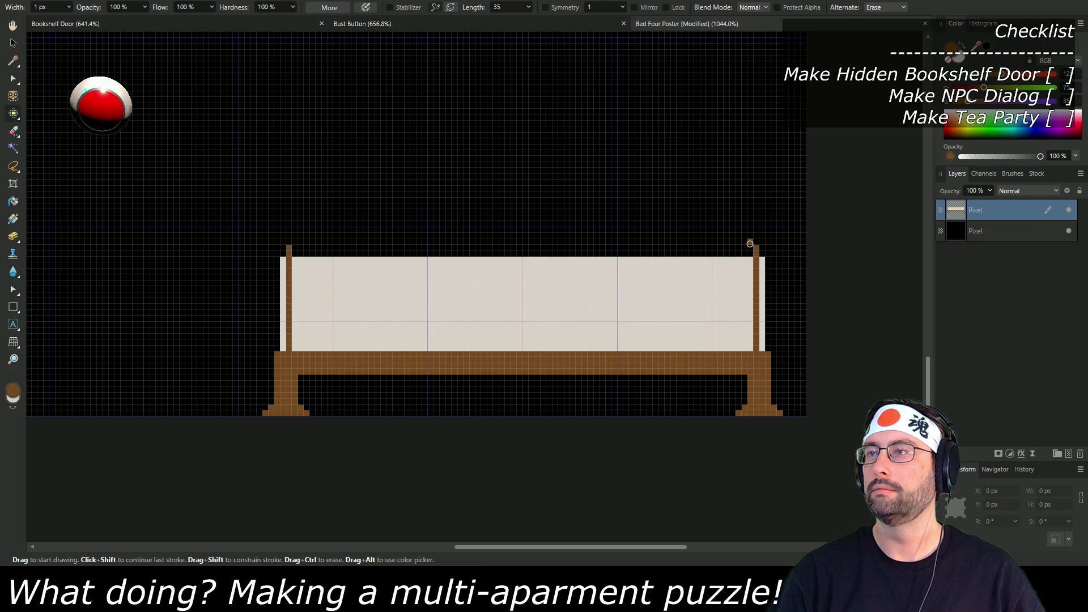
left_click(291, 242, "shift")
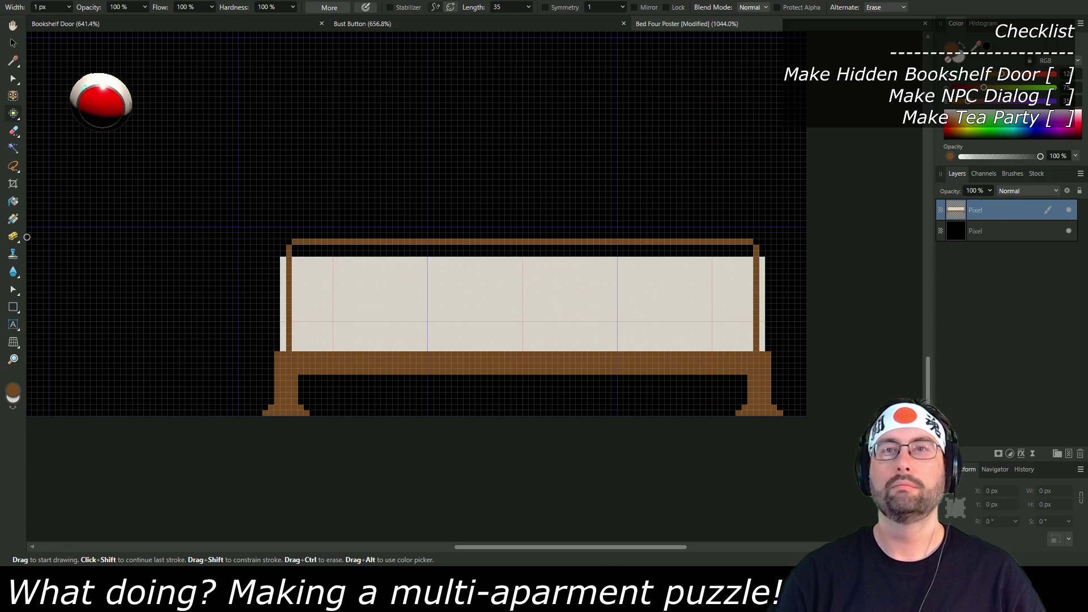
Step: Flood-fill the beige panel and the gap under the top rail with brown
left_click(13, 201)
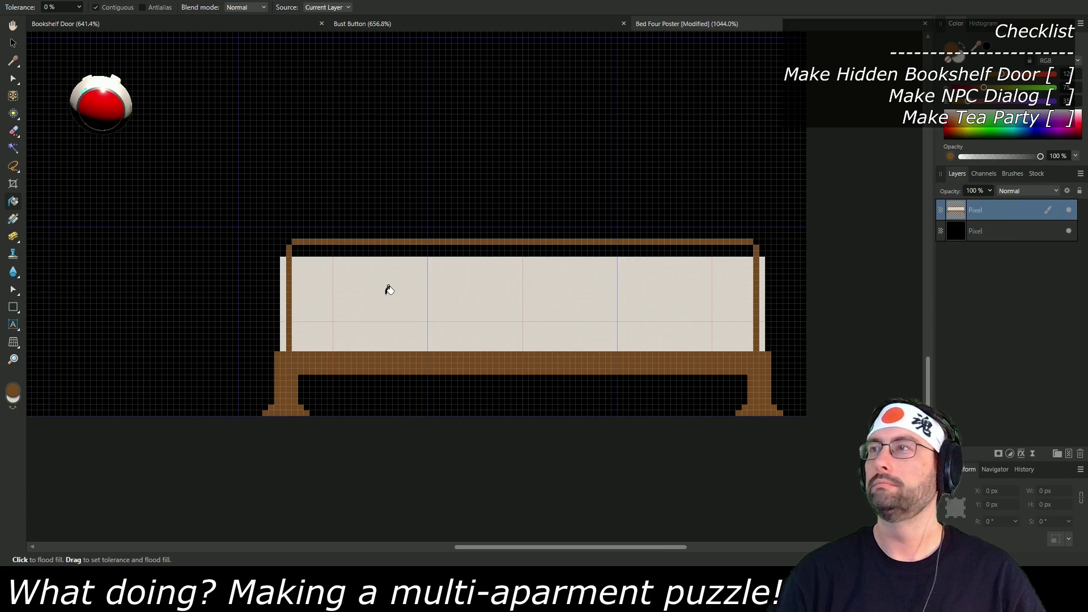
left_click(388, 290)
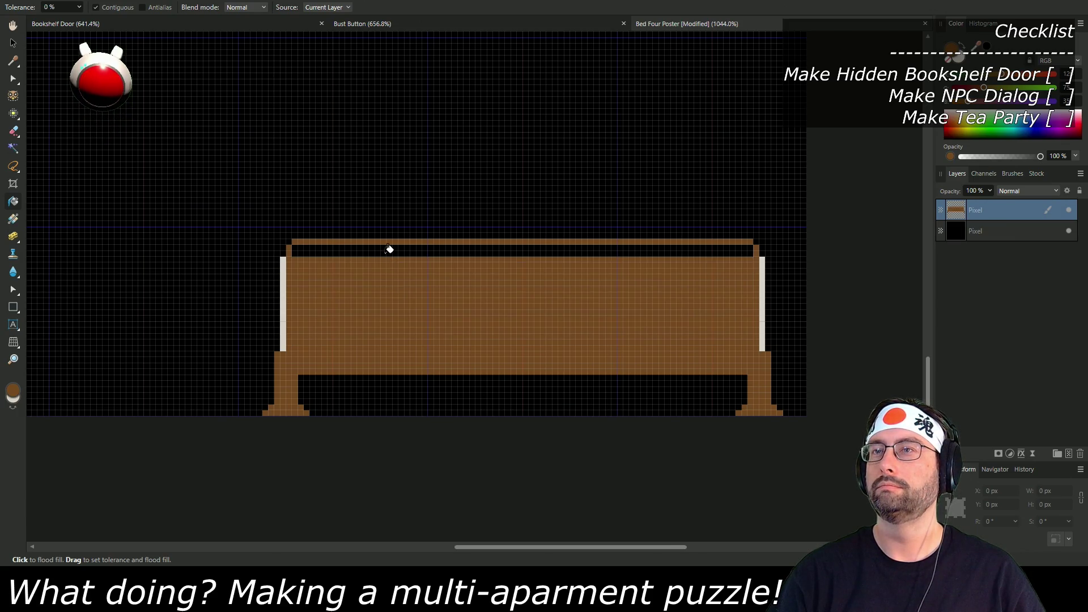
left_click(389, 249)
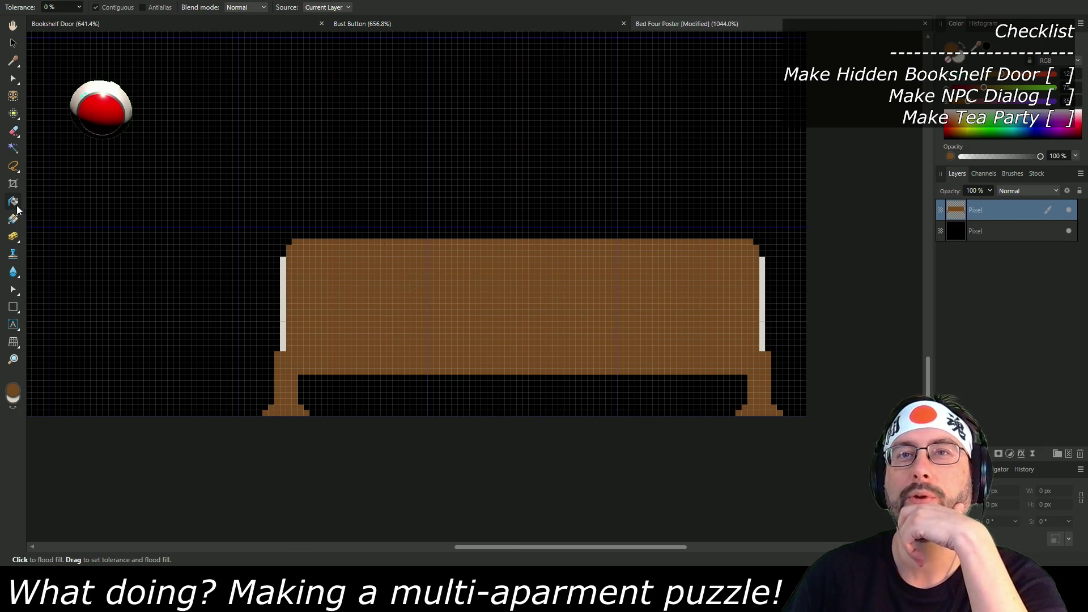
left_click(13, 113)
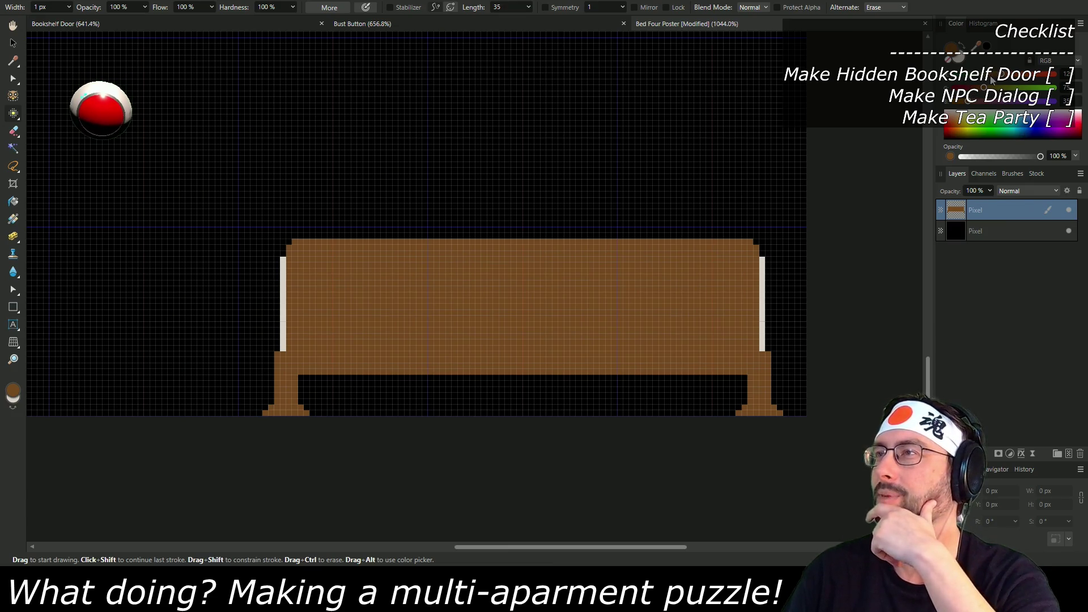
Step: Mix a light purple and paint lavender caps on both pale side strips
mouse_move(984, 80)
left_mouse_down()
mouse_move(1055, 78)
mouse_move(1054, 106)
left_mouse_up()
left_click(1032, 108)
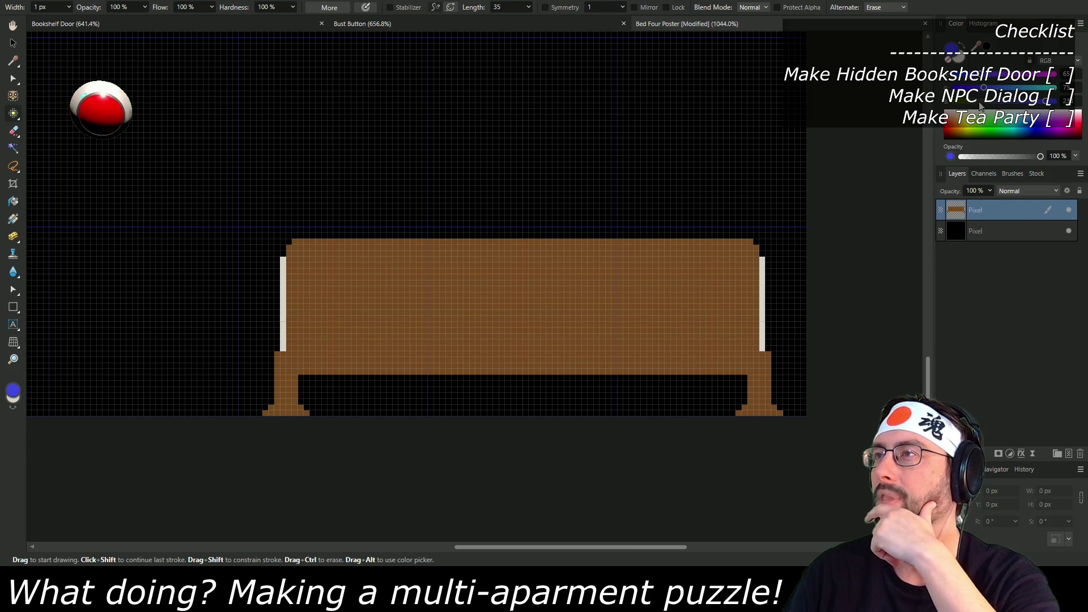
left_click_drag(984, 88, 1024, 77)
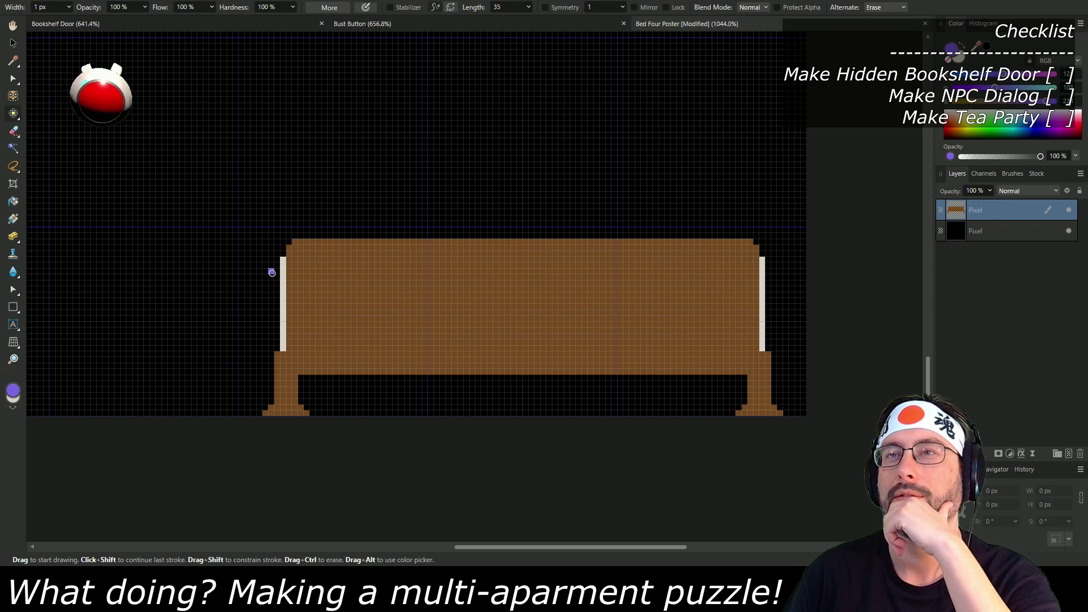
left_click_drag(276, 287, 275, 257)
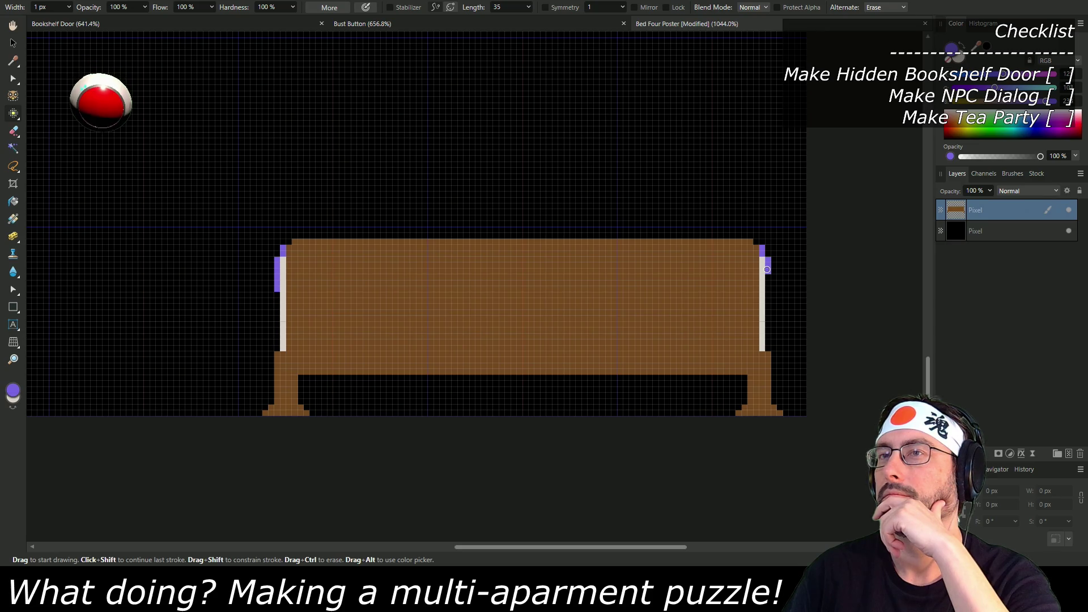
left_click(764, 275)
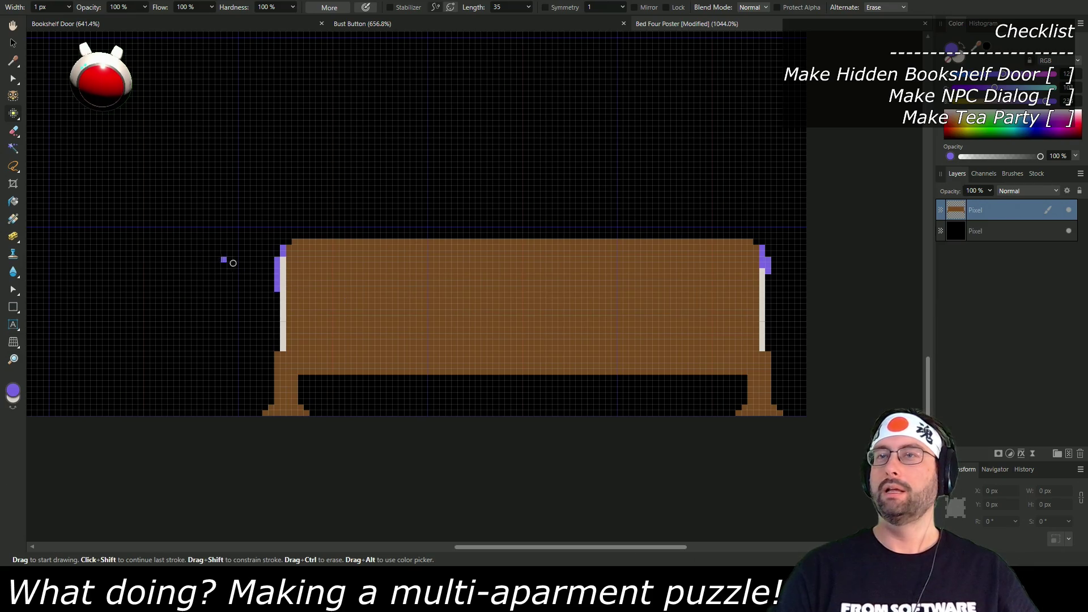
left_click_drag(281, 276, 282, 259)
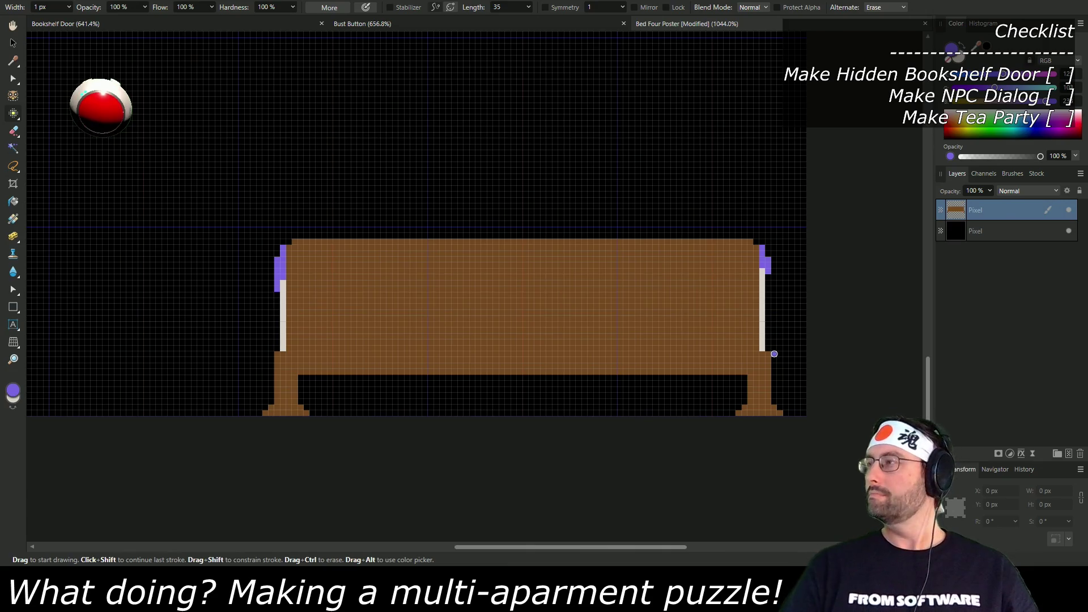
left_click(732, 348)
key("ctrl+z")
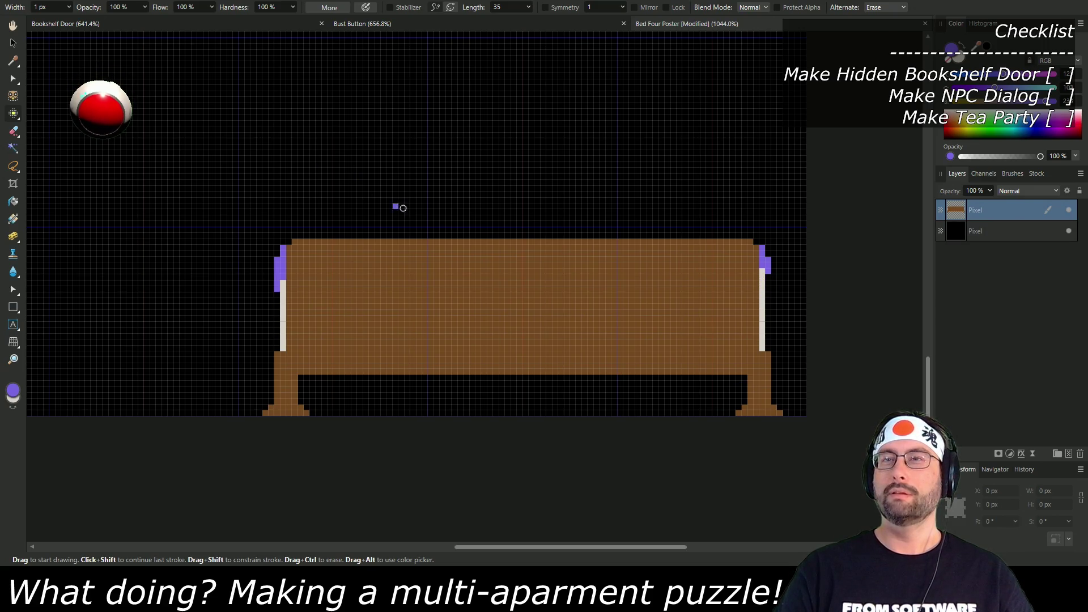
left_click_drag(572, 170, 559, 244)
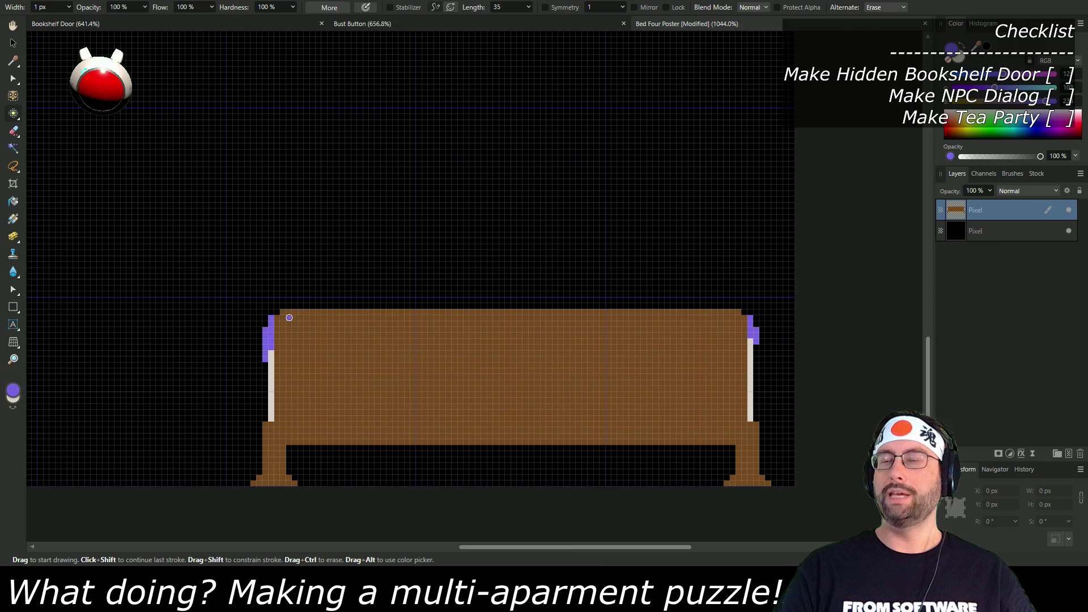
left_click(543, 318)
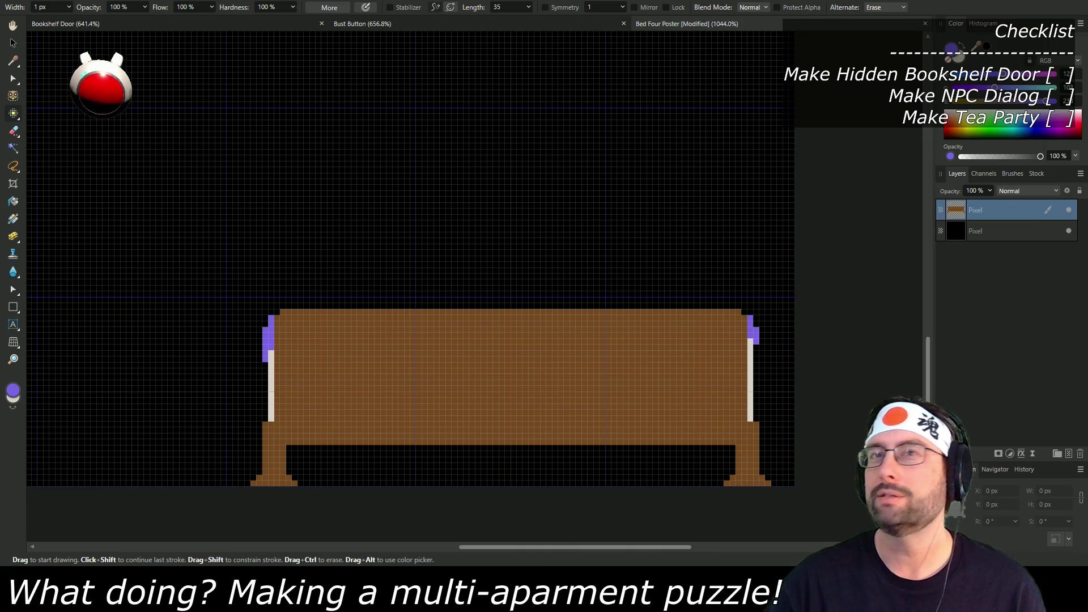
Step: Sample the bed's brown with the Color Picker as the drawing colour
key("x")
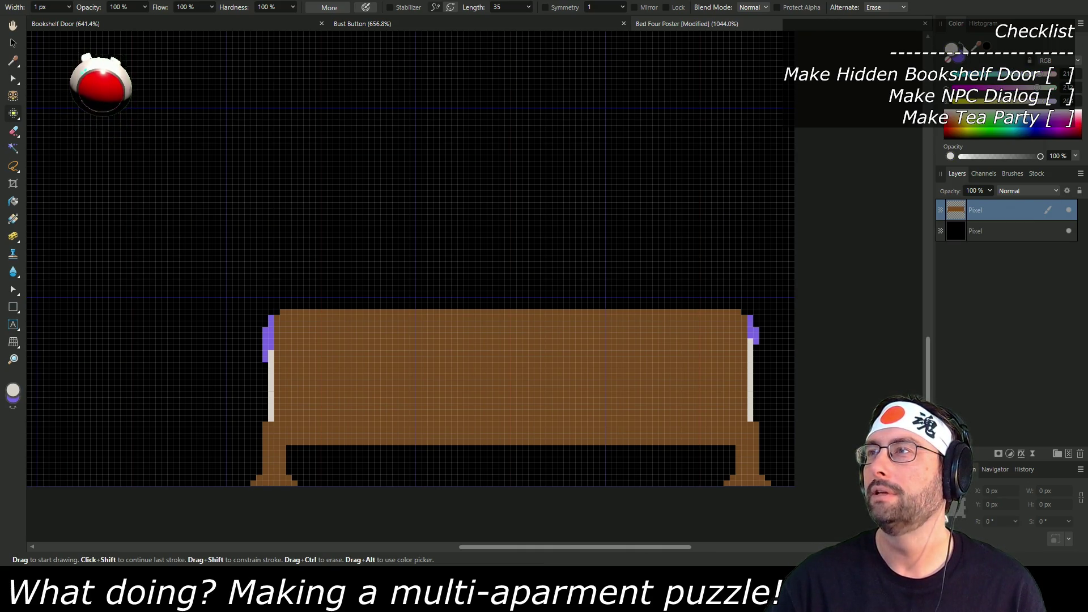
left_click(13, 60)
left_click(418, 346)
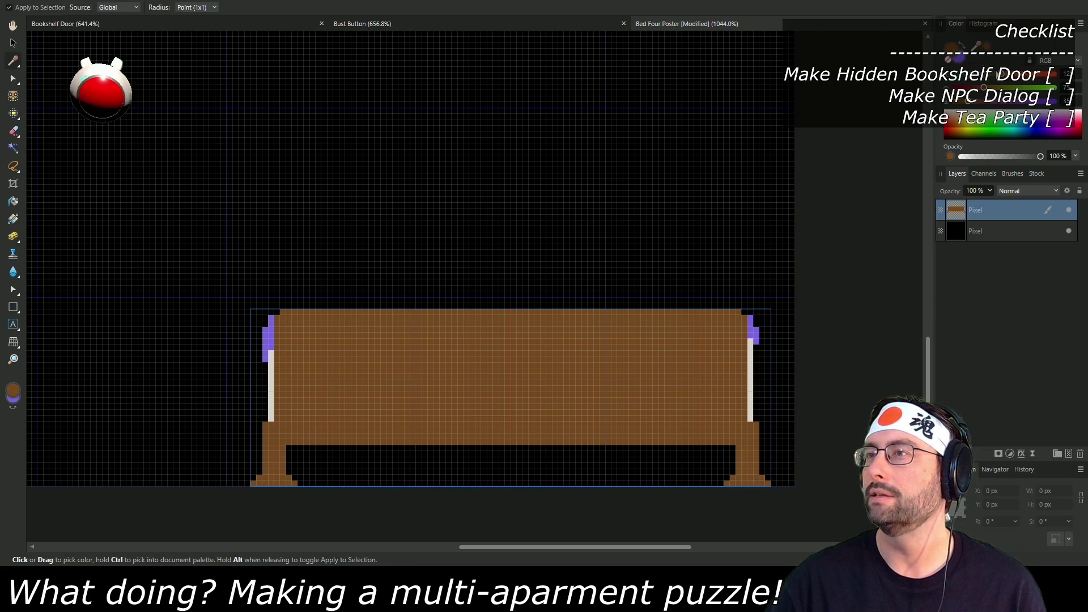
Step: Darken the colour to reddish brown and outline the left panel on the bed front
left_click(973, 94)
left_click_drag(969, 102, 967, 105)
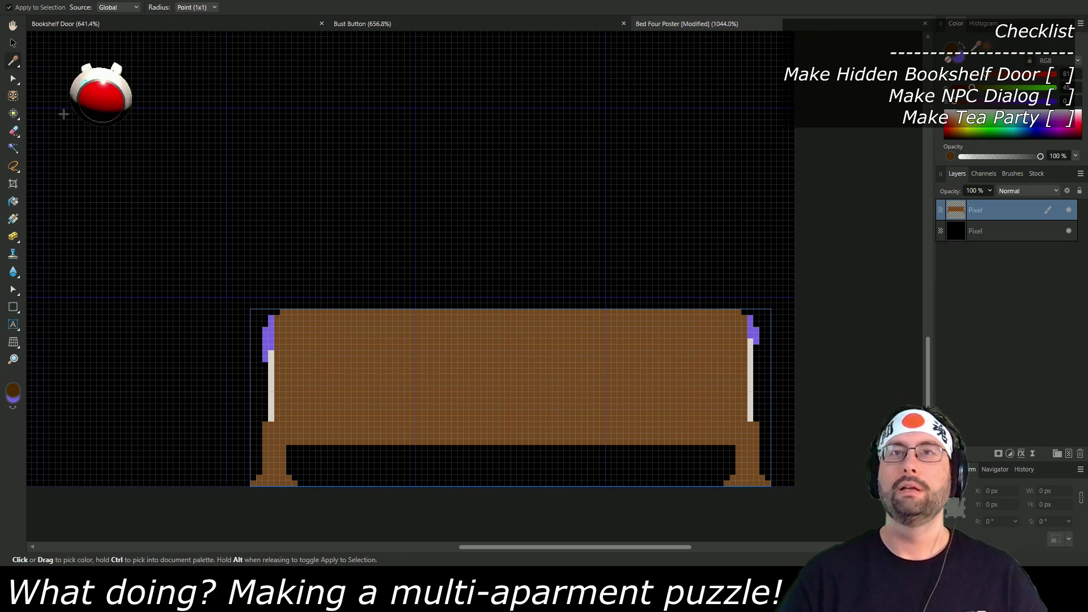
left_click(13, 113)
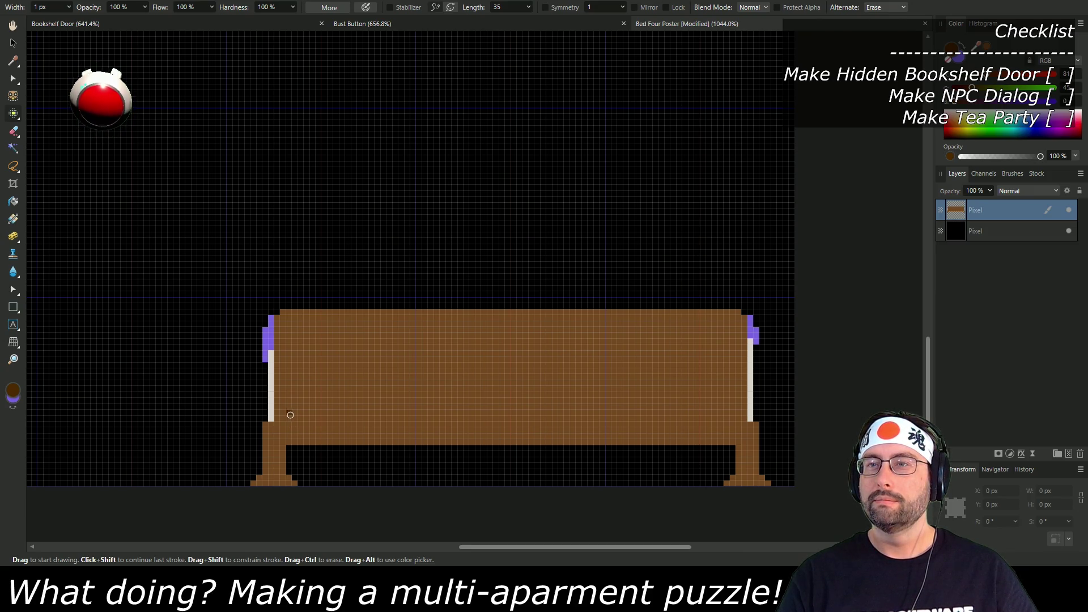
left_click(401, 416, "shift")
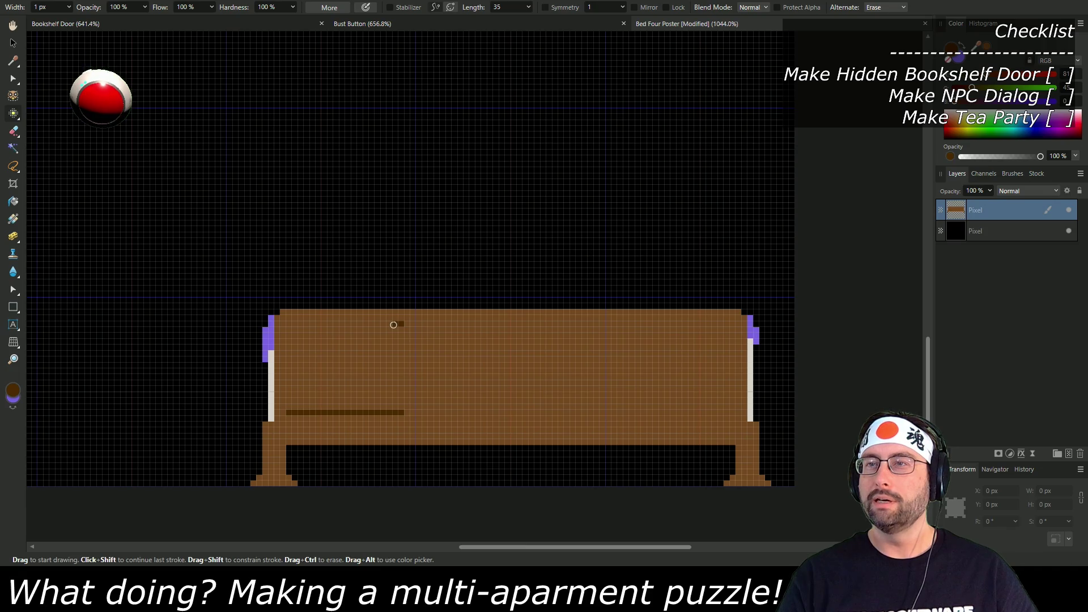
left_click(289, 324, "shift")
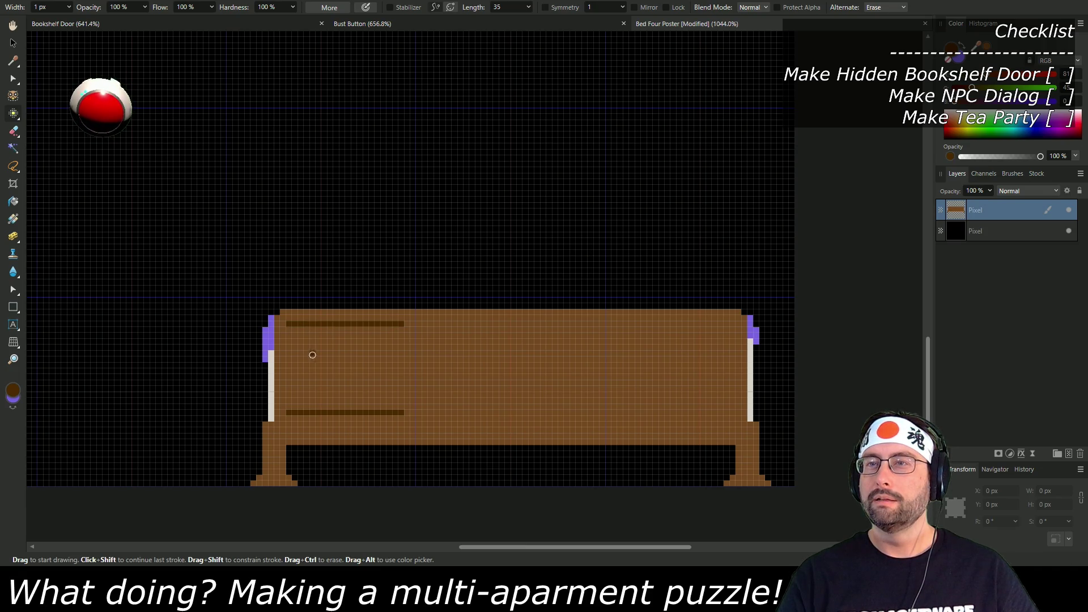
left_click(289, 407, "shift")
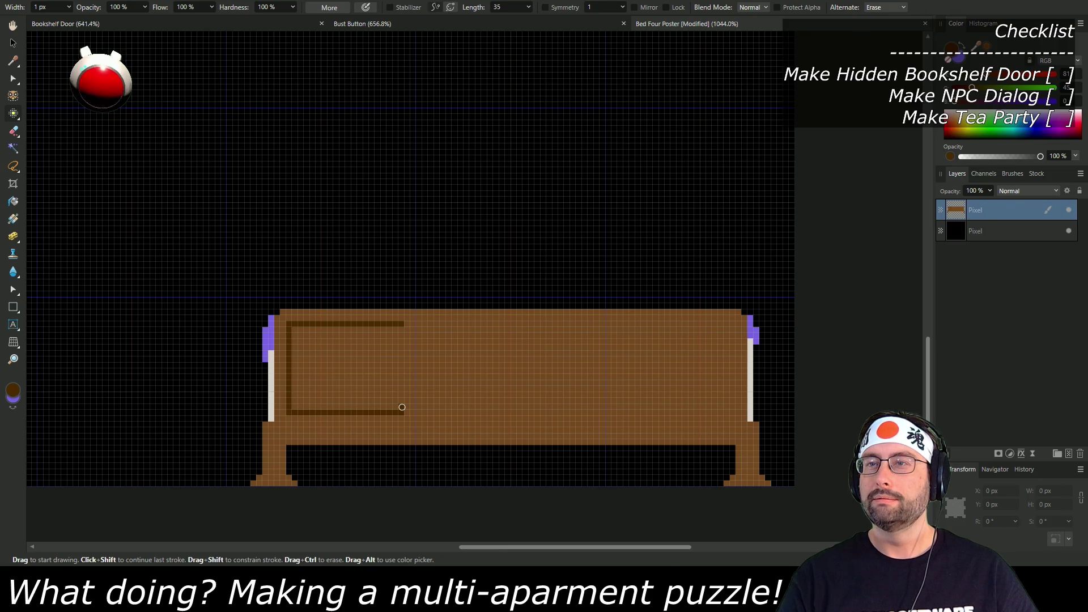
left_click(400, 328, "shift")
Step: Outline the middle and right panels in the same dark brown
left_click(431, 324)
left_click(432, 414, "shift")
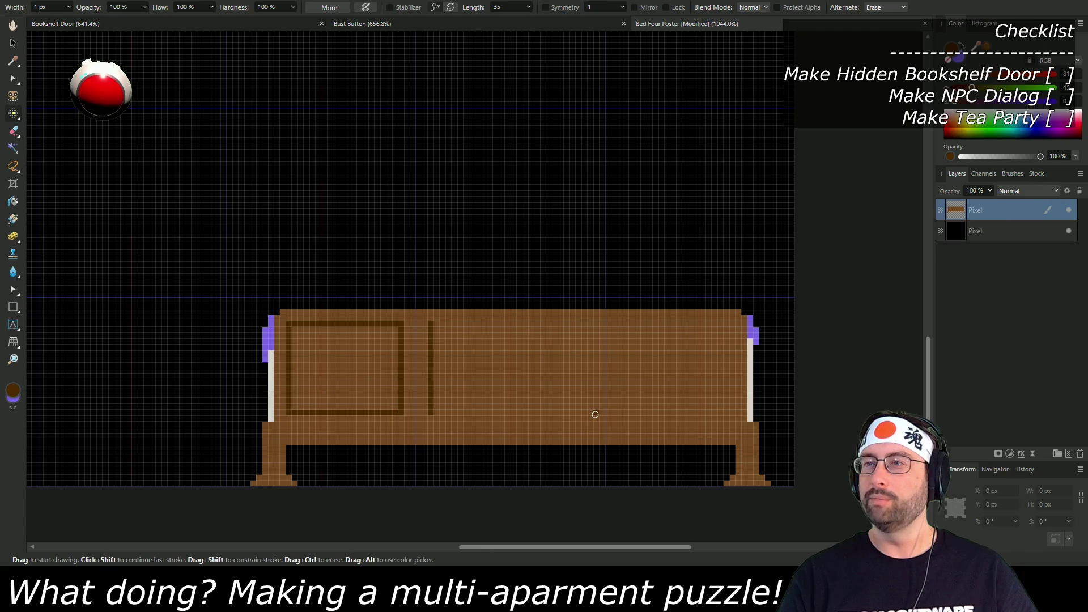
left_click(589, 414, "shift")
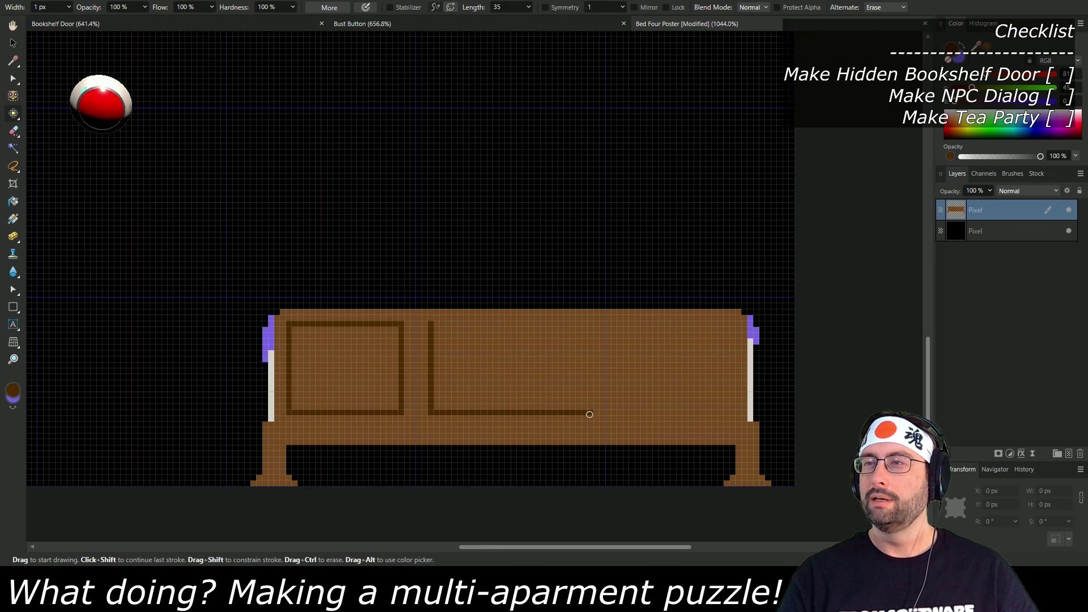
left_click(588, 327, "shift")
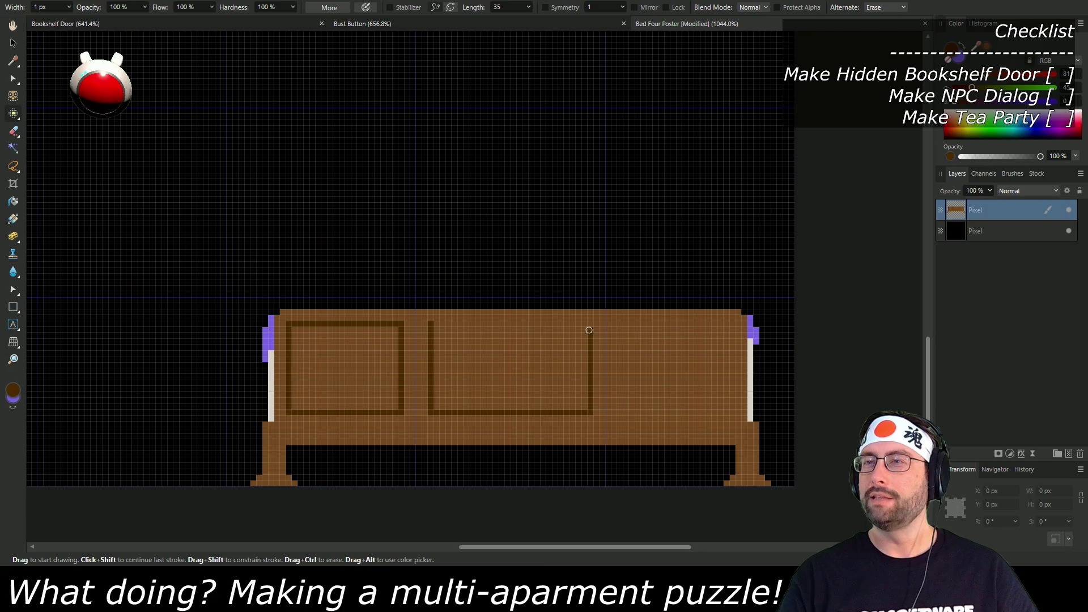
left_click(435, 324, "shift")
left_click(618, 326)
left_click(619, 412, "shift")
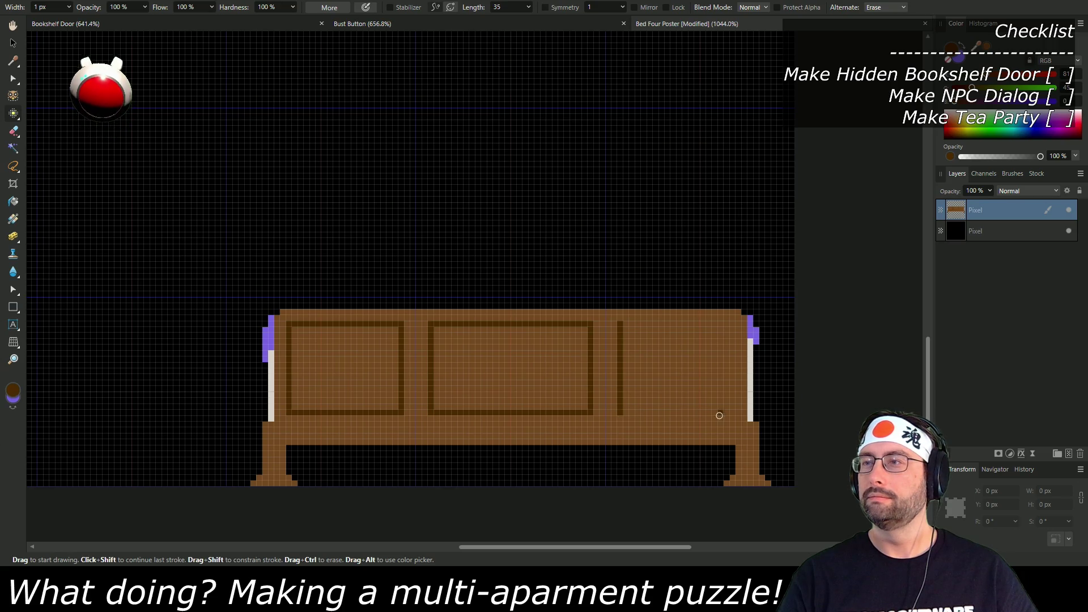
left_click(733, 413, "shift")
left_click(733, 326, "shift")
left_click(620, 325, "shift")
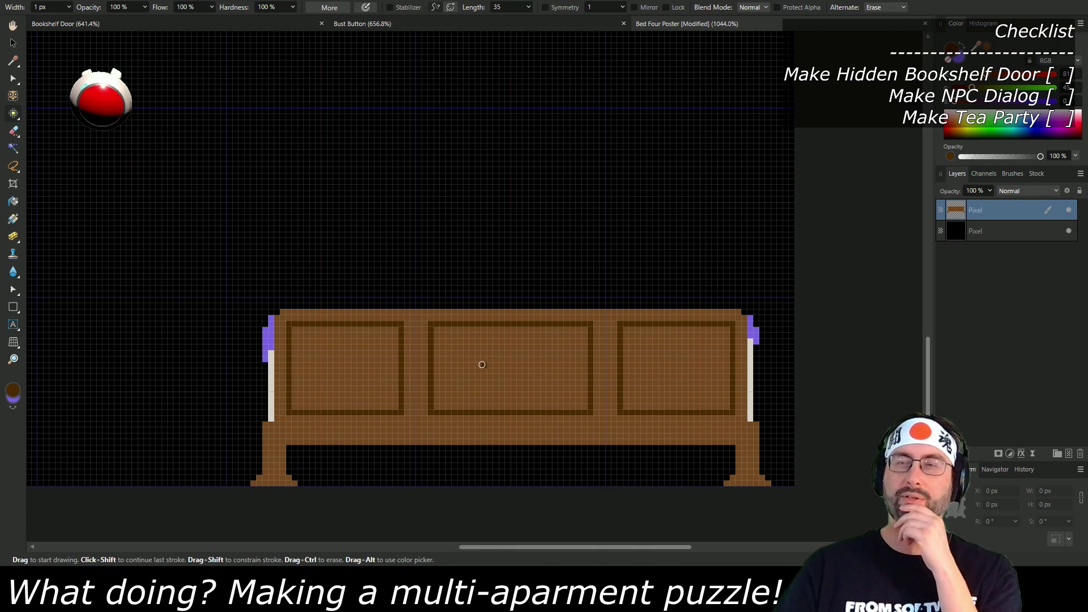
Step: Sketch freehand carvings in the three panels, then undo them
left_click(461, 330)
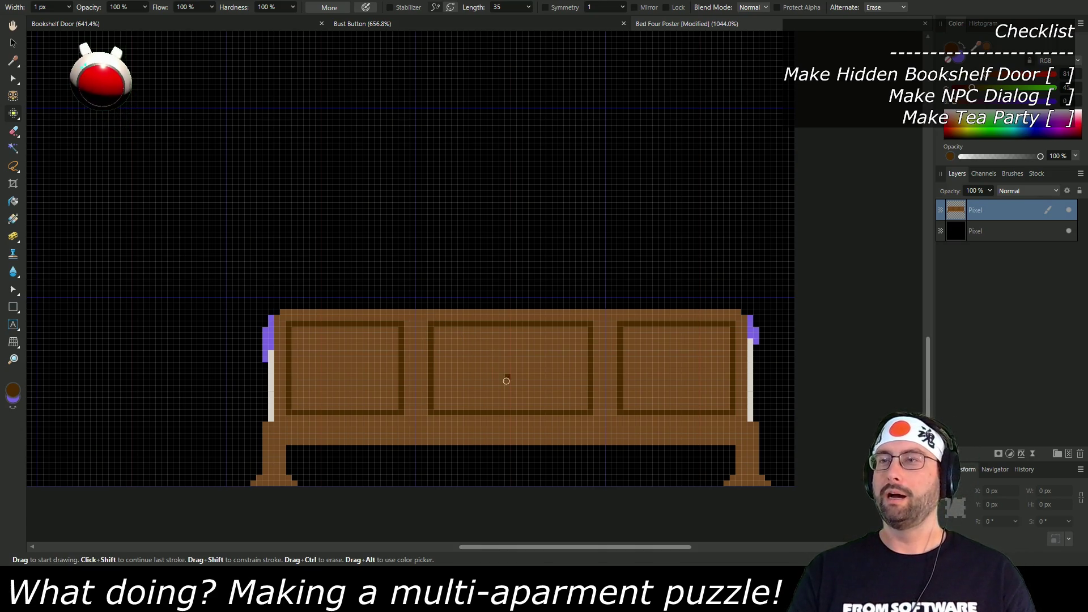
mouse_move(341, 361)
left_mouse_down()
mouse_move(339, 397)
mouse_move(342, 359)
left_mouse_up()
mouse_move(544, 359)
left_mouse_down()
mouse_move(503, 391)
mouse_move(491, 355)
mouse_move(550, 372)
left_mouse_up()
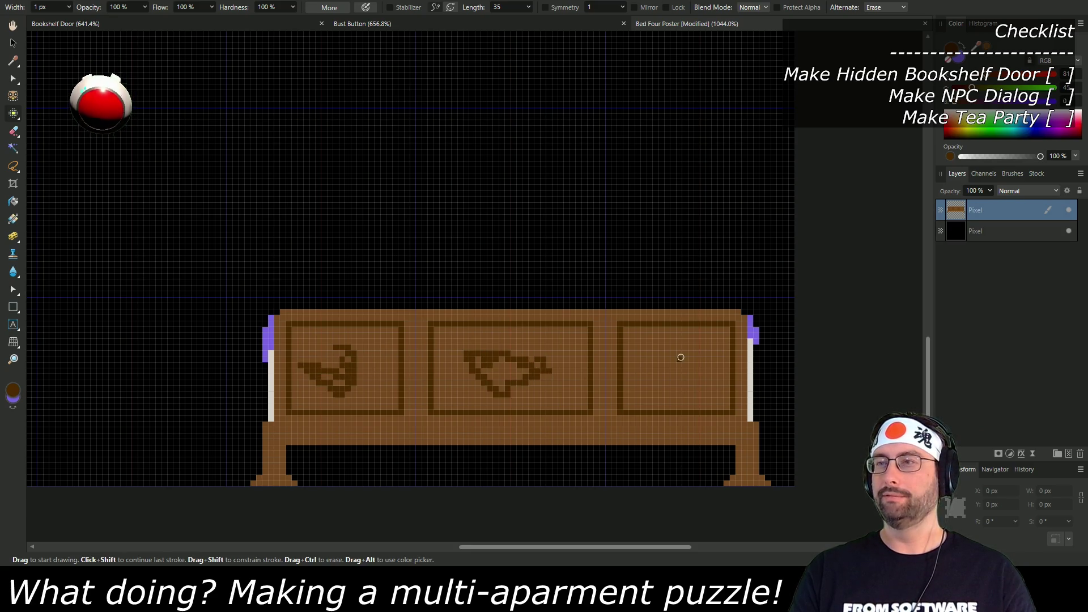
left_click_drag(680, 358, 686, 372)
key("ctrl+z")
key("ctrl+z")
key("ctrl+z")
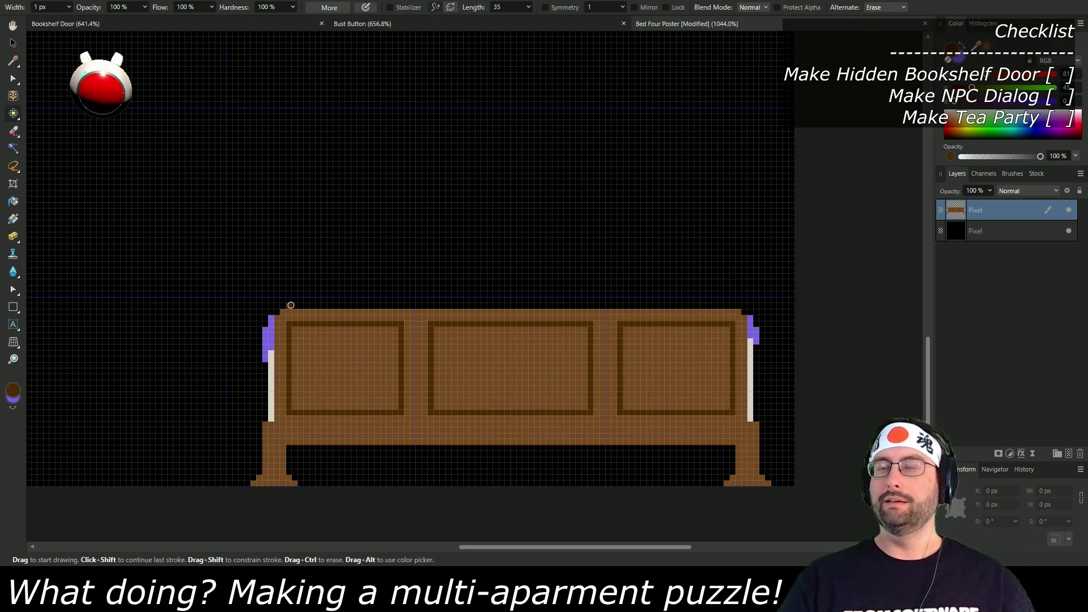
Step: Mark one brown pixel above the bed's top-left corner and briefly check Unity
left_click(293, 305)
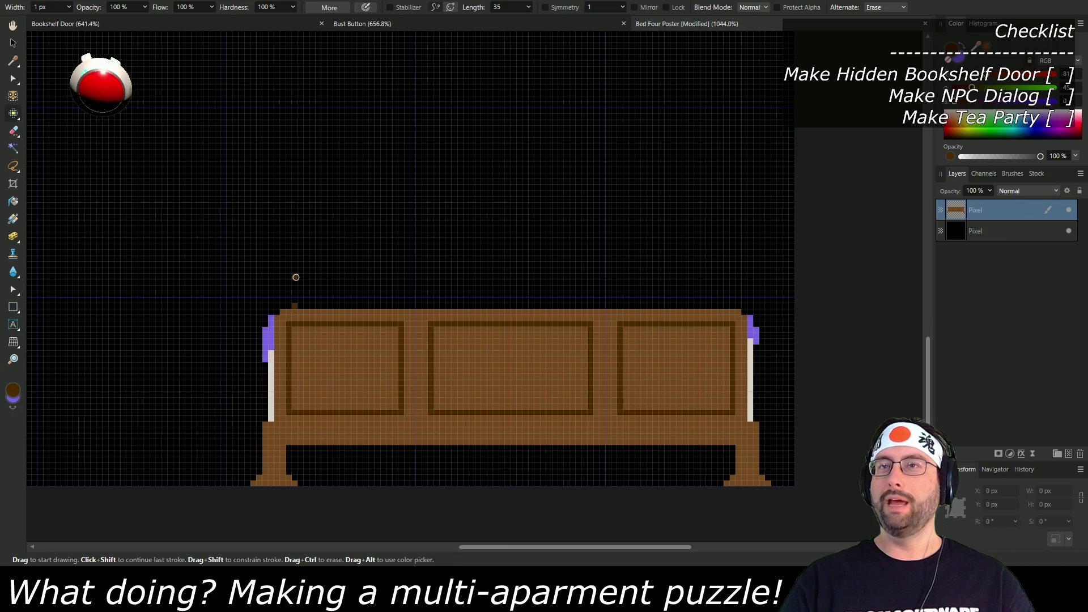
scroll(296, 201, "down", 5)
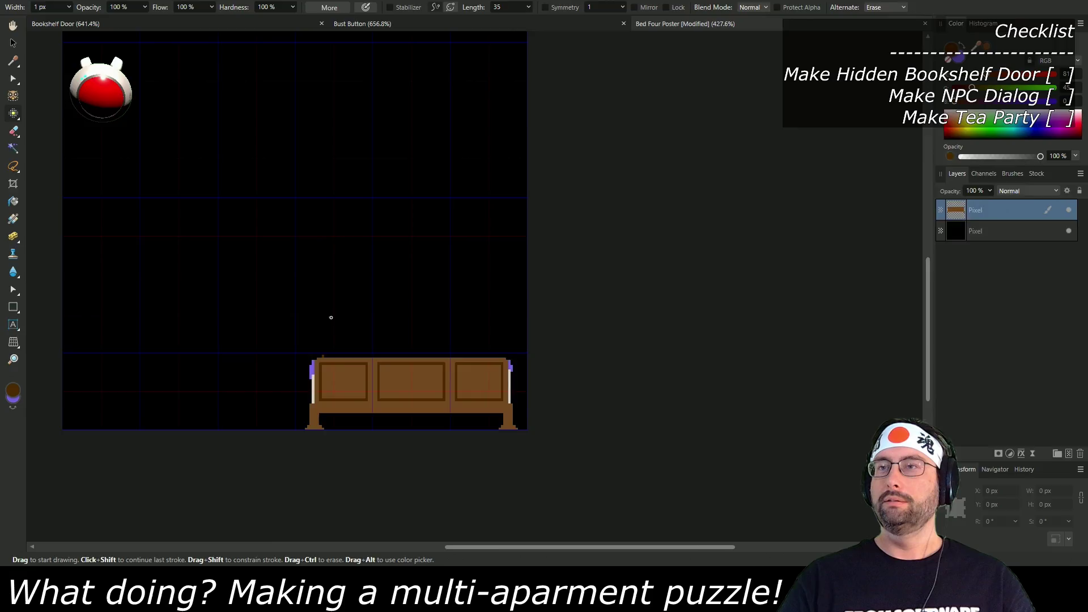
key("alt+Tab")
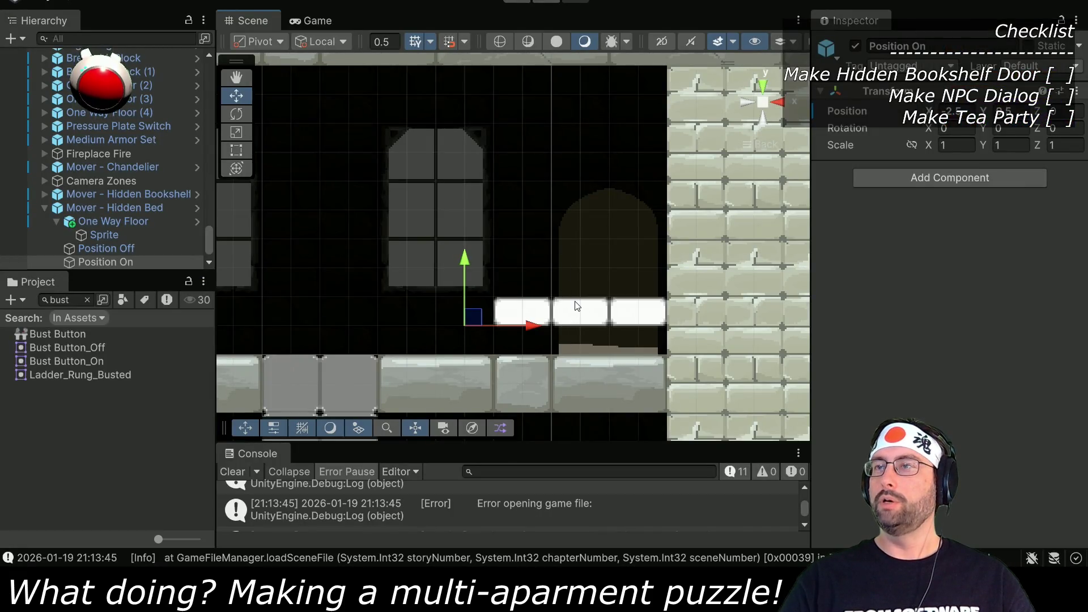
key("alt+Tab")
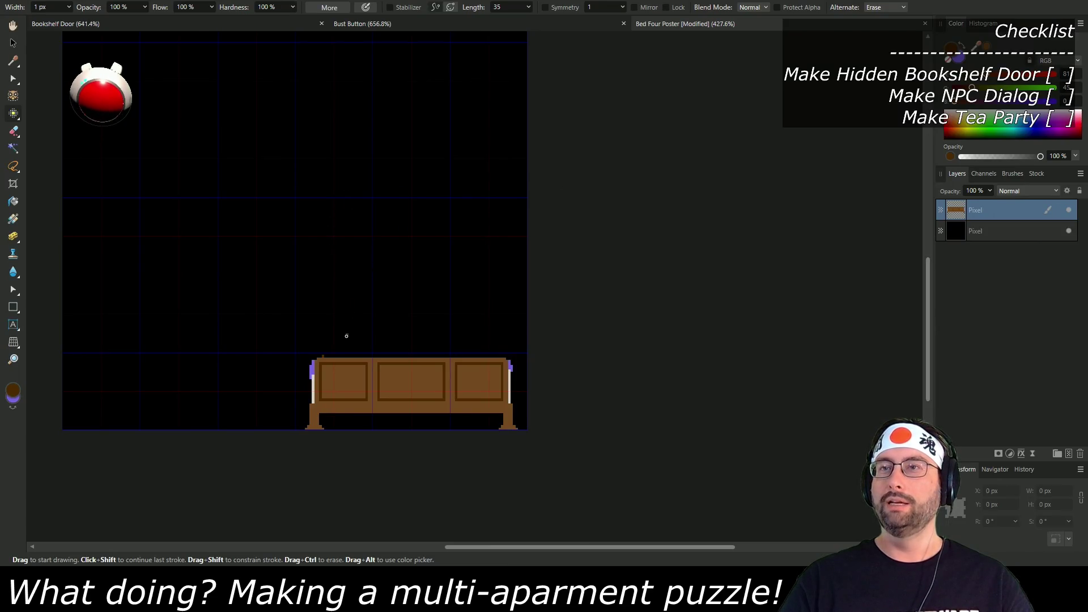
Step: Draw the brown left post up from the bed top, trimming its extra pixels
scroll(336, 353, "up", 4)
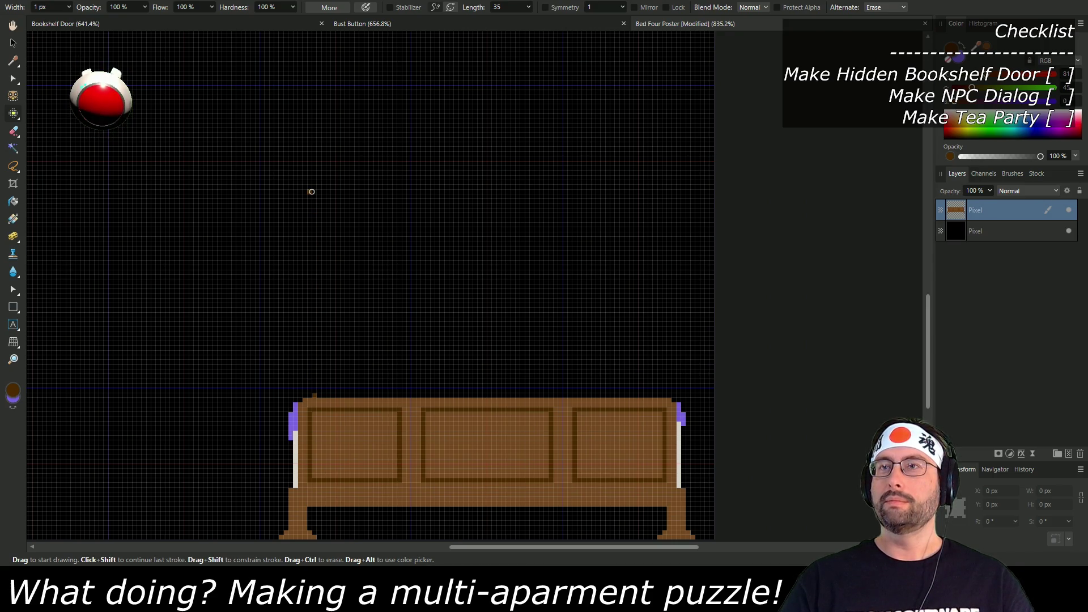
left_click(310, 113, "shift")
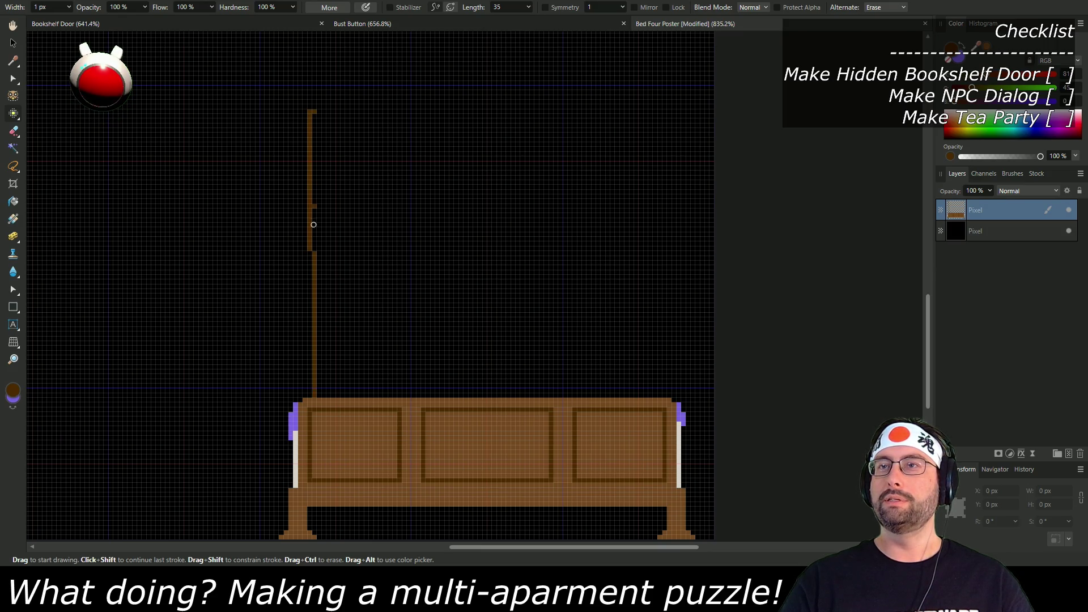
left_click(315, 395, "shift")
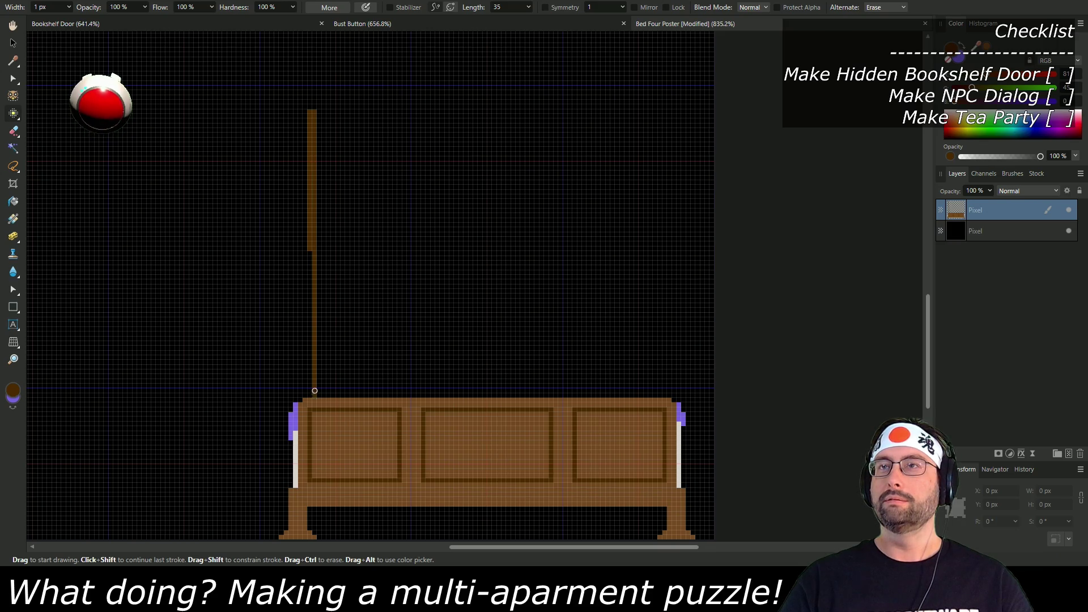
left_click_drag(307, 229, 309, 121)
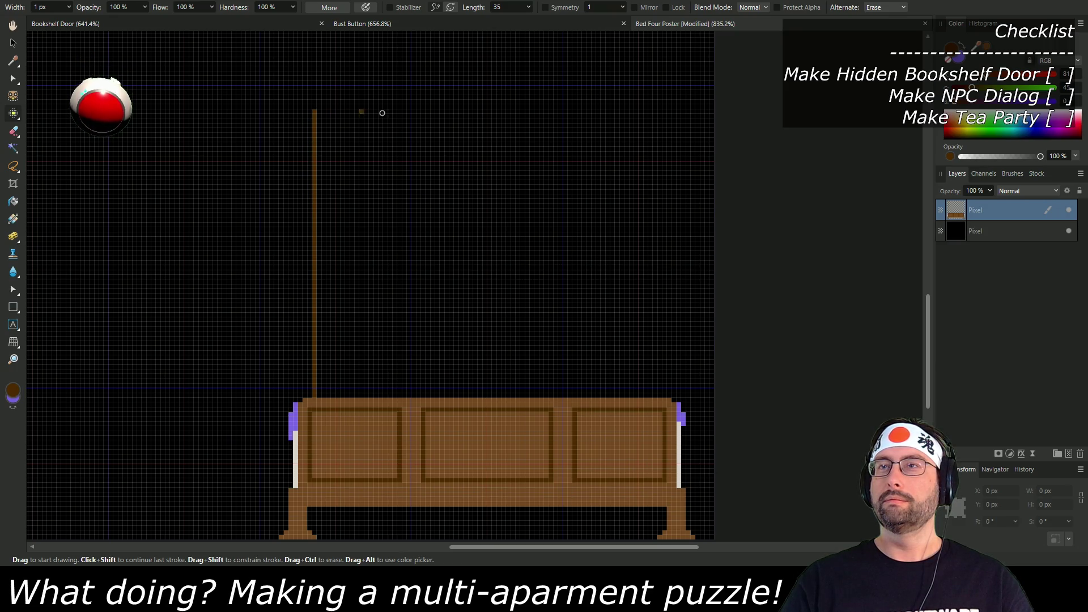
Step: Add the top rail and right post, erasing the doubled line beside it
left_click(669, 112, "shift")
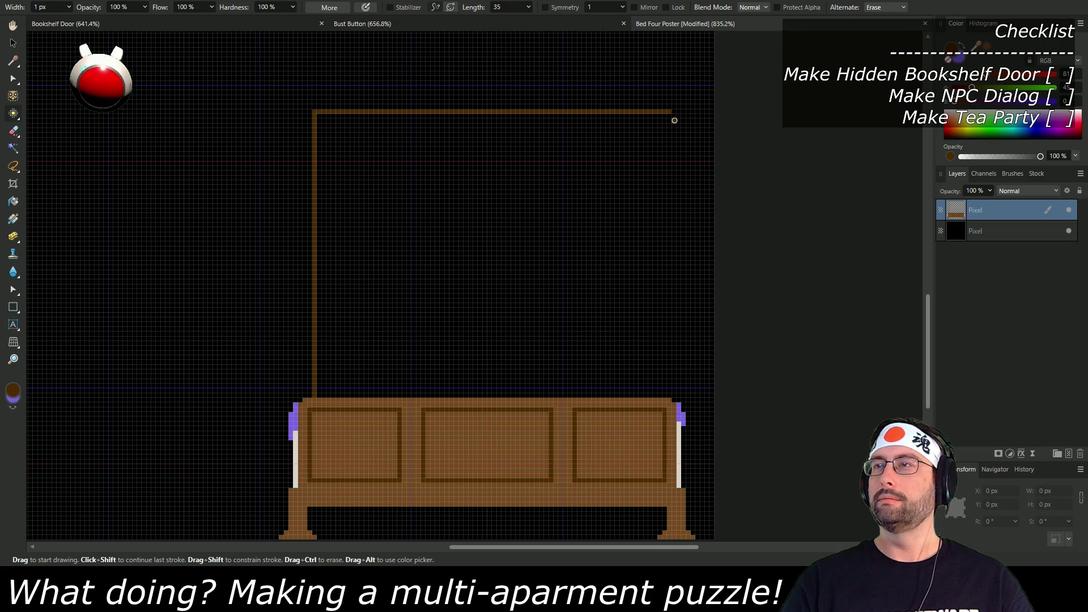
left_click(663, 396, "shift")
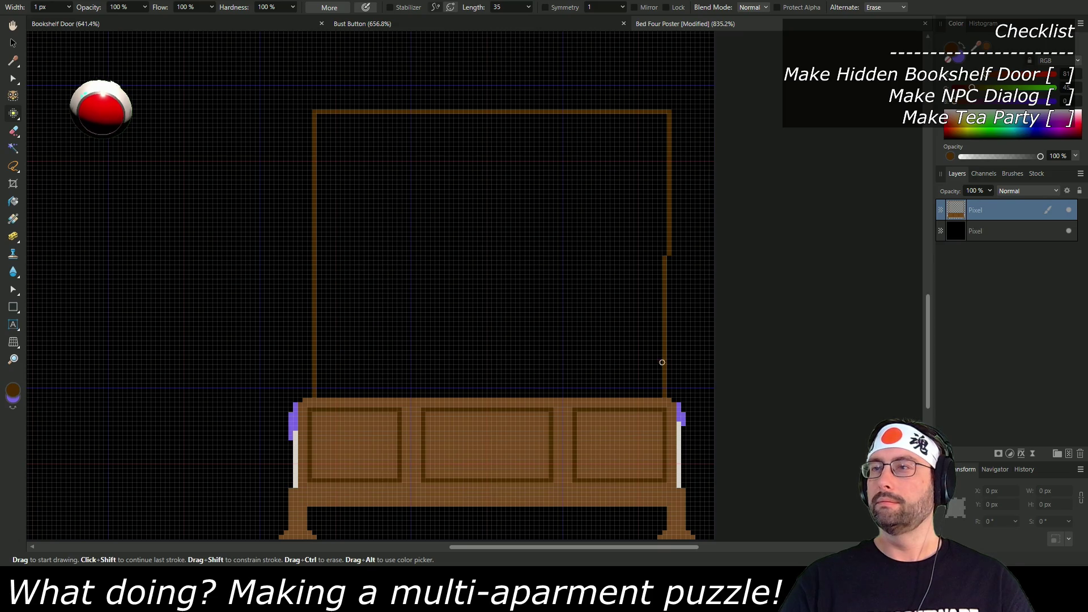
left_click(658, 112, "shift")
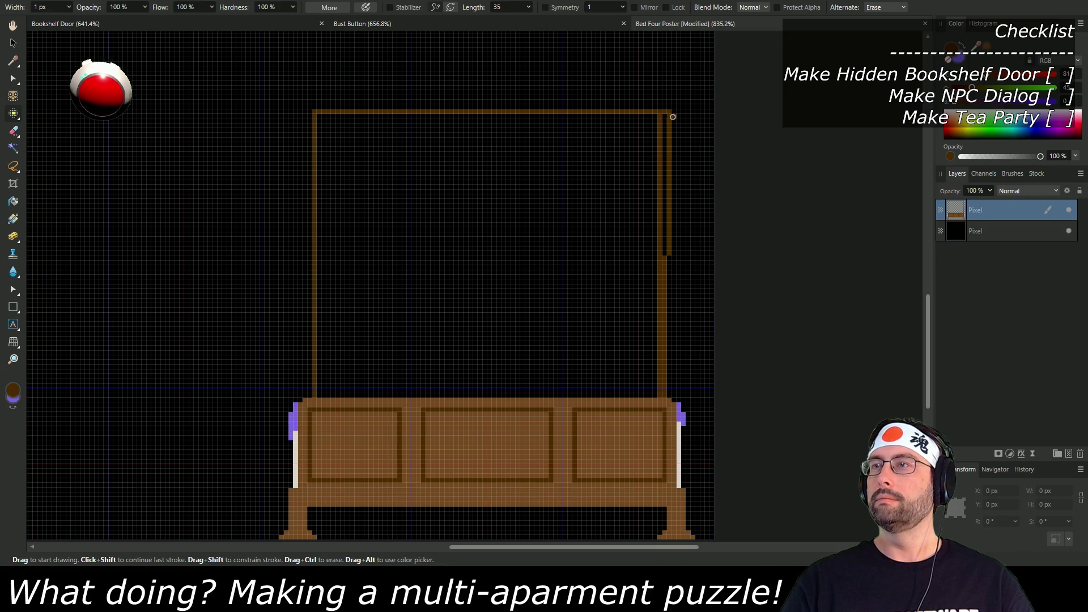
left_click_drag(667, 112, 665, 390)
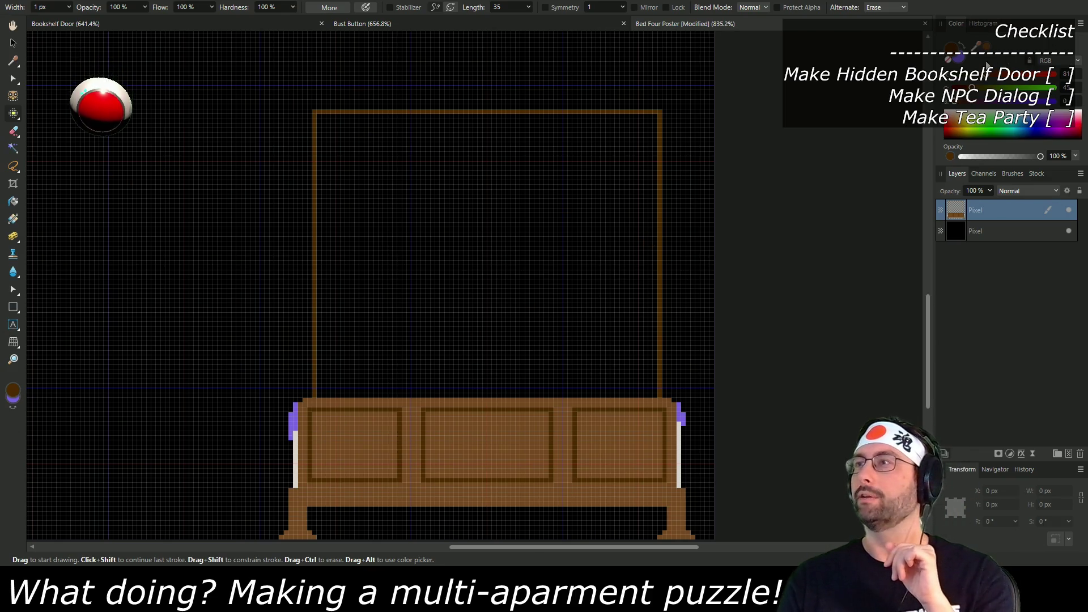
Step: Try purple and near-white drawing colours, then sample the bed's brown and white
left_click(963, 57)
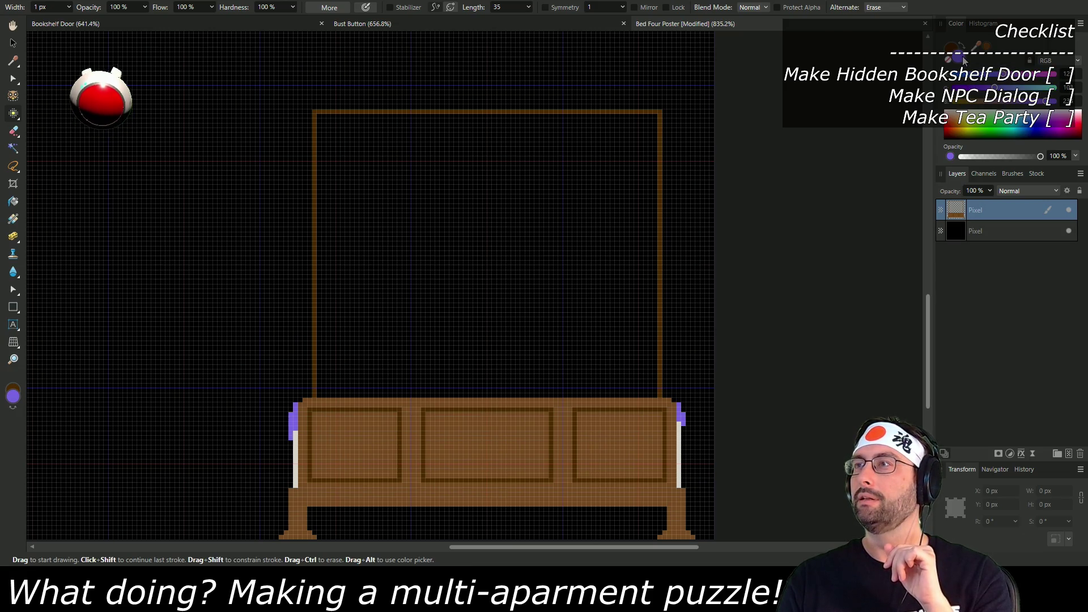
left_click(1040, 80)
left_click(1042, 88)
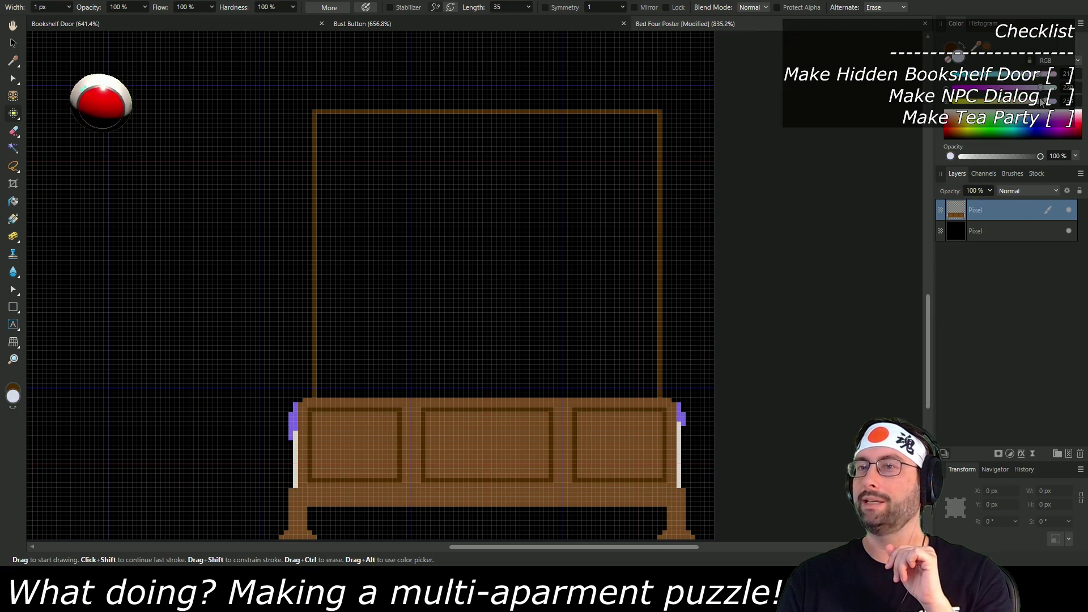
key("i")
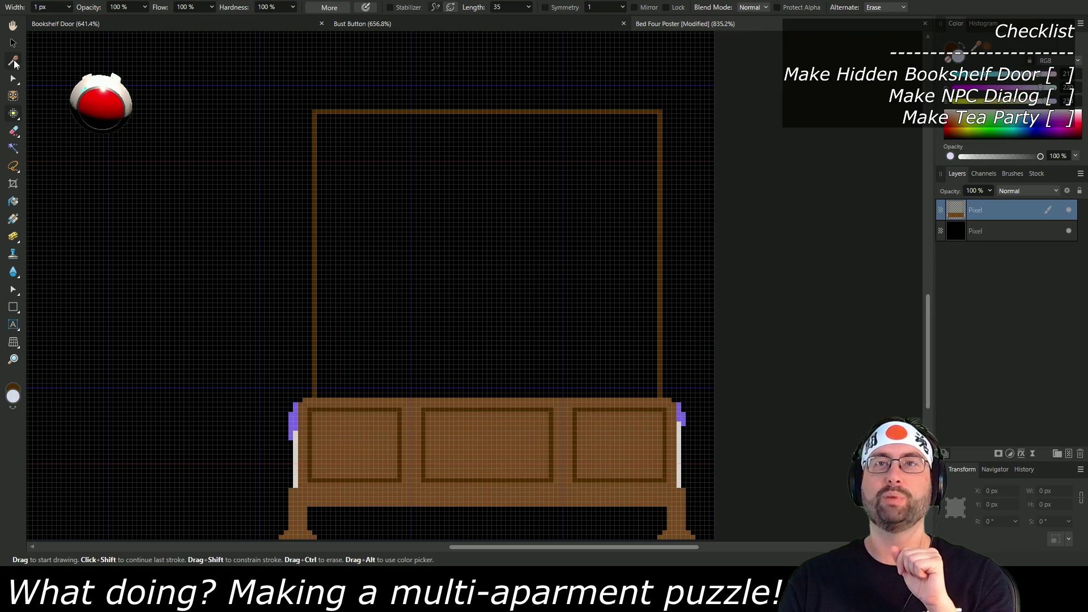
left_click(310, 430)
left_click(296, 448)
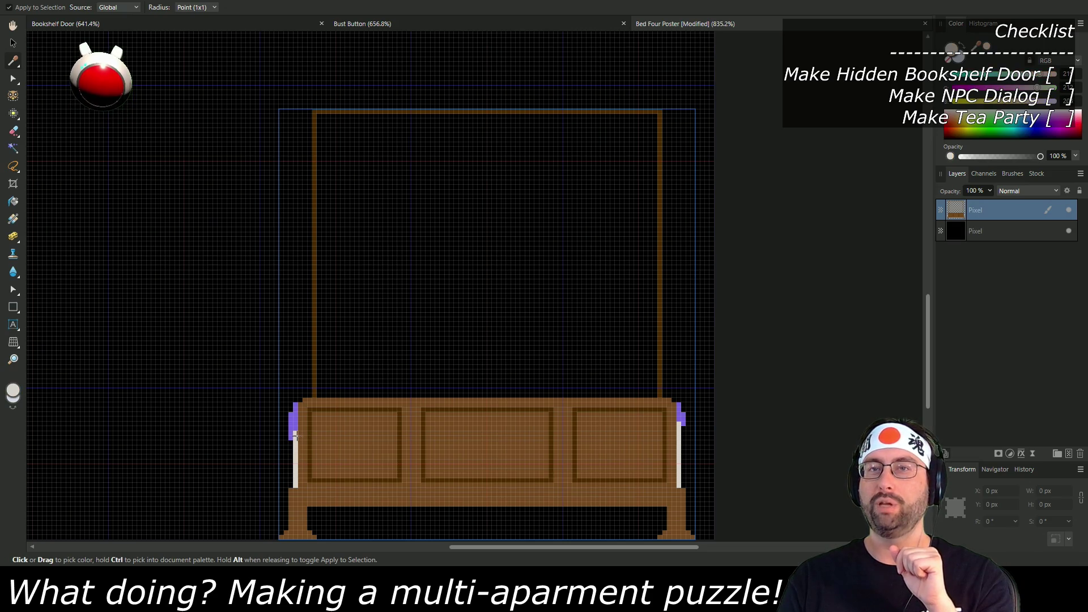
key("b")
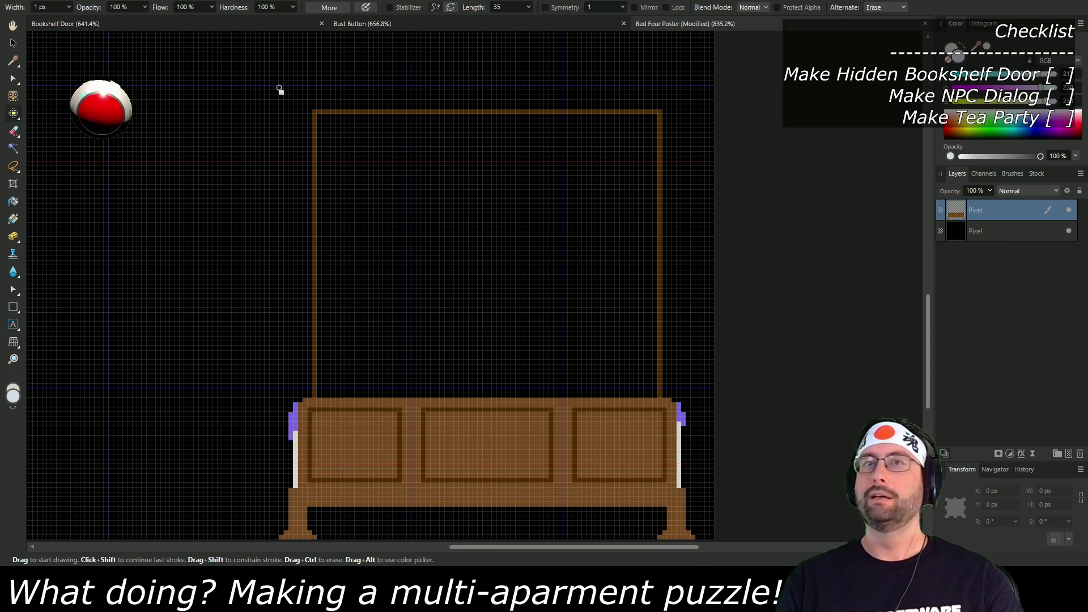
Step: Sample the frame's brown and flood-fill the black interior of the canopy frame
left_click(17, 61)
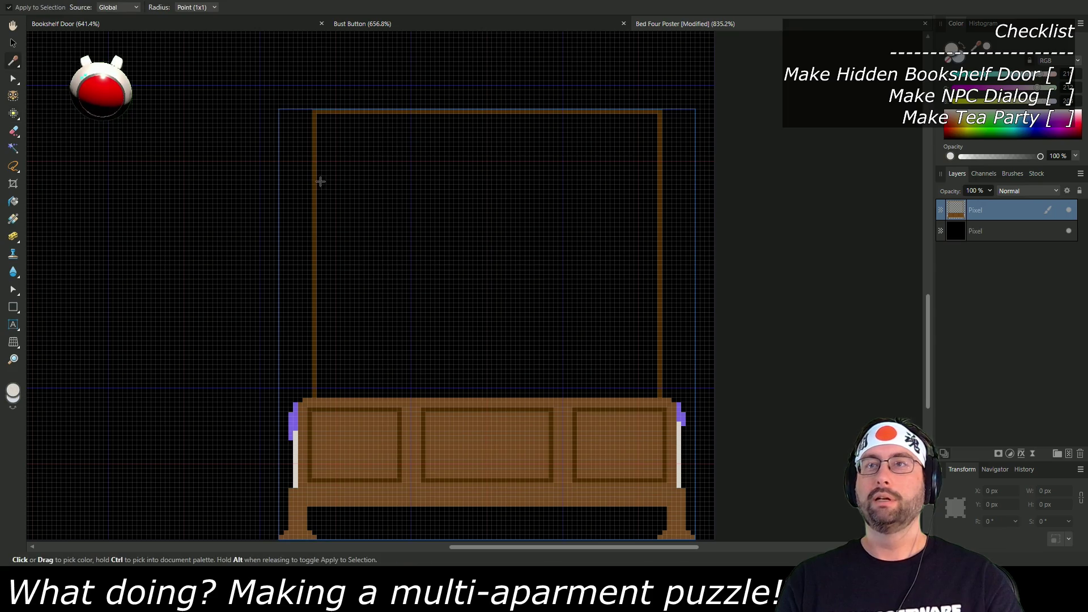
left_click(313, 223)
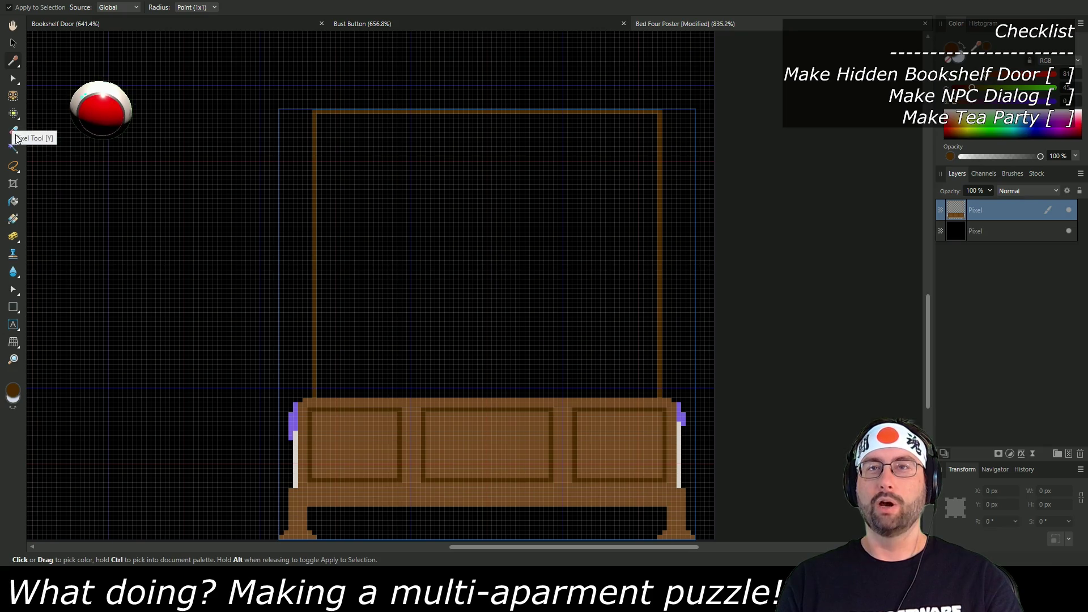
left_click(13, 201)
left_click(395, 251)
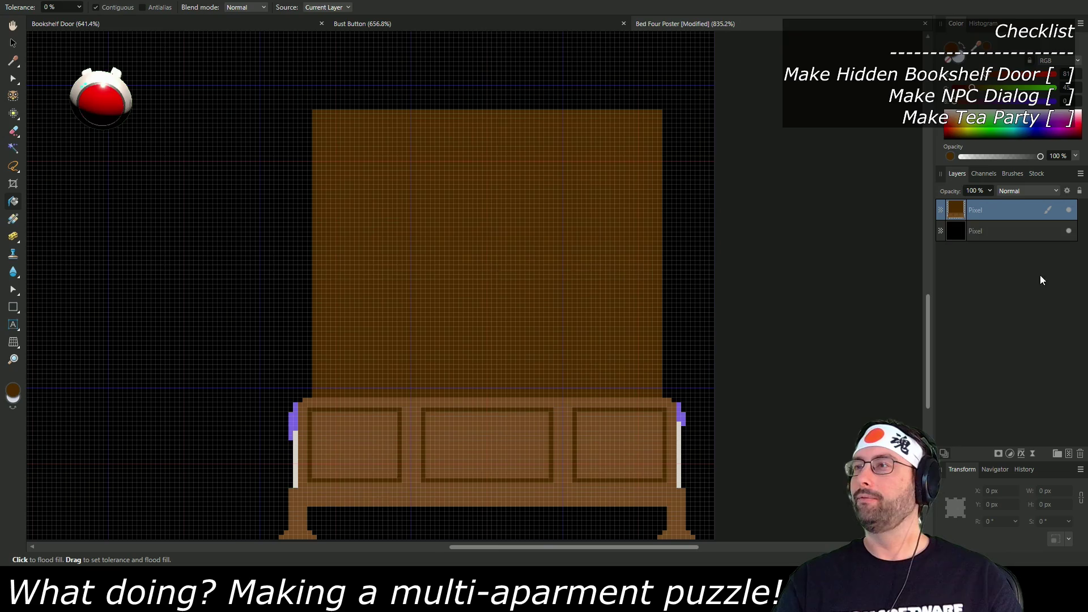
left_click(14, 113)
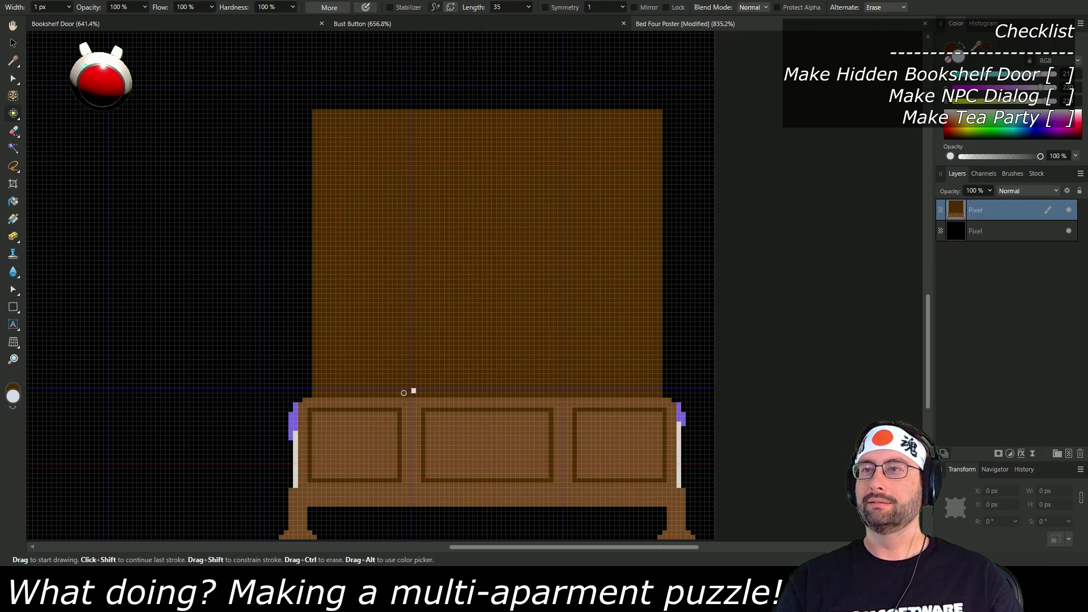
Step: Paint white pillows along the left and right of the bed base's top edge
mouse_move(349, 393)
left_mouse_down()
mouse_move(425, 396)
mouse_move(368, 392)
mouse_move(415, 387)
left_mouse_up()
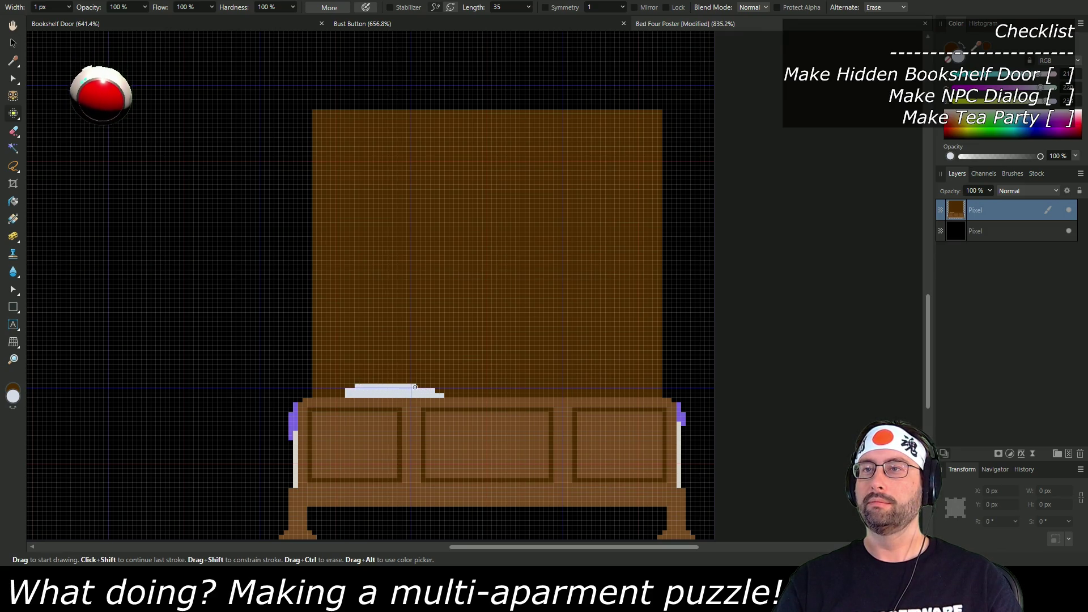
left_click_drag(527, 395, 610, 395)
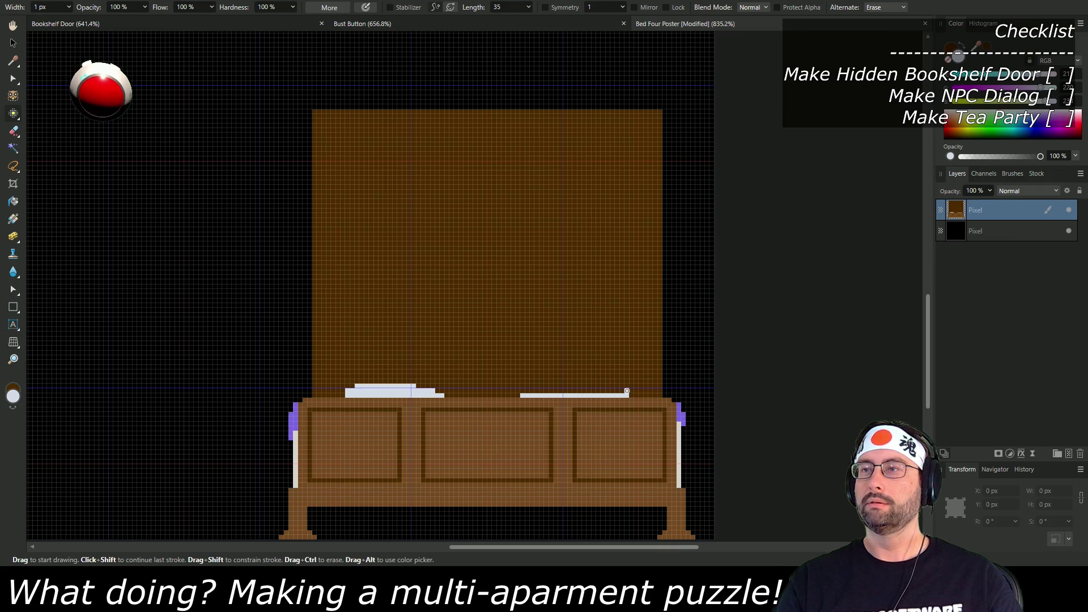
mouse_move(625, 390)
left_mouse_down()
mouse_move(544, 385)
mouse_move(581, 391)
left_mouse_up()
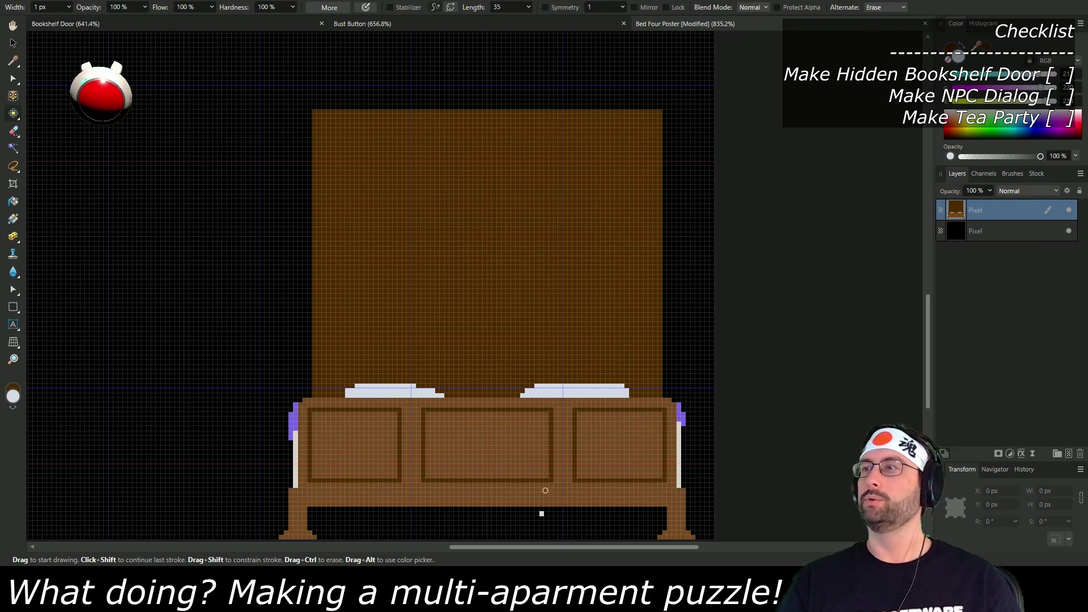
scroll(271, 127, "down", 3)
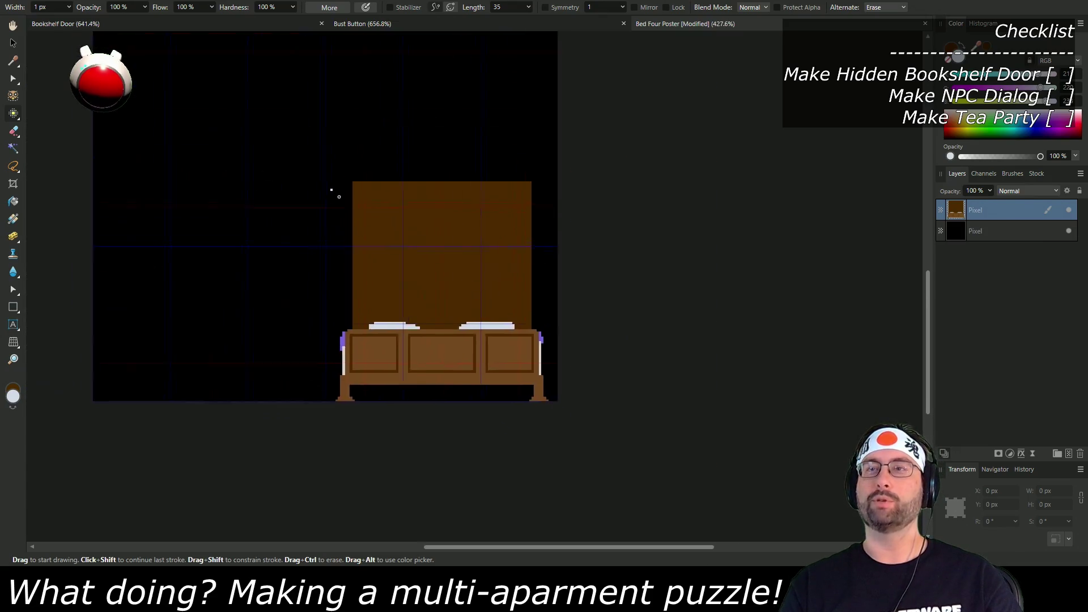
Step: Hide the black background layer, save the Bed Four Poster image, and return to Unity
left_click(1069, 231)
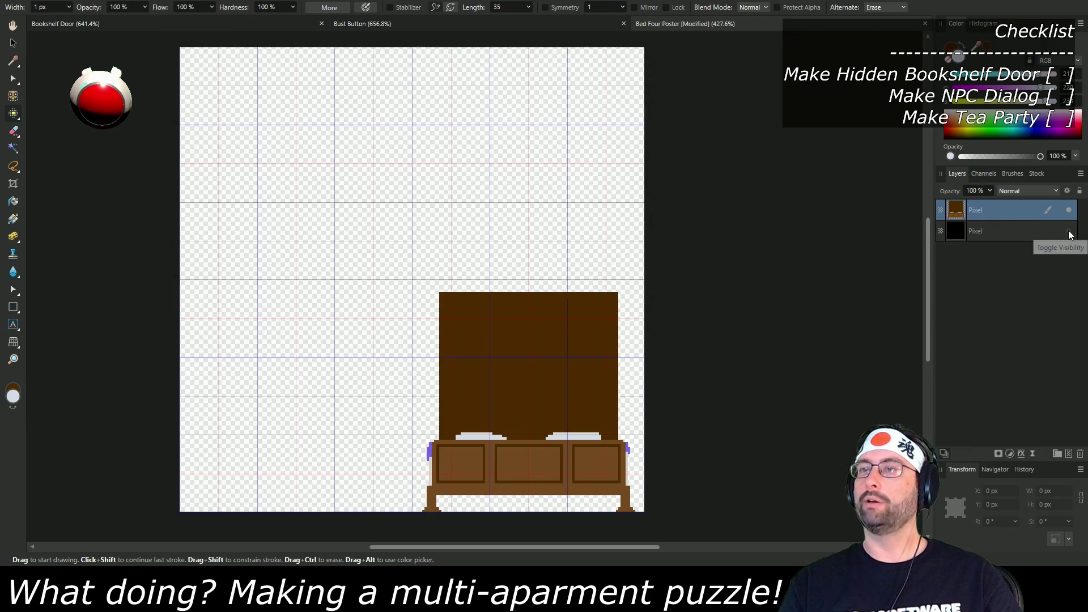
left_click(14, 2)
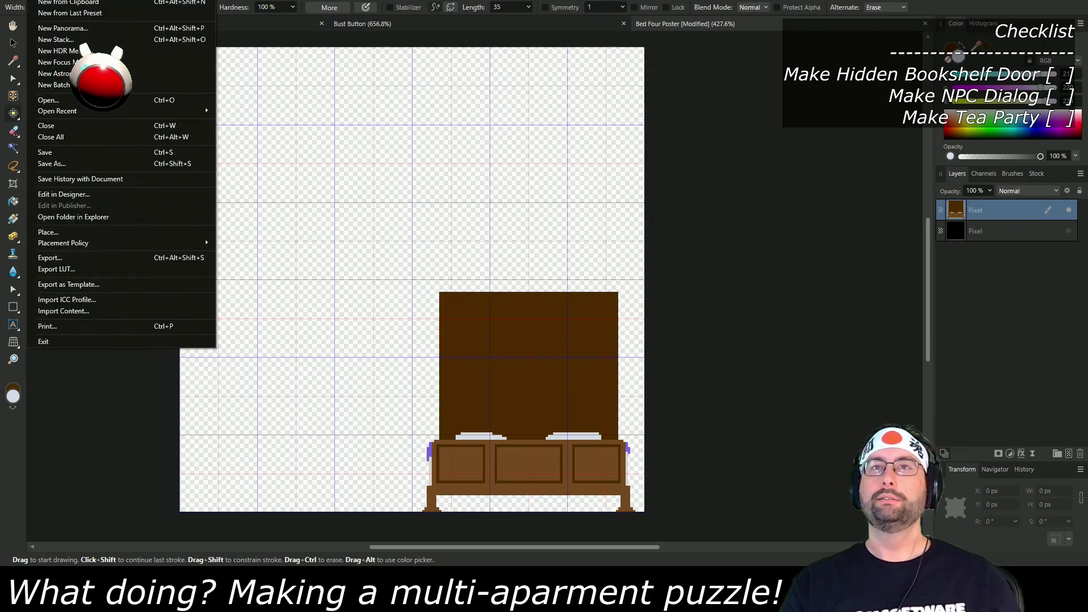
left_click(56, 151)
left_click(15, 1)
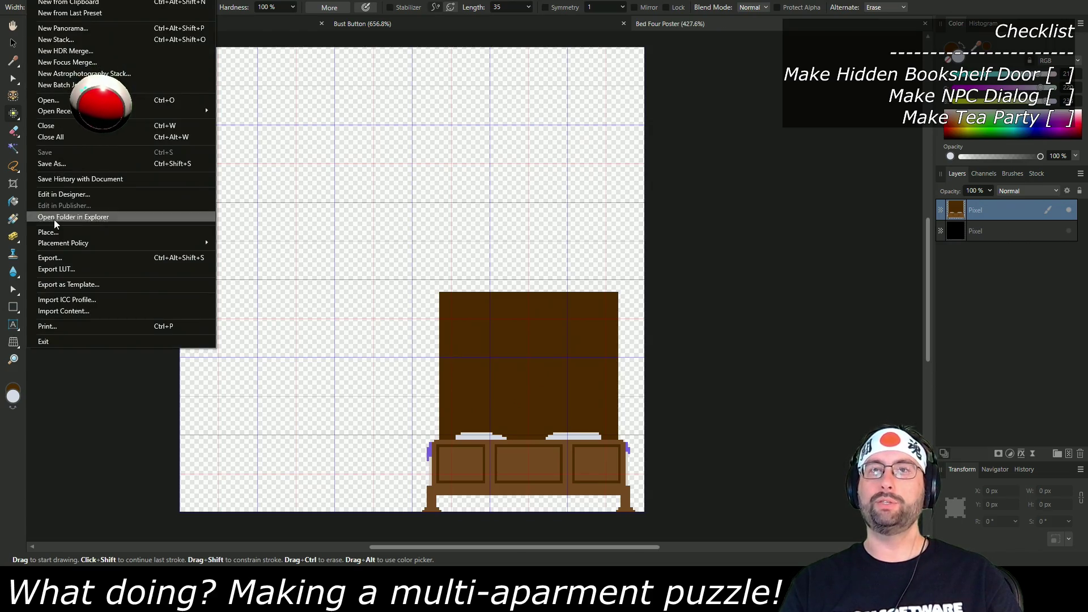
left_click(57, 258)
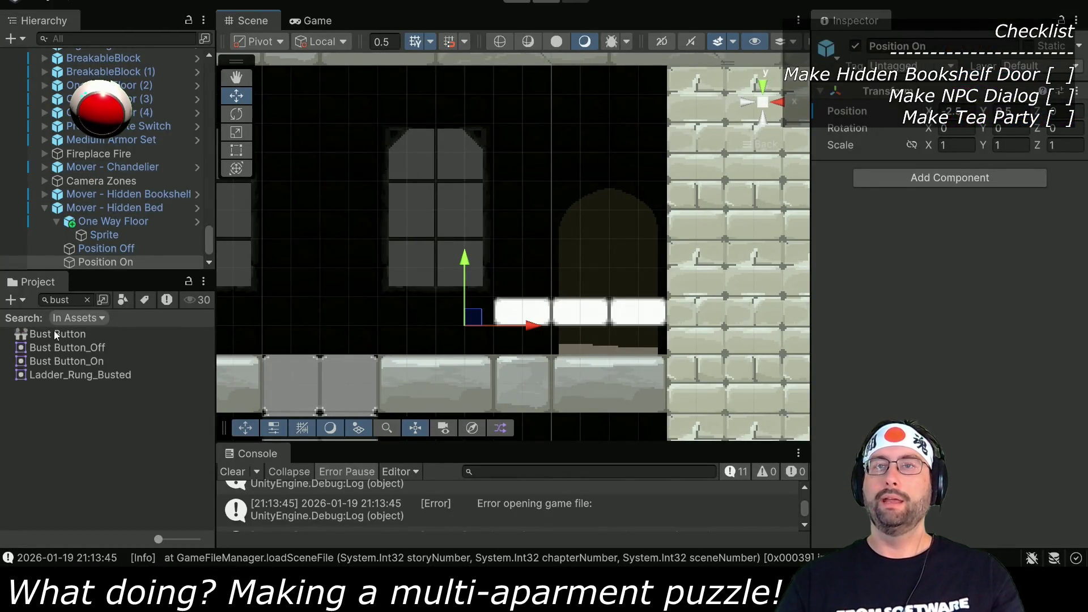
Step: Search the Project for 'bed' and select the Bed Four Poster texture
left_click(67, 301)
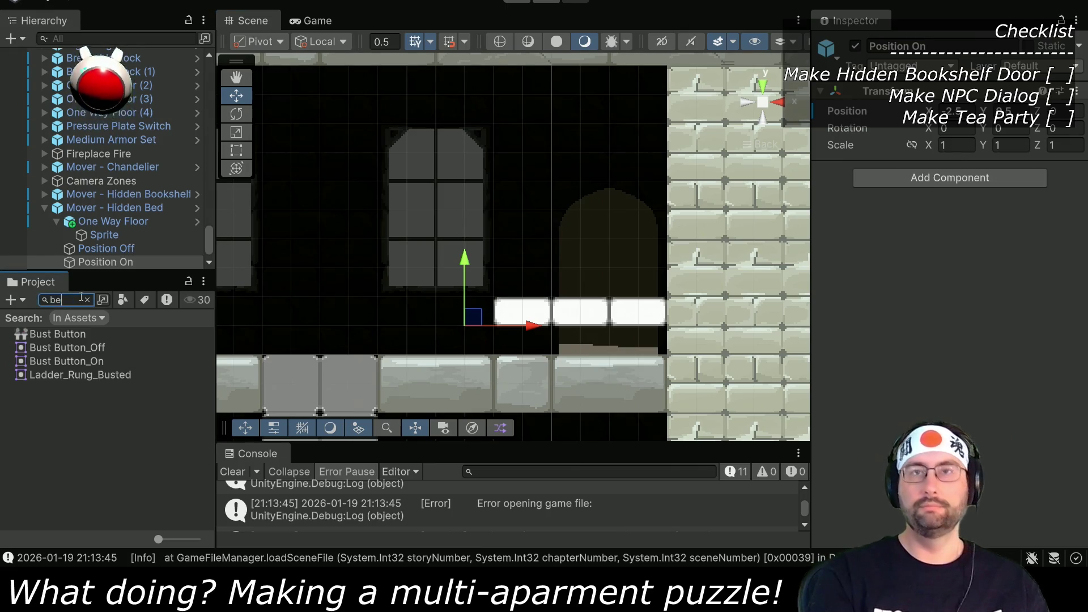
type("ed")
left_click(68, 335)
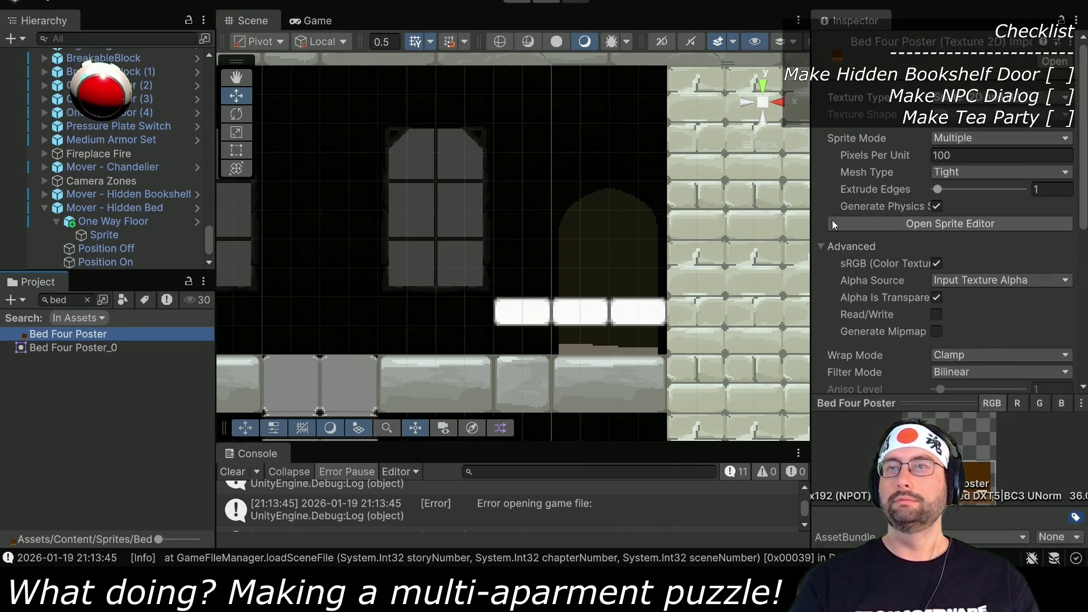
Step: Set Pixels Per Unit to 32 and Filter Mode to Point, apply, and check the Sprite Editor
left_click(1007, 150)
type("32")
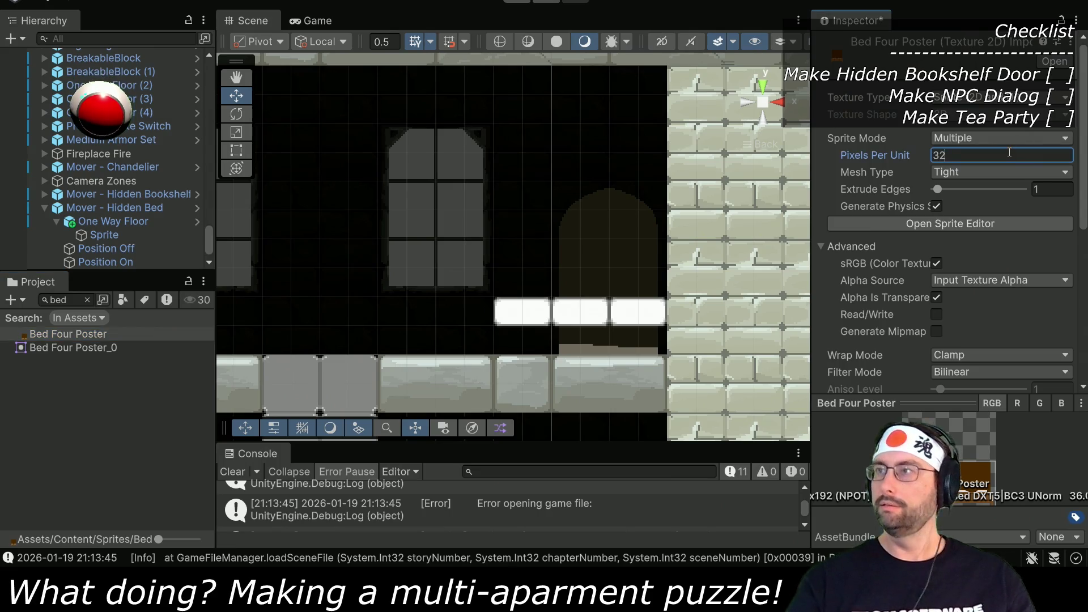
scroll(986, 255, "down", 3)
left_click(972, 283)
left_click(967, 294)
scroll(1000, 247, "down", 6)
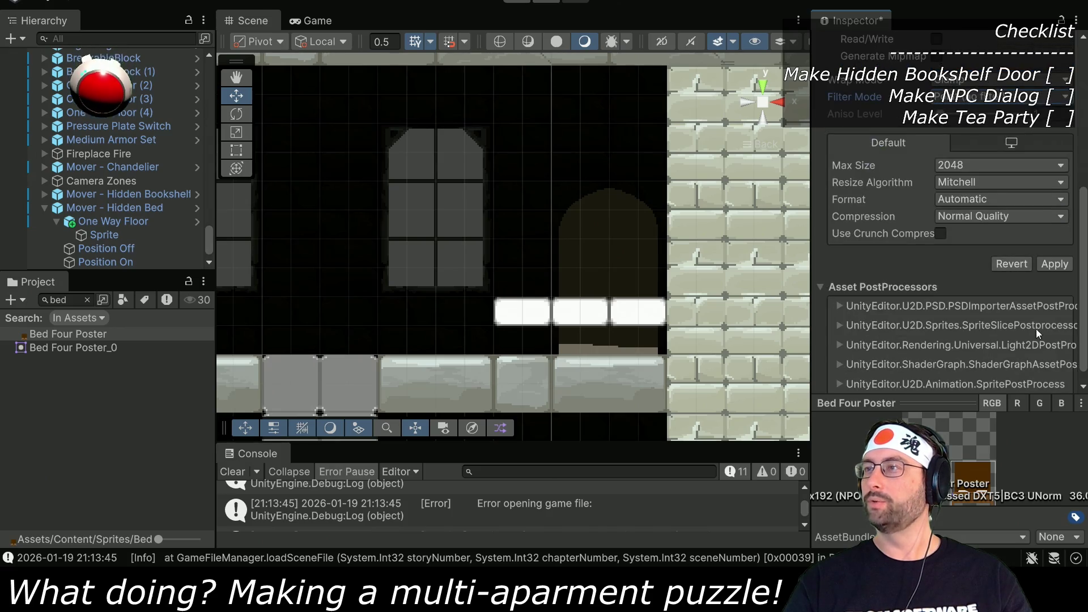
left_click(1047, 264)
scroll(903, 281, "up", 9)
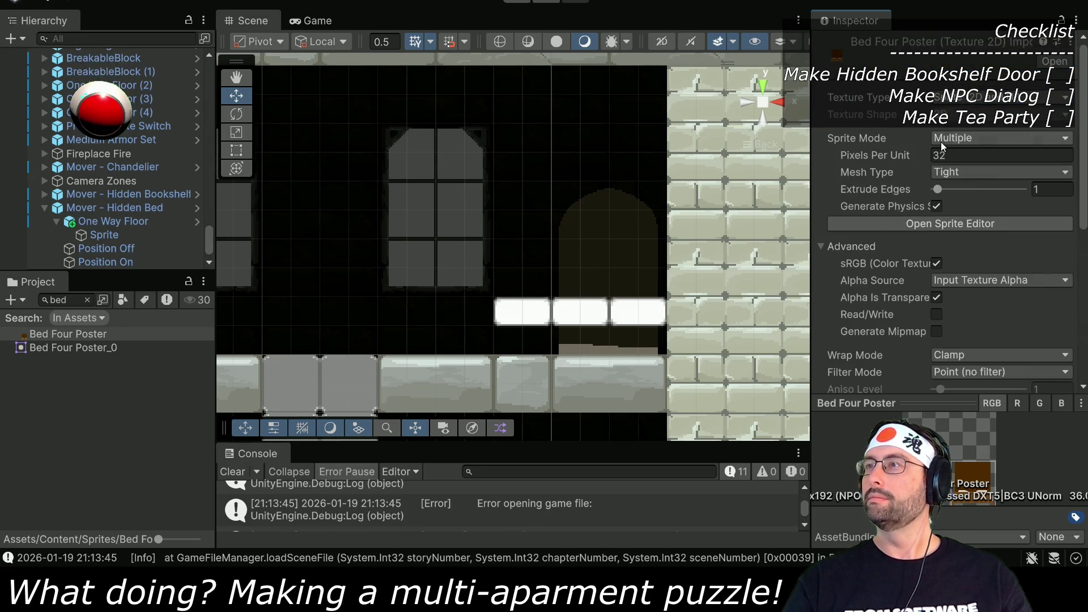
left_click(952, 223)
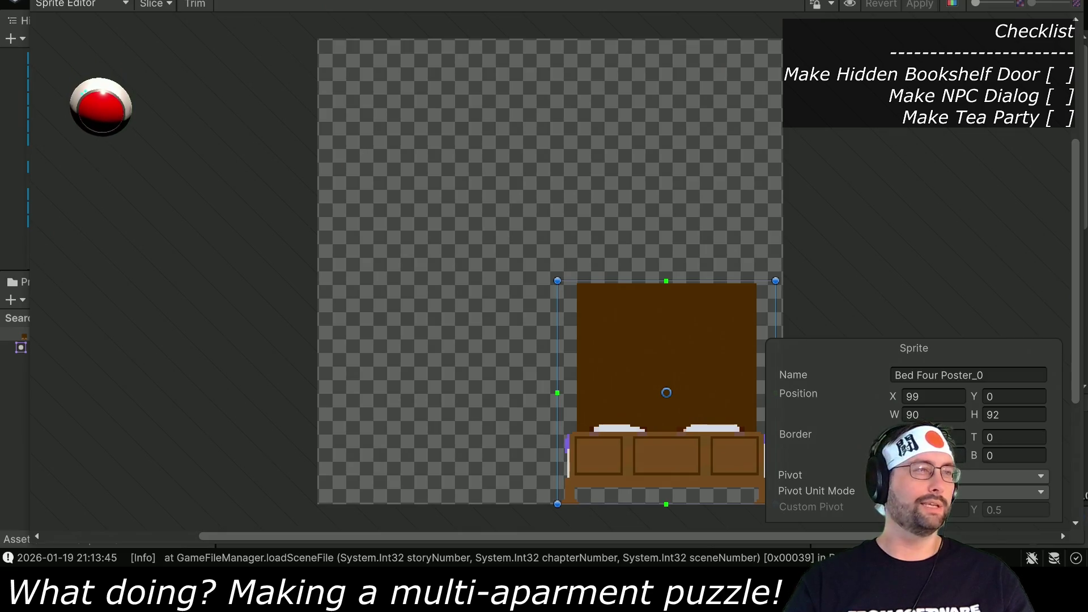
key("alt+F4")
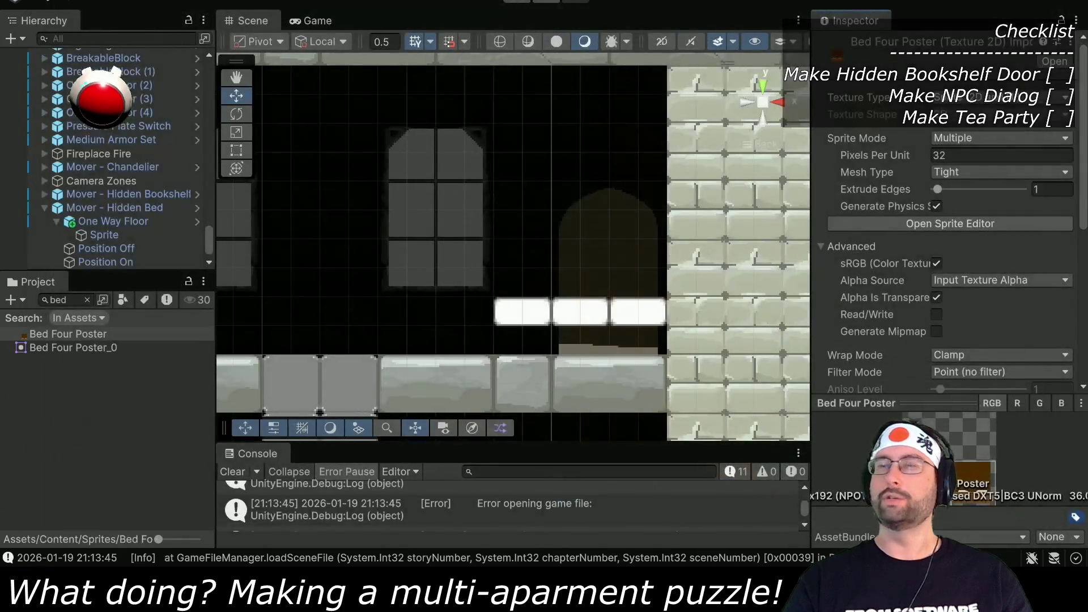
Step: In Affinity Photo, resize the bed canvas to 128 px high, anchored bottom-right
key("alt+Tab")
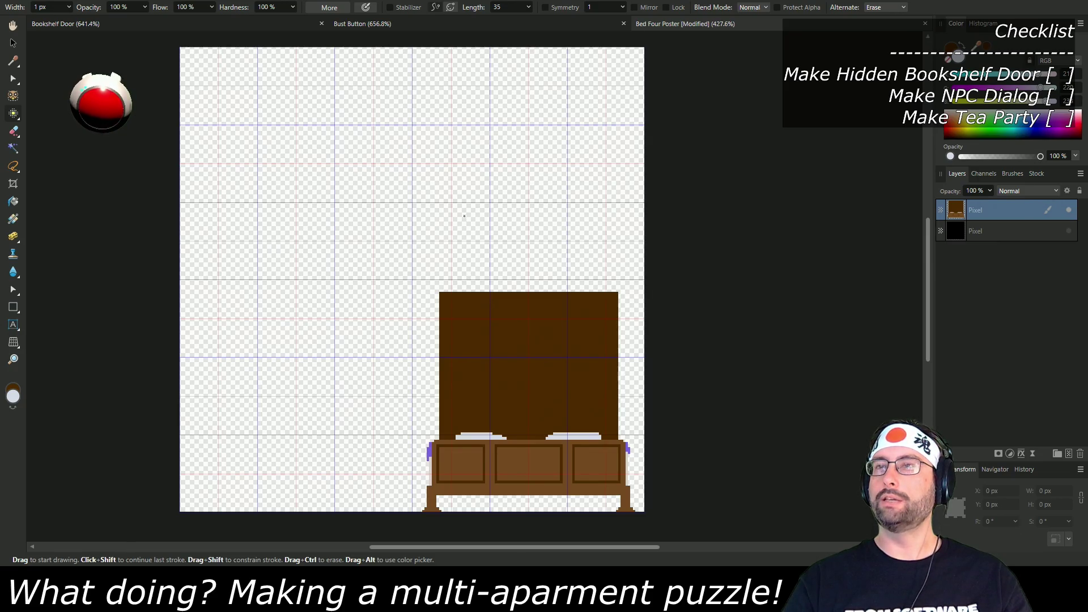
left_click(113, 1)
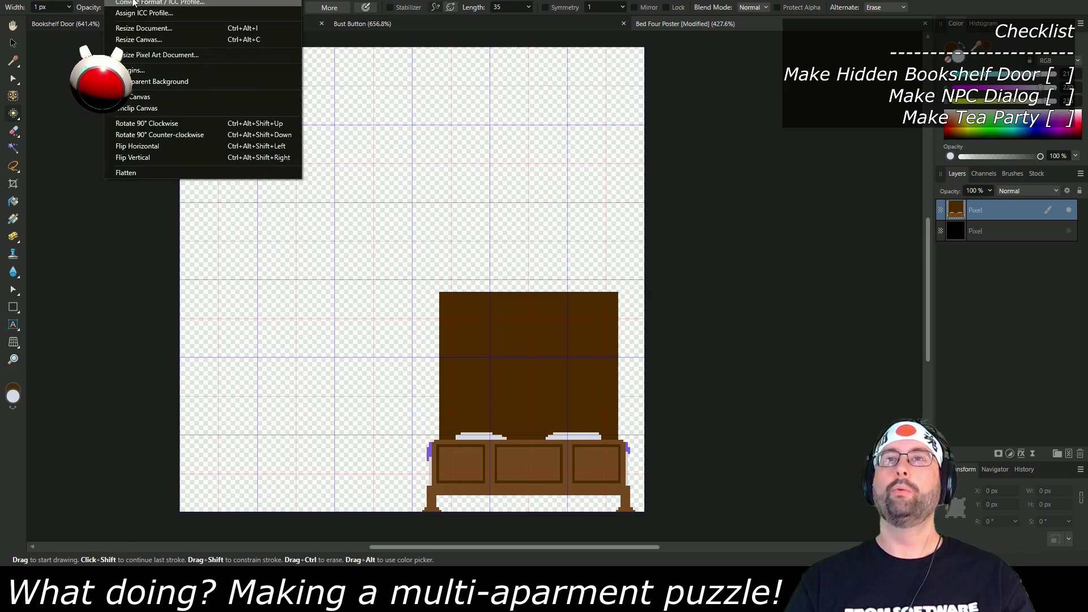
left_click(147, 39)
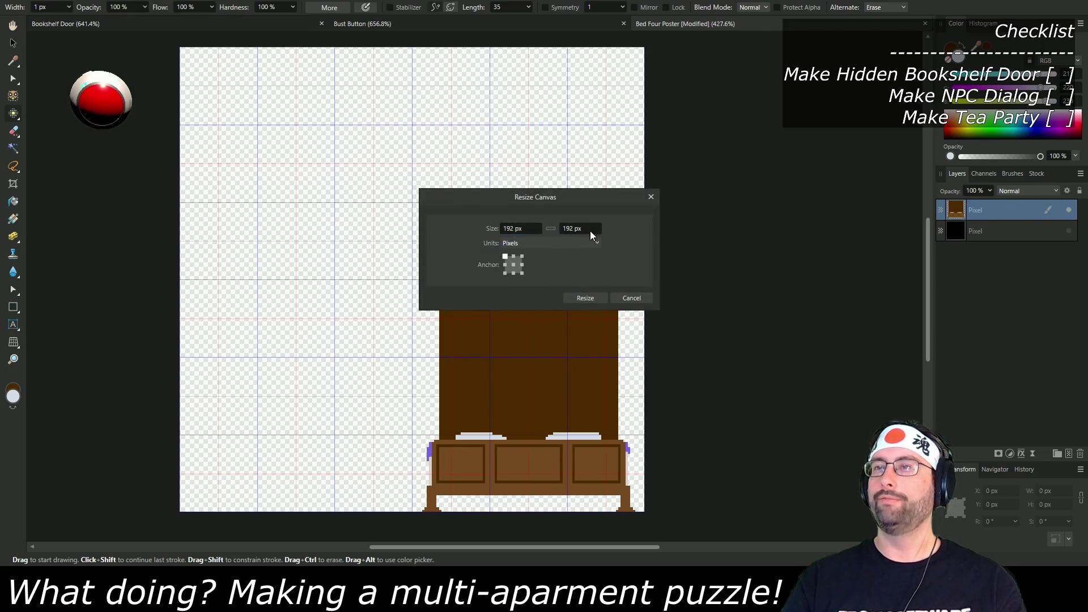
left_click(597, 229)
type("128")
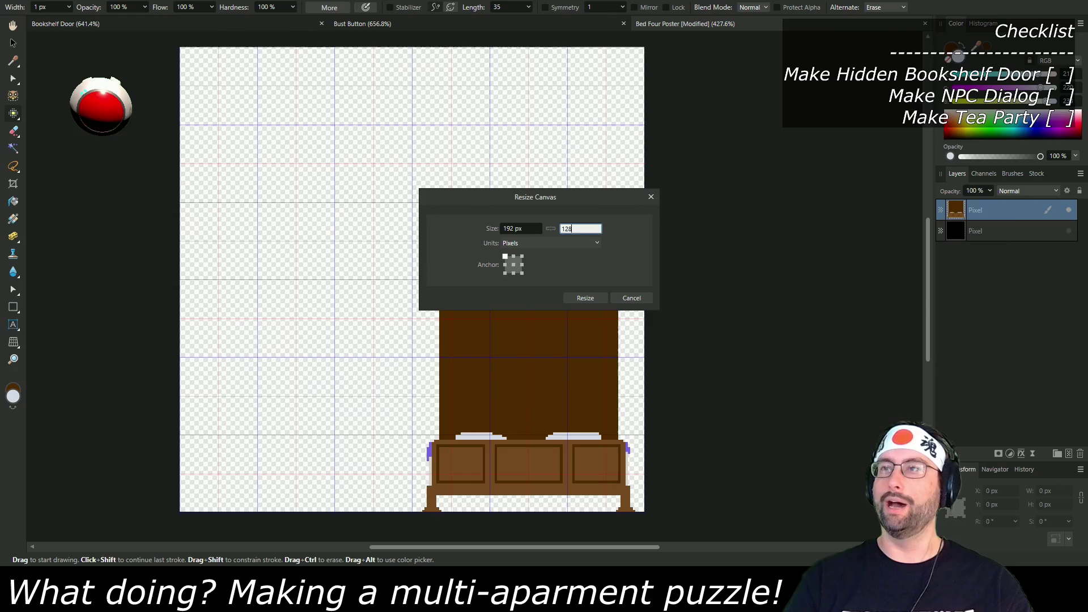
left_click(581, 296)
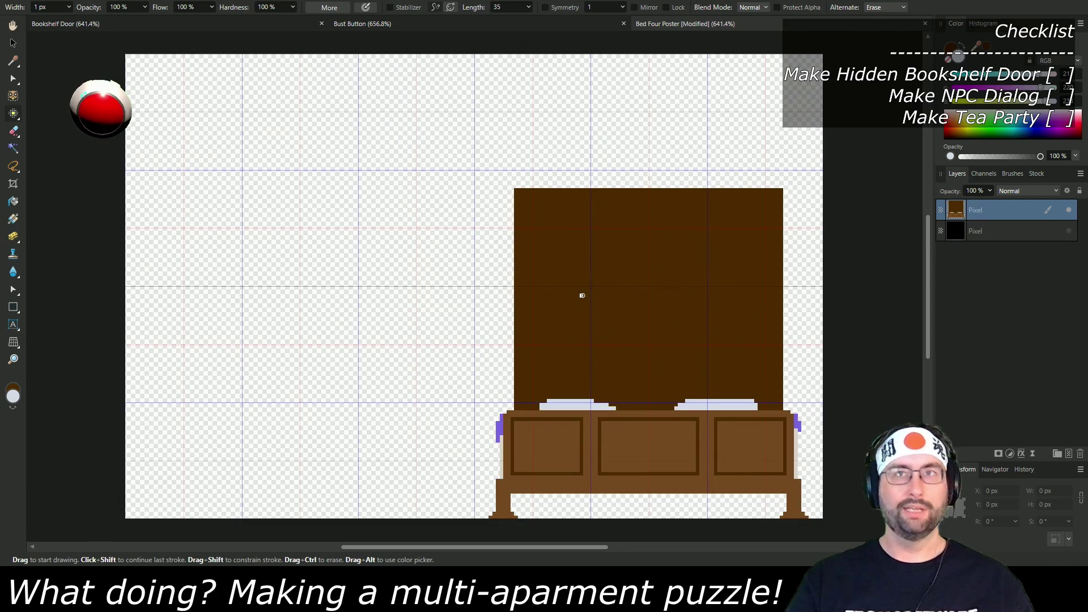
Step: Save the resized bed image and return to Unity
key("ctrl+s")
key("alt+f")
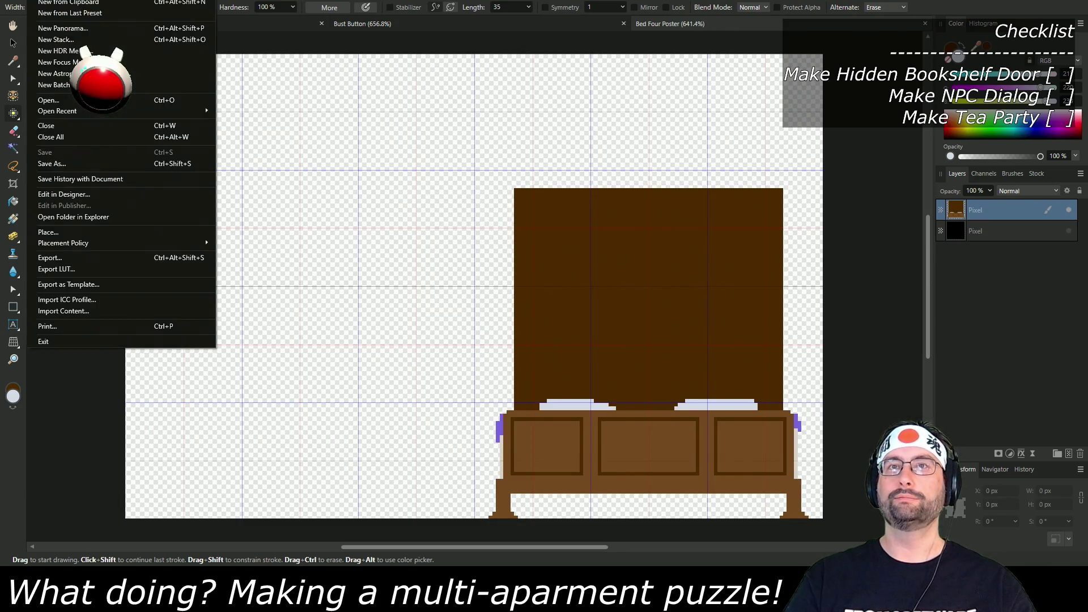
left_click(62, 238)
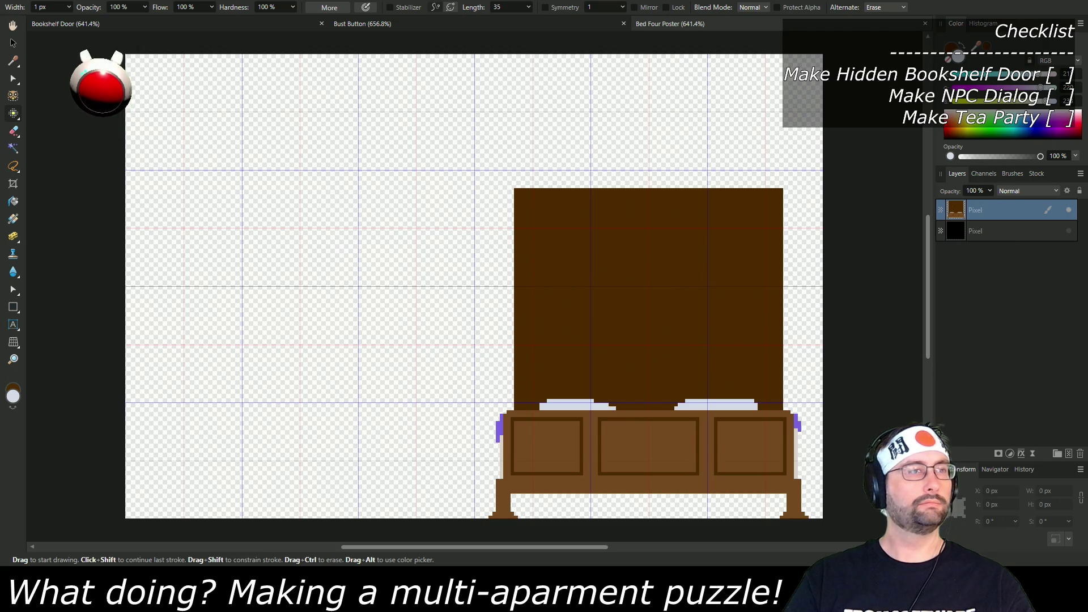
key("alt+Tab")
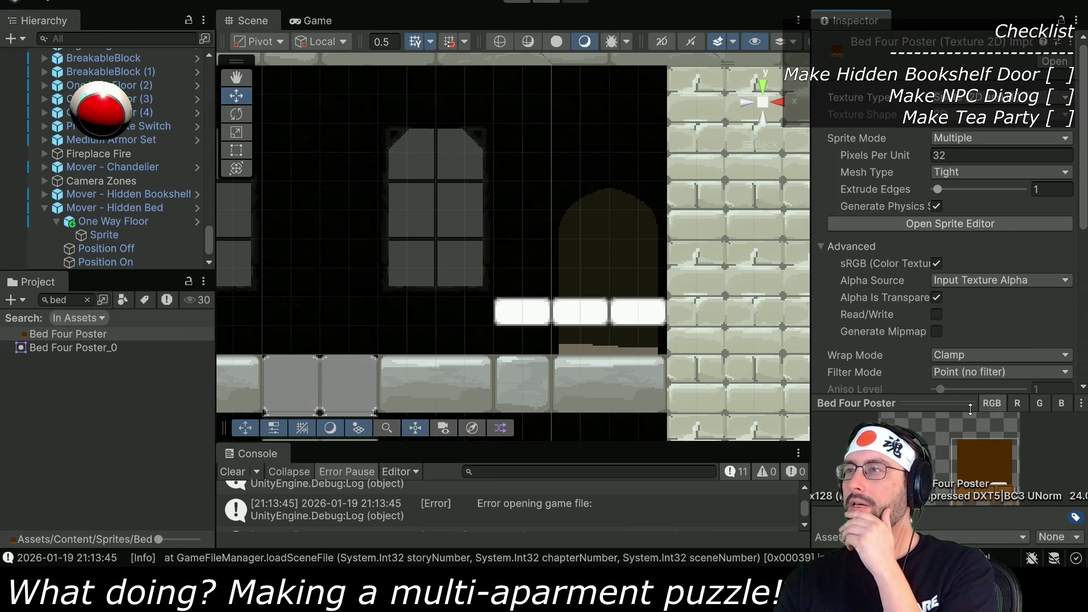
Step: In the Sprite Editor, widen the bed slice outline to cover the whole bed
left_click(960, 225)
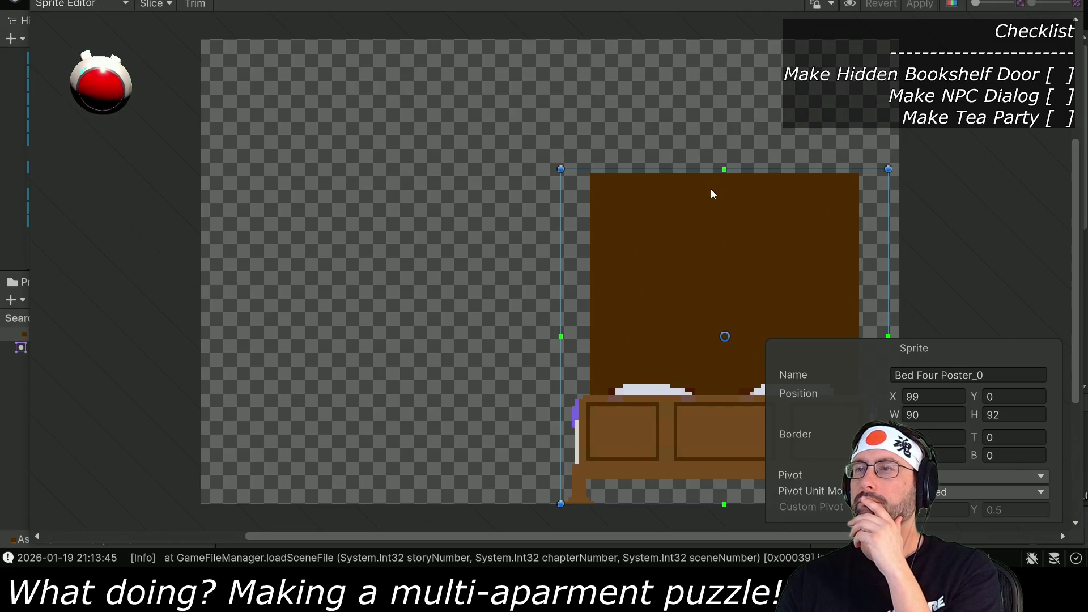
left_click_drag(733, 218, 622, 164)
left_click_drag(748, 234, 759, 233)
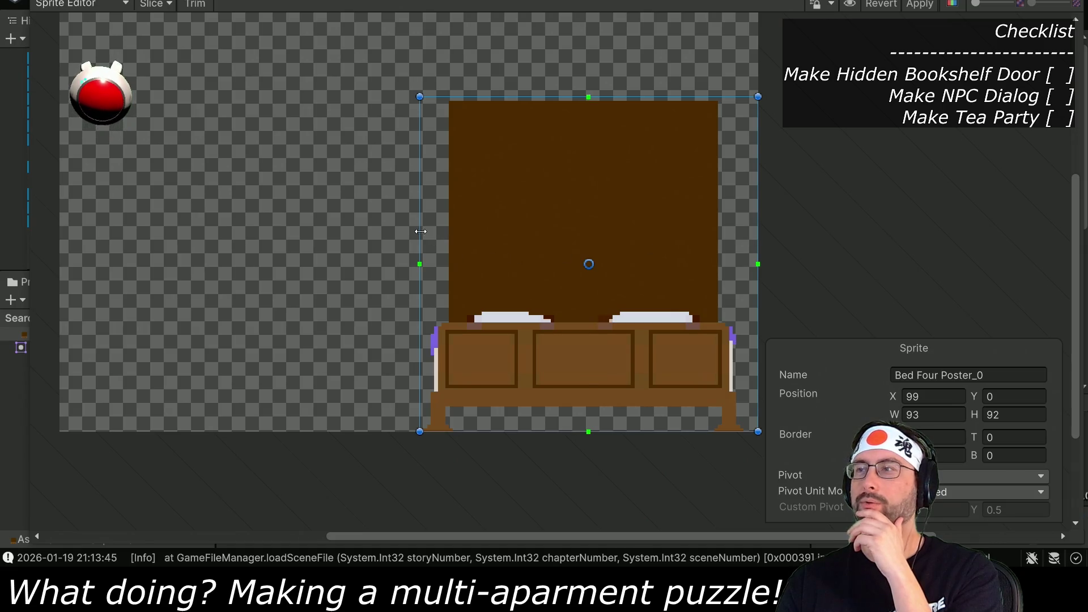
left_click(946, 414)
left_click(946, 415)
left_click_drag(420, 240, 409, 240)
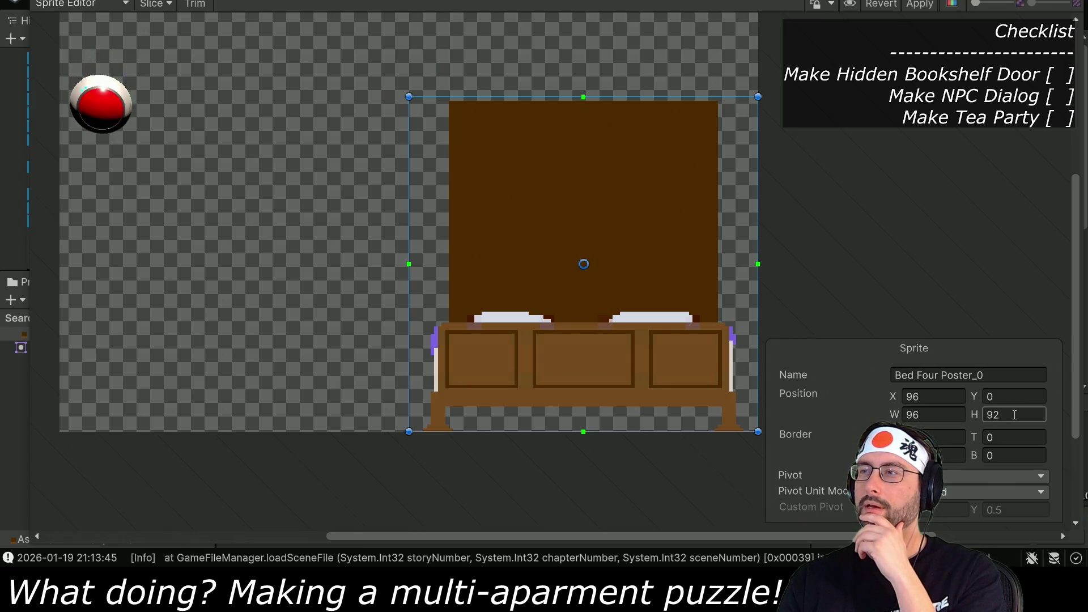
Step: Extend the slice to 96 px tall and name it Bed Four Poster_Bedframe
left_click(663, 94)
left_click(668, 101)
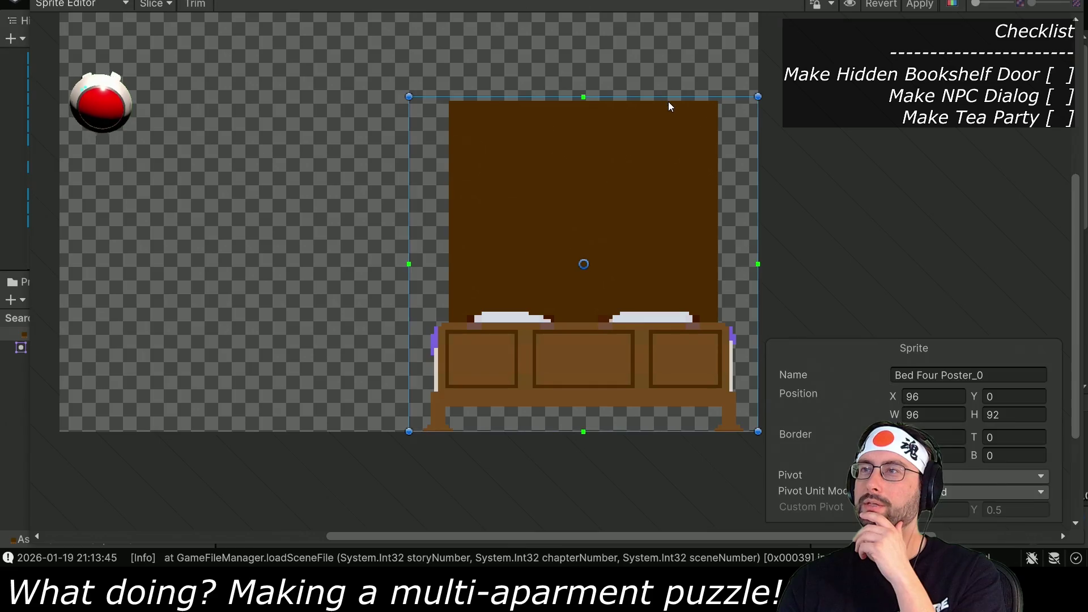
left_click_drag(670, 95, 665, 83)
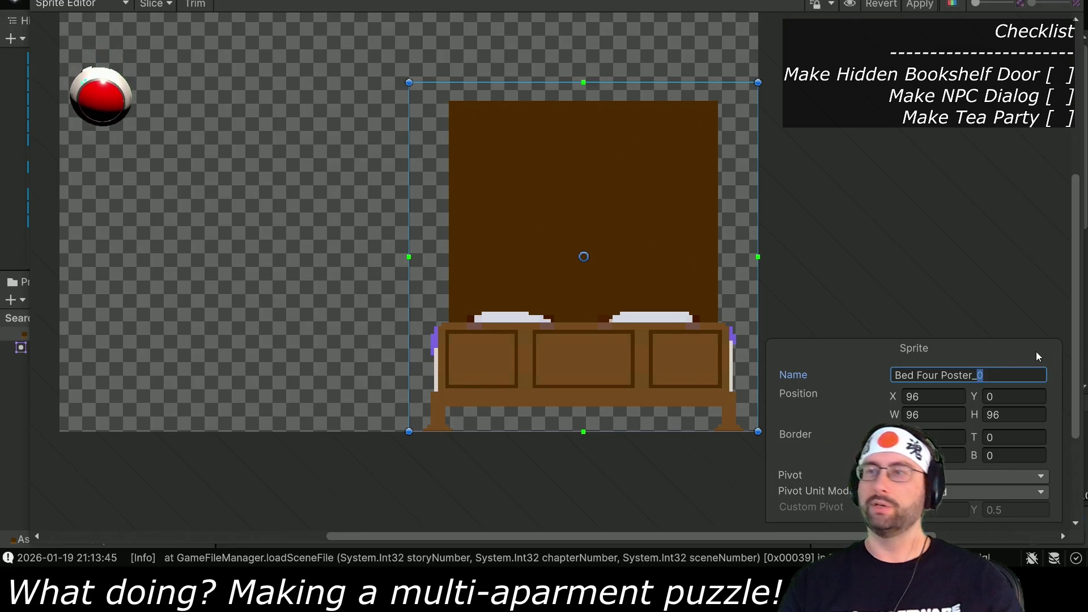
type("Bed")
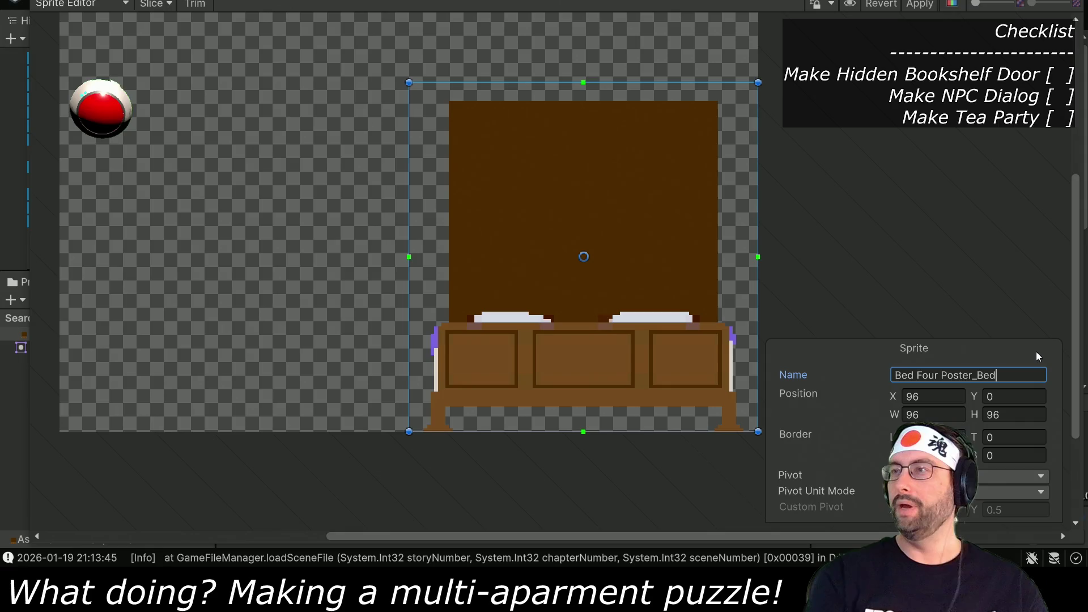
type("frame")
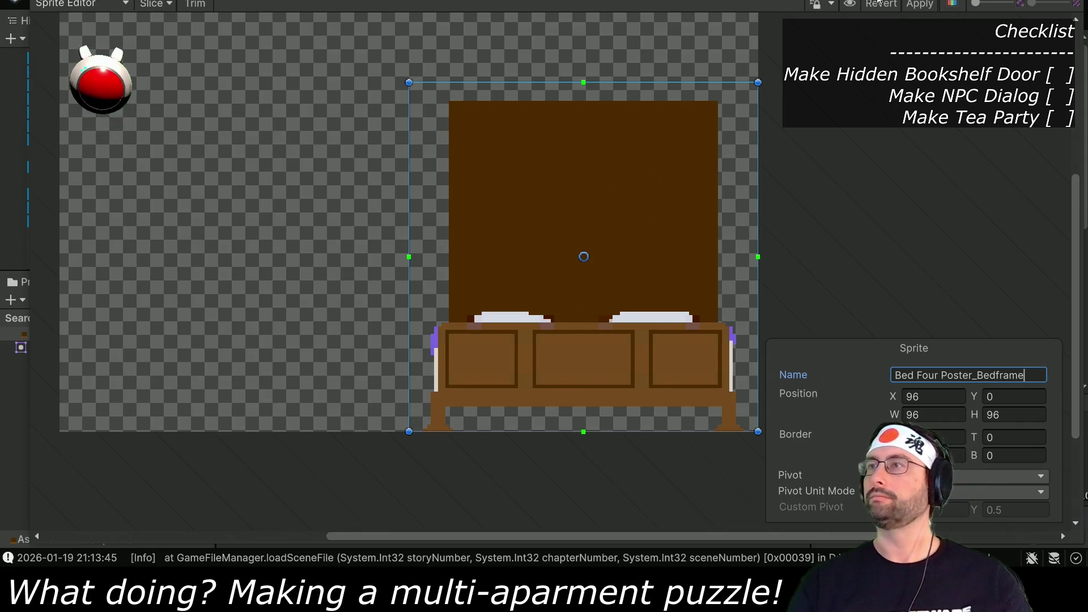
key("Return")
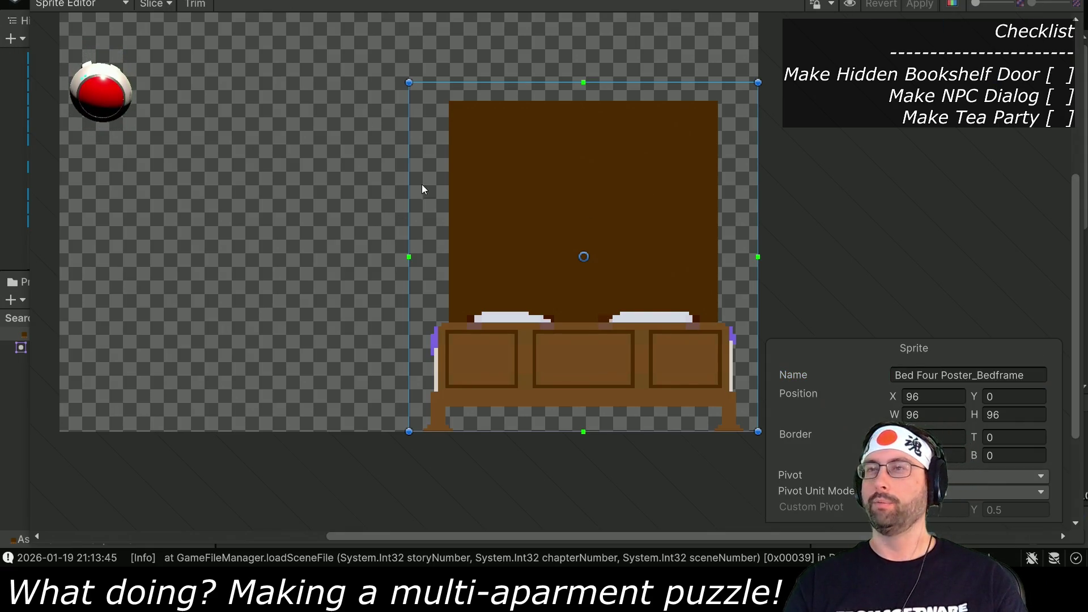
left_click(62, 433)
Step: Draw a new slice over the texture's left half, 128 px tall from Y 0
mouse_move(60, 430)
left_mouse_down()
mouse_move(248, 182)
mouse_move(407, 82)
left_mouse_up()
scroll(461, 148, "up", 5)
left_click_drag(254, 222, 264, 104)
scroll(297, 154, "down", 7)
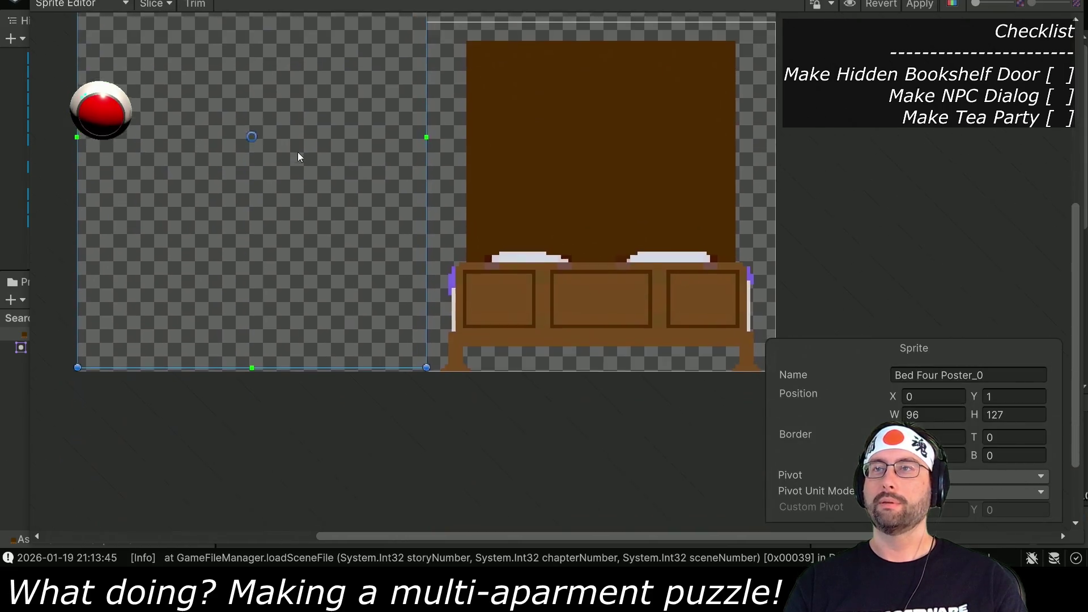
left_click_drag(178, 362, 178, 380)
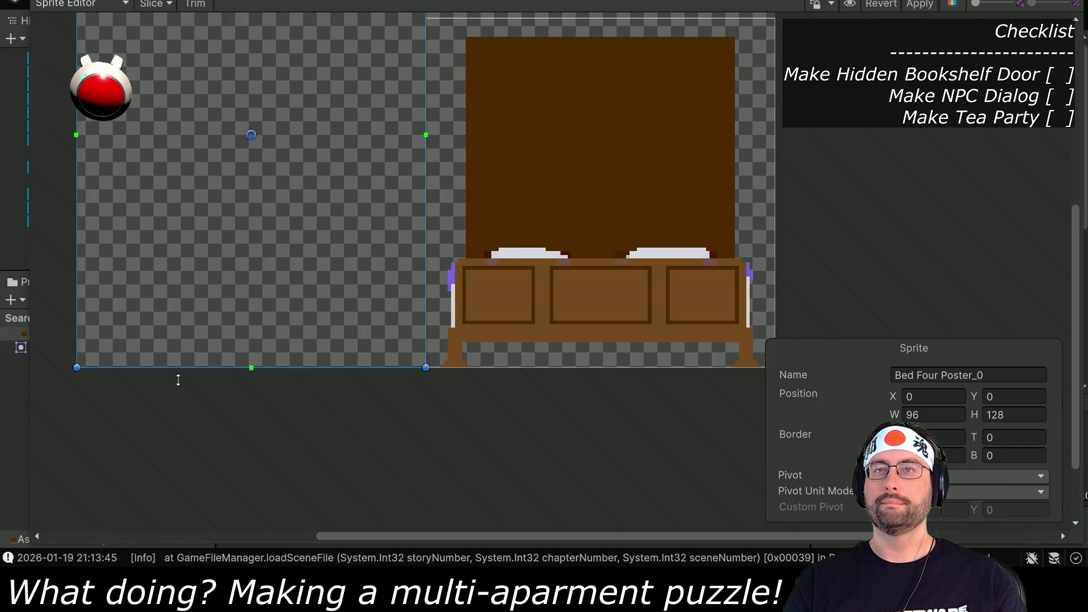
Step: Name the new slice Bed Four Poster_Canopy, apply the slices, and leave the Sprite Editor
left_click(996, 374)
key("shift+Left")
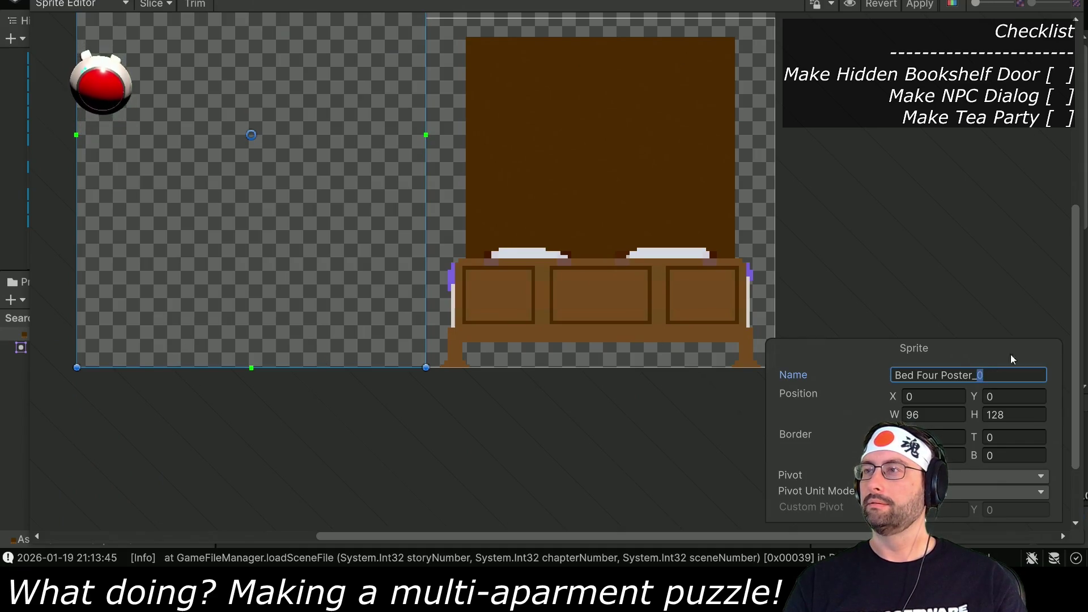
type("Po")
key("BackSpace")
key("BackSpace")
type("Canopy")
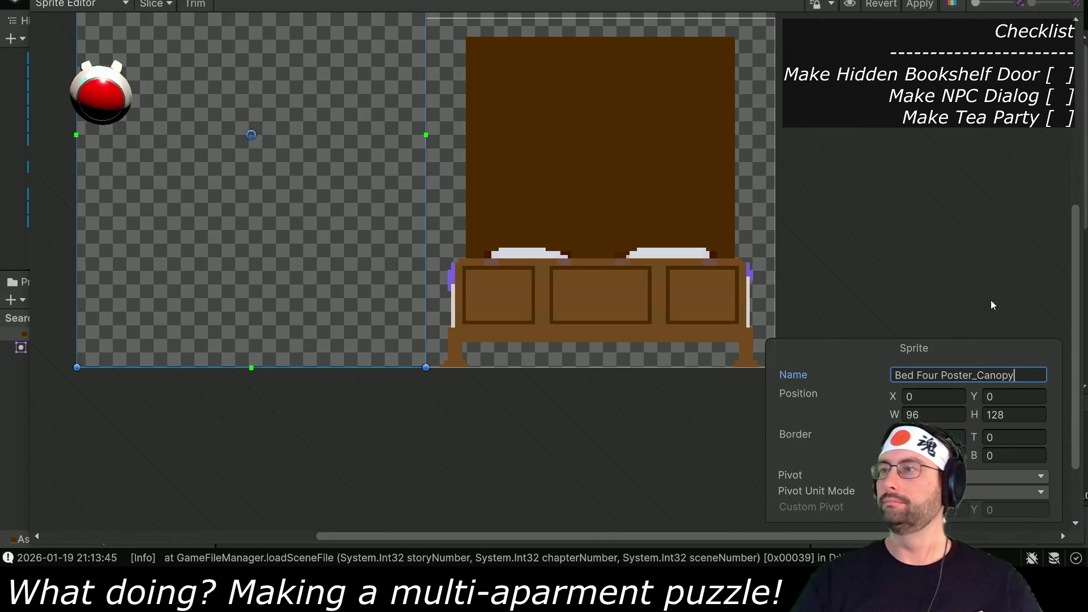
key("Return")
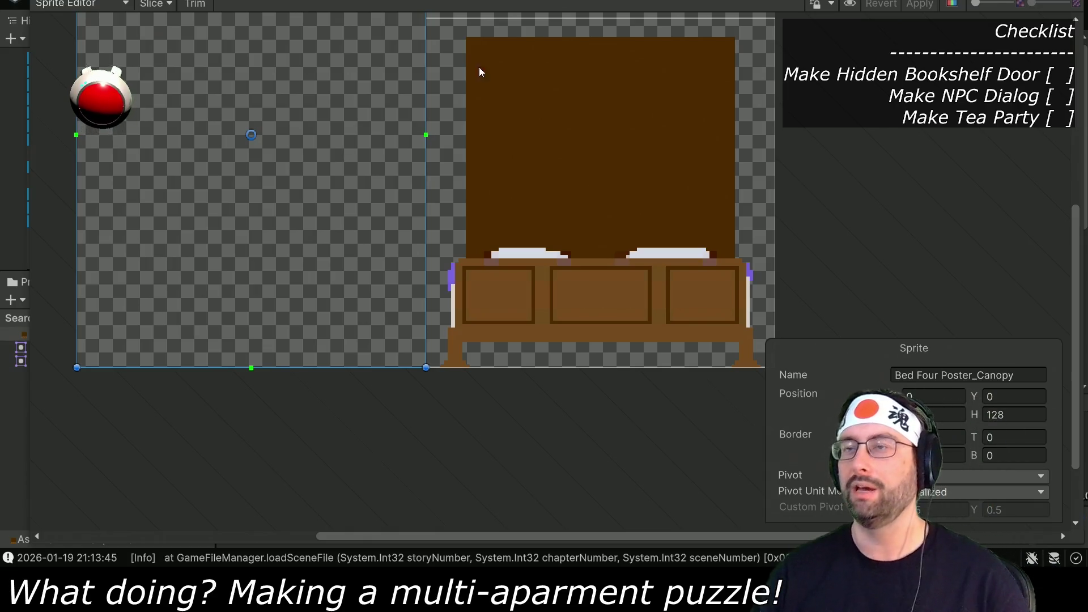
scroll(612, 168, "up", 3)
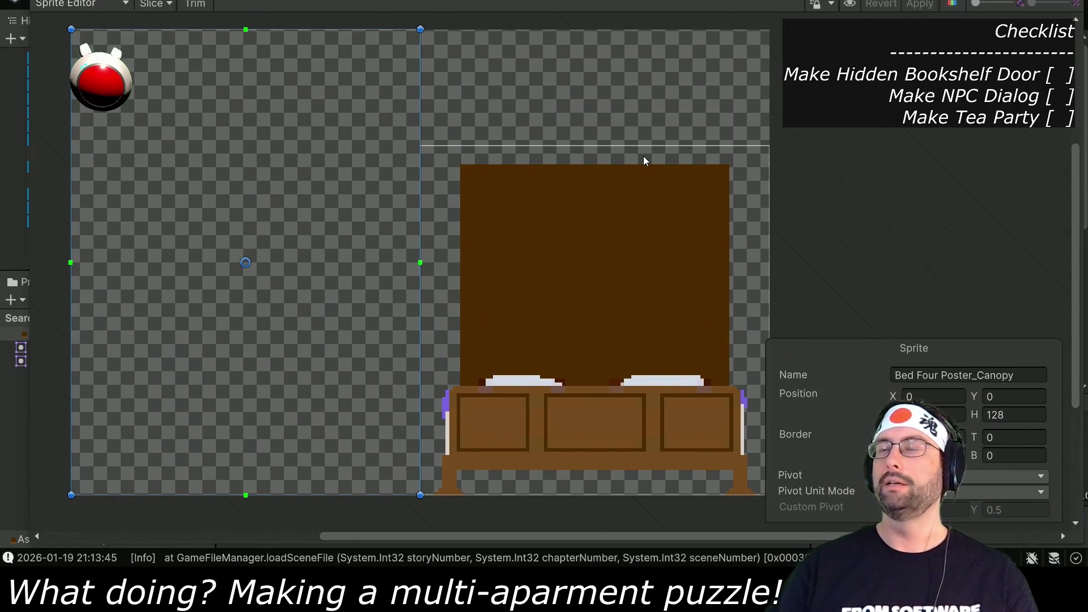
key("alt+Tab")
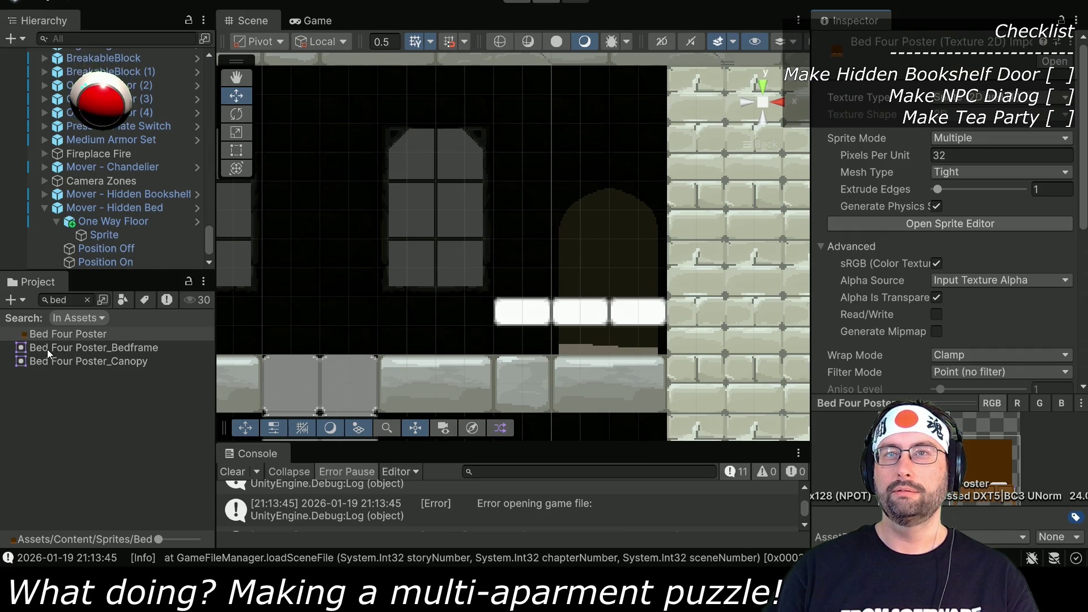
Step: Give the Hidden Bed's floor Sprite the Bed Four Poster_Bedframe image
left_click(96, 236)
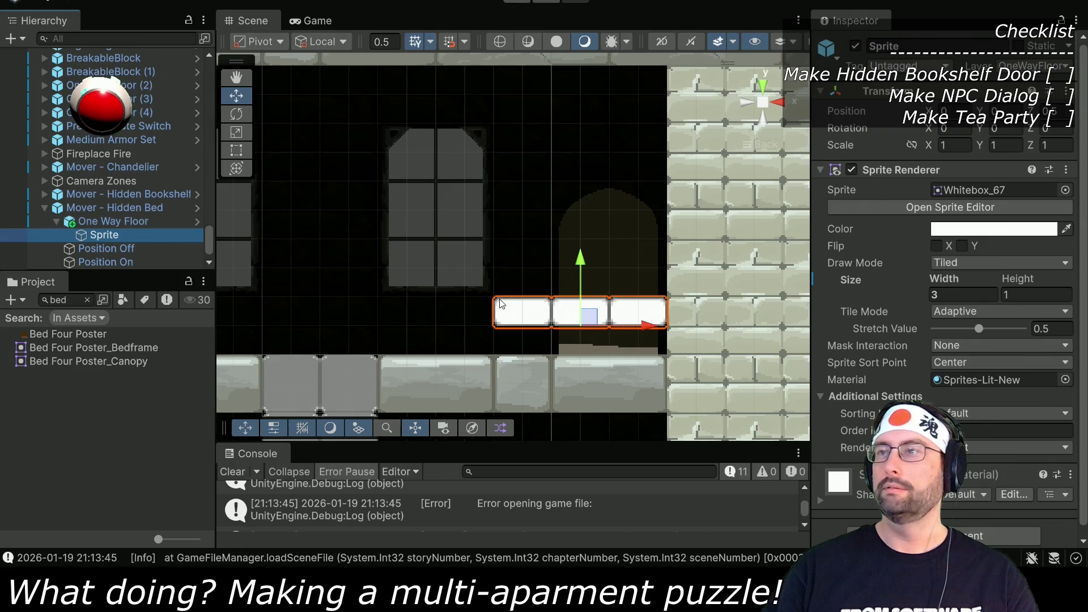
left_click_drag(501, 305, 508, 237)
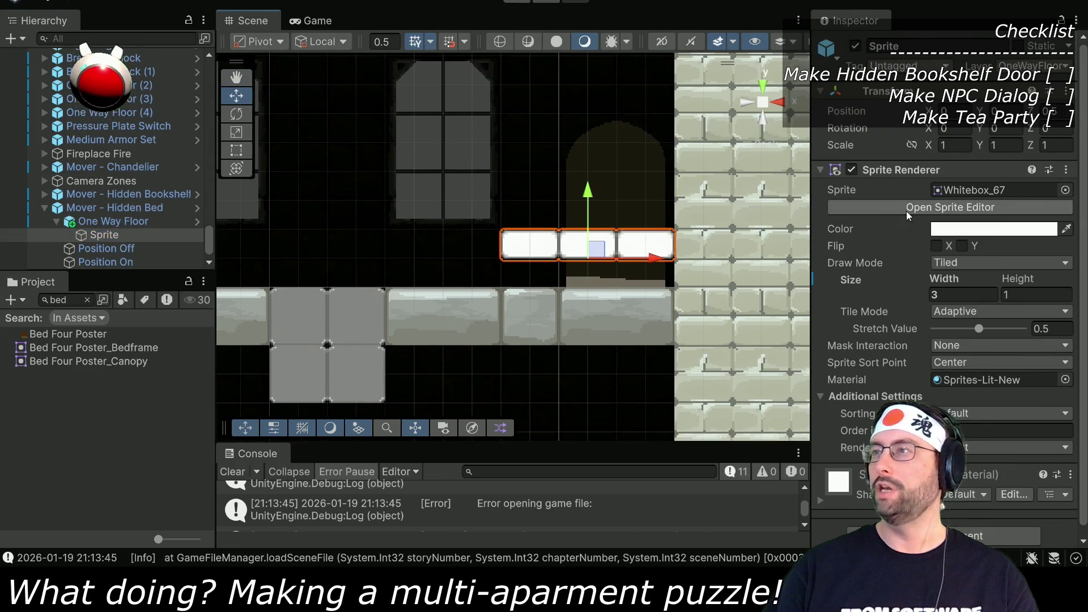
left_click_drag(131, 351, 1007, 192)
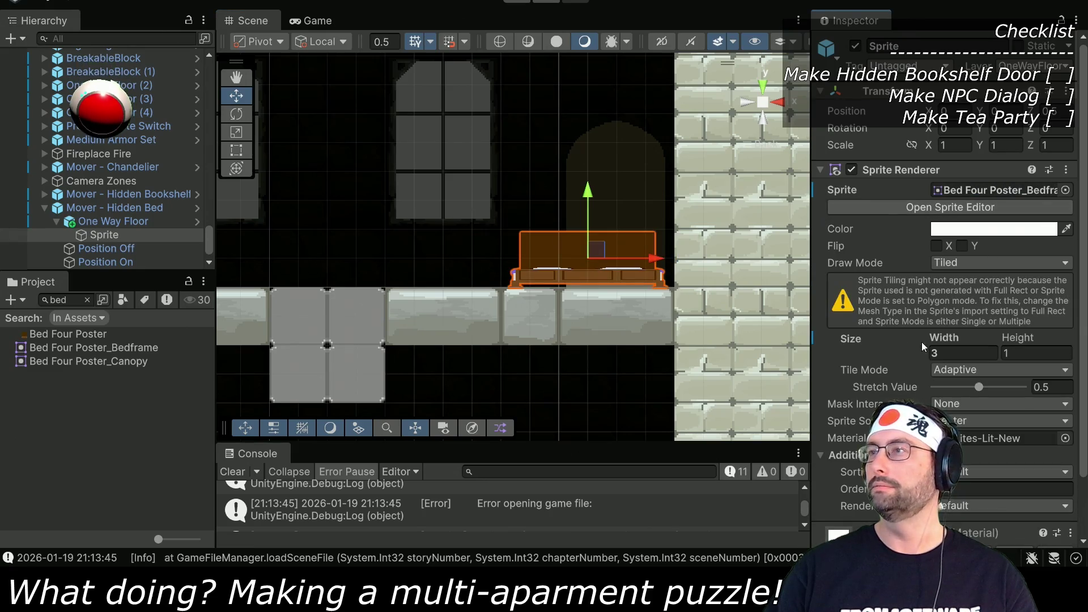
scroll(883, 379, "down", 3)
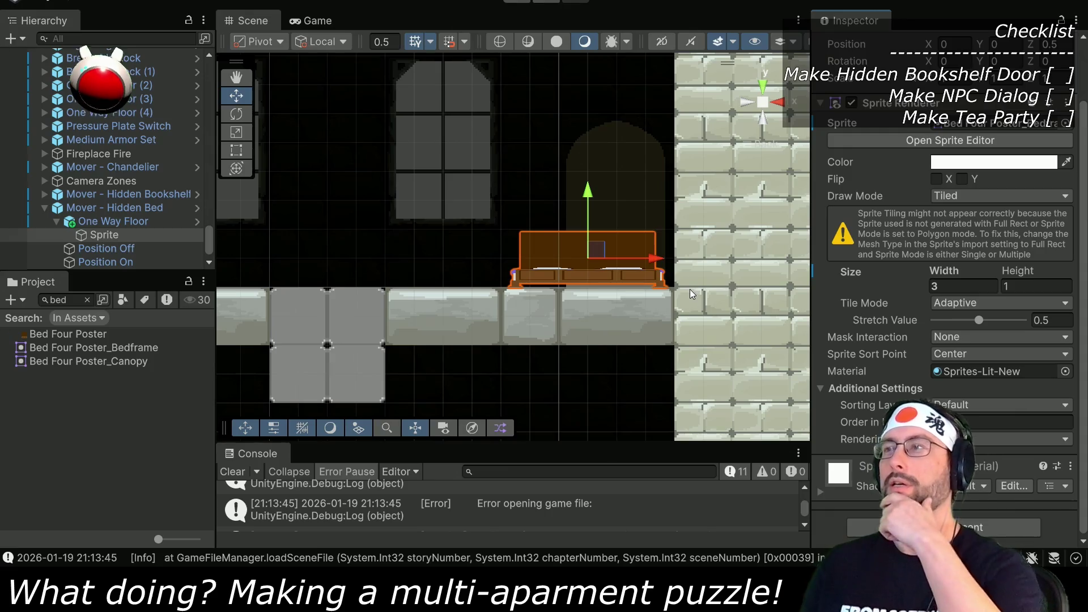
Step: Set the floor sprite's height to 3 and raise it one unit
left_click(1040, 282)
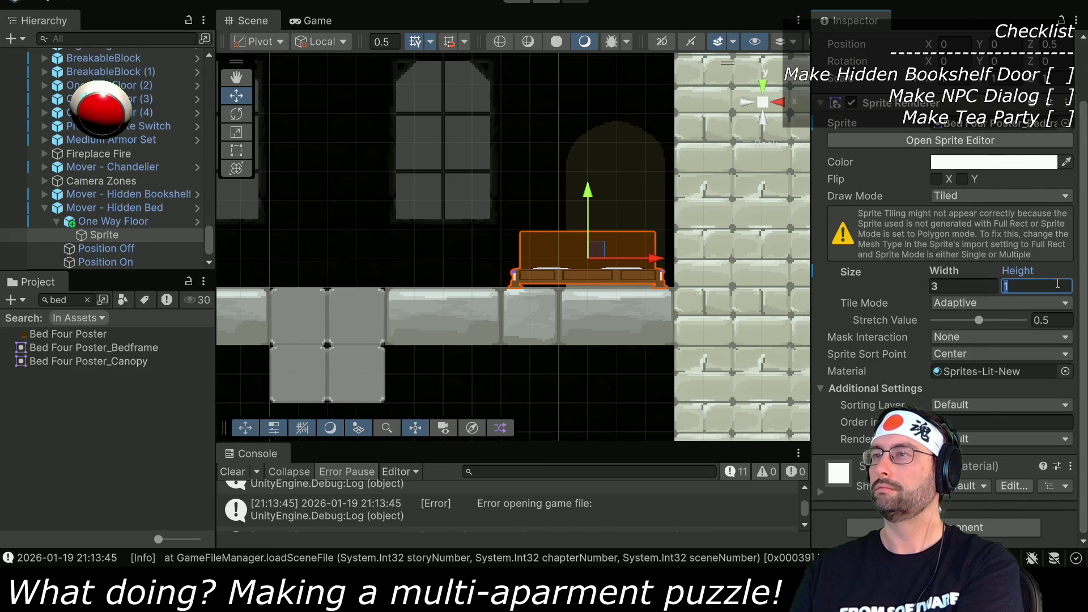
type("3")
left_click_drag(589, 196, 592, 131)
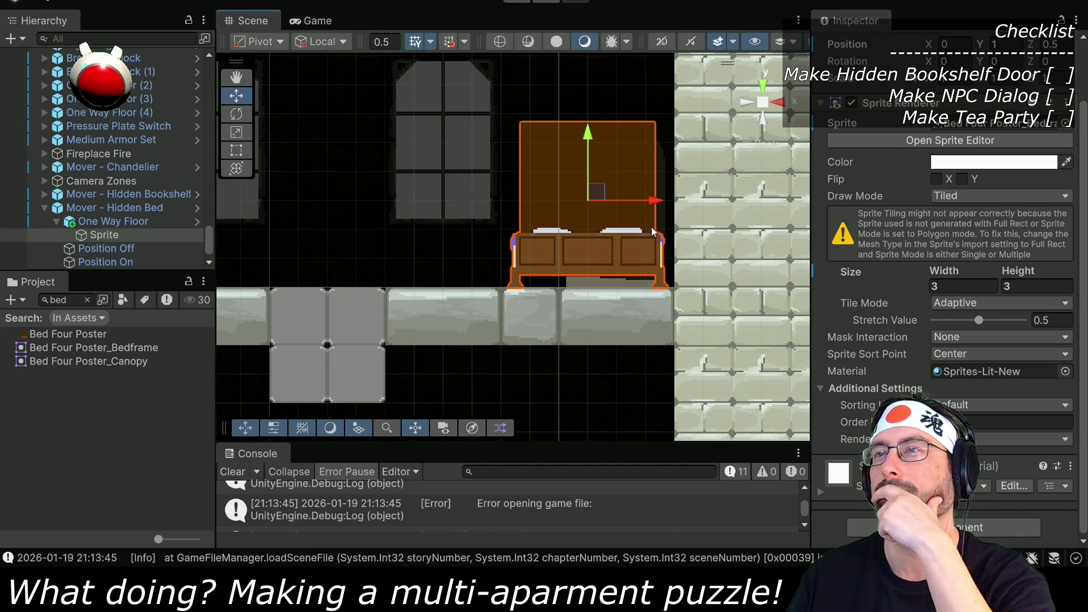
left_click(93, 220)
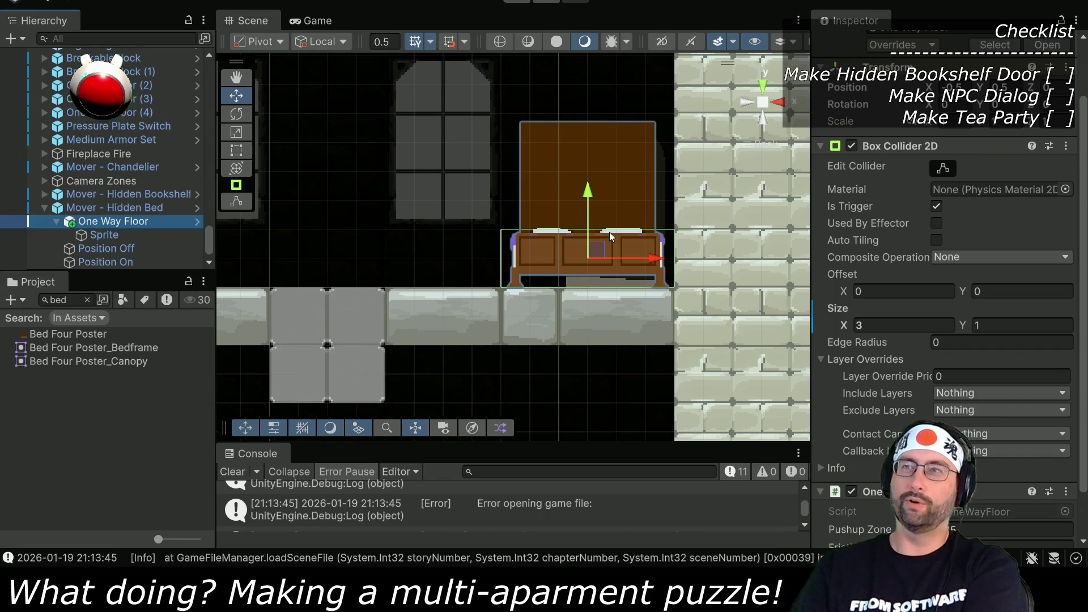
Step: View the area around the bed, then show the black background layer in Affinity Photo
left_click_drag(631, 173, 602, 261)
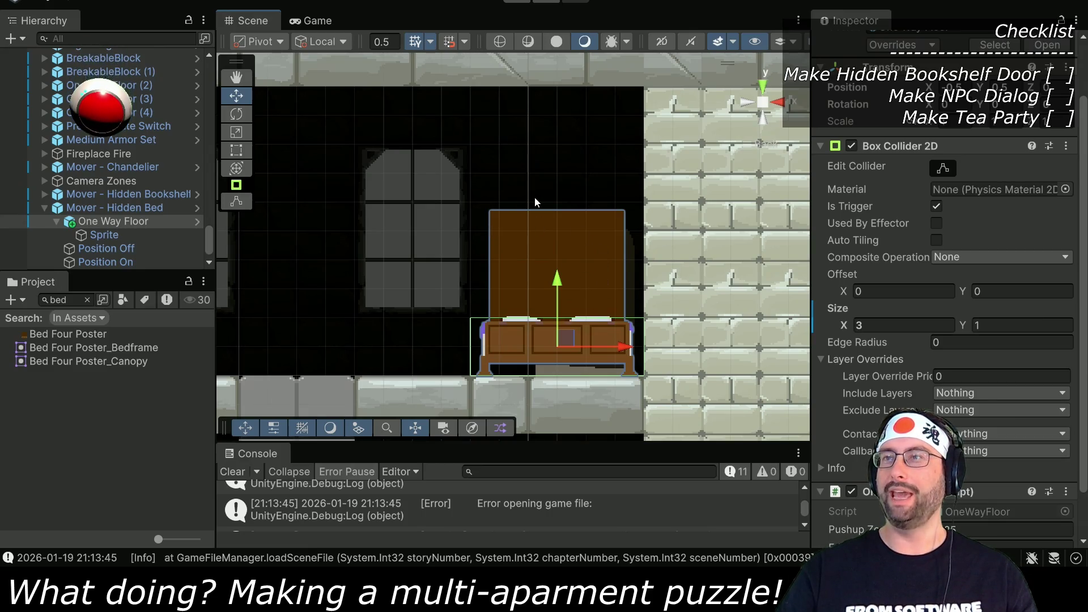
key("alt+Tab")
left_click(1069, 231)
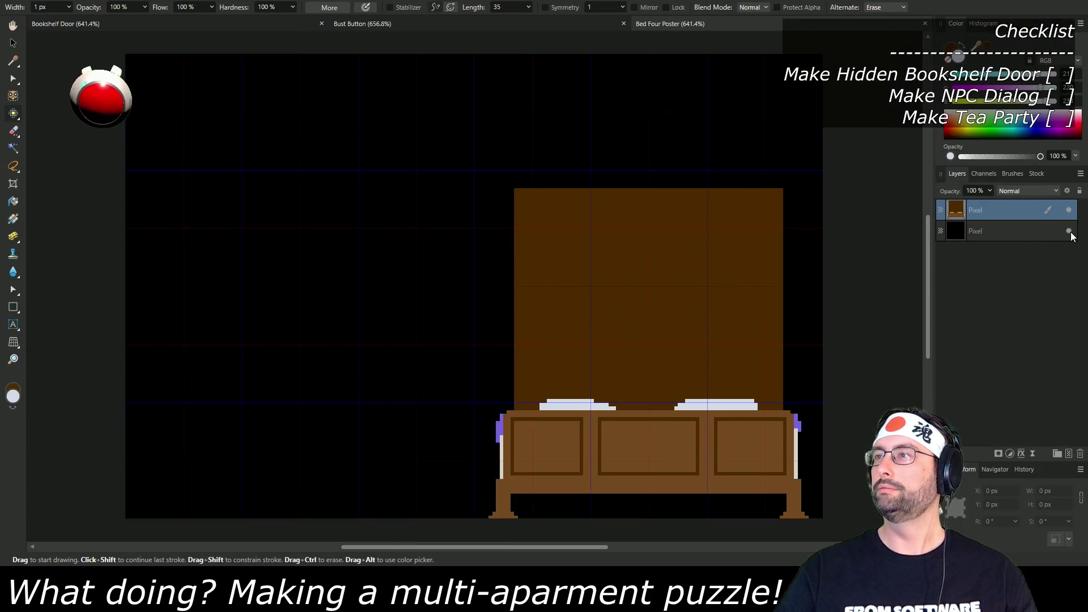
Step: Set the Pixel tool to dark brown (81/45/0) and add a new empty pixel layer
left_click(13, 114)
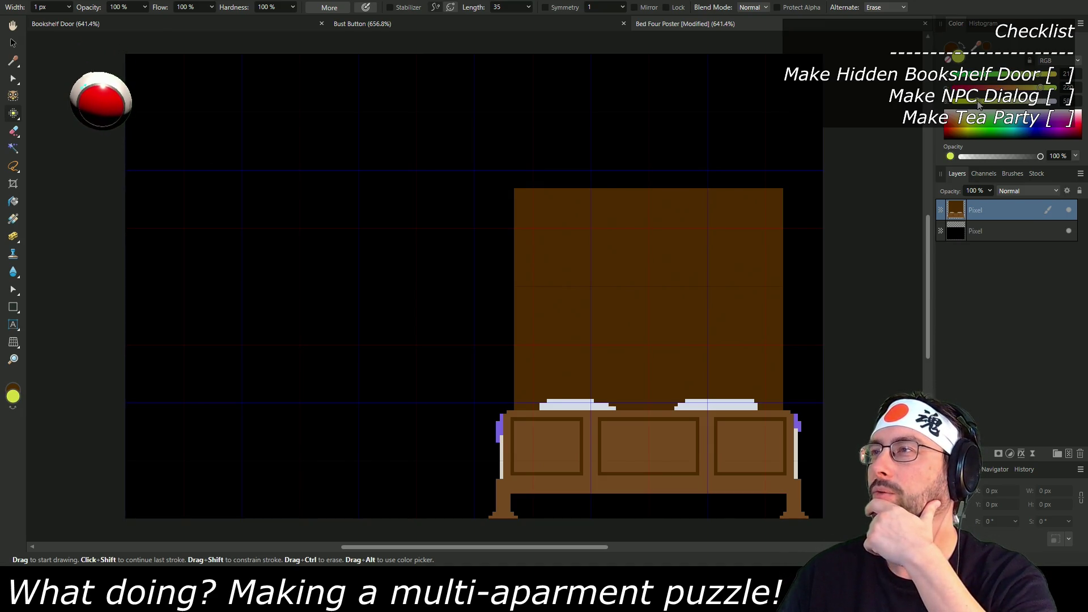
left_click(1005, 88)
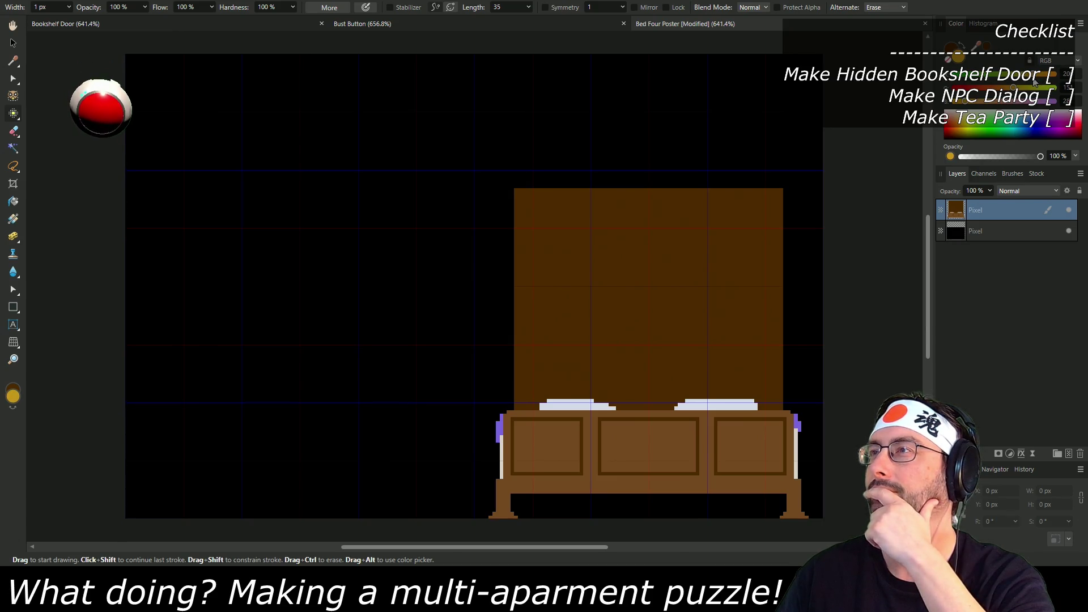
left_click(953, 48)
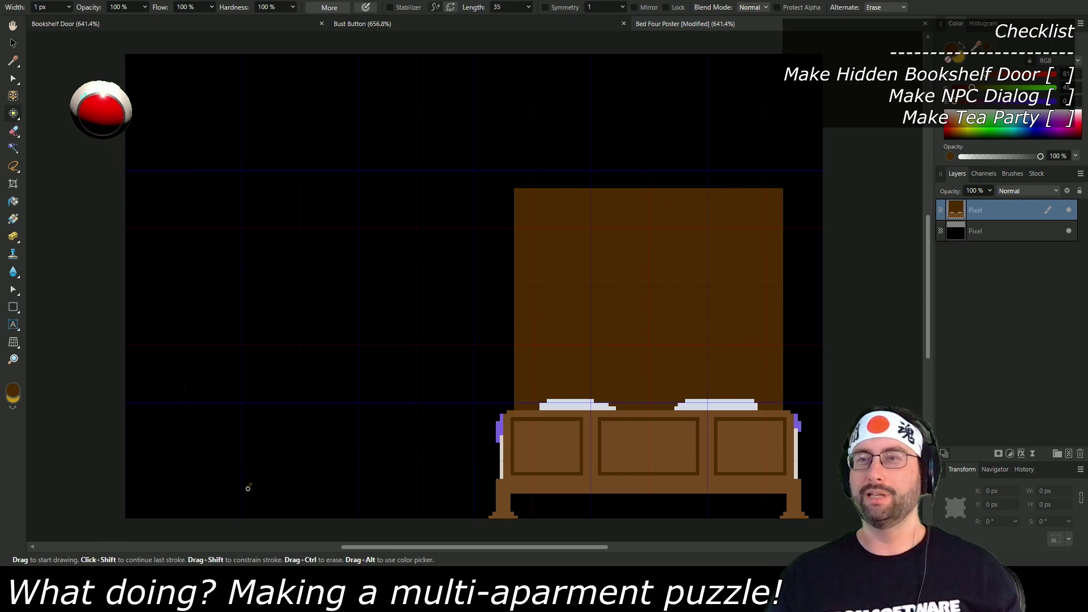
mouse_move(365, 478)
left_mouse_down()
mouse_move(403, 344)
mouse_move(370, 404)
left_mouse_up()
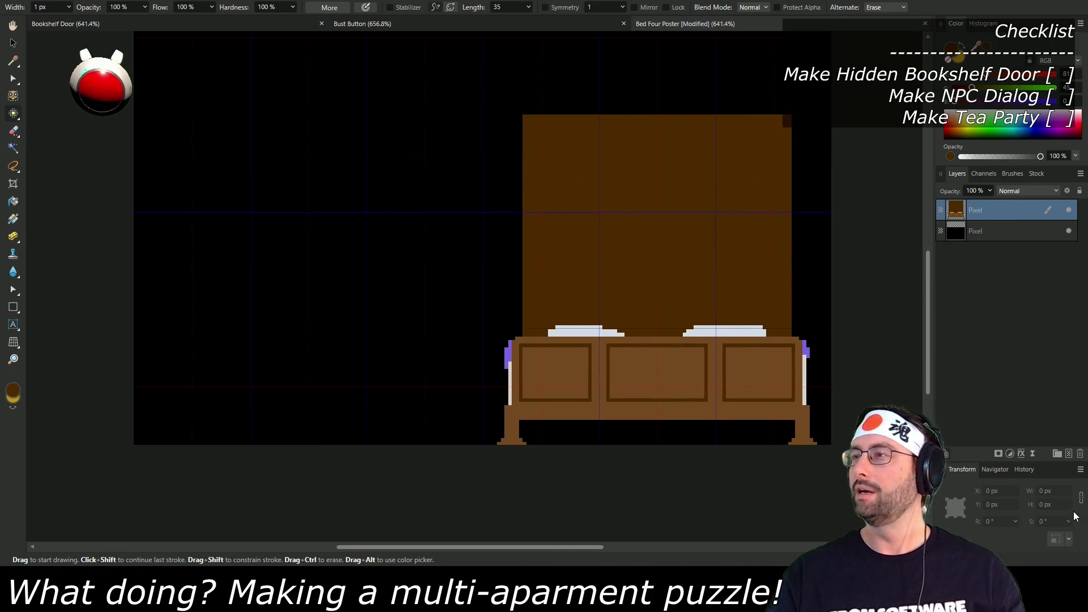
left_click(1070, 454)
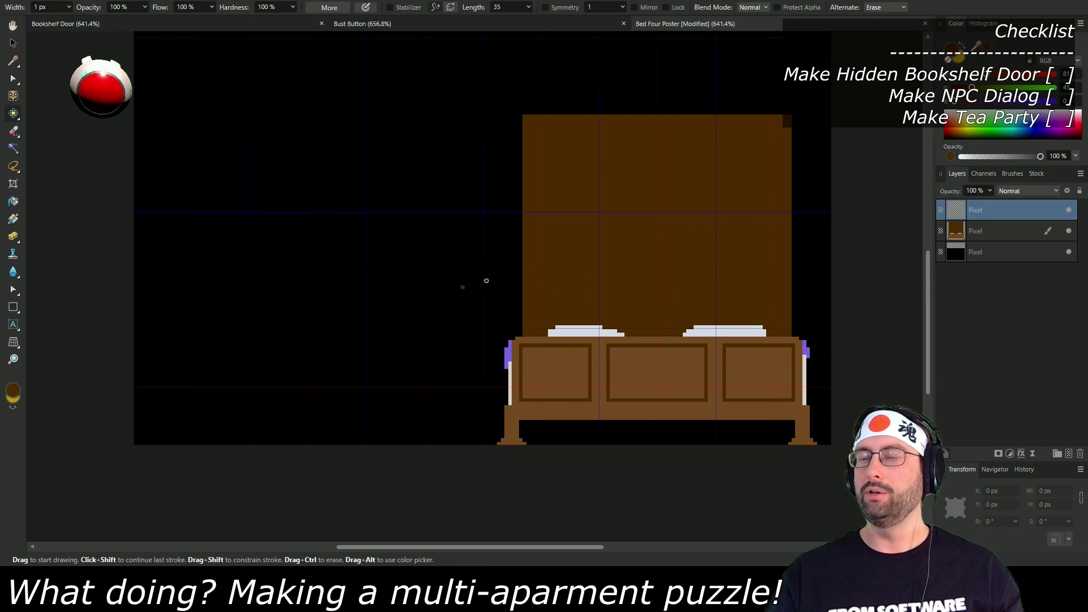
Step: Paint brown pixels along the base of the bed's left leg on the new layer
left_click(512, 424)
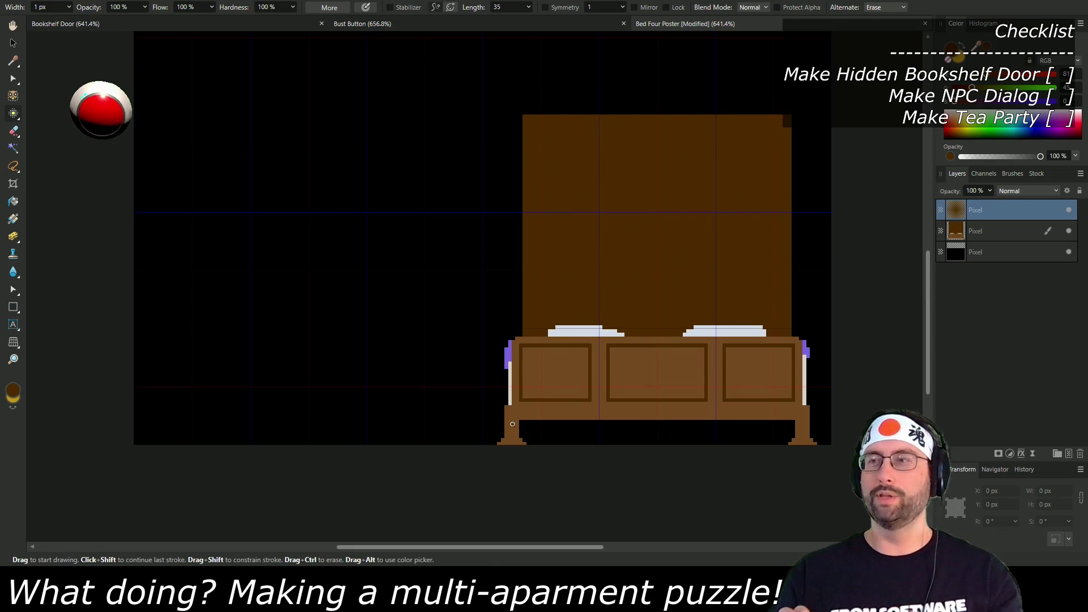
scroll(588, 446, "right", 5)
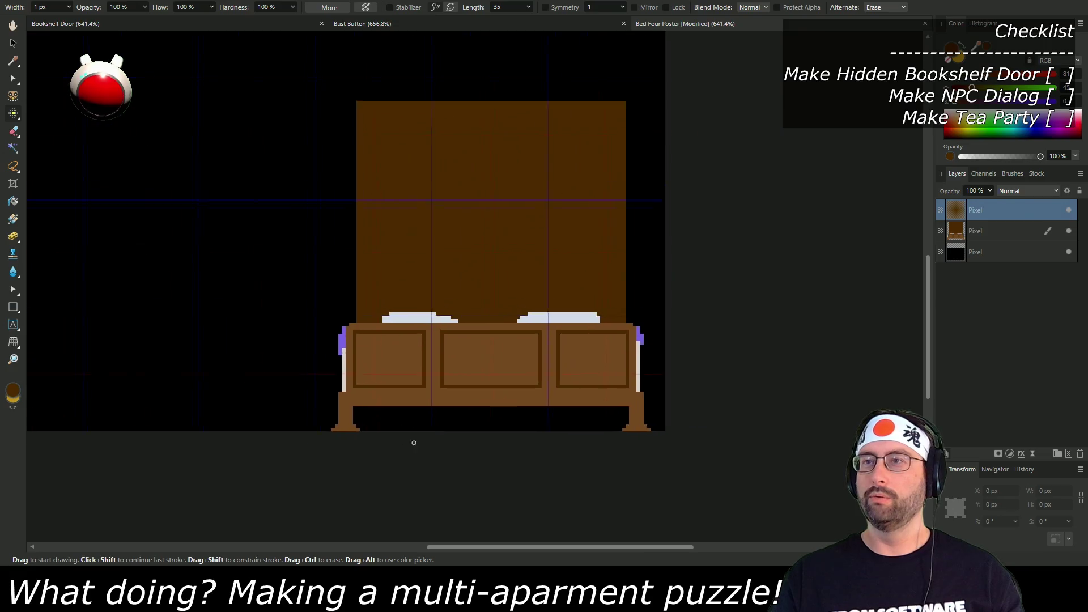
scroll(424, 380, "up", 3)
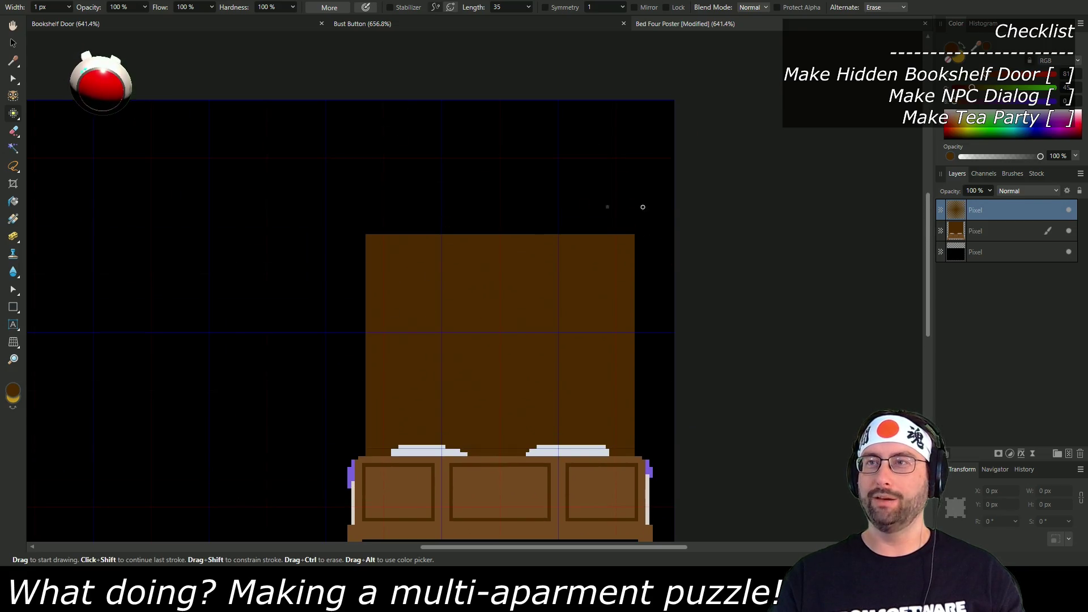
left_click_drag(456, 321, 597, 247)
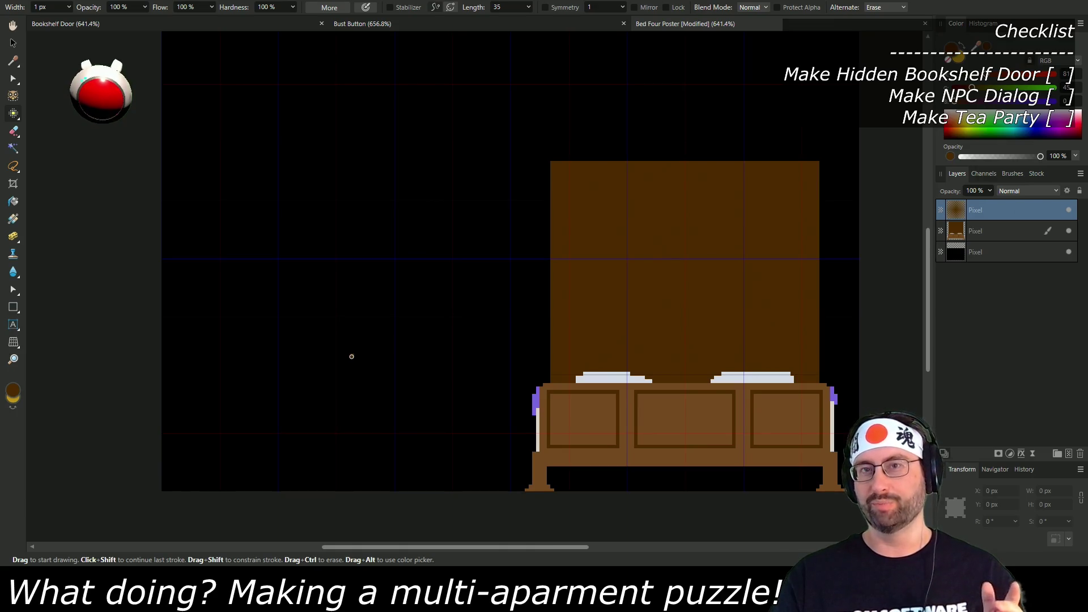
scroll(385, 351, "down", 2)
scroll(396, 357, "right", 5)
scroll(399, 360, "up", 2)
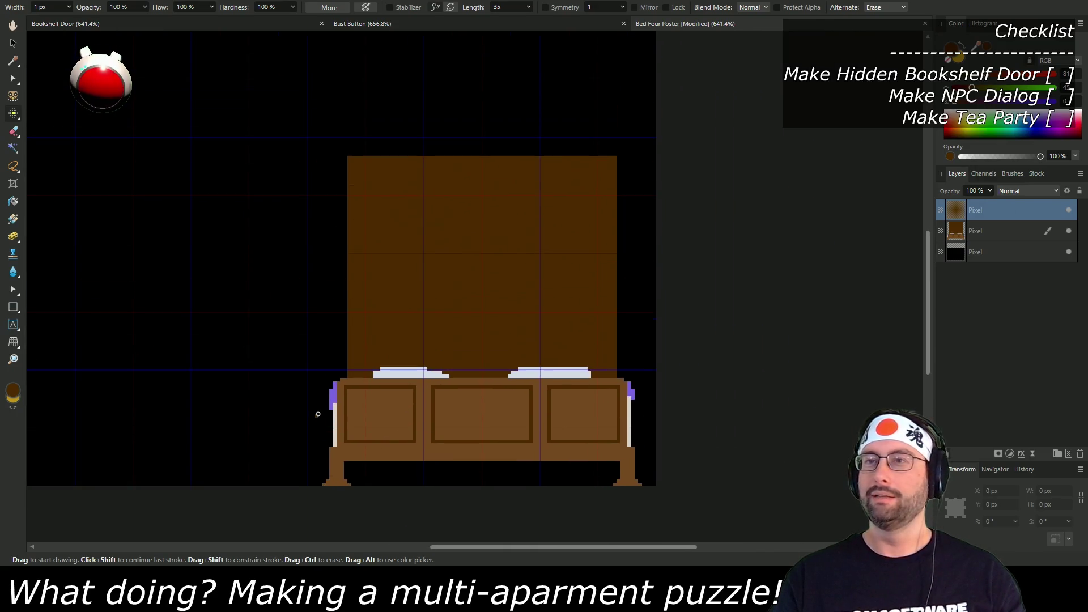
scroll(435, 443, "up", 4)
key("q")
key("q")
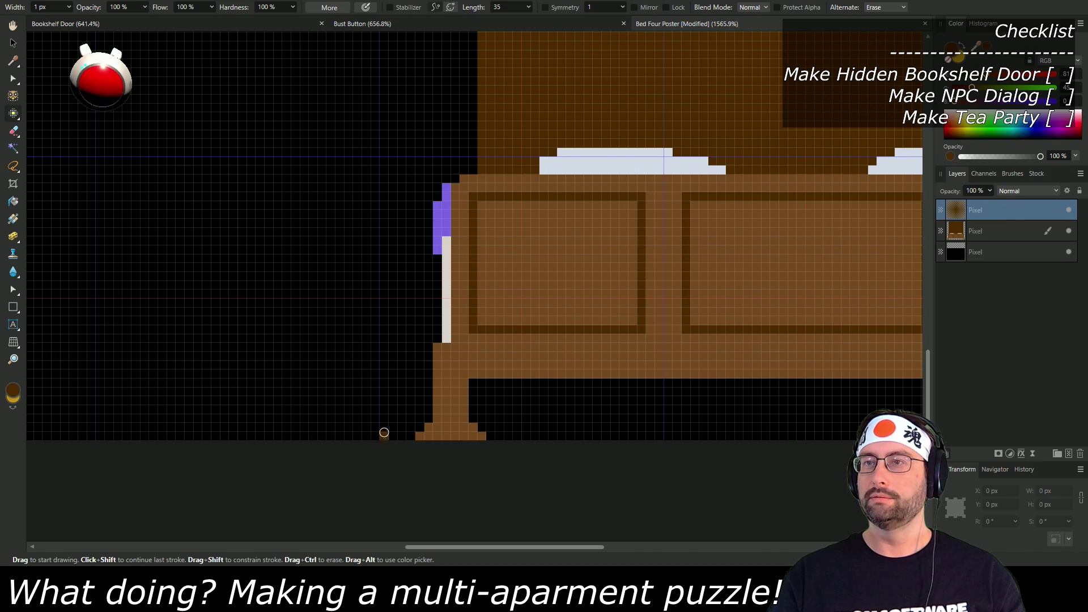
left_click_drag(404, 435, 417, 435)
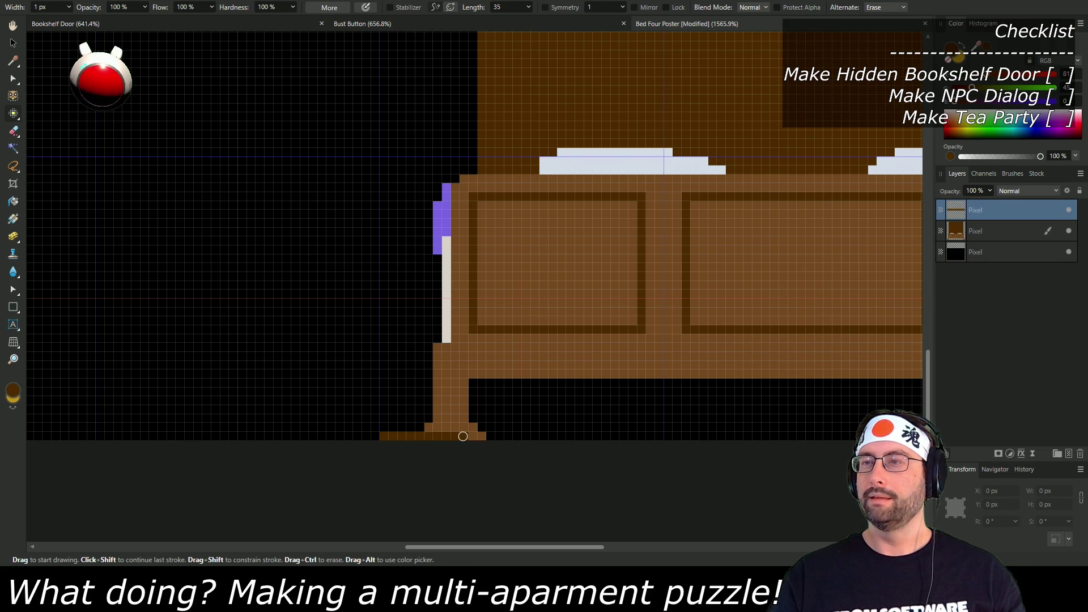
key("ctrl+z")
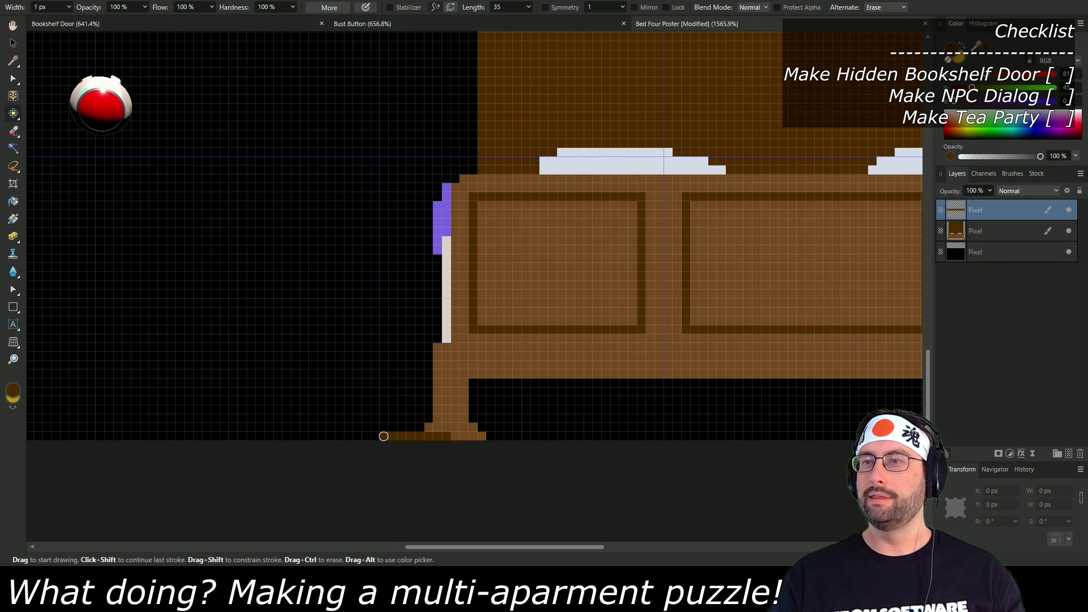
Step: Draw brown vertical lines up from the left leg to form the post's sides
left_click_drag(387, 401, 383, 303)
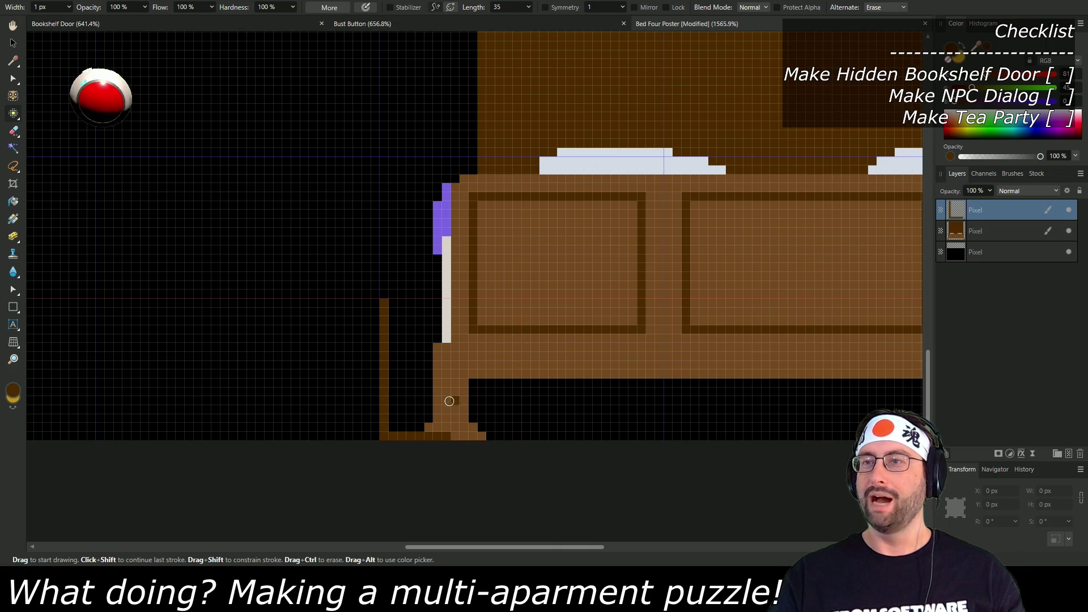
mouse_move(446, 431)
left_mouse_down()
mouse_move(445, 303)
mouse_move(389, 301)
mouse_move(391, 418)
mouse_move(418, 427)
mouse_move(437, 405)
mouse_move(428, 311)
mouse_move(407, 318)
left_mouse_up()
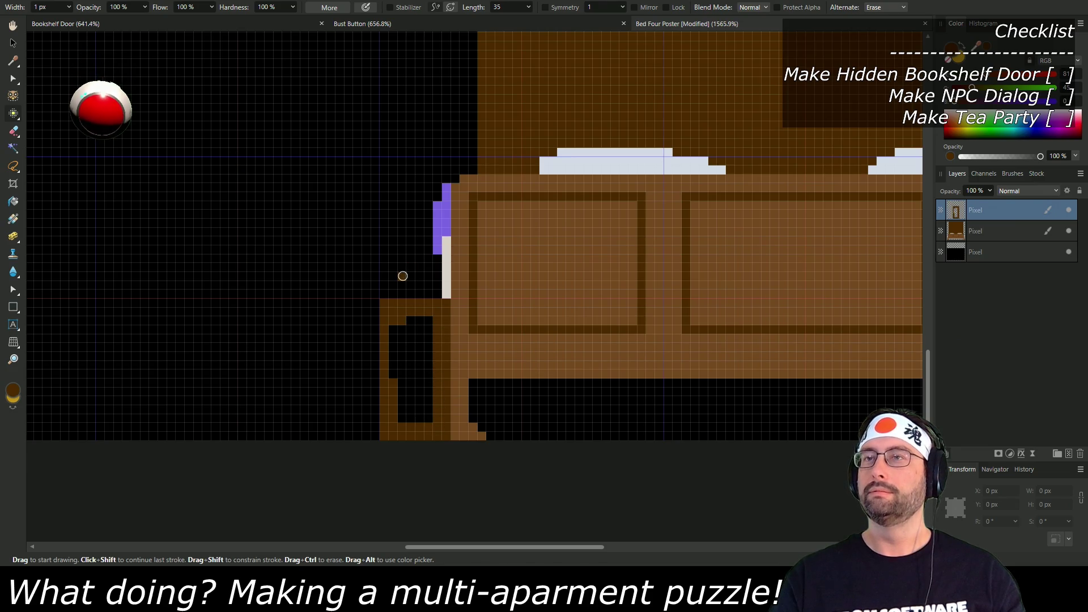
left_click_drag(418, 243, 404, 408)
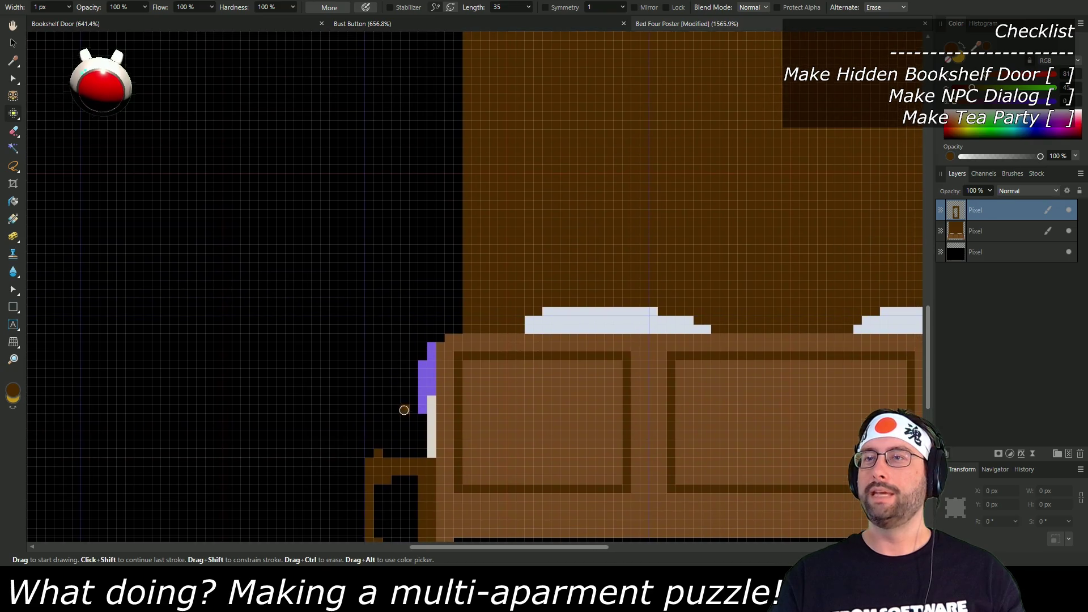
left_click(379, 290)
left_click(376, 229, "shift")
left_click_drag(393, 163, 386, 350)
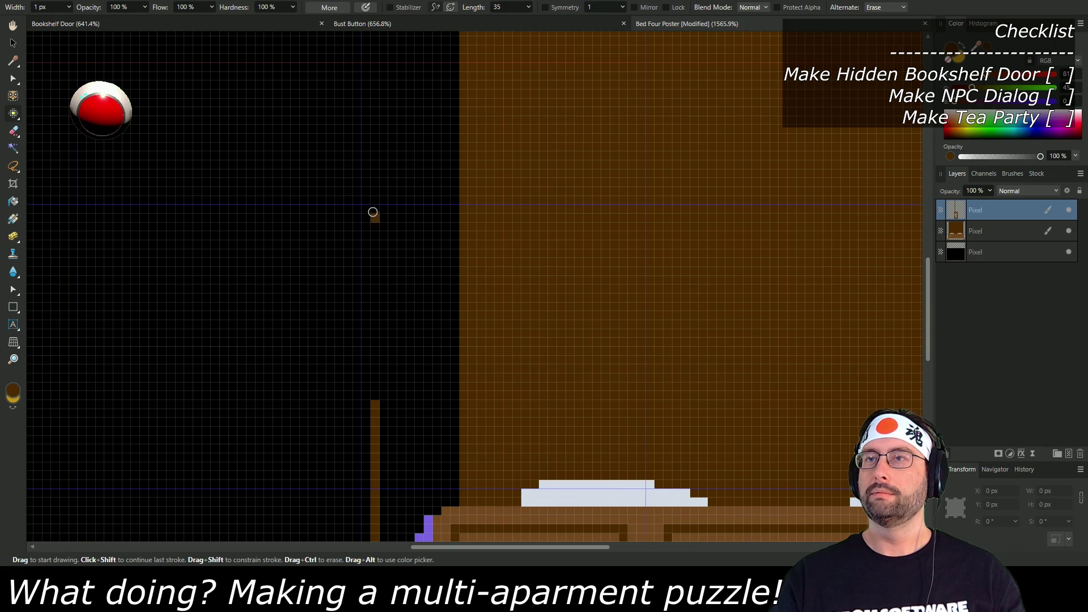
left_click(376, 205, "shift")
left_click_drag(391, 133, 399, 414)
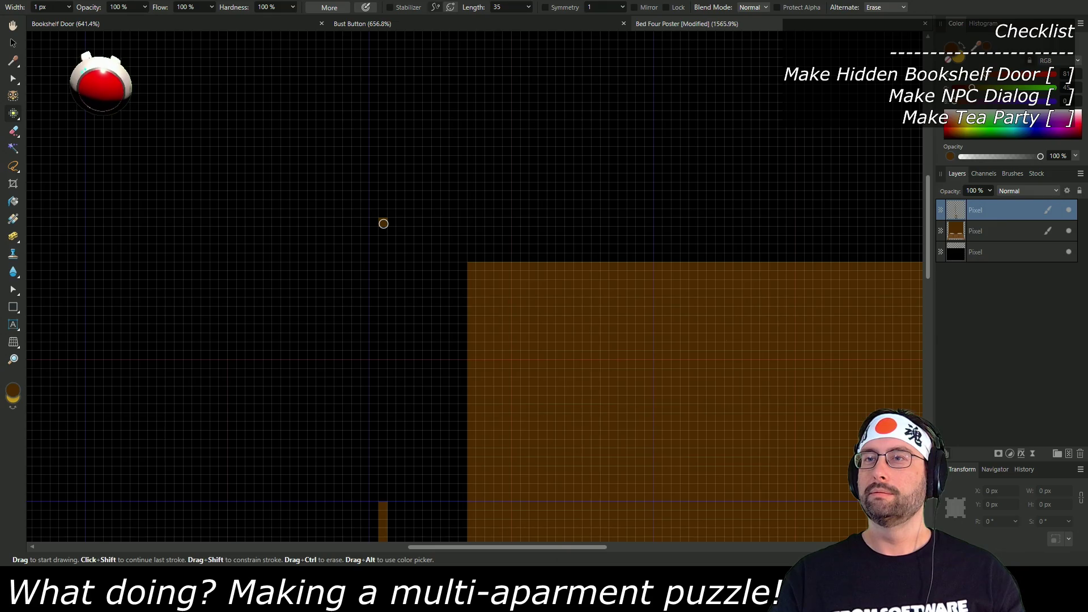
left_click(384, 223, "shift")
mouse_move(401, 209)
left_mouse_down()
mouse_move(413, 257)
mouse_move(410, 333)
left_mouse_up()
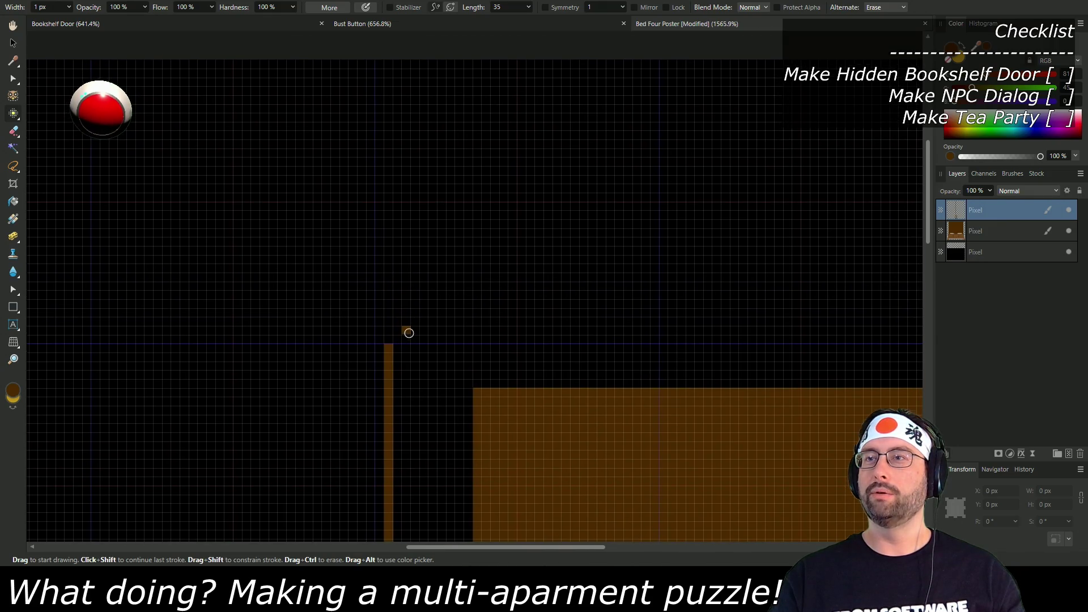
scroll(406, 338, "down", 3)
scroll(473, 296, "down", 5, "ctrl")
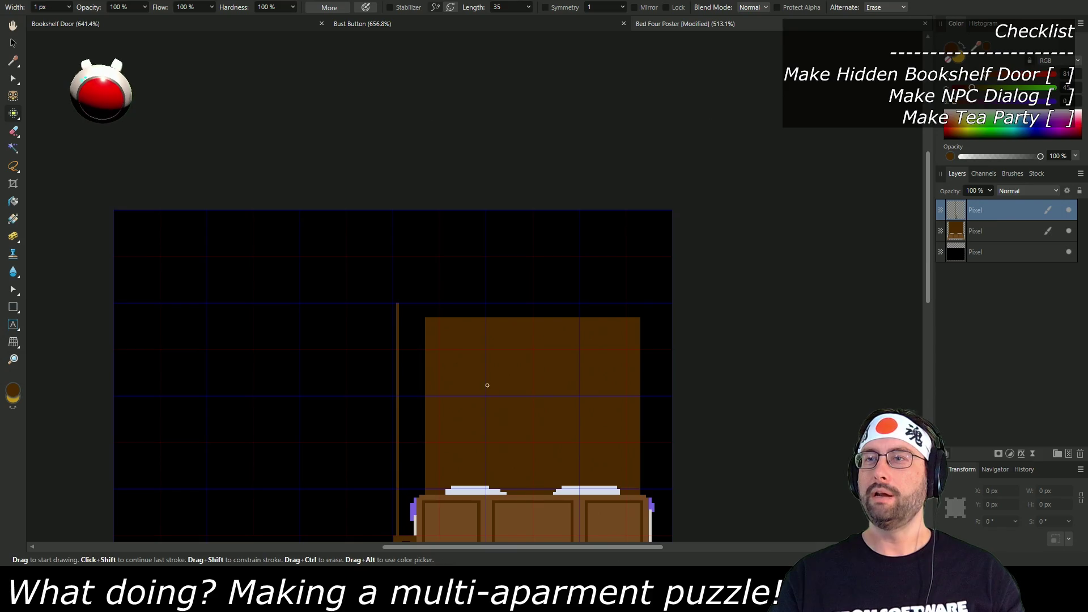
scroll(469, 369, "down", 1)
scroll(471, 386, "up", 2)
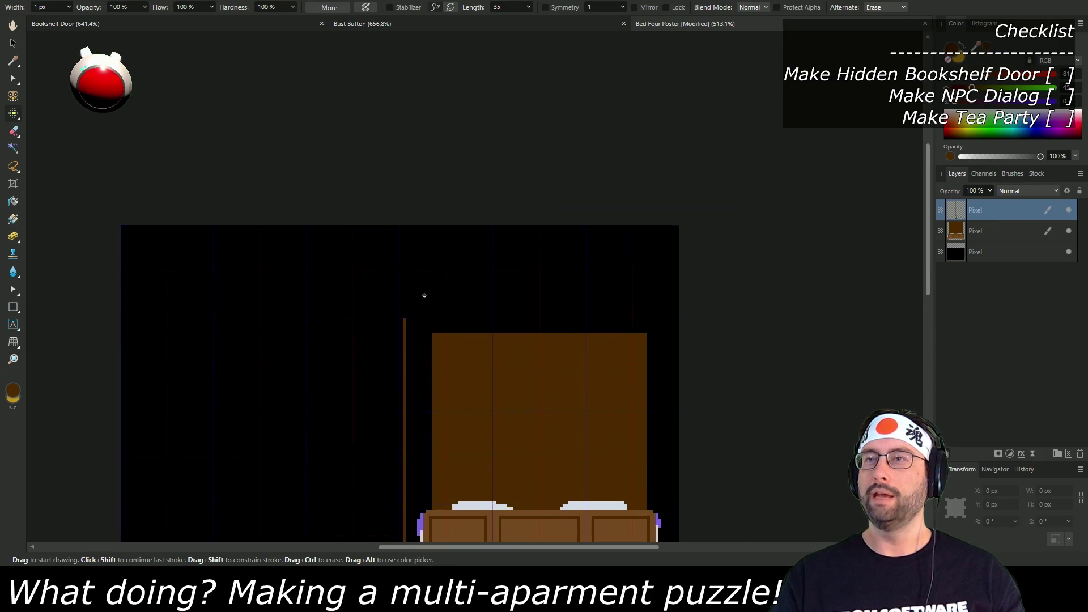
scroll(424, 296, "up", 5, "ctrl")
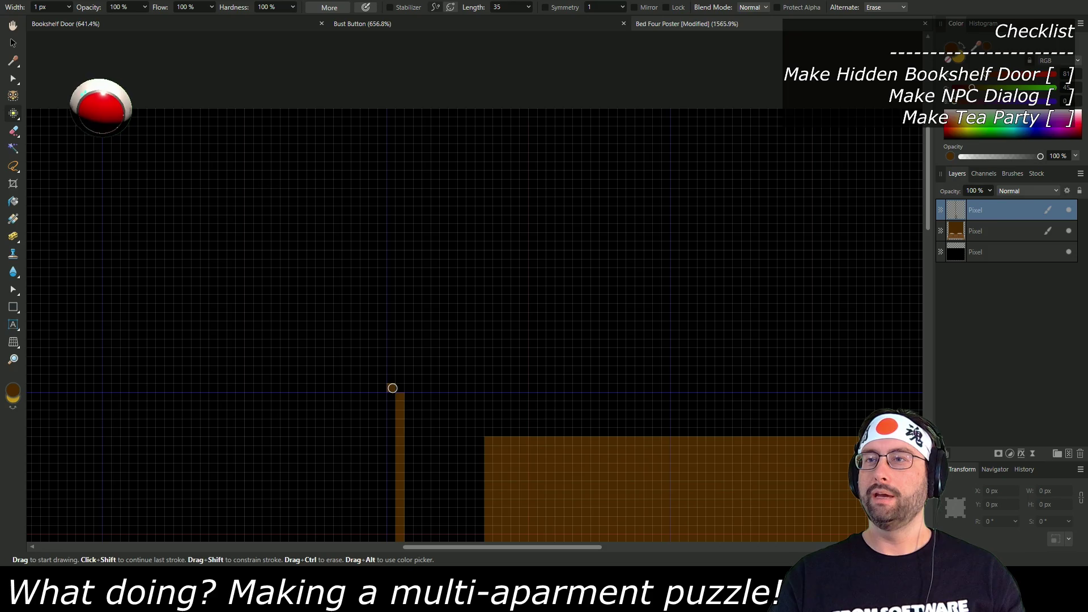
Step: Cap the bedpost with a brown top bar and flood-fill its lower base brown
left_click(391, 263)
left_click(400, 388)
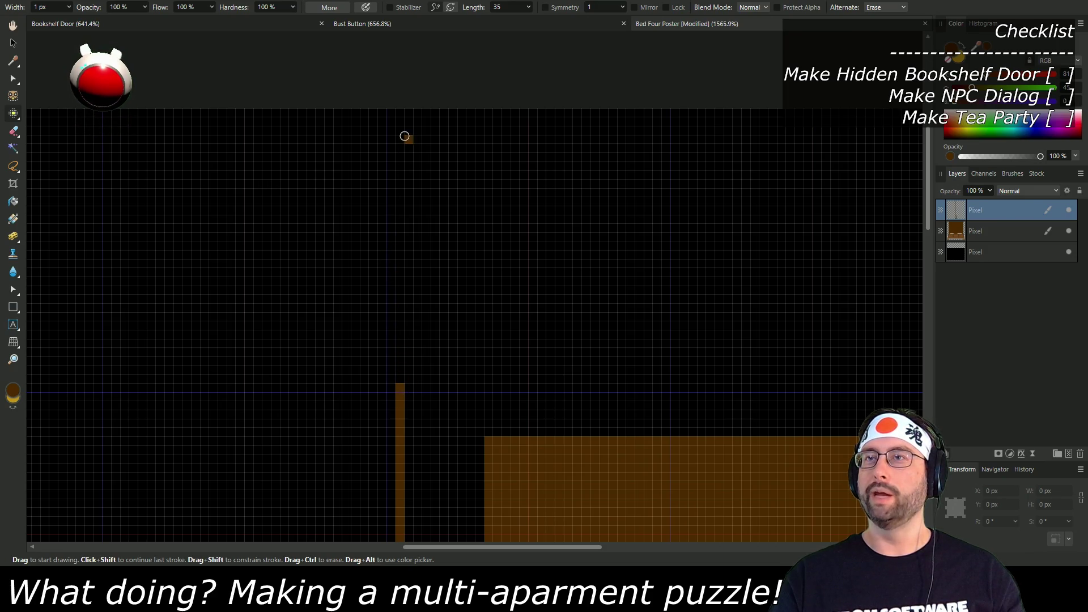
left_click(402, 254, "shift")
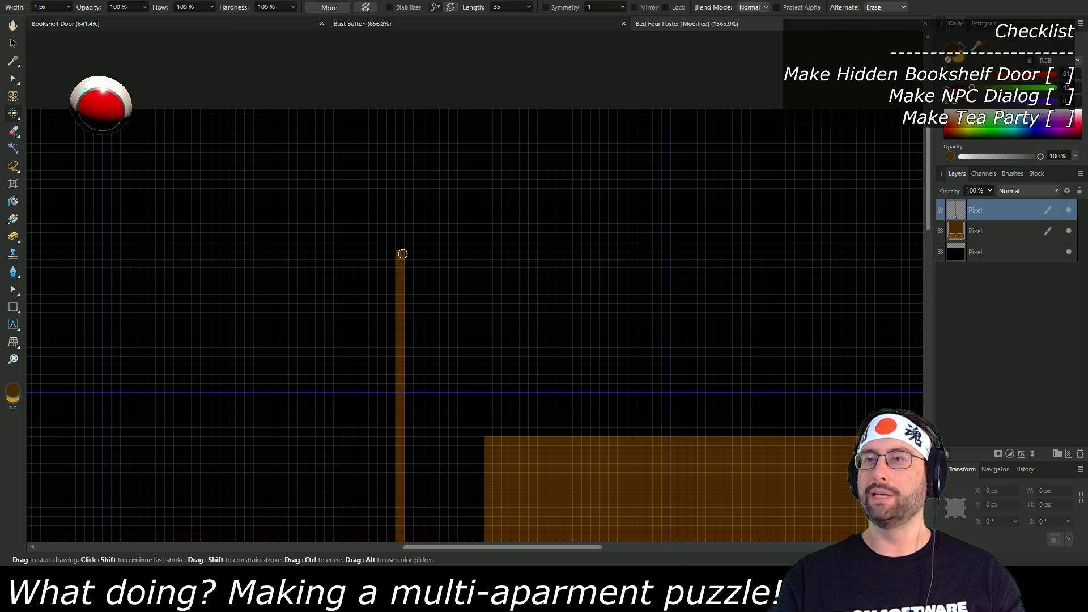
scroll(436, 442, "down", 10)
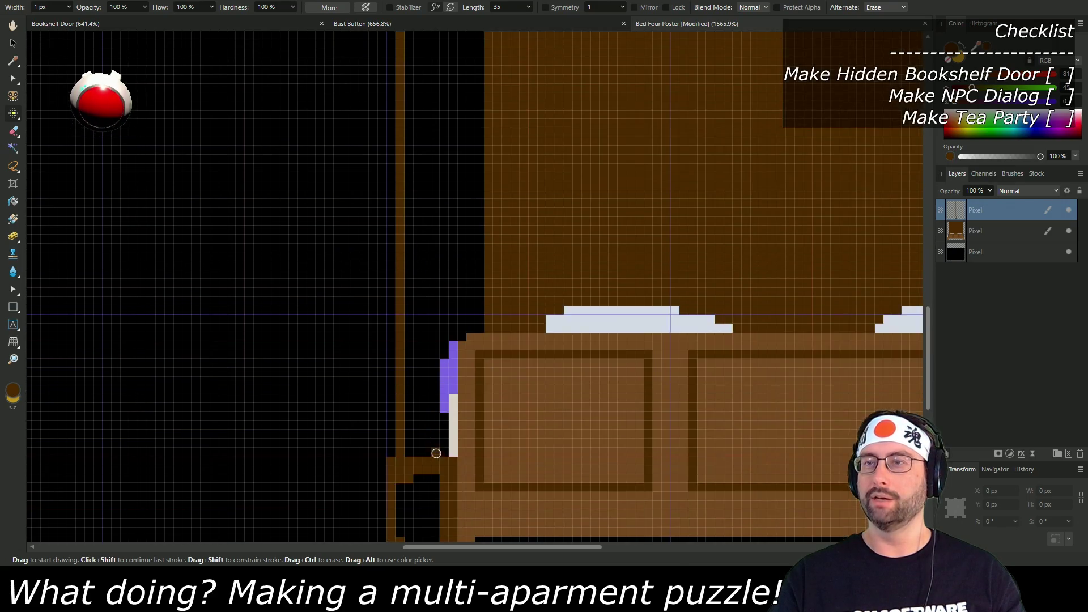
scroll(436, 454, "down", 2)
scroll(445, 288, "up", 15)
scroll(445, 288, "up", 5)
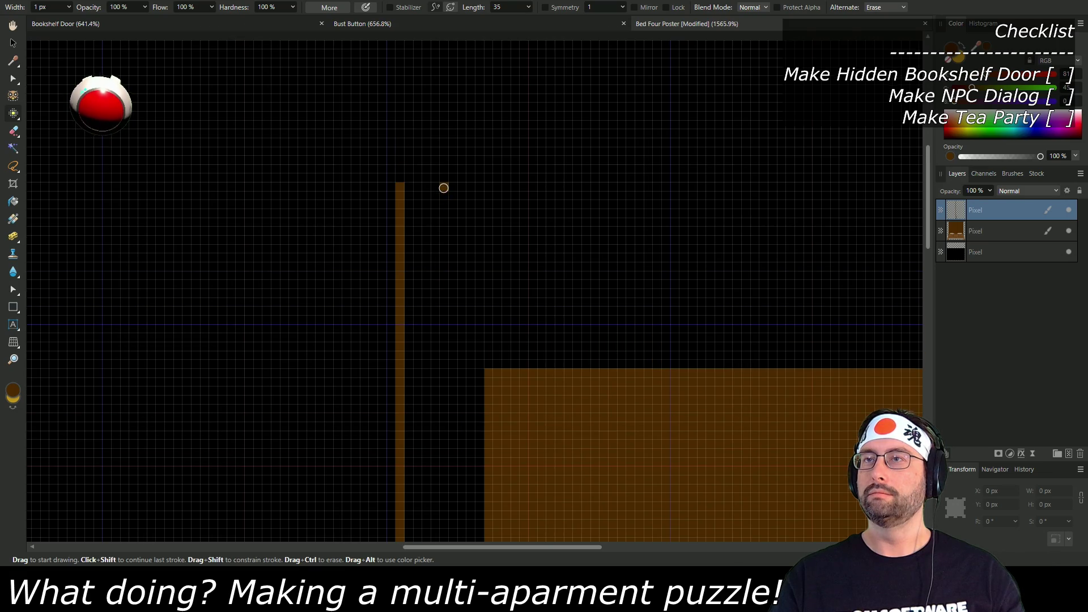
left_click(444, 188, "shift")
left_click_drag(442, 186, 402, 186)
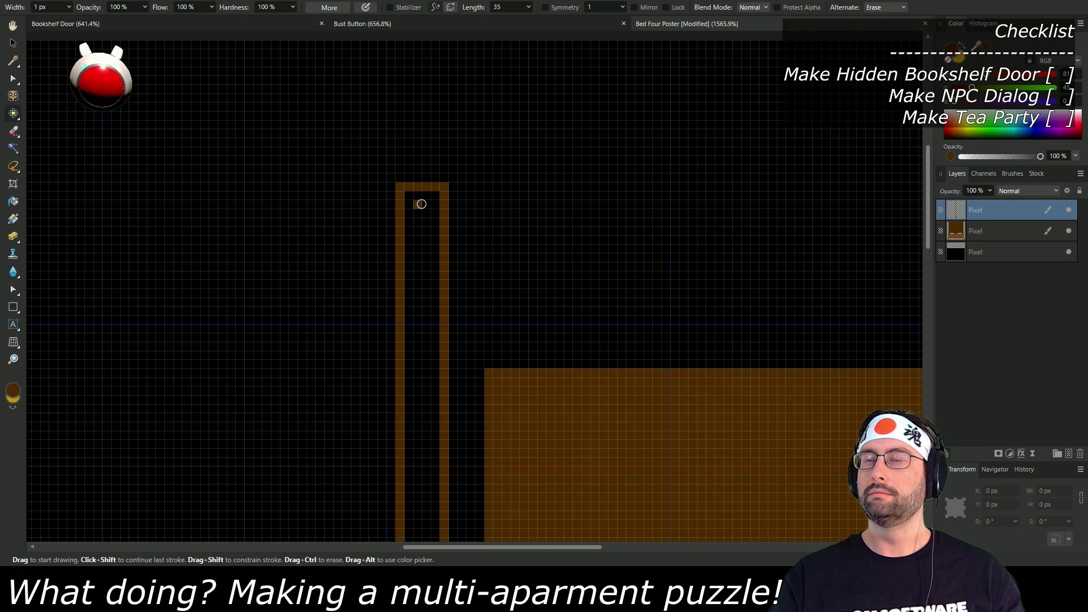
scroll(486, 299, "down", 4)
scroll(372, 422, "up", 2)
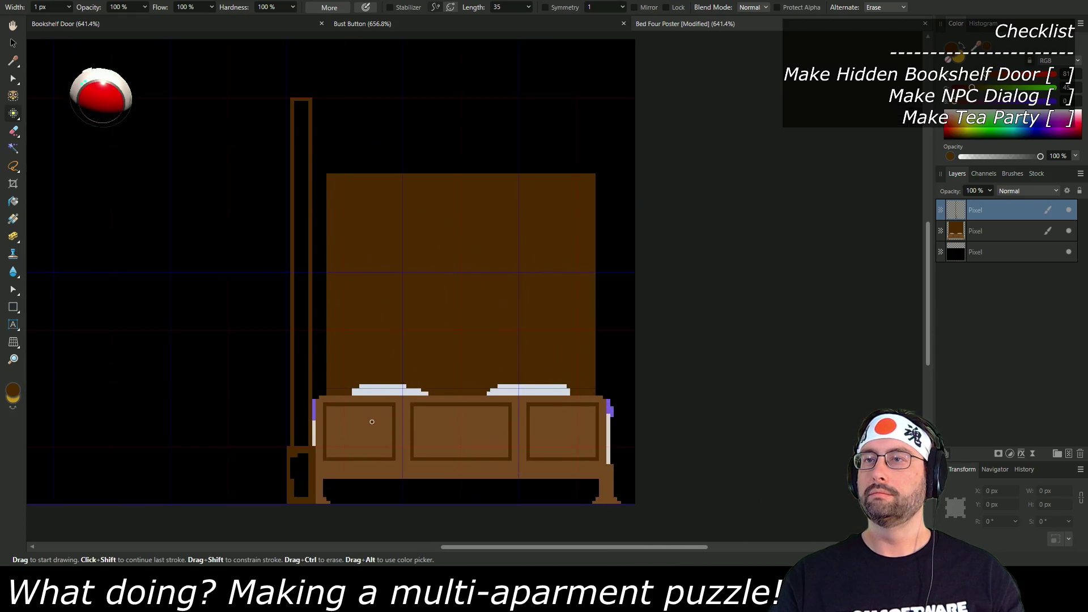
scroll(372, 422, "up", 4)
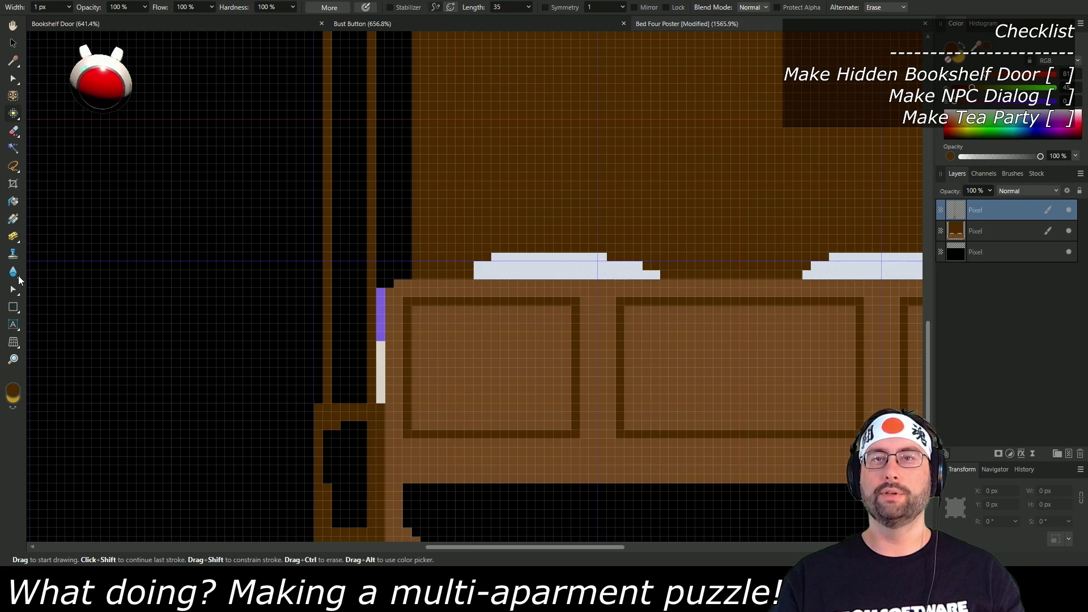
left_click(14, 202)
left_click(351, 451)
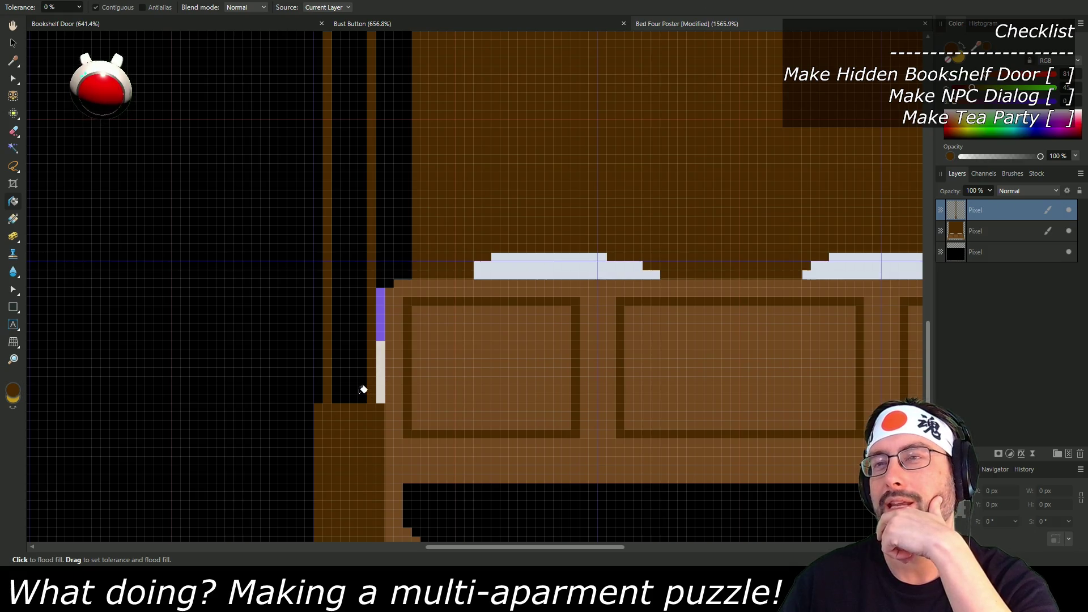
Step: Fill the post's inner column brown and switch to the Pixel tool in gold
left_click(358, 369)
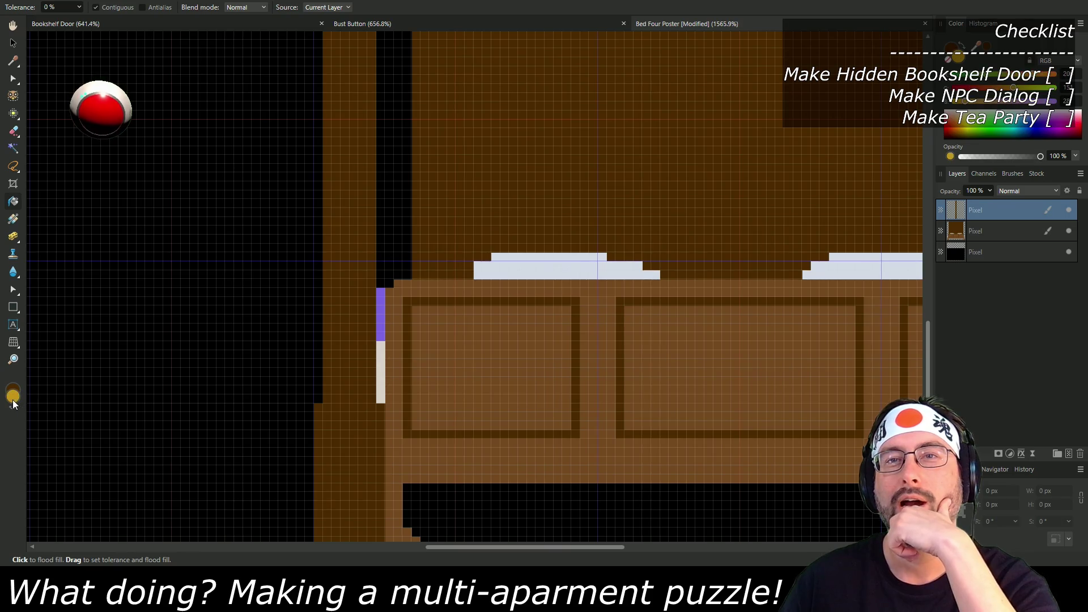
left_click(14, 114)
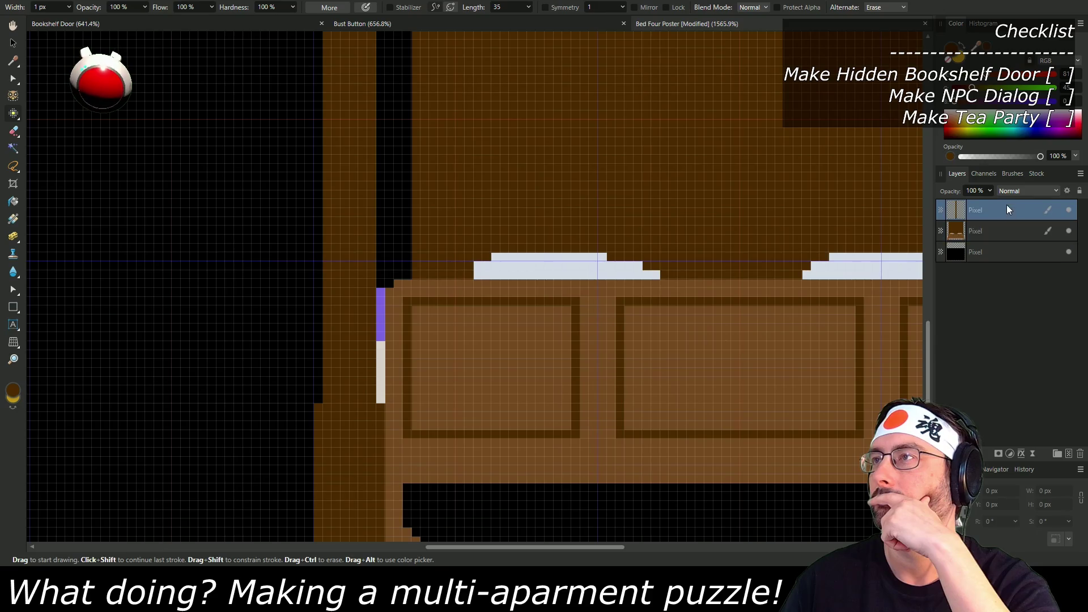
left_click(967, 75)
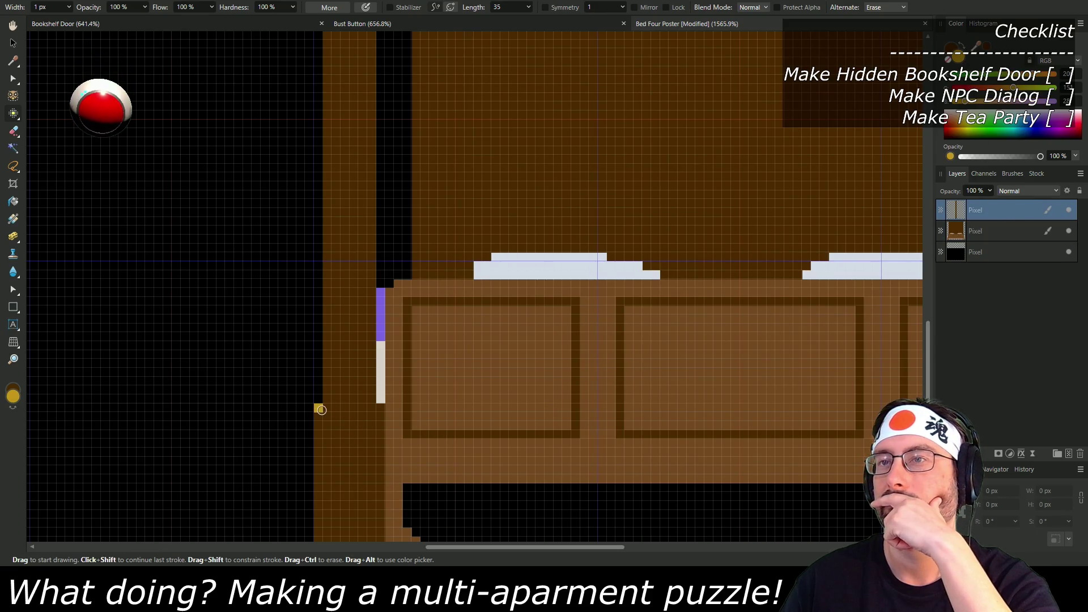
Step: Draw a short gold band across the bedpost, redrawing it to the right length
mouse_move(316, 408)
left_mouse_down()
mouse_move(369, 408)
mouse_move(385, 422)
left_mouse_up()
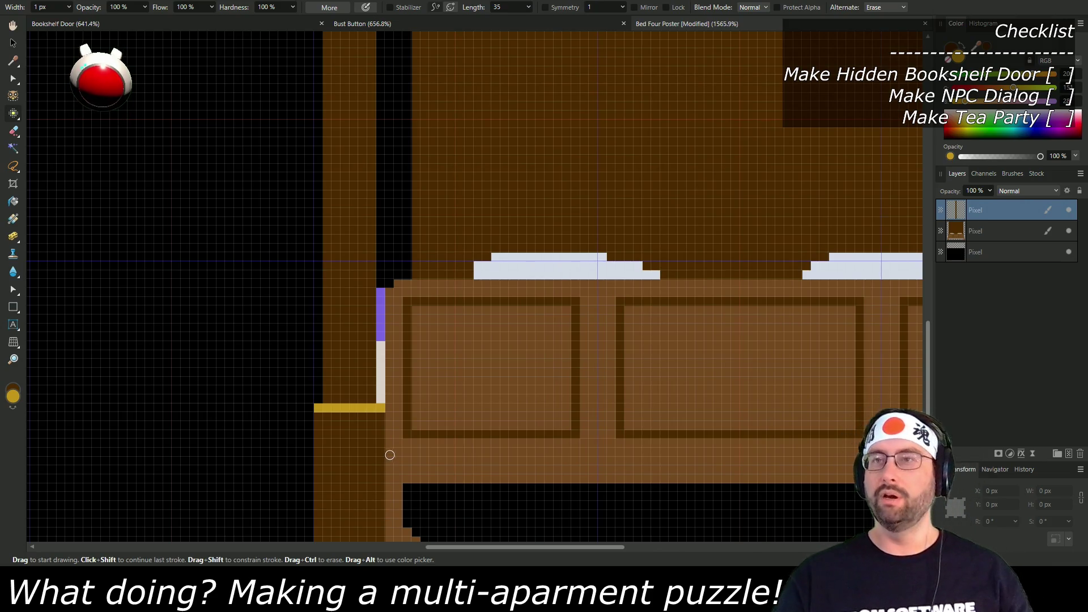
key("ctrl+z")
left_click_drag(325, 409, 368, 407)
key("ctrl+z")
key("ctrl+z")
scroll(357, 464, "down", 5)
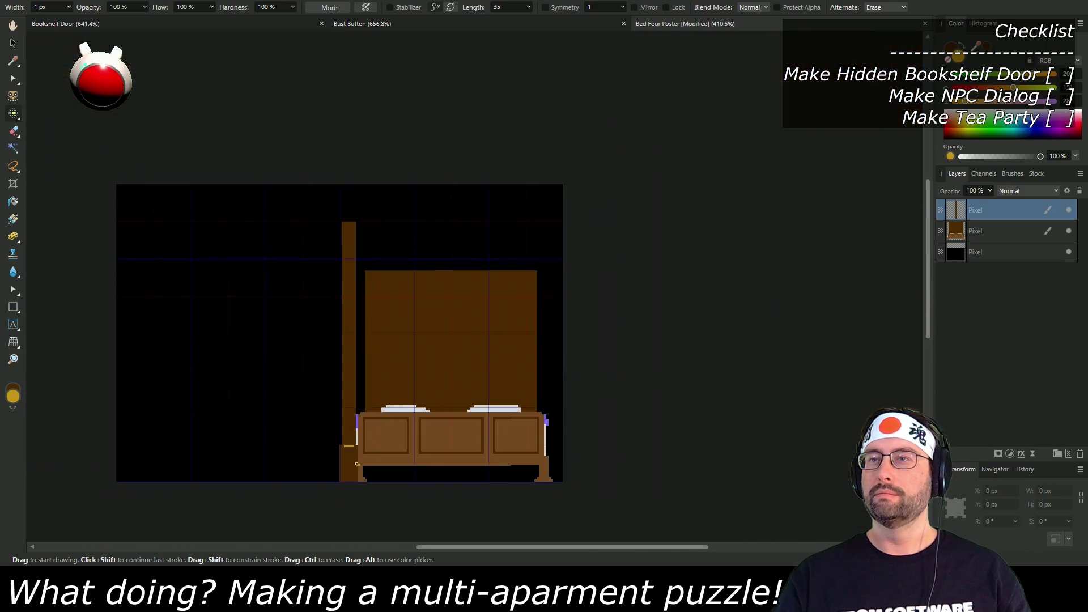
scroll(413, 466, "down", 1)
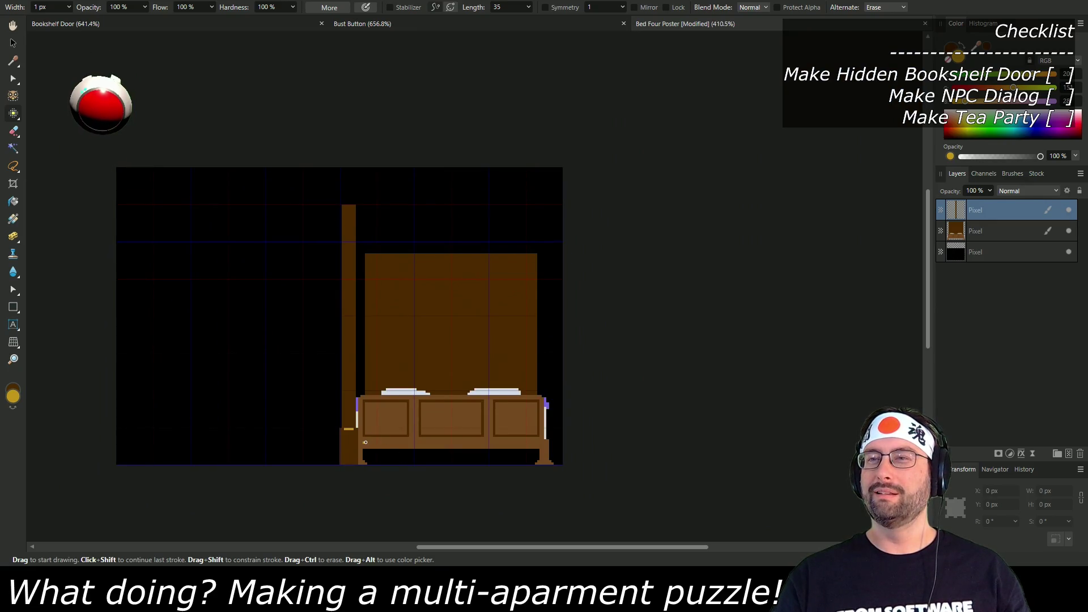
scroll(365, 443, "up", 2)
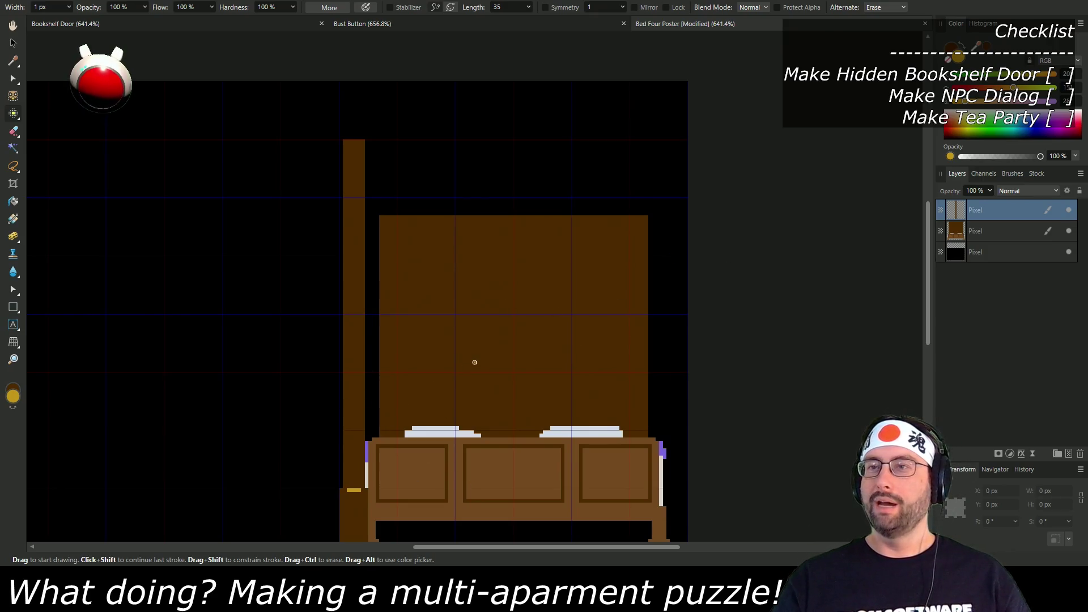
Step: Duplicate the bedpost layer with Ctrl+J and move the copy to the bed's right edge
left_click(14, 44)
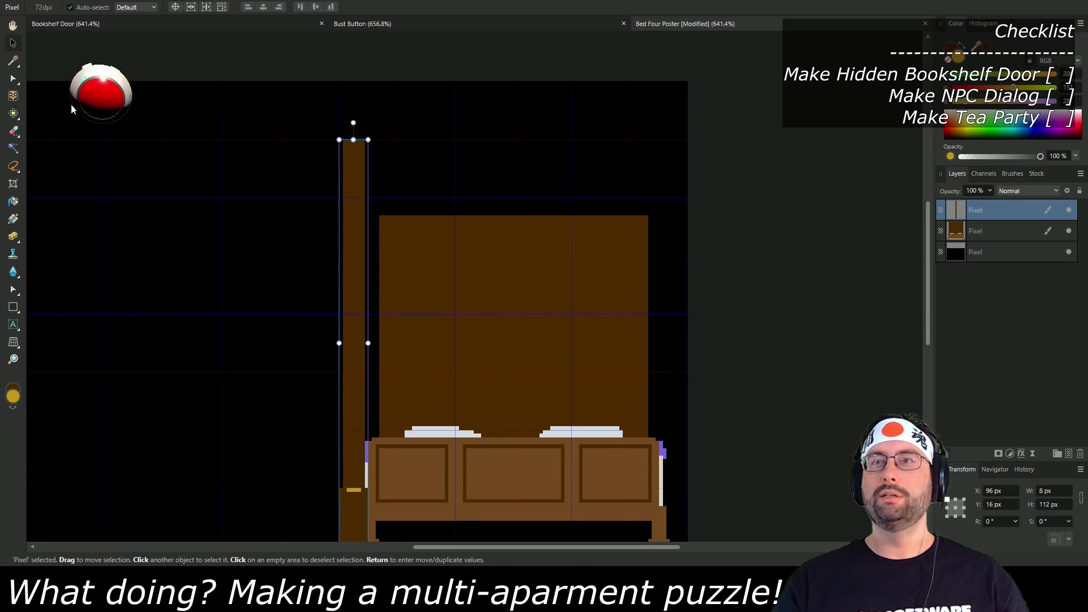
key("ctrl+j")
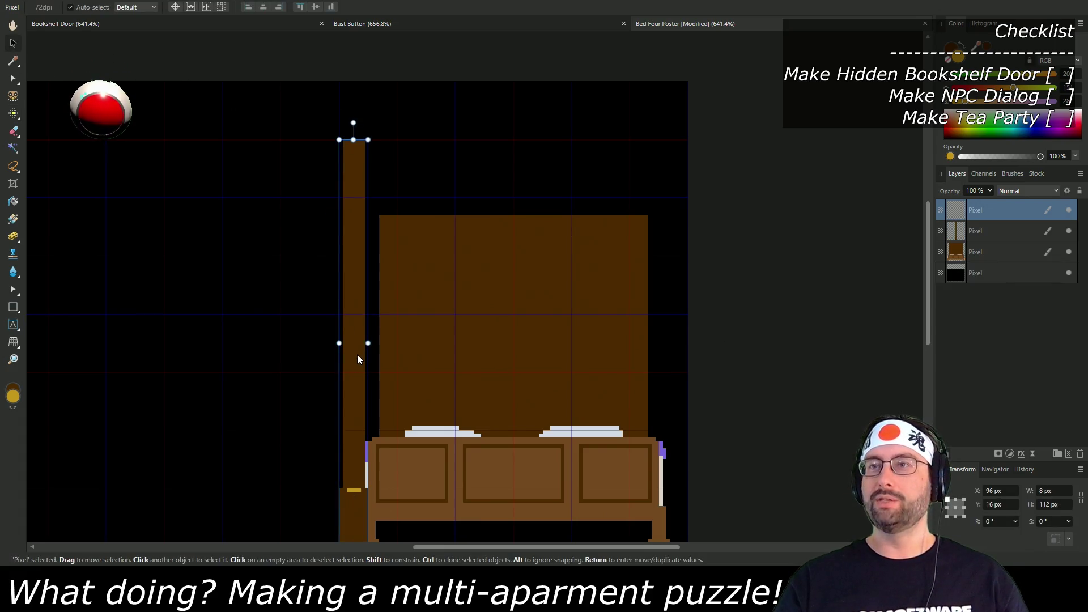
left_click_drag(357, 356, 674, 358)
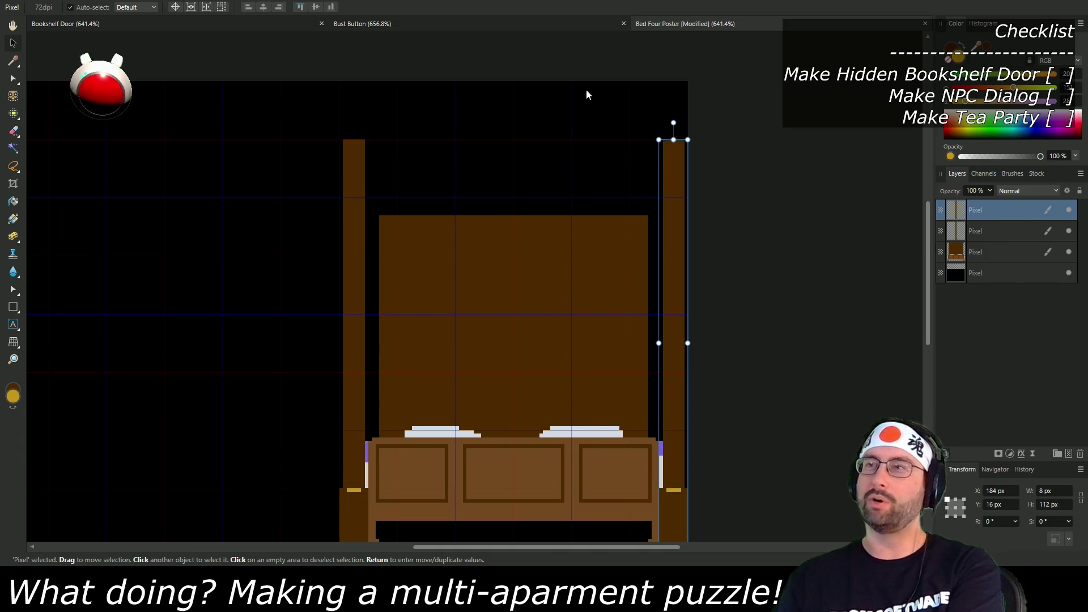
left_click(12, 118)
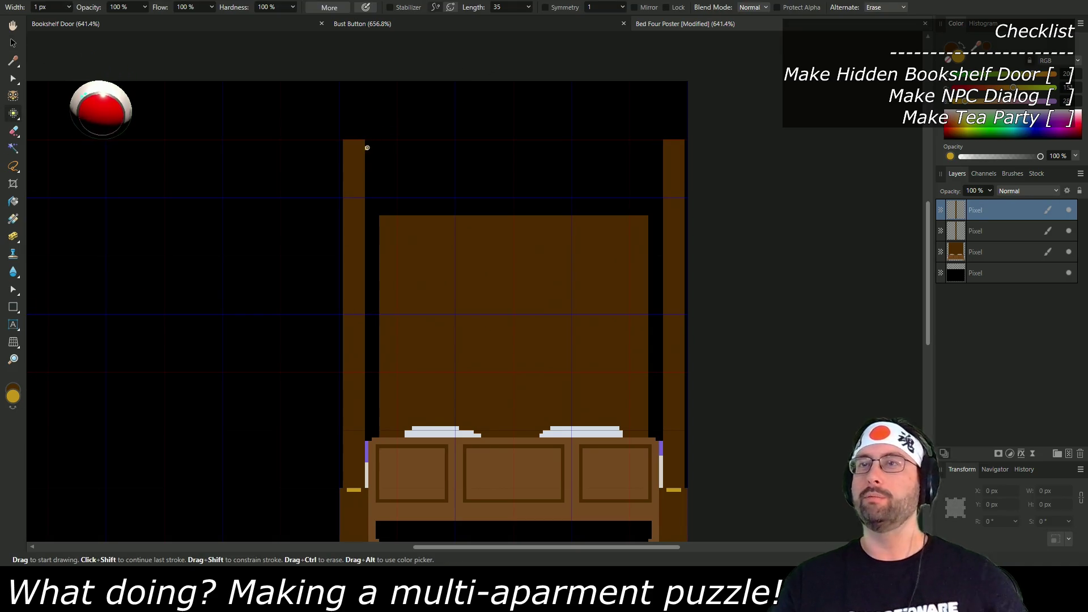
Step: Sample the purple from the bed's side trim as the painting colour, then zoom out to the whole bed
scroll(367, 147, "up", 3)
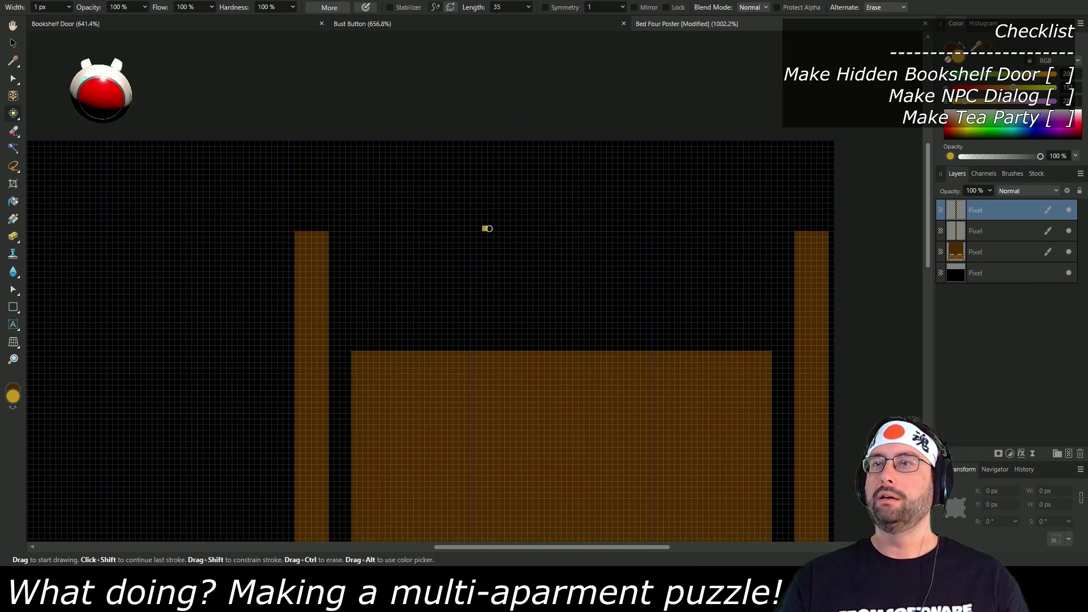
scroll(420, 236, "down", 2)
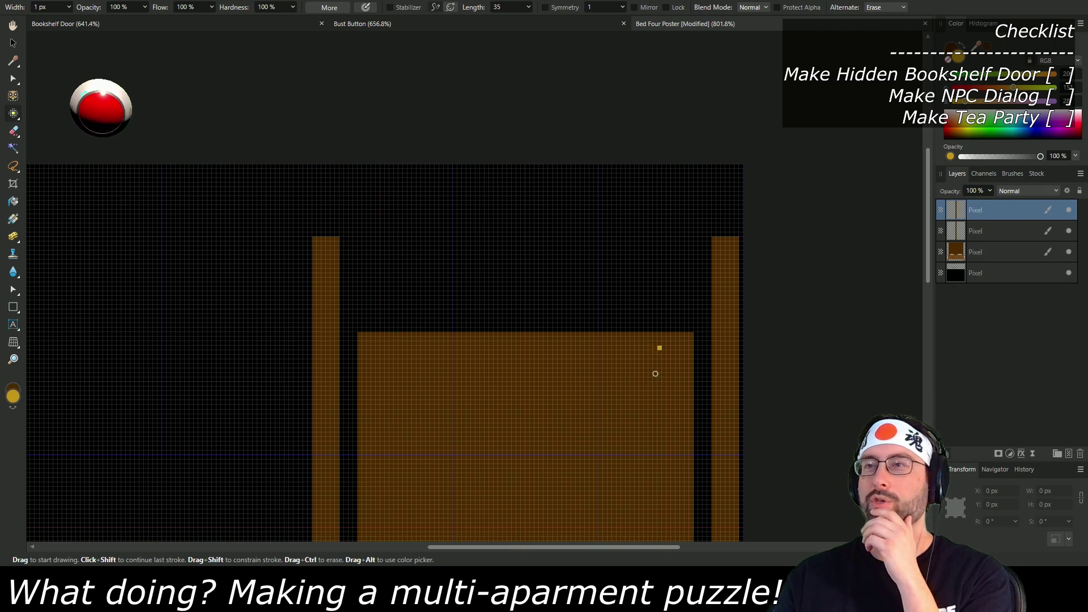
scroll(606, 244, "down", 5)
scroll(611, 251, "up", 3)
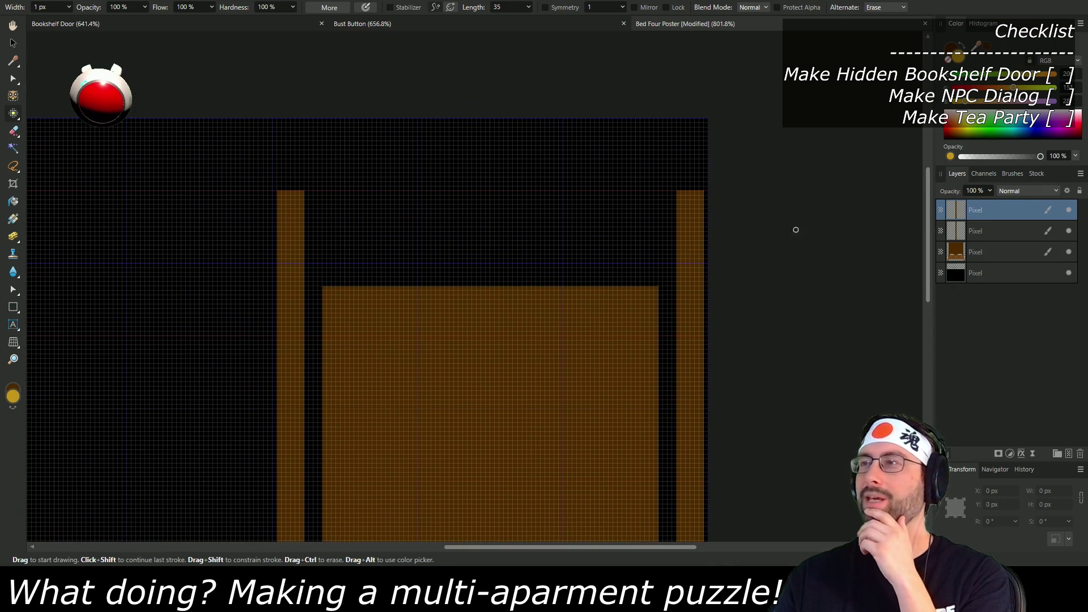
scroll(596, 374, "down", 5)
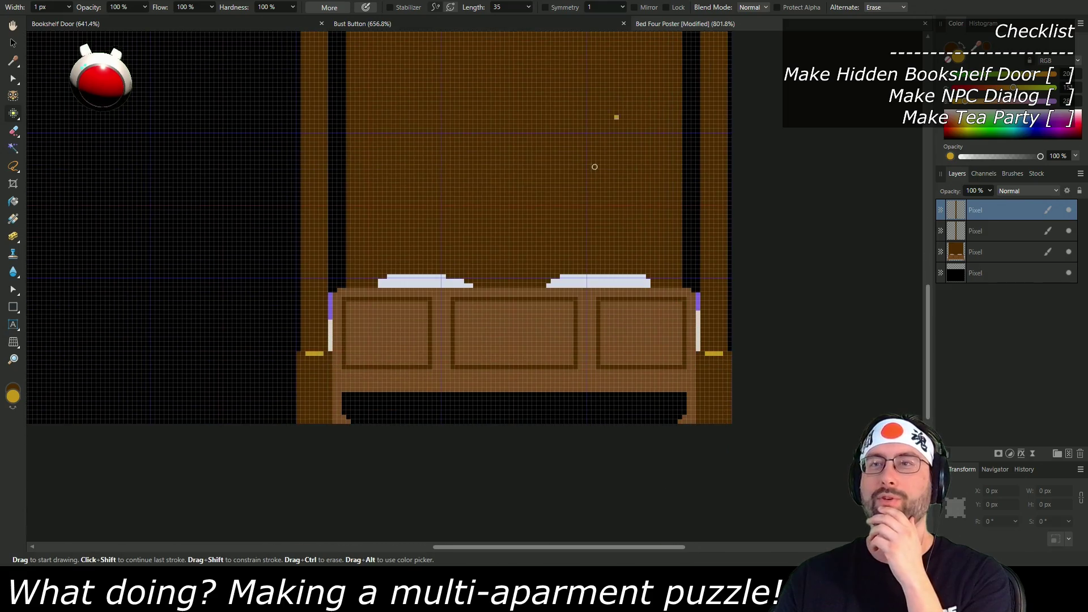
scroll(340, 244, "up", 3, "ctrl")
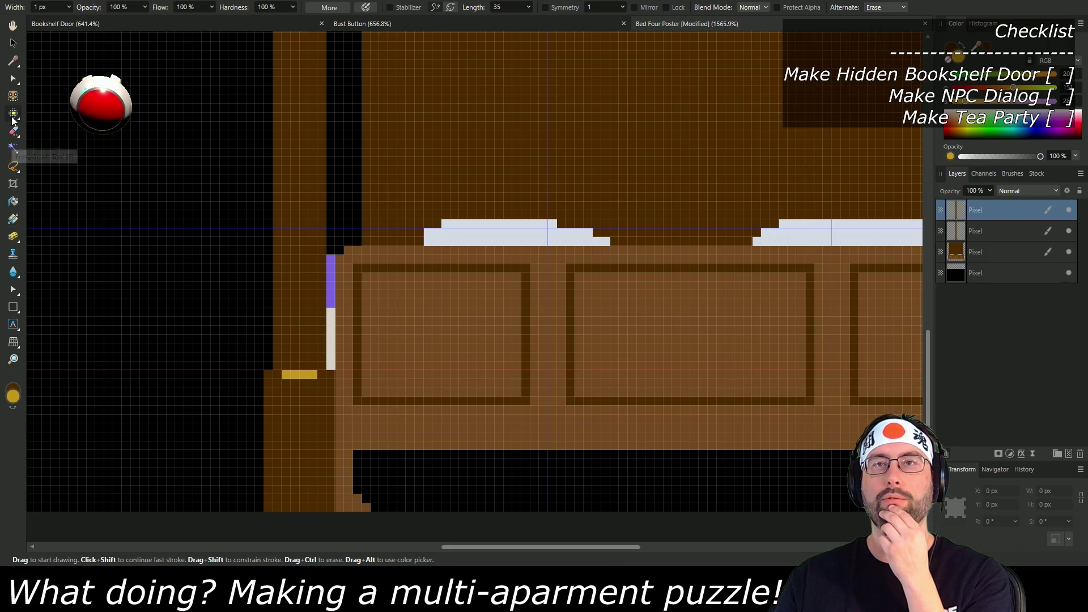
left_click(13, 60)
left_click(330, 279)
key("ctrl+0")
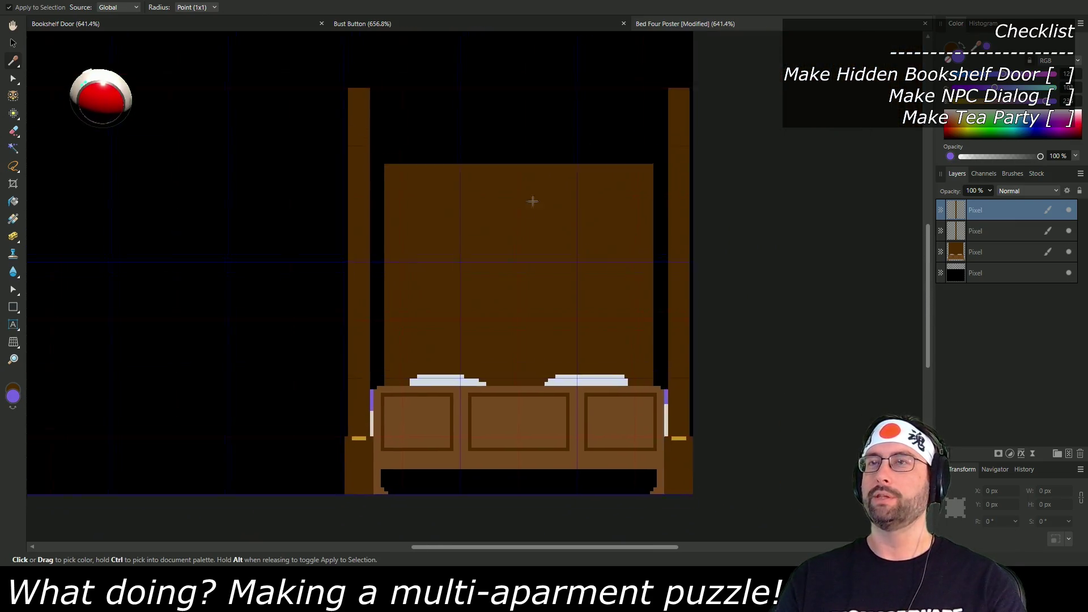
left_click_drag(537, 189, 488, 322)
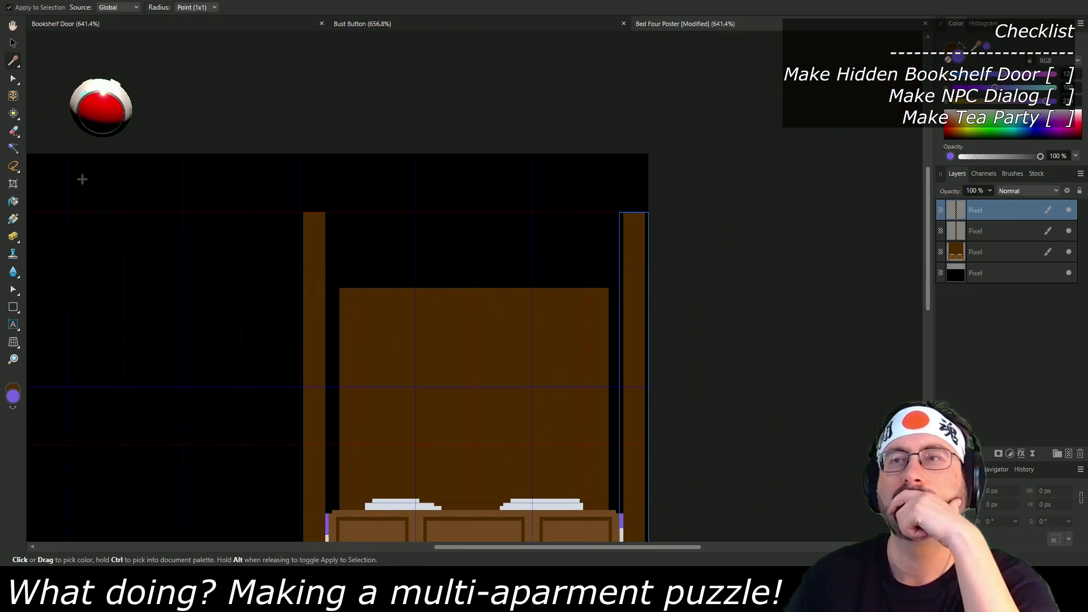
Step: Return to the Pixel tool and zoom in on the bed posts
left_click(13, 114)
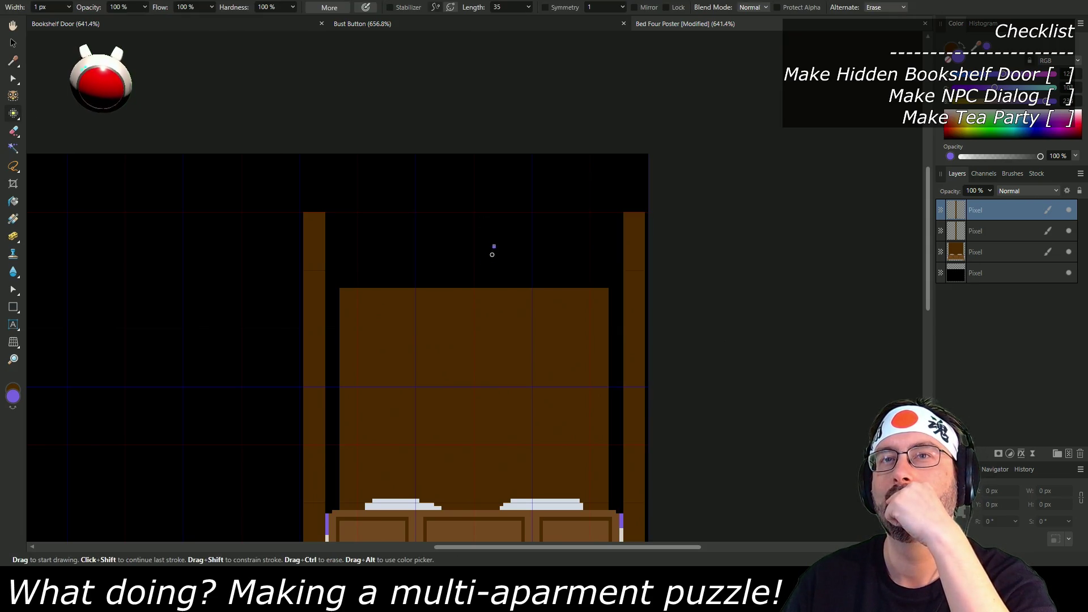
scroll(437, 301, "up", 3)
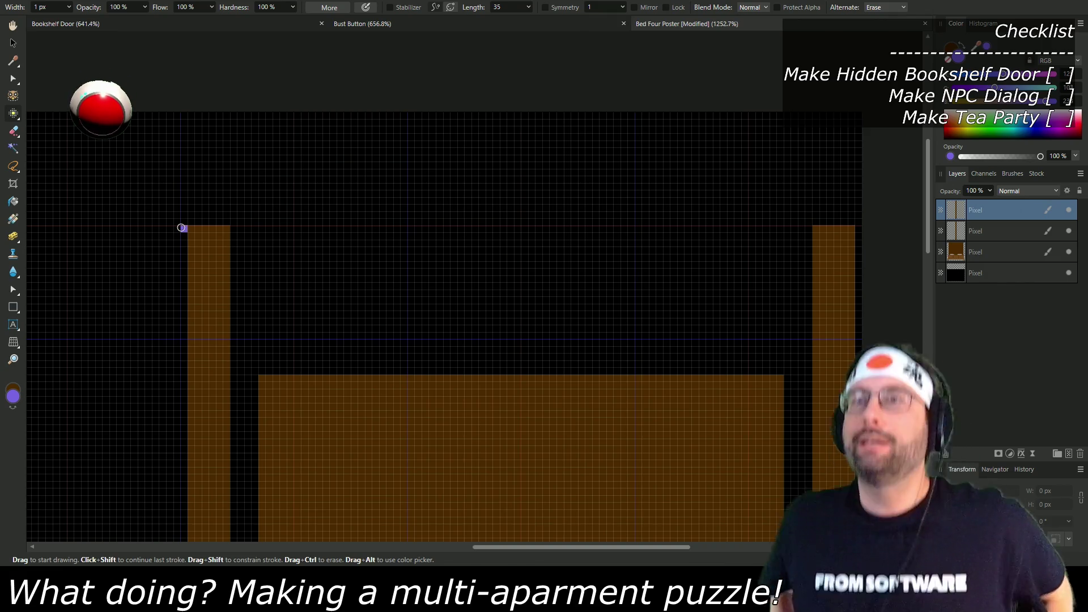
scroll(395, 357, "down", 4)
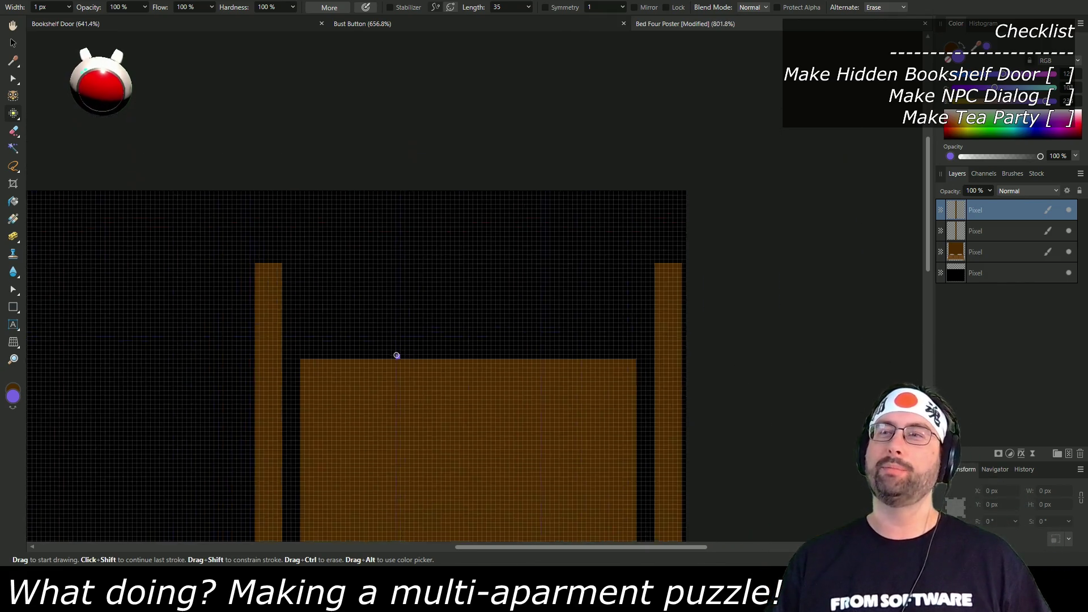
scroll(293, 272, "up", 1)
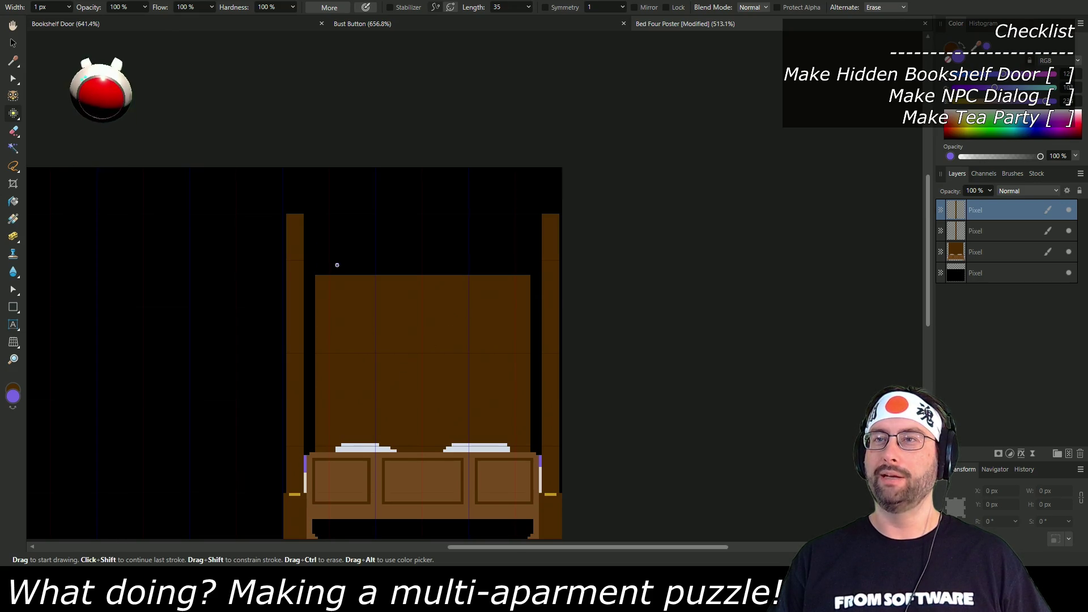
scroll(337, 265, "up", 3)
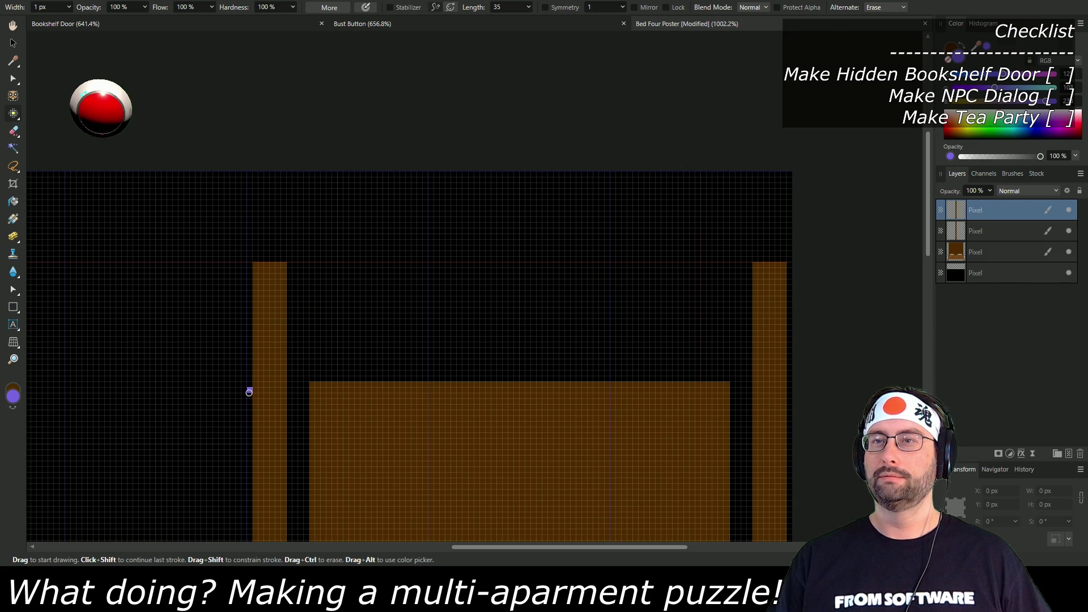
Step: Outline the canopy in purple with a wavy lower edge and straight top and sides
mouse_move(259, 386)
left_mouse_down()
mouse_move(361, 377)
mouse_move(411, 397)
mouse_move(489, 385)
mouse_move(536, 401)
mouse_move(592, 385)
mouse_move(630, 401)
mouse_move(697, 389)
mouse_move(780, 400)
left_mouse_up()
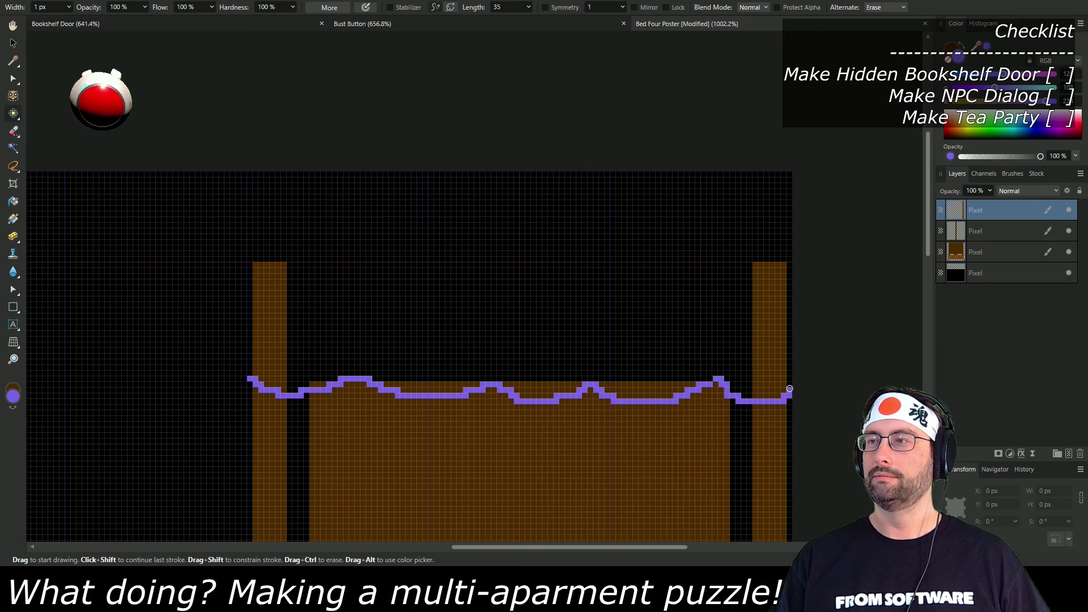
left_click(788, 258, "shift")
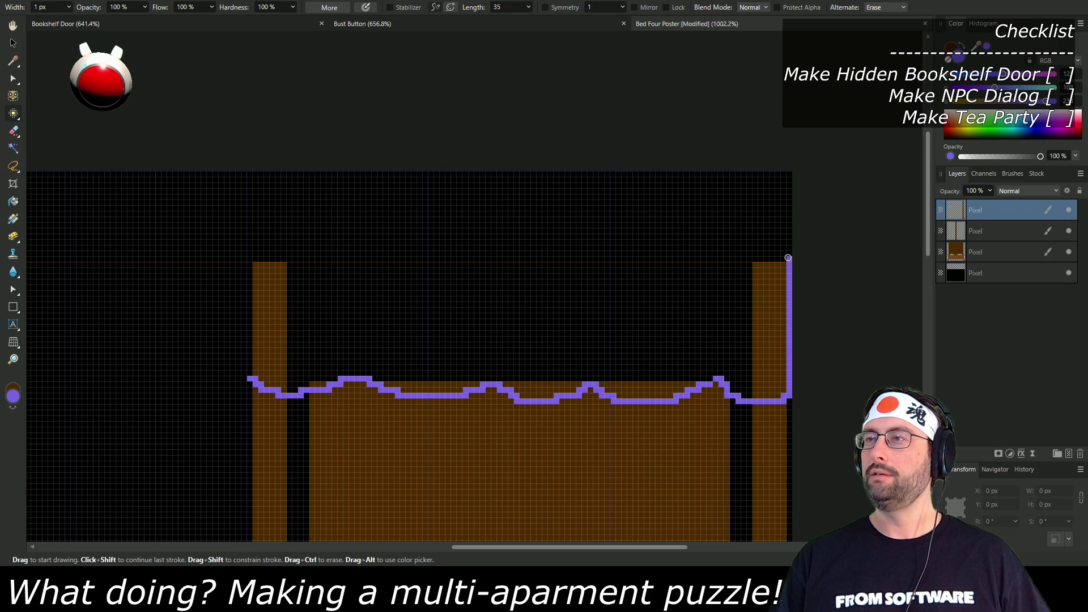
left_click(250, 259, "shift")
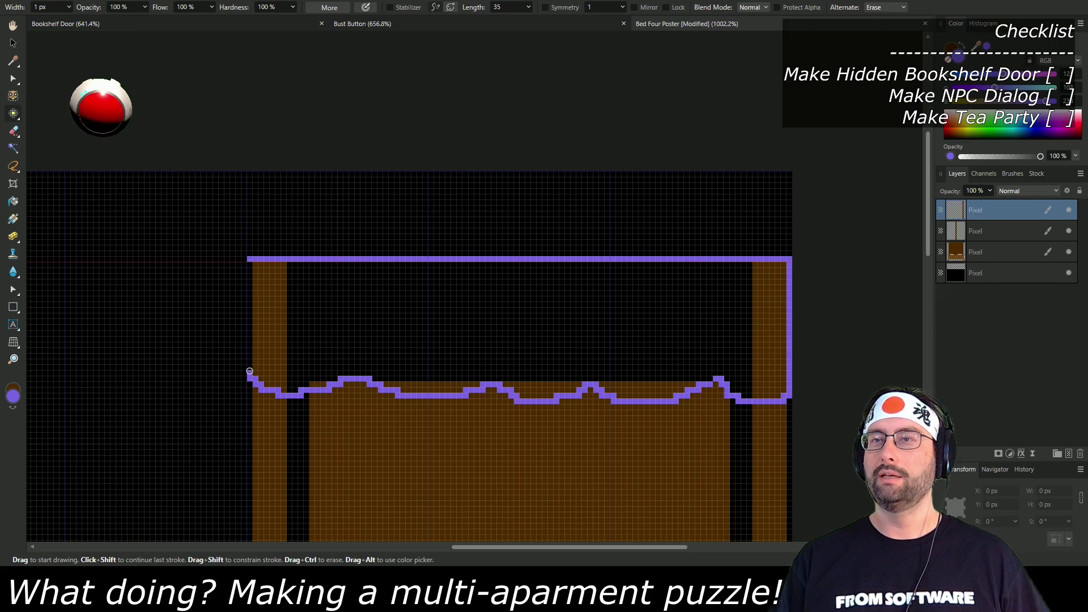
left_click(250, 372, "shift")
scroll(442, 413, "down", 2)
scroll(409, 399, "up", 1)
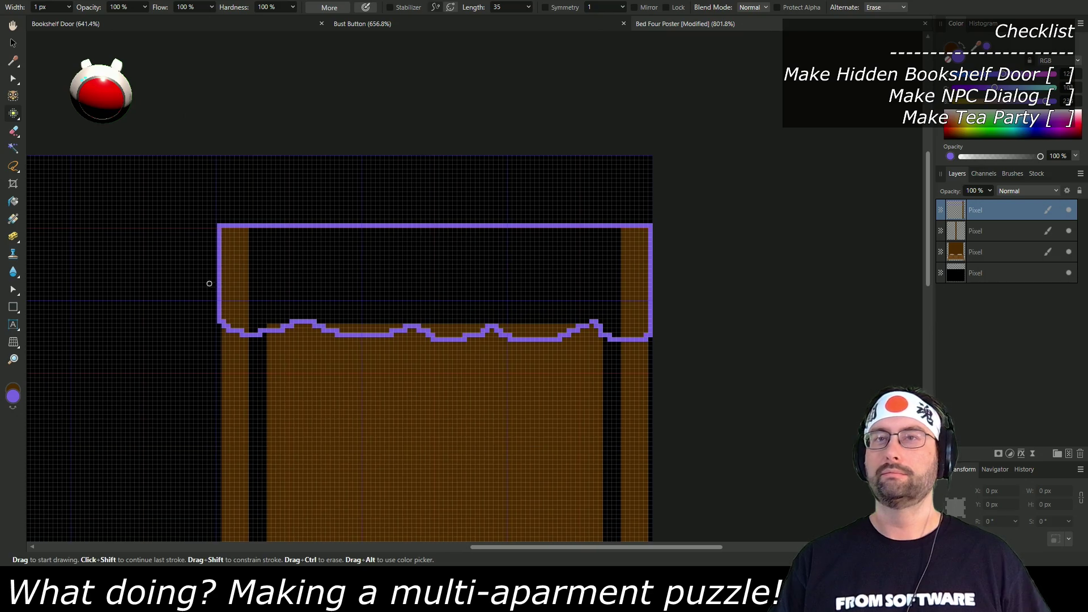
Step: Flood-fill the canopy outline and the leftover brown post top with purple
left_click(15, 202)
left_click(243, 291)
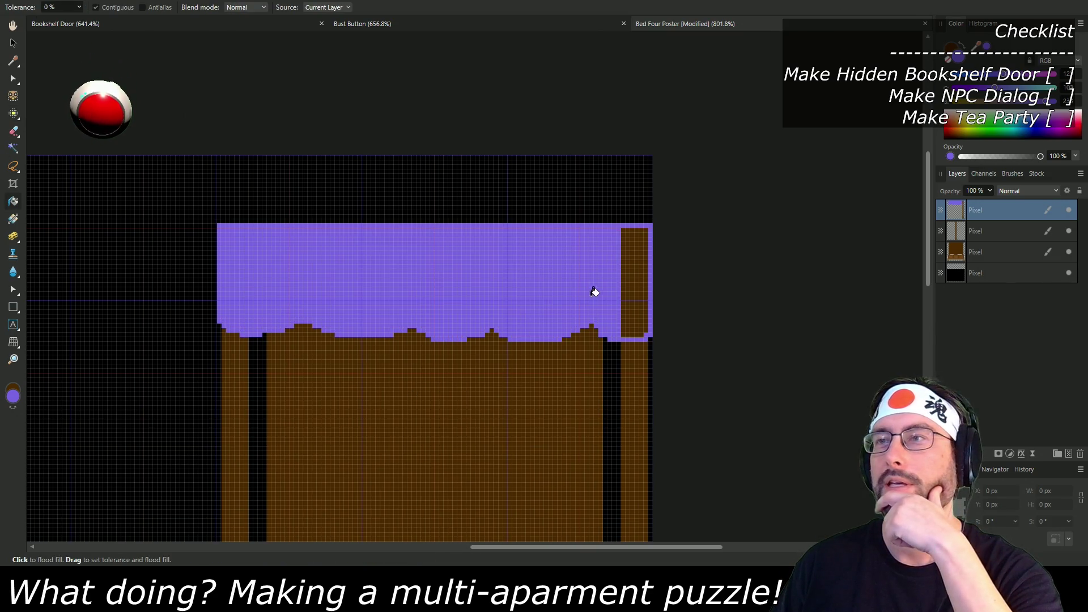
left_click(630, 287)
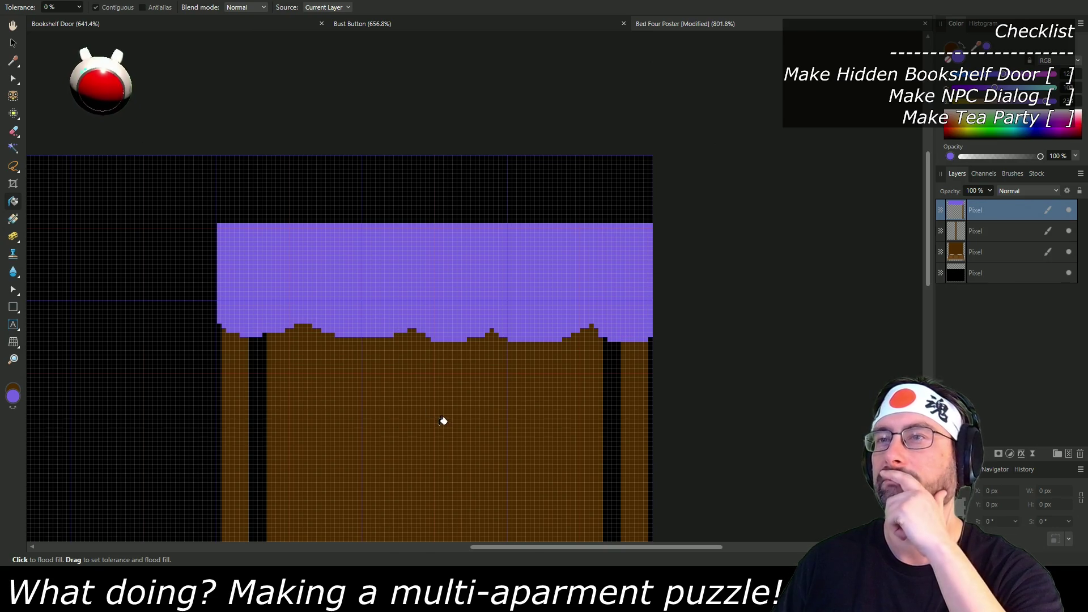
scroll(443, 421, "down", 2)
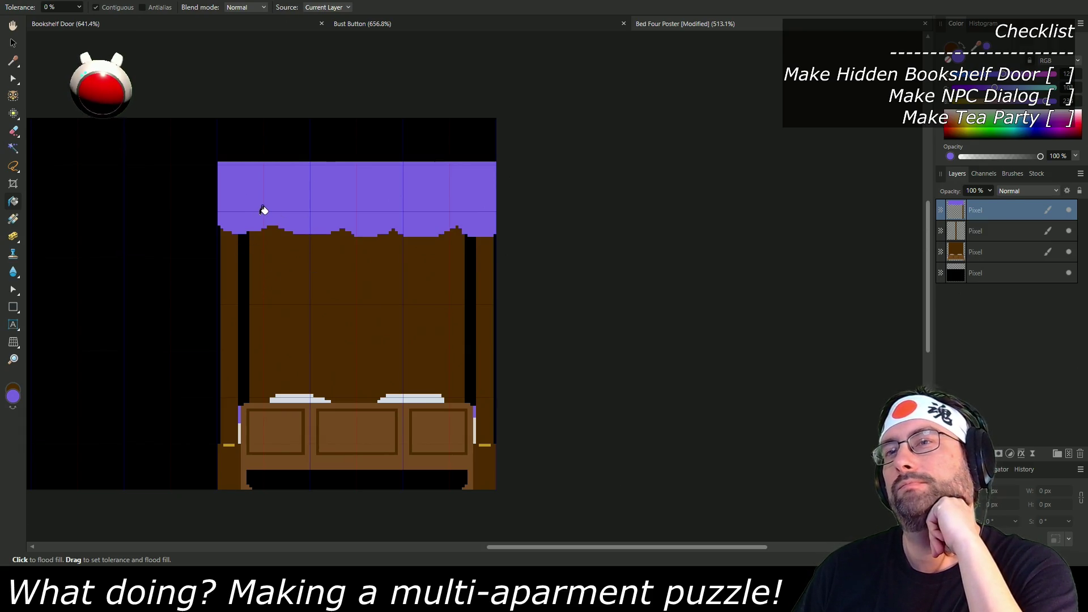
mouse_move(225, 265)
left_mouse_down()
mouse_move(487, 243)
mouse_move(255, 294)
left_mouse_up()
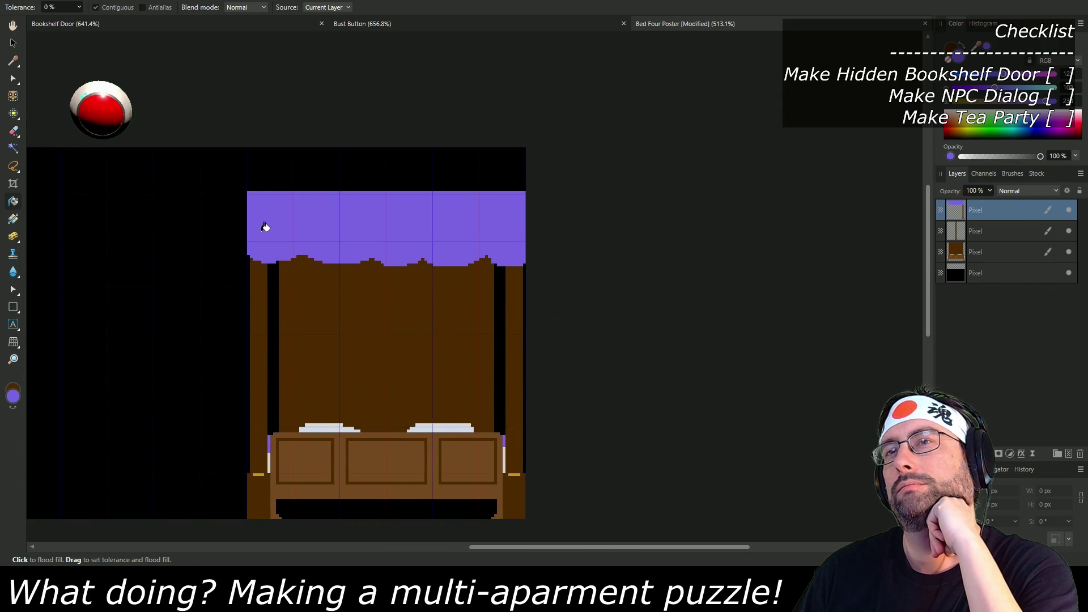
scroll(265, 227, "up", 5)
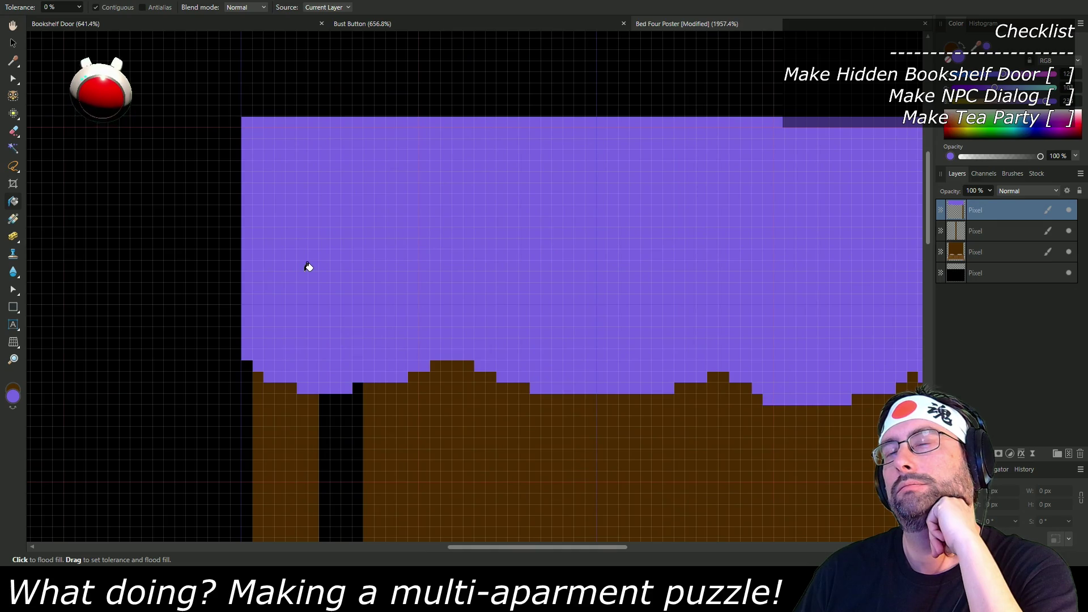
Step: Paint the stray purple column at the canopy's left edge black
key("b")
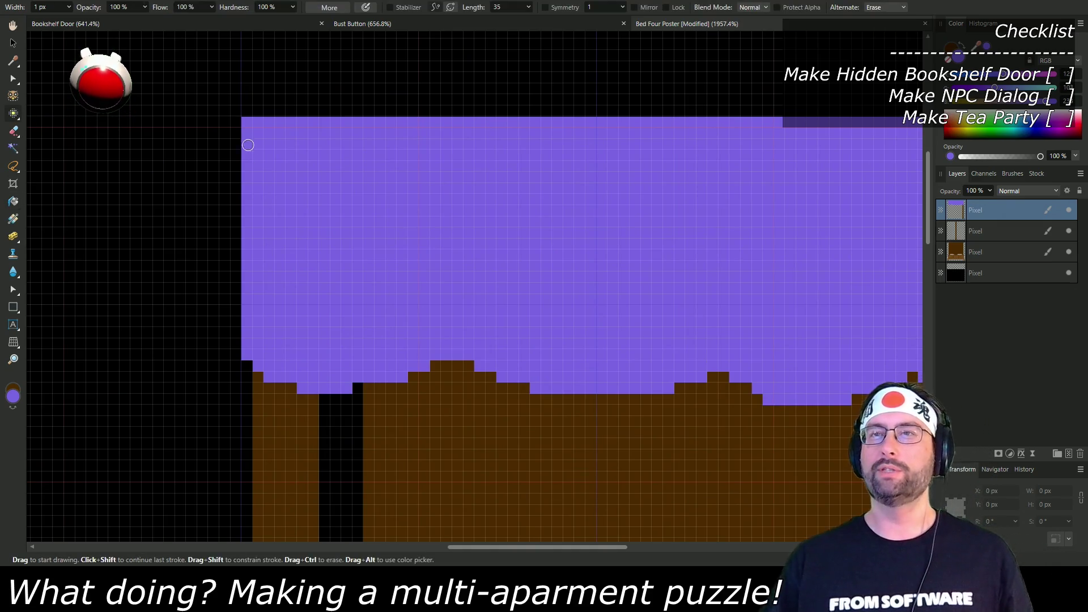
left_click(245, 122, "ctrl")
left_click(245, 153, "ctrl")
left_click_drag(245, 136, 247, 244)
Step: Zoom out and select the top two pixel layers together
scroll(649, 353, "down", 5)
scroll(299, 345, "up", 2)
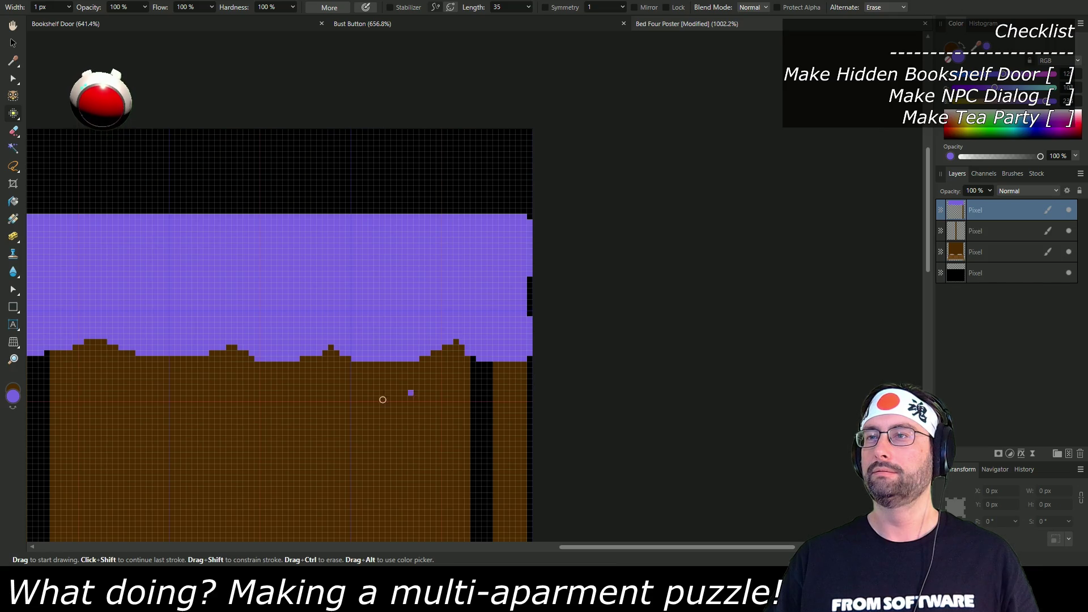
scroll(399, 396, "down", 2)
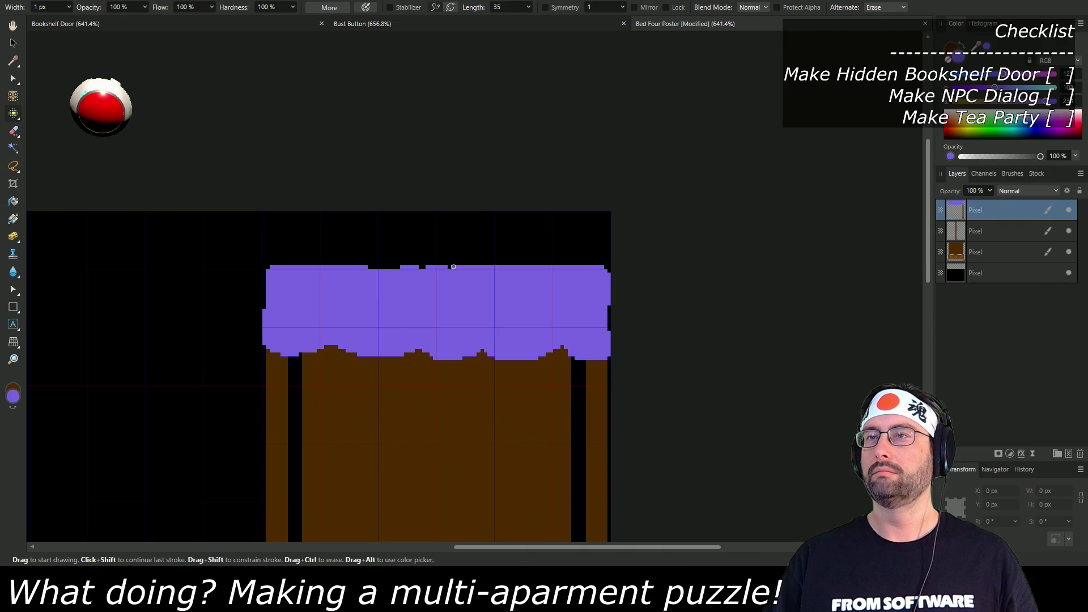
scroll(443, 399, "down", 5)
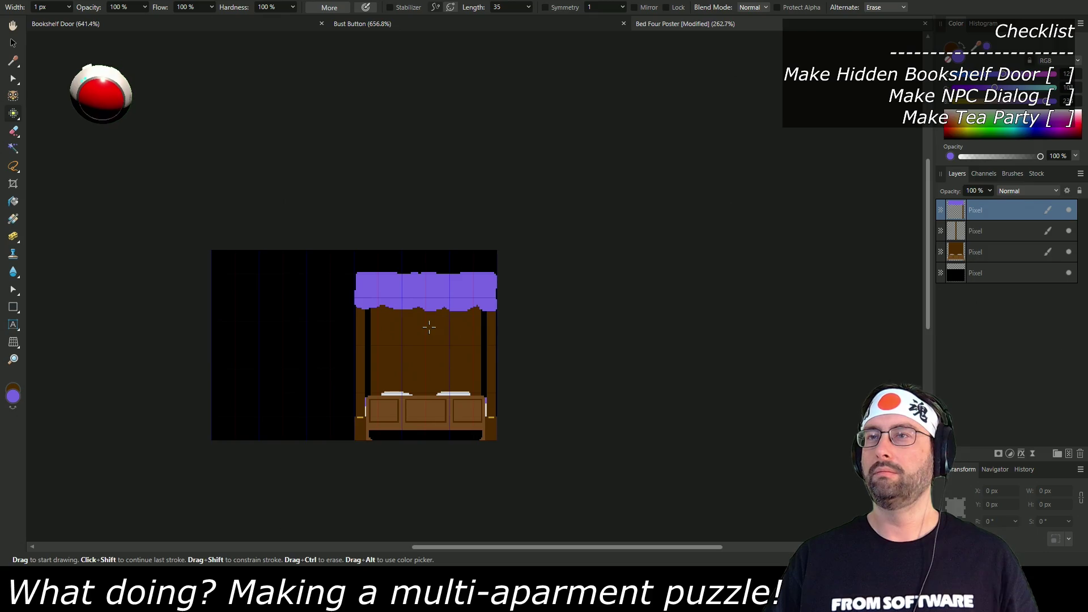
scroll(431, 307, "up", 2)
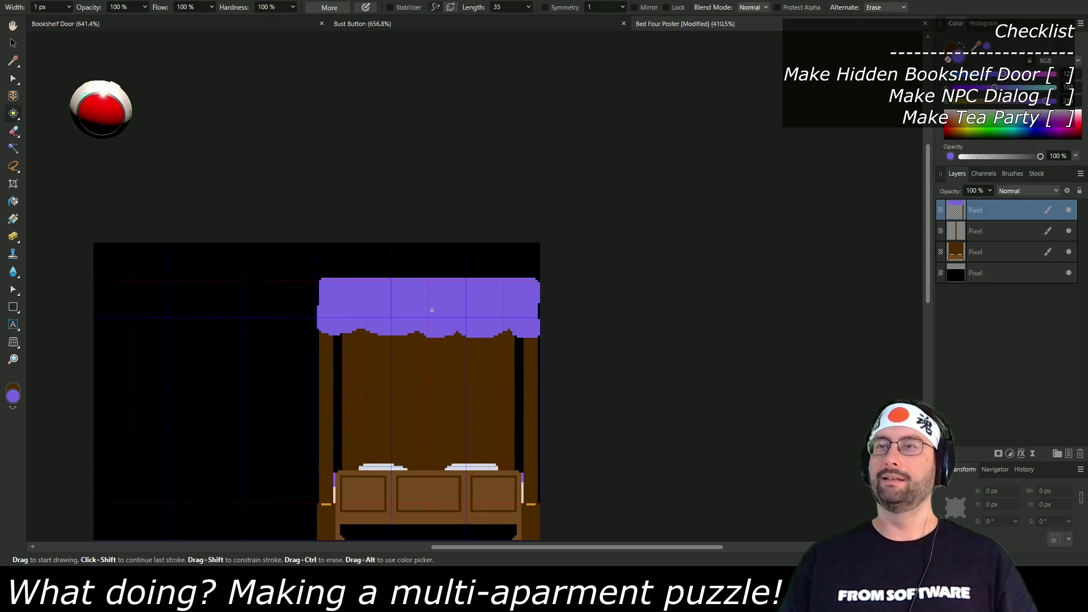
scroll(436, 306, "down", 2)
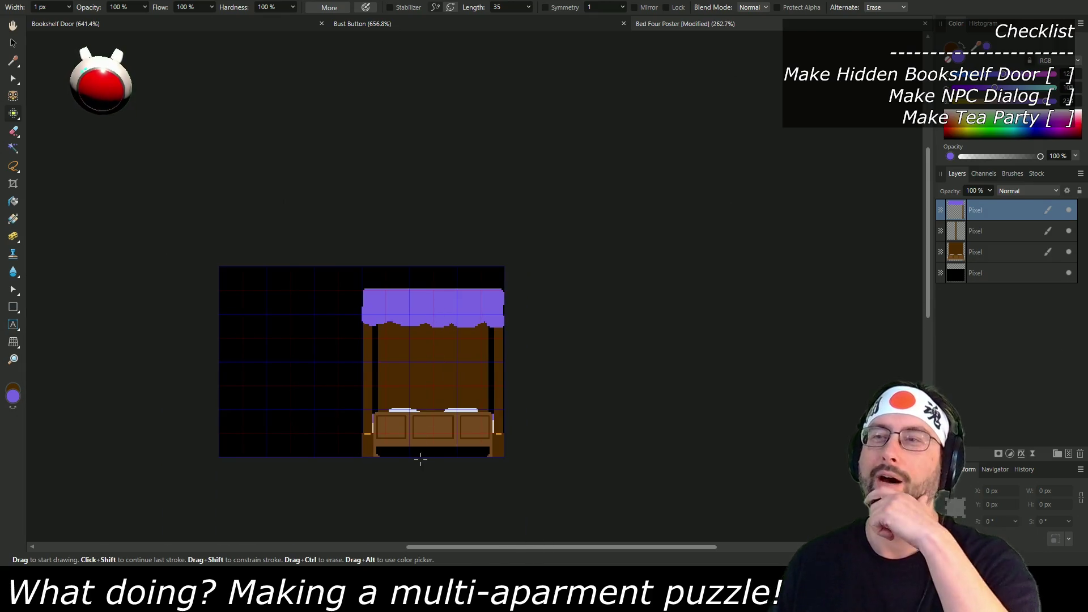
left_click(995, 230)
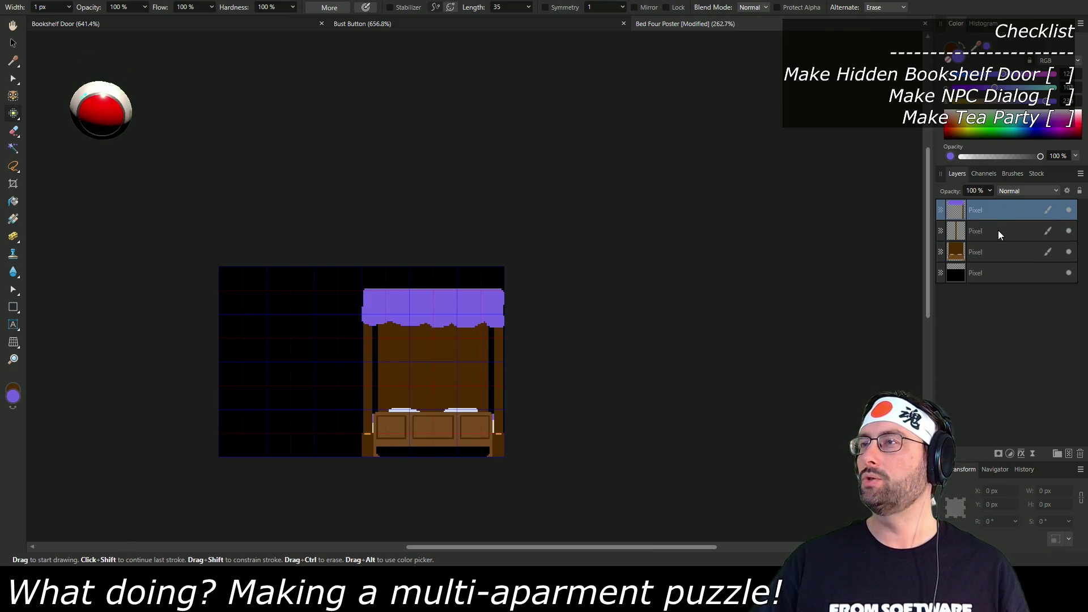
left_click(1002, 209, "shift")
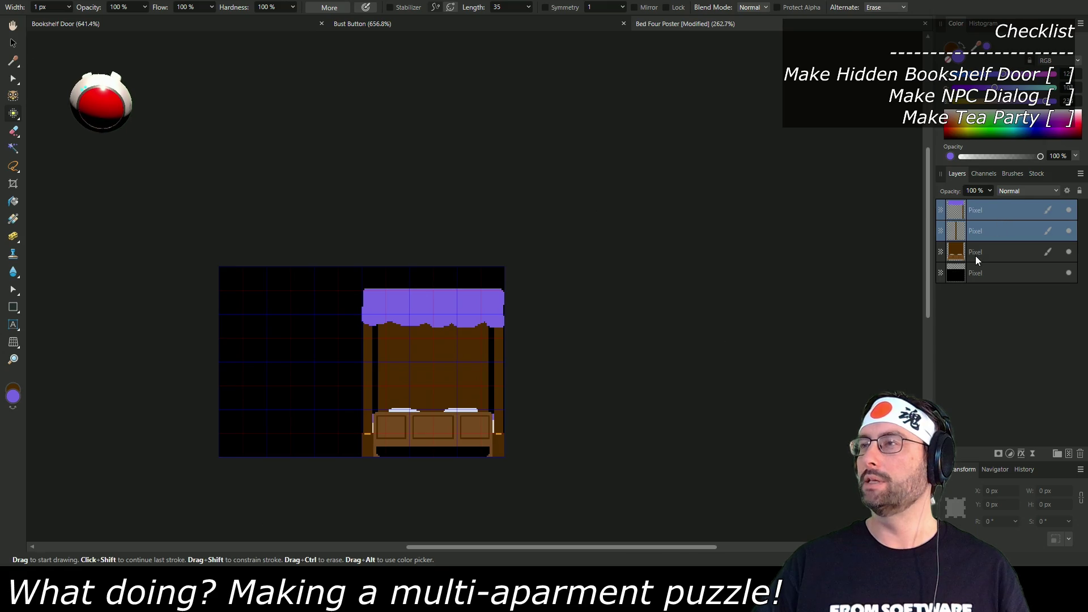
Step: Merge the two selected canopy and post layers into one, undoing an accidental Merge Visible
right_click(999, 226)
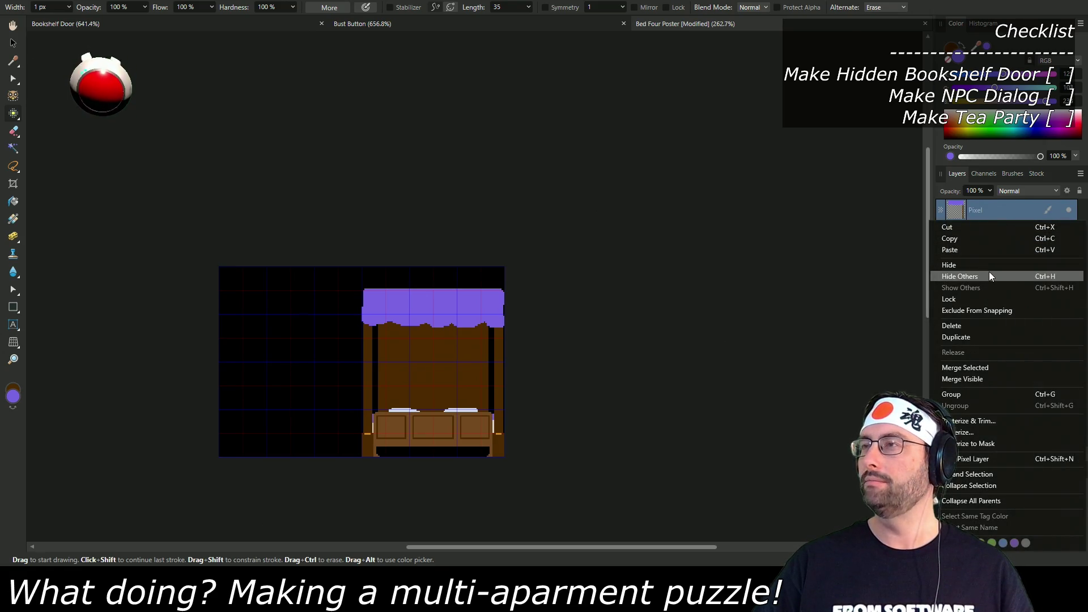
left_click(981, 378)
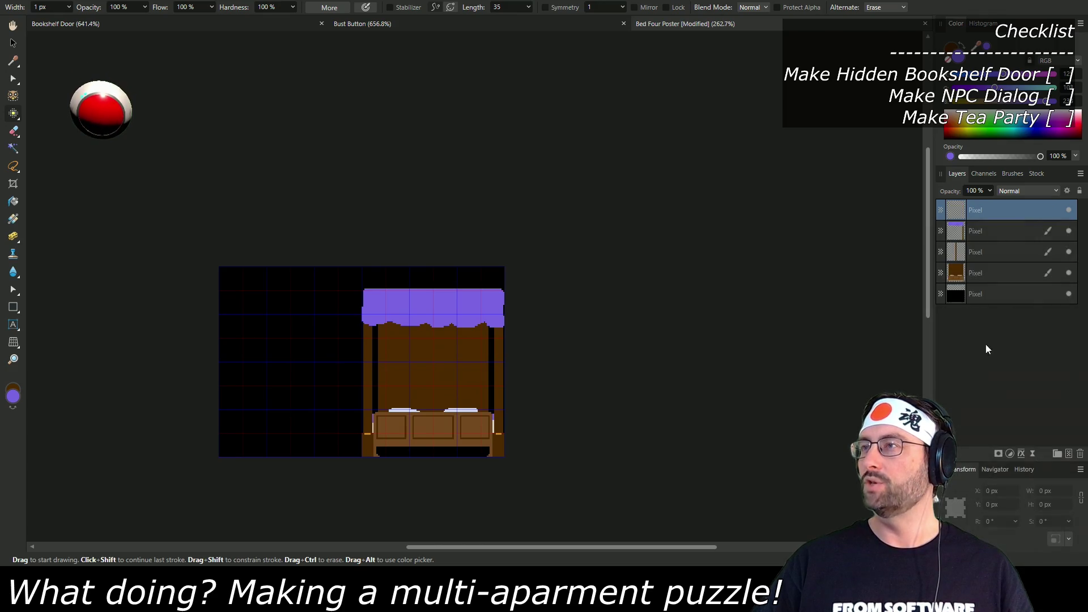
key("ctrl+z")
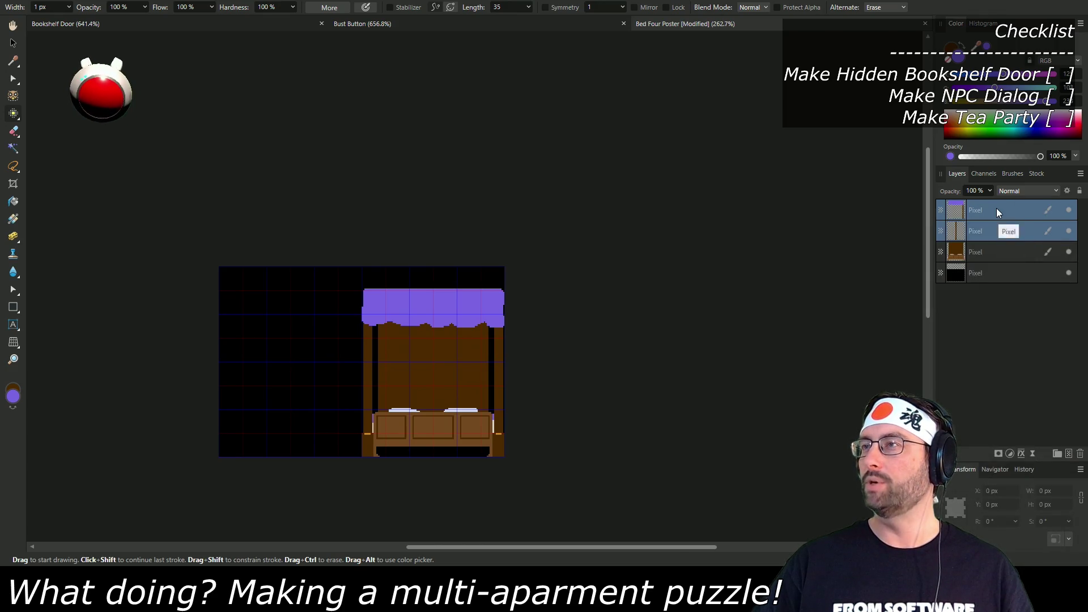
right_click(996, 208)
left_click(984, 369)
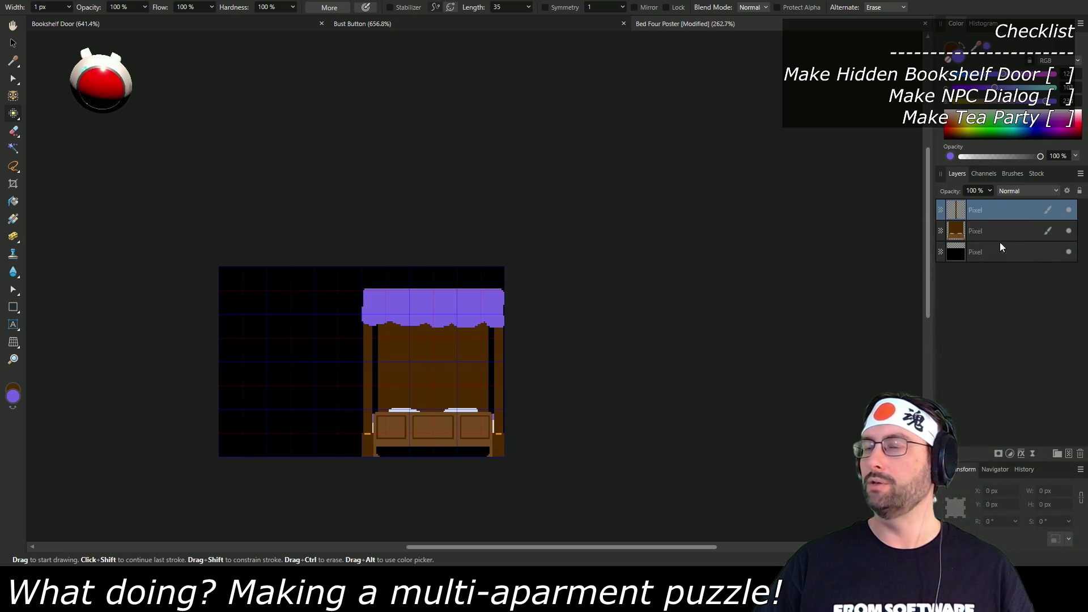
Step: Move the merged canopy piece to the canvas's left edge, apart from the bed
key("v")
left_click_drag(445, 377, 302, 385)
scroll(391, 393, "up", 5)
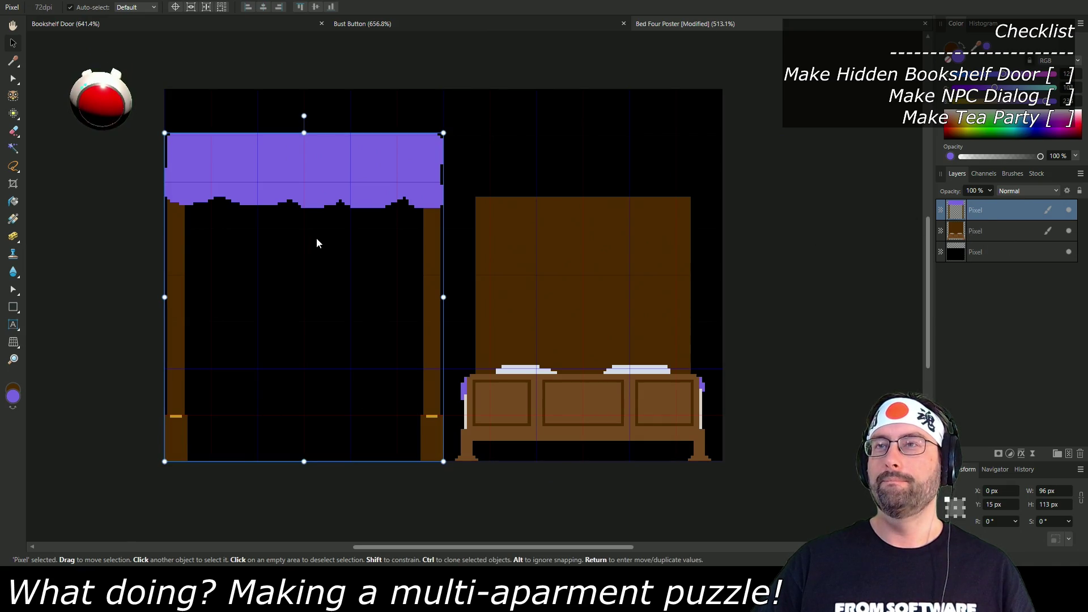
Step: On the bed layer, draw a two-row purple bedspread edge along the bed frame top
scroll(589, 369, "up", 5)
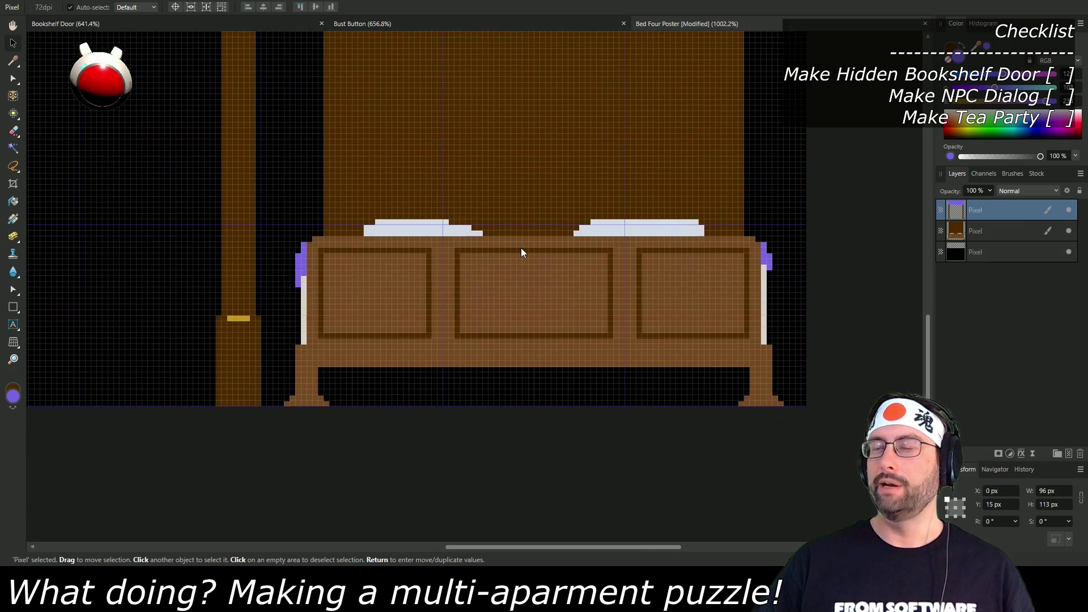
left_click(994, 229)
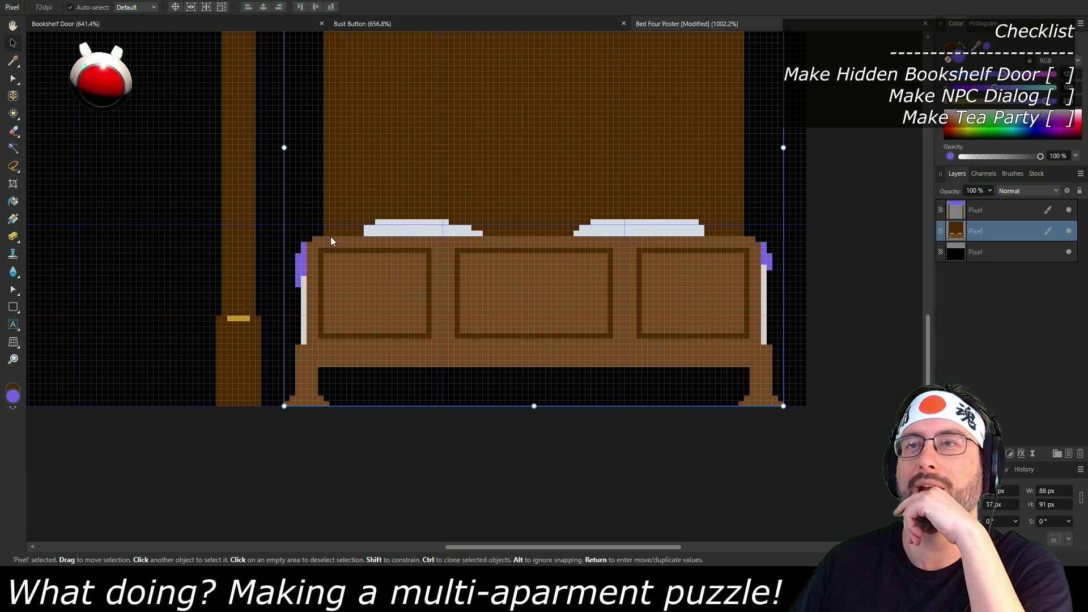
left_click(12, 112)
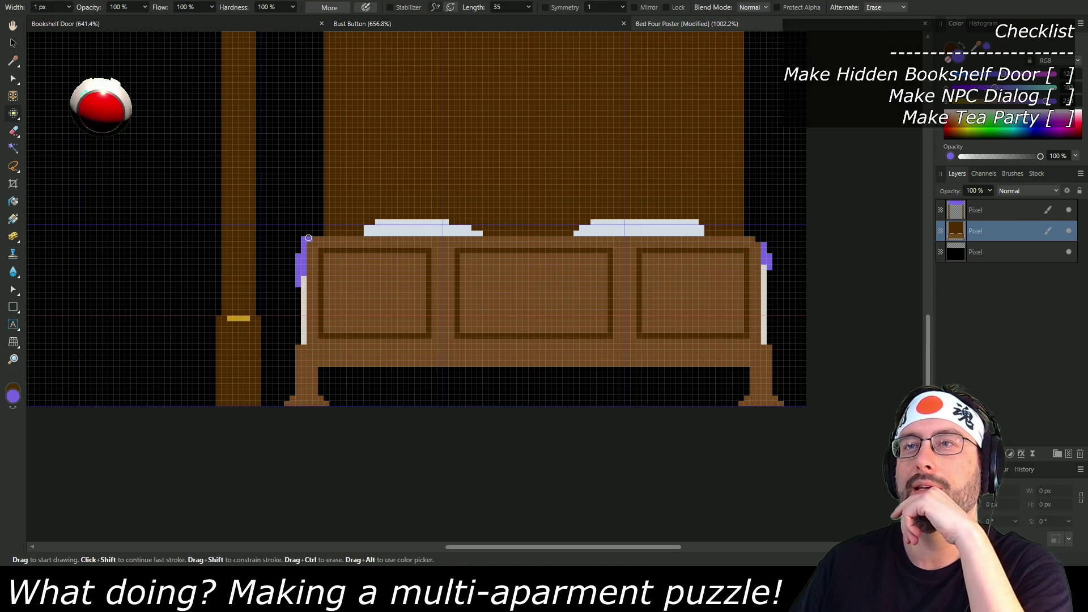
left_click_drag(307, 238, 320, 228)
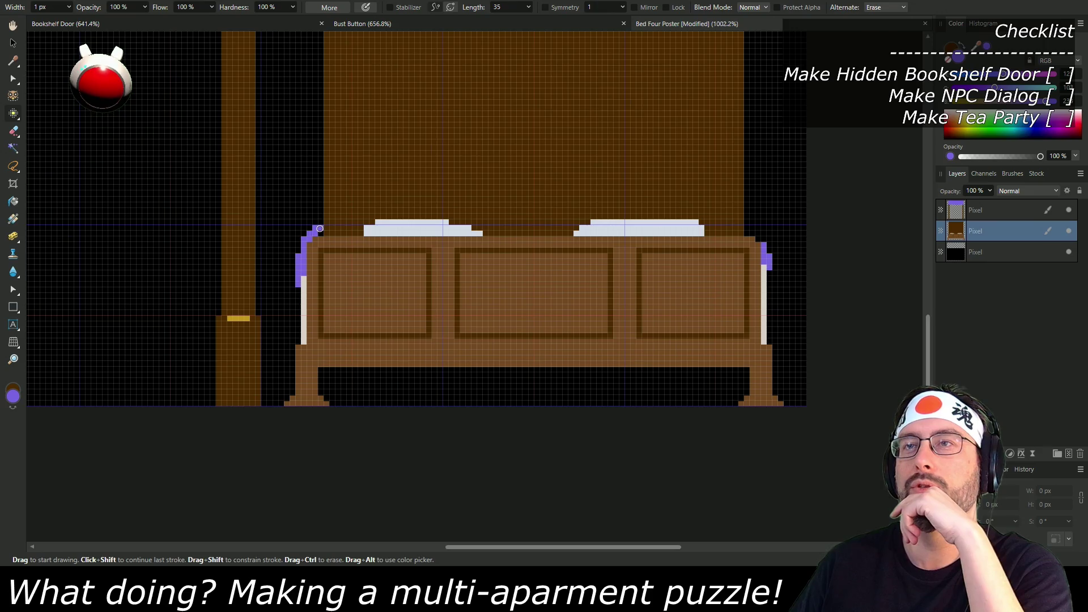
left_click(514, 227, "shift")
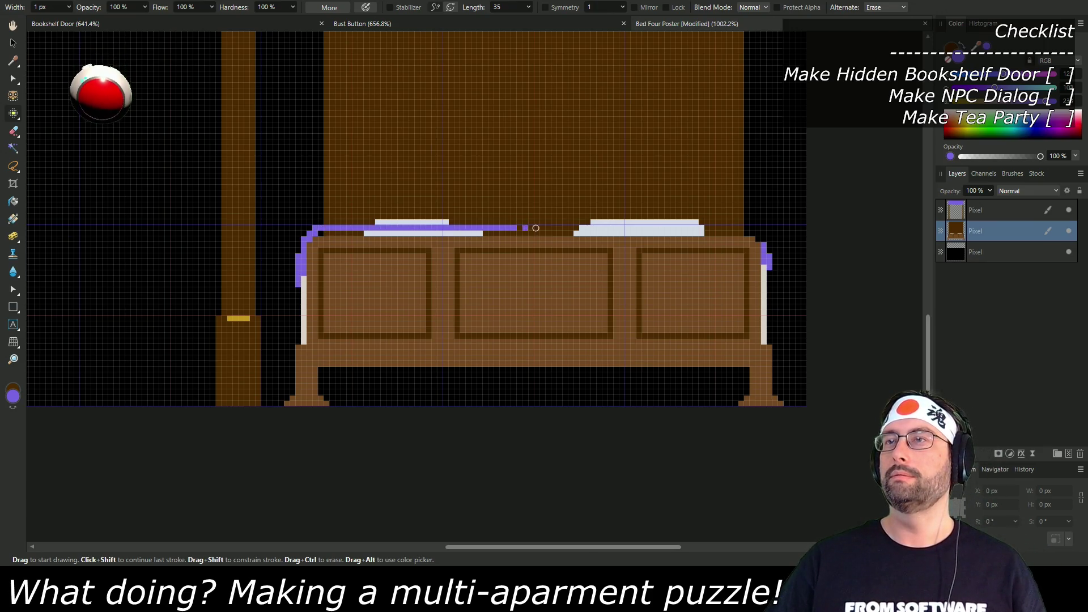
left_click(748, 229, "shift")
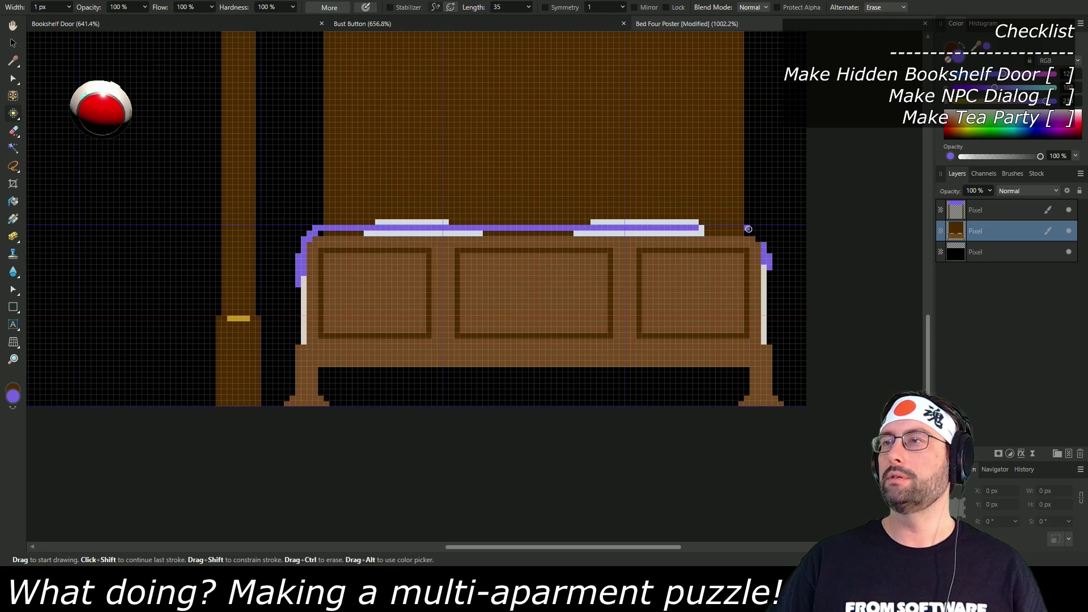
left_click(752, 233)
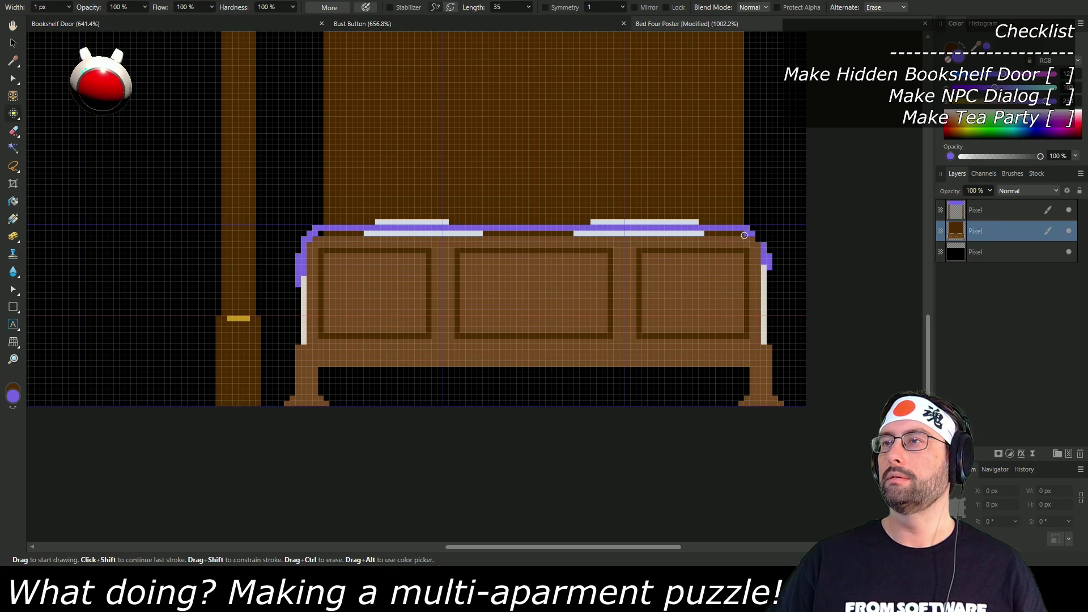
left_click(321, 233, "shift")
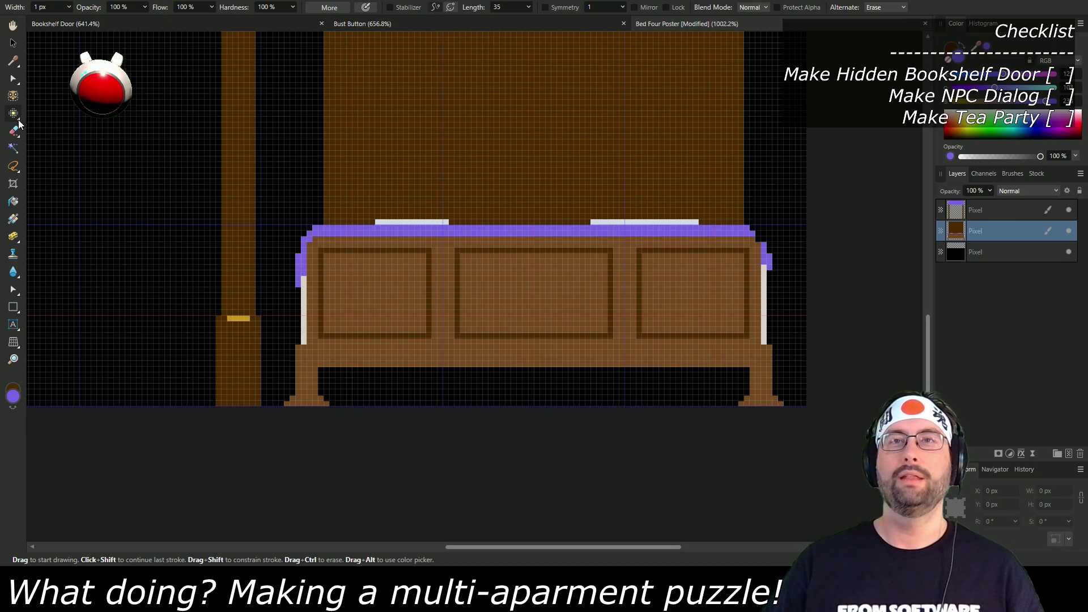
Step: Sample the pillow white and build both pillows up taller with rounded tops
left_click(13, 61)
left_click(415, 220)
key("b")
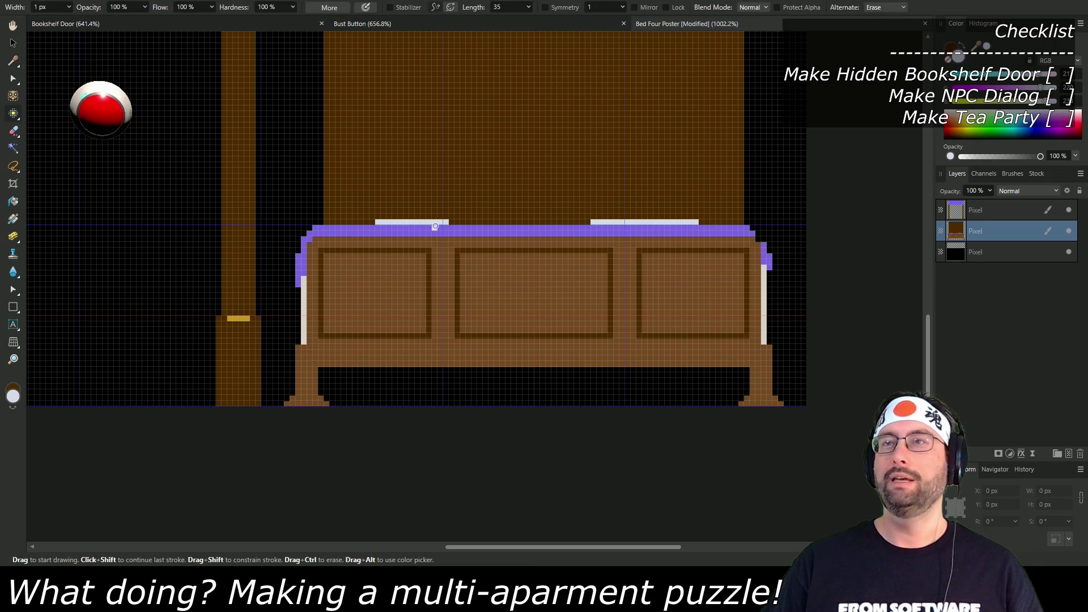
mouse_move(356, 221)
left_mouse_down()
mouse_move(471, 221)
mouse_move(375, 216)
mouse_move(453, 211)
mouse_move(362, 217)
mouse_move(374, 213)
left_mouse_up()
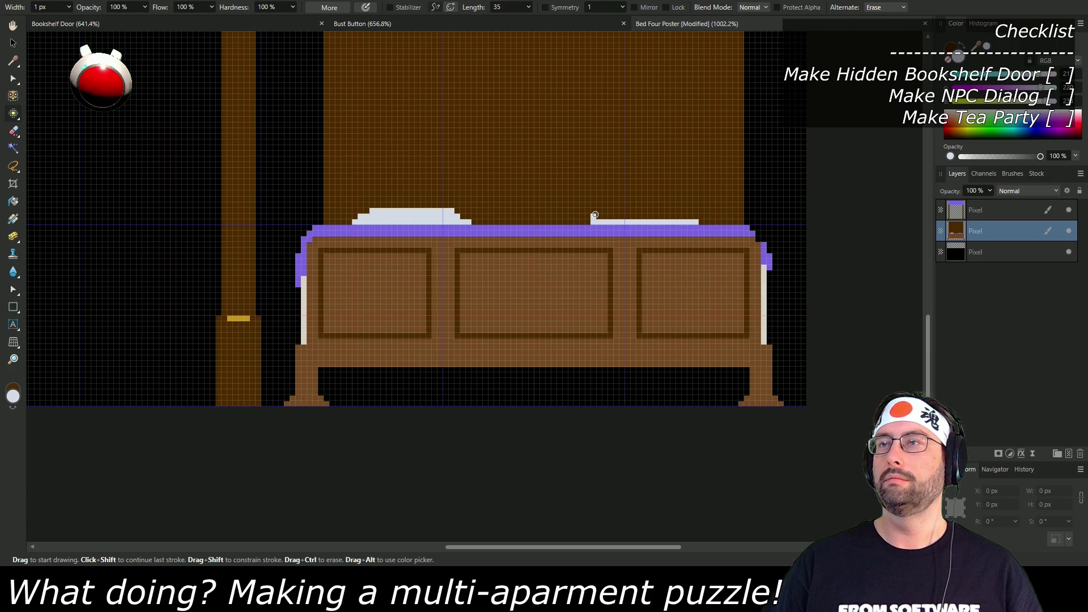
left_click_drag(596, 216, 698, 216)
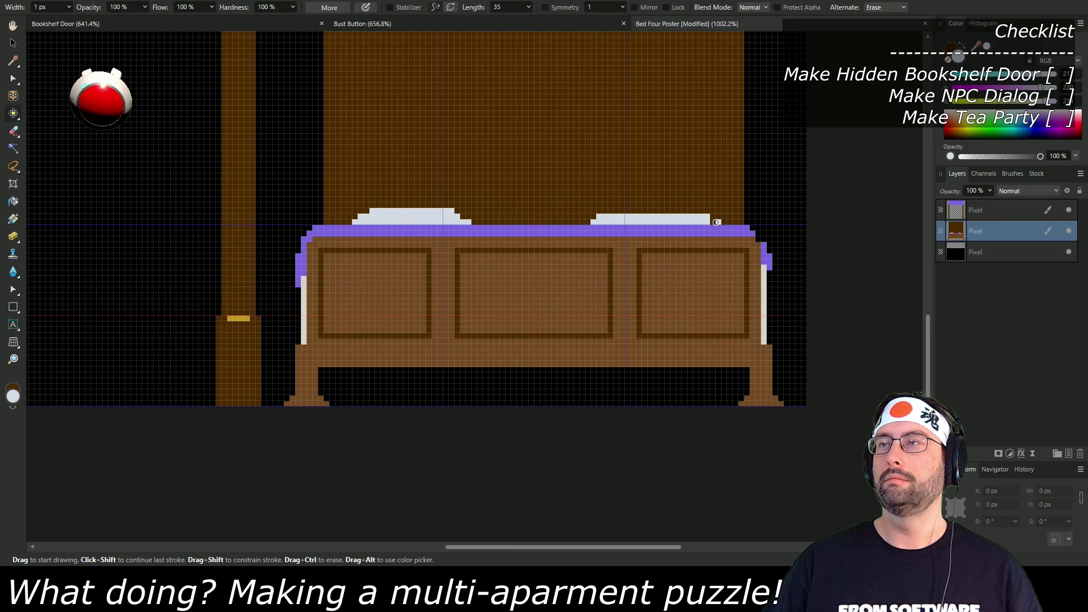
left_click_drag(695, 210, 613, 213)
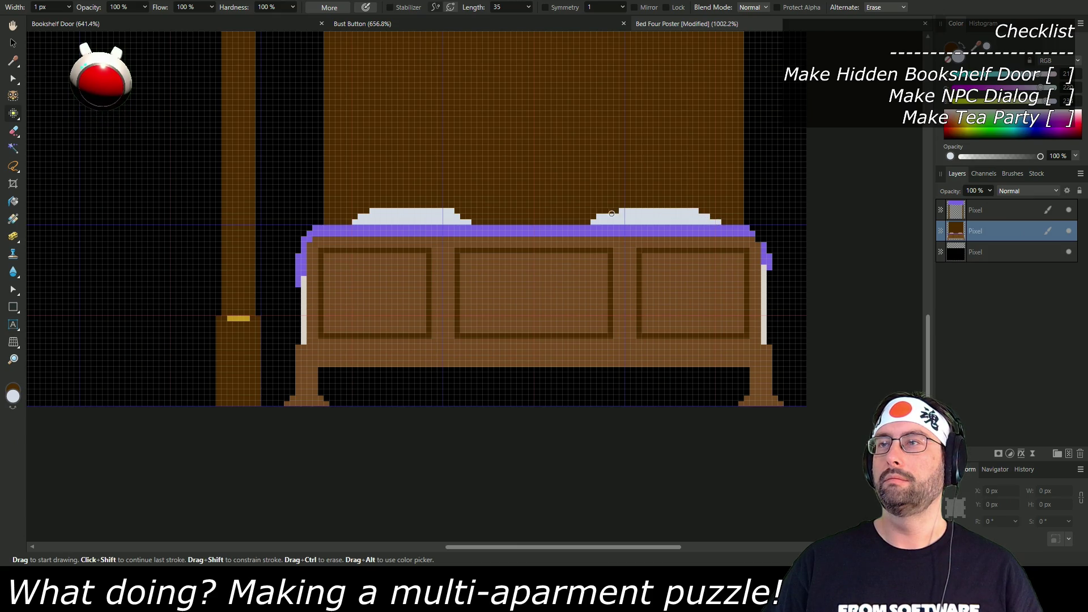
scroll(618, 213, "down", 5)
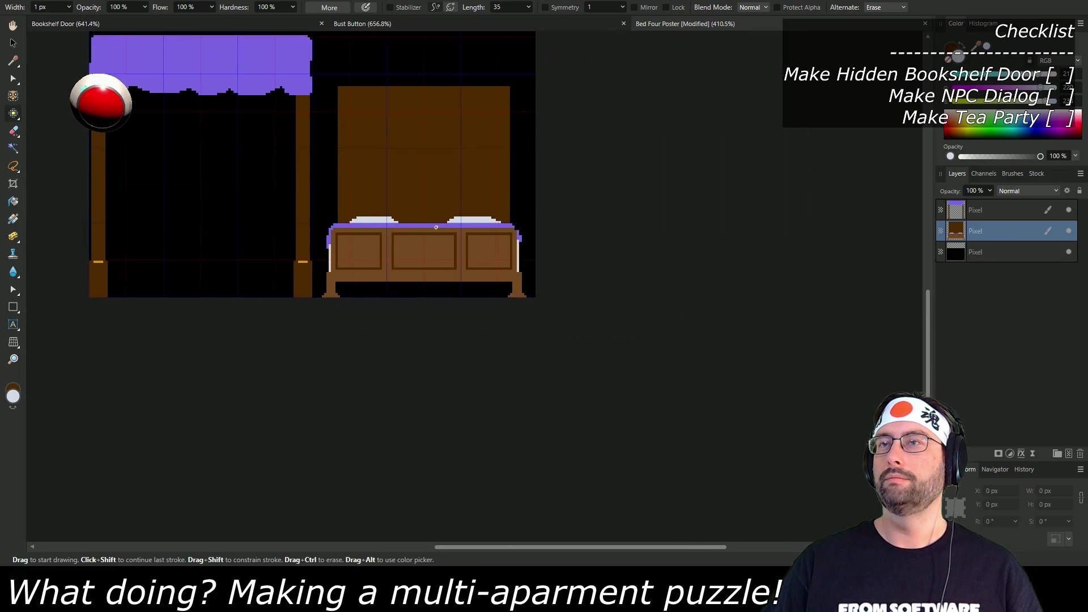
Step: Hide the black background layer, save the transparent bed image, and switch back to Unity
key("ctrl+s")
left_click(45, 1)
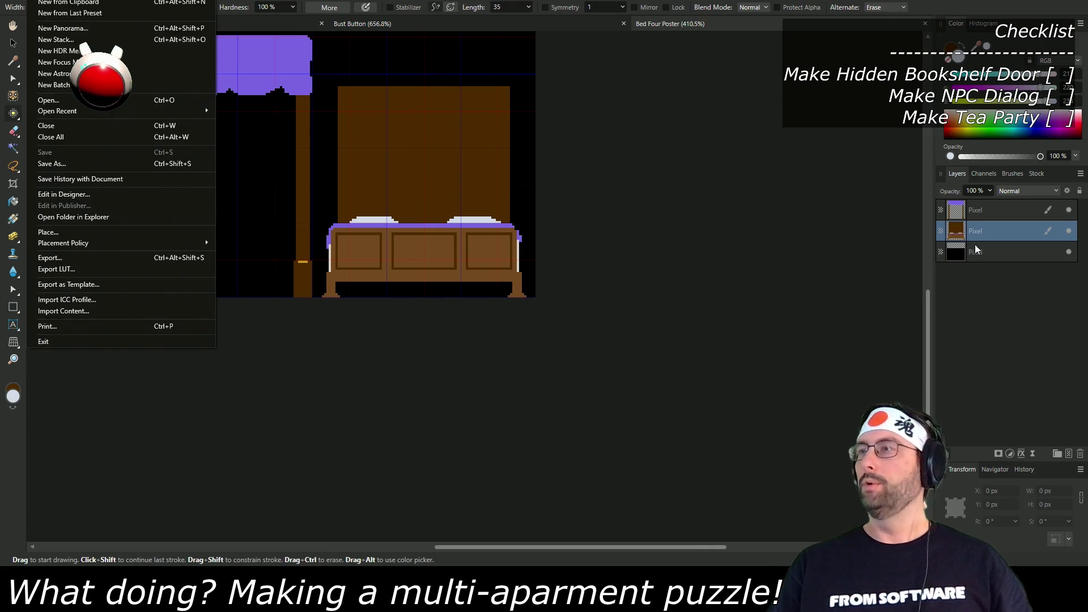
left_click(1069, 252)
key("ctrl+s")
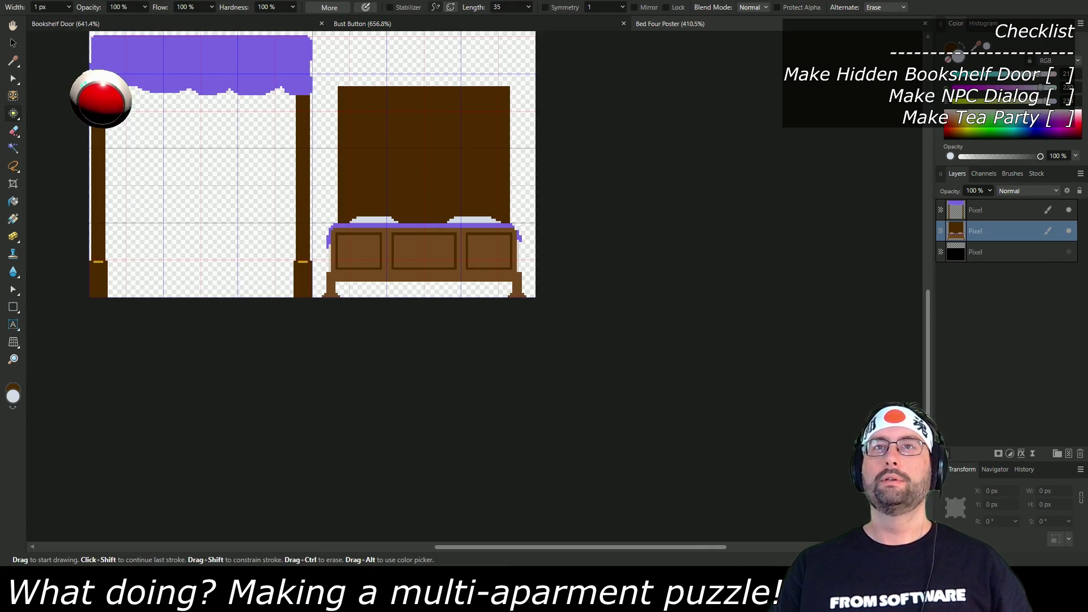
left_click(45, 1)
left_click(55, 260)
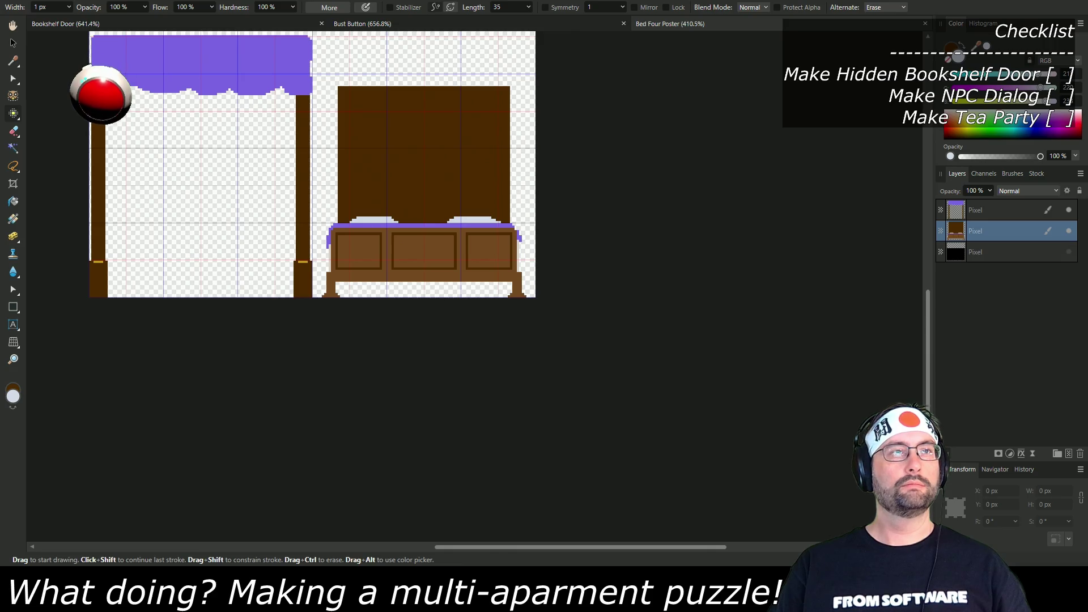
key("alt+Tab")
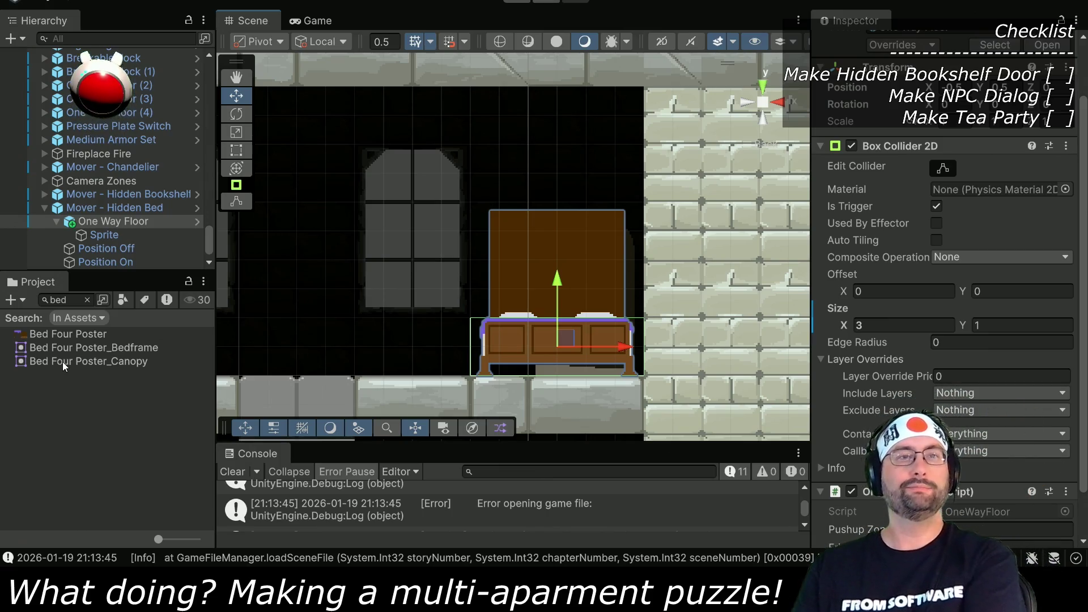
Step: Place the Bed Four Poster_Canopy sprite over the bed in the scene with Position Z 0
mouse_move(62, 361)
left_mouse_down()
mouse_move(224, 357)
mouse_move(497, 258)
mouse_move(555, 253)
mouse_move(521, 253)
mouse_move(446, 221)
mouse_move(454, 184)
mouse_move(461, 225)
mouse_move(531, 238)
mouse_move(518, 250)
mouse_move(498, 243)
mouse_move(483, 268)
mouse_move(438, 293)
mouse_move(406, 292)
mouse_move(418, 256)
mouse_move(497, 242)
mouse_move(556, 250)
mouse_move(557, 259)
left_mouse_up()
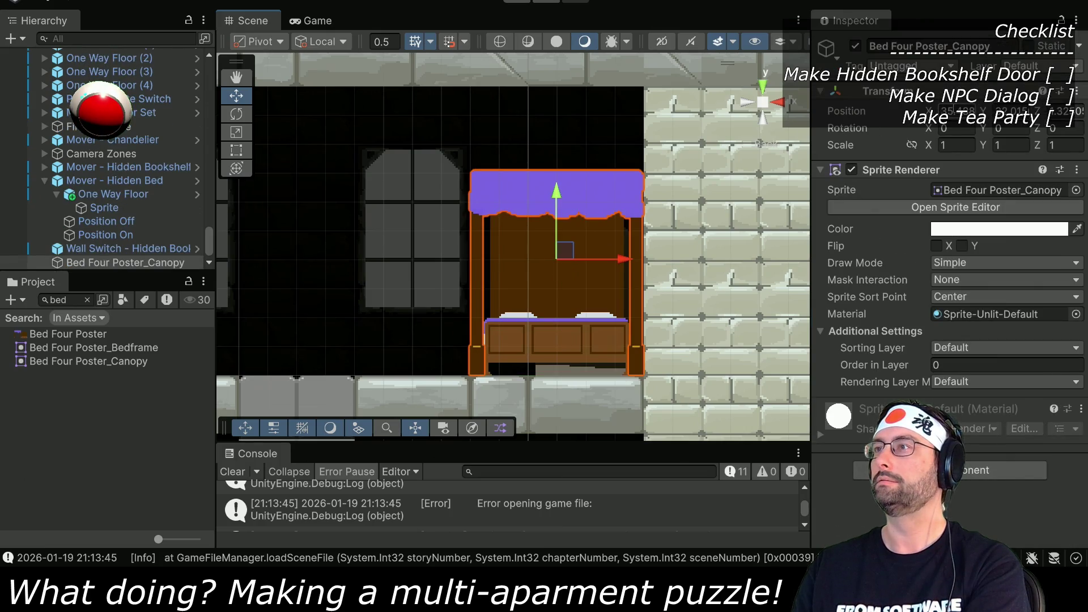
type("0")
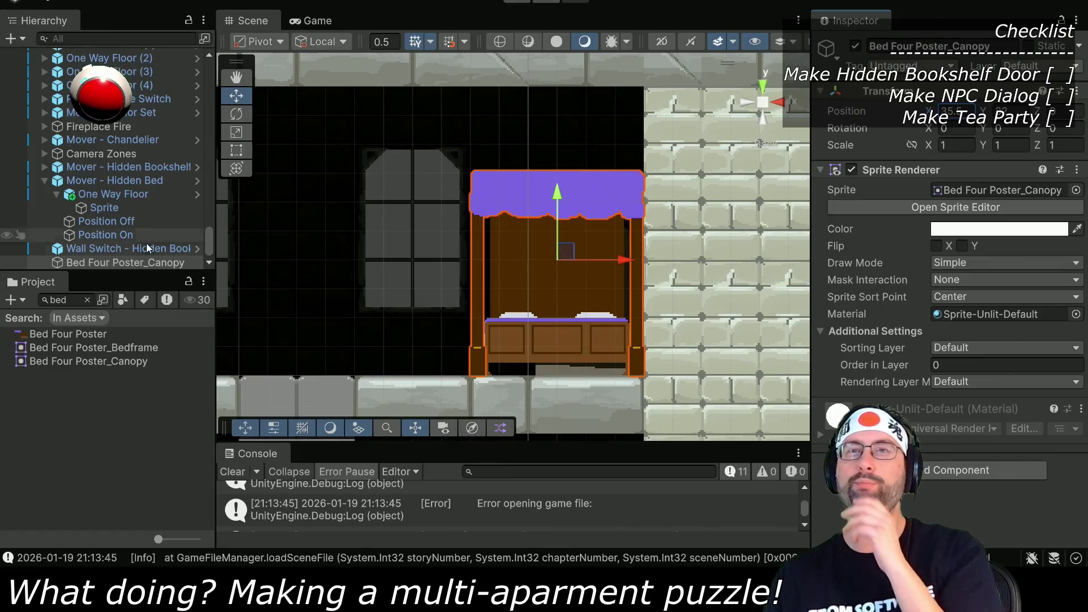
scroll(101, 202, "up", 15)
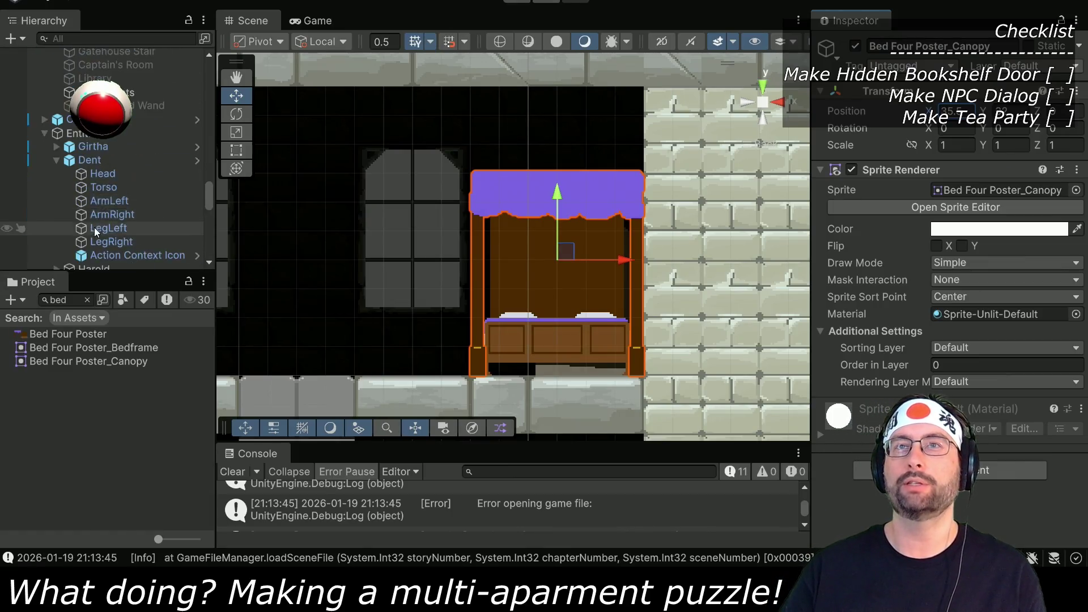
Step: Search the Hierarchy for 'dent' and frame the Dent character
left_click(105, 38)
type("dent")
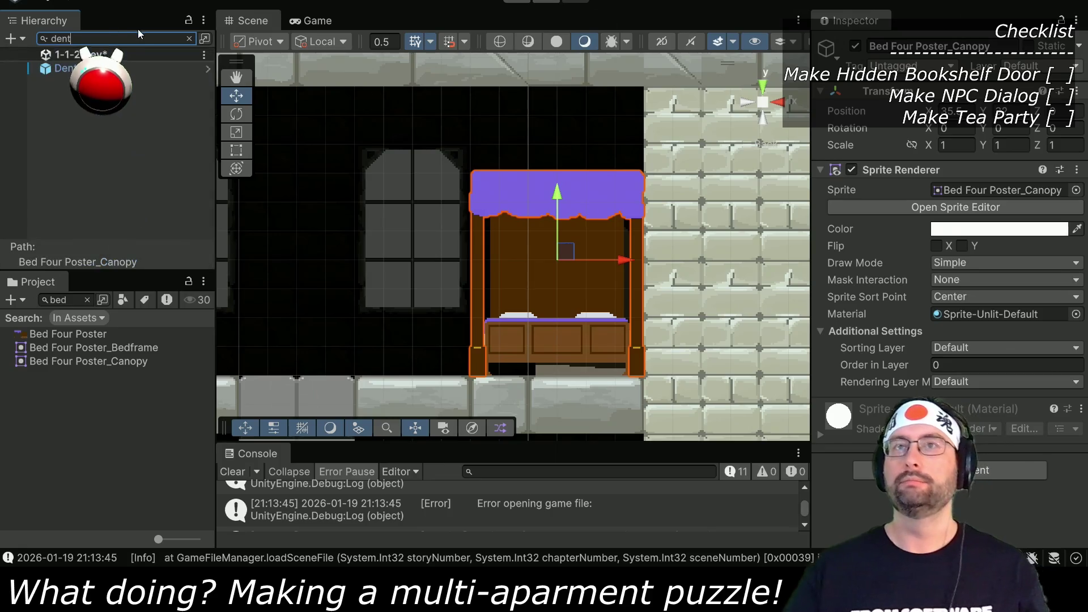
double_click(65, 68)
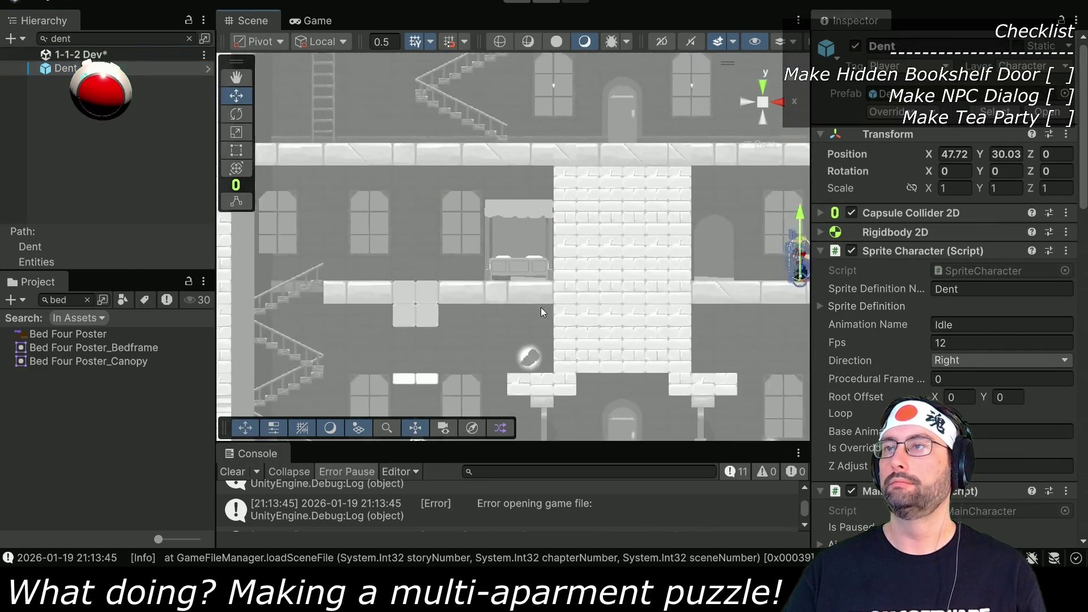
Step: Move Dent toward the bed, start Play mode, and walk him onto the bed
left_click_drag(774, 274, 374, 274)
left_click(517, 2)
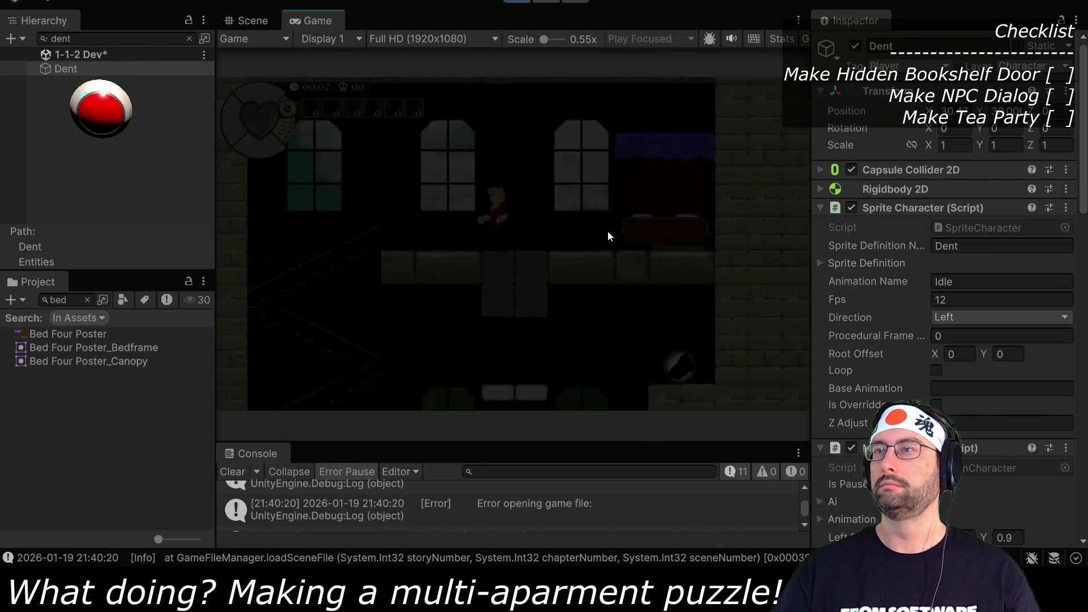
left_click(670, 241)
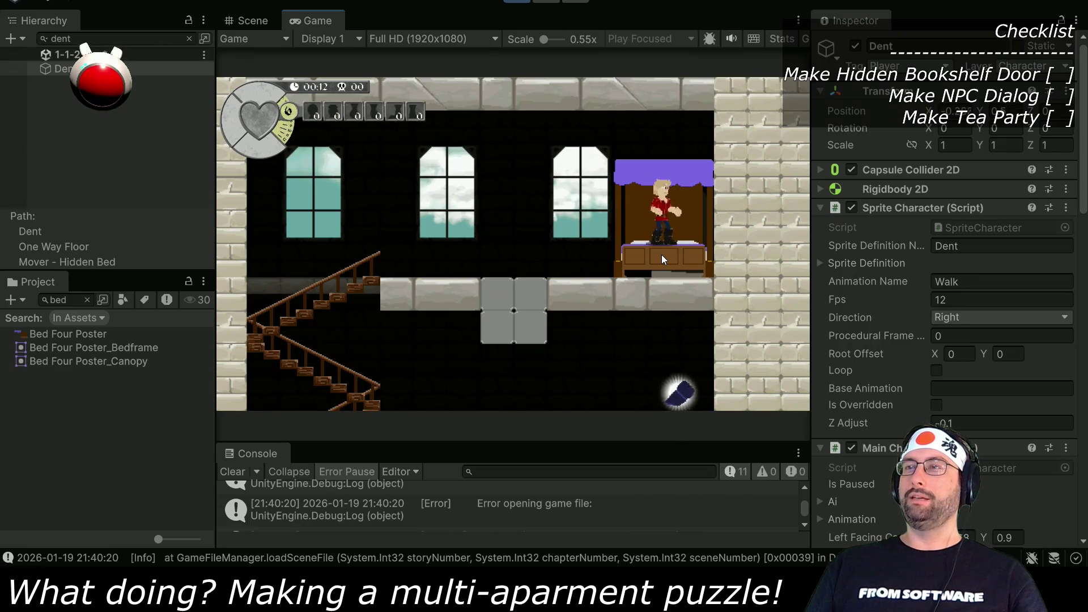
key("Left")
key("space")
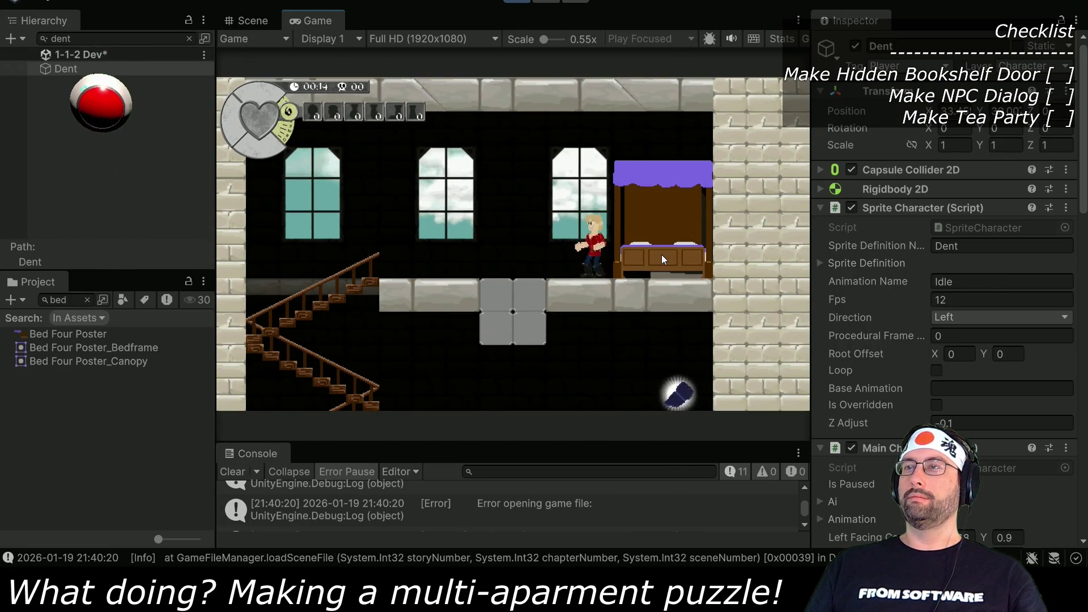
key("Right")
key("Right")
Step: Walk and jump Dent back and forth across the bed, then select the Bed Four Poster_Canopy asset
key("Left")
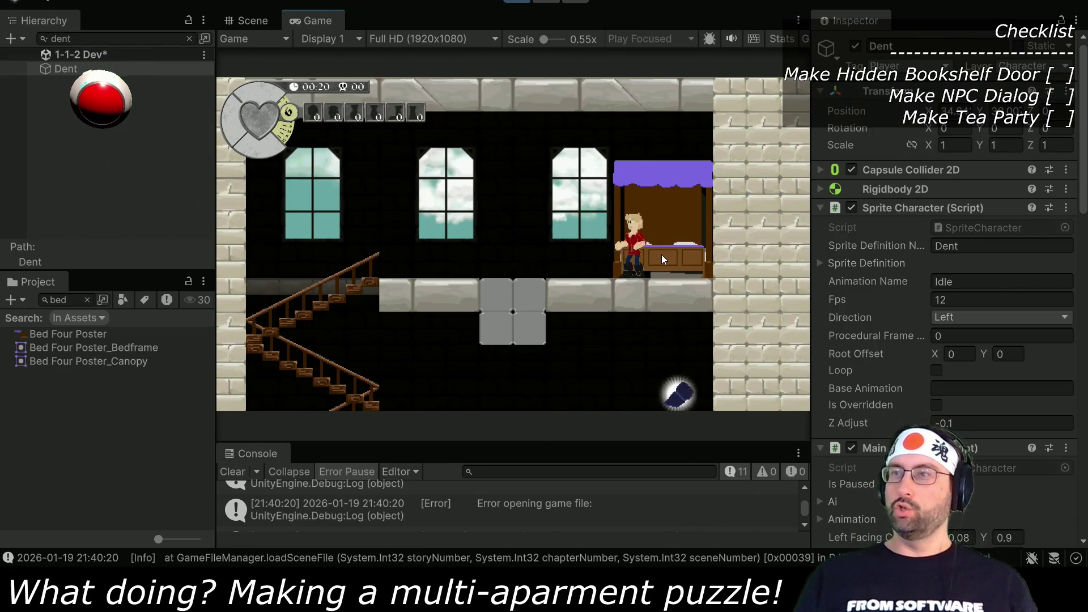
key("Right")
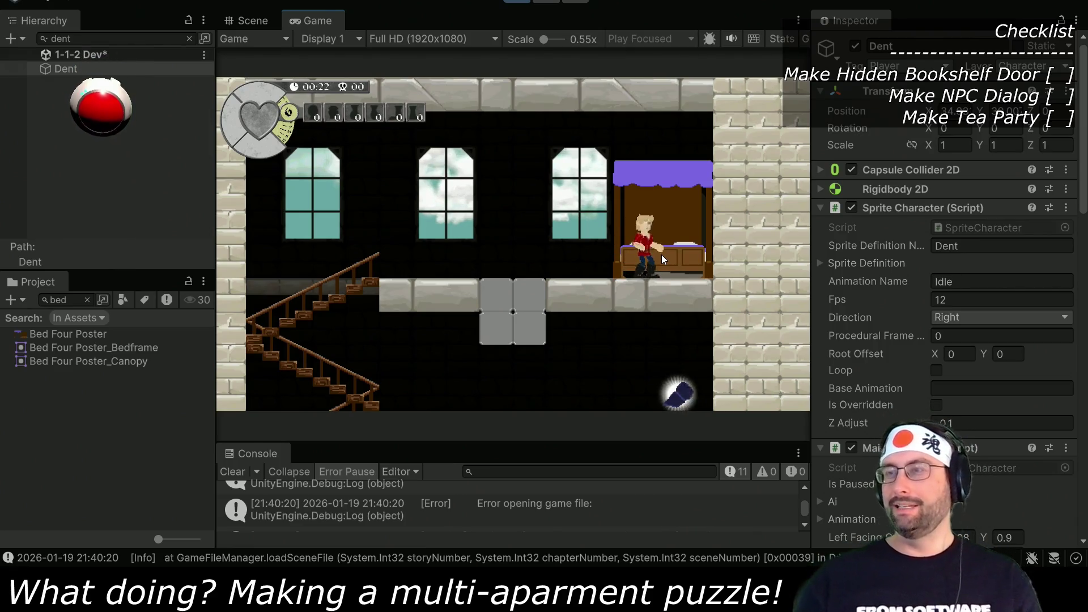
key("Left")
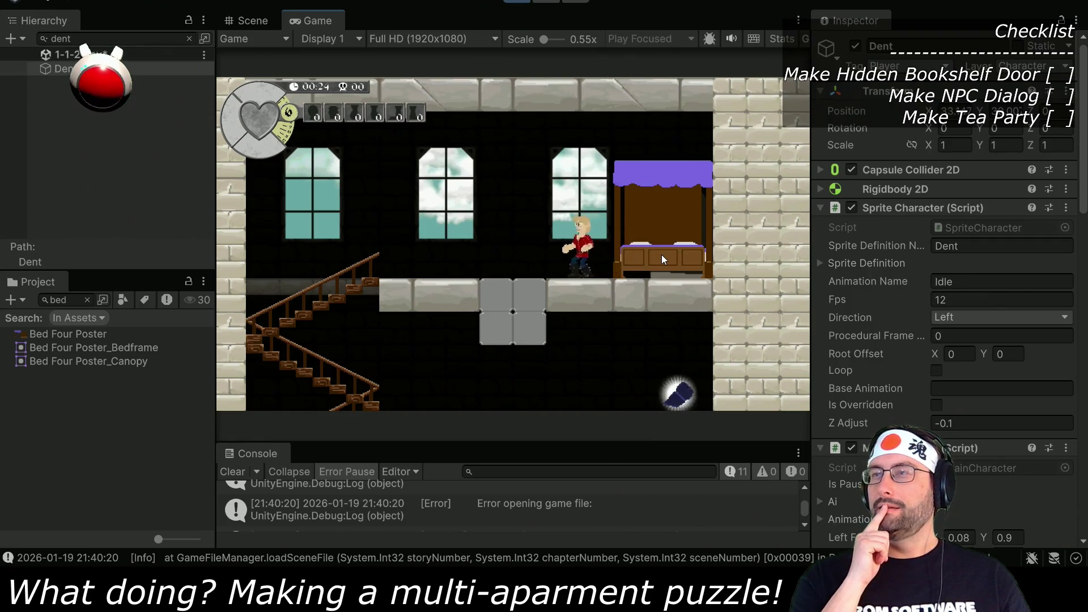
key("Right")
key("Left")
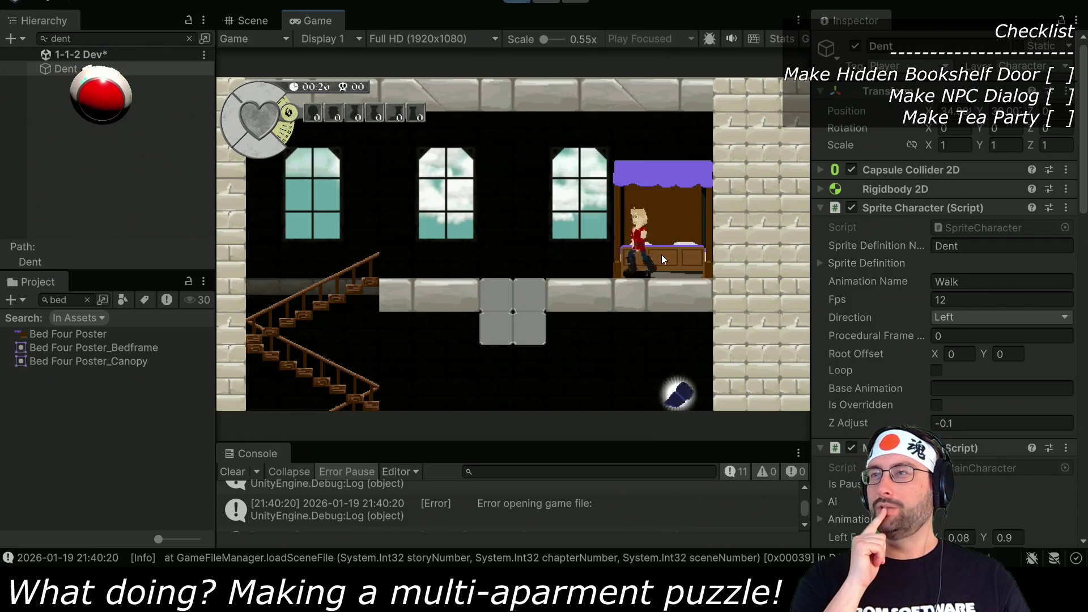
key("space")
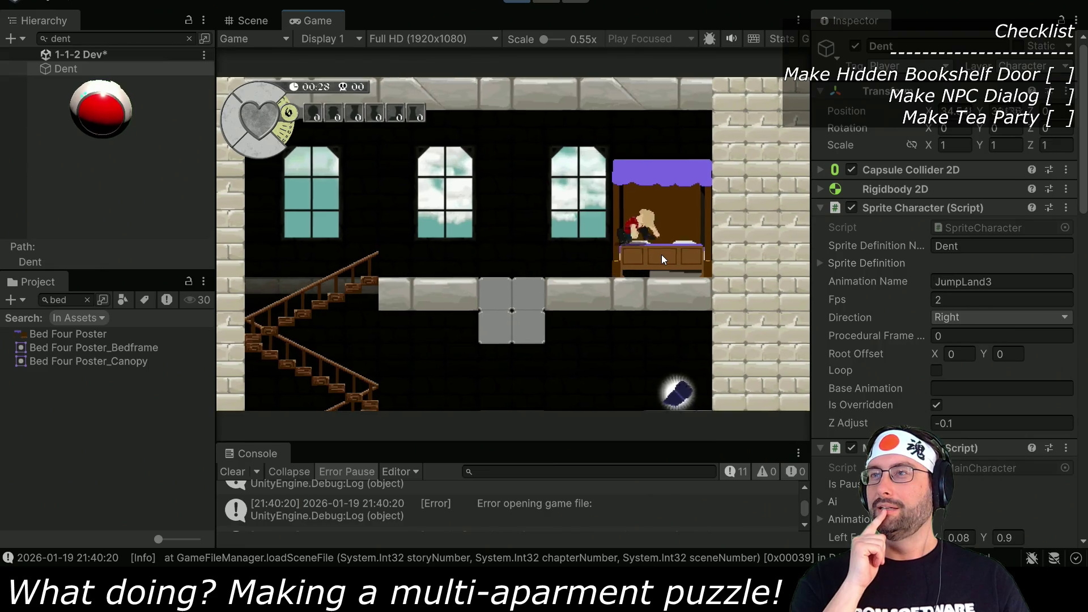
key("Right")
key("Left")
key("Left")
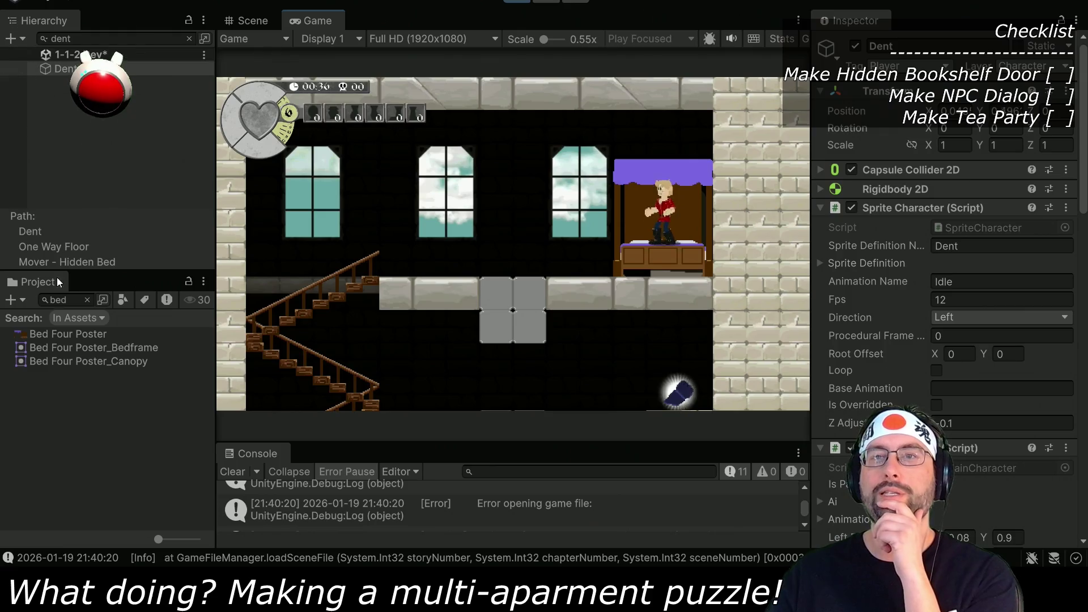
left_click(63, 363)
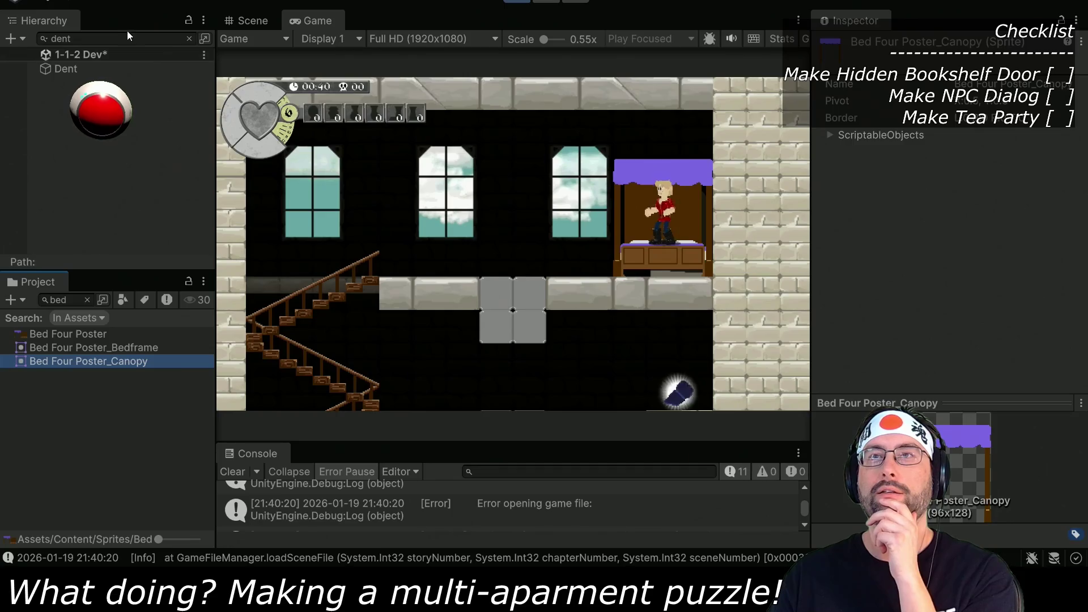
Step: Clear the Hierarchy search and set the Bed Four Poster_Canopy sorting layer to Foreground 1
left_click(189, 38)
scroll(93, 215, "down", 15)
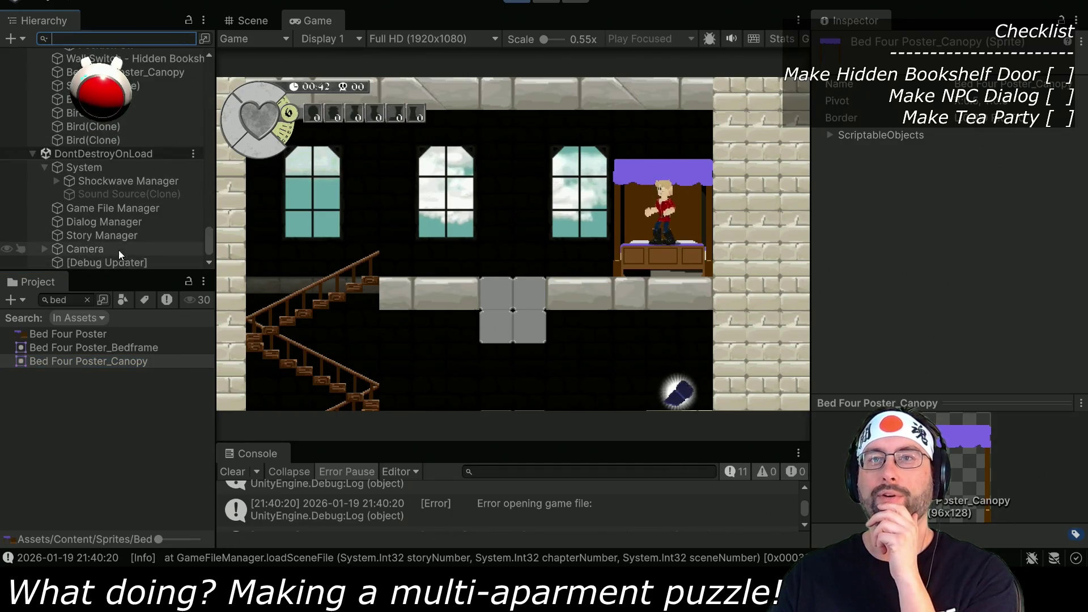
scroll(130, 154, "up", 2)
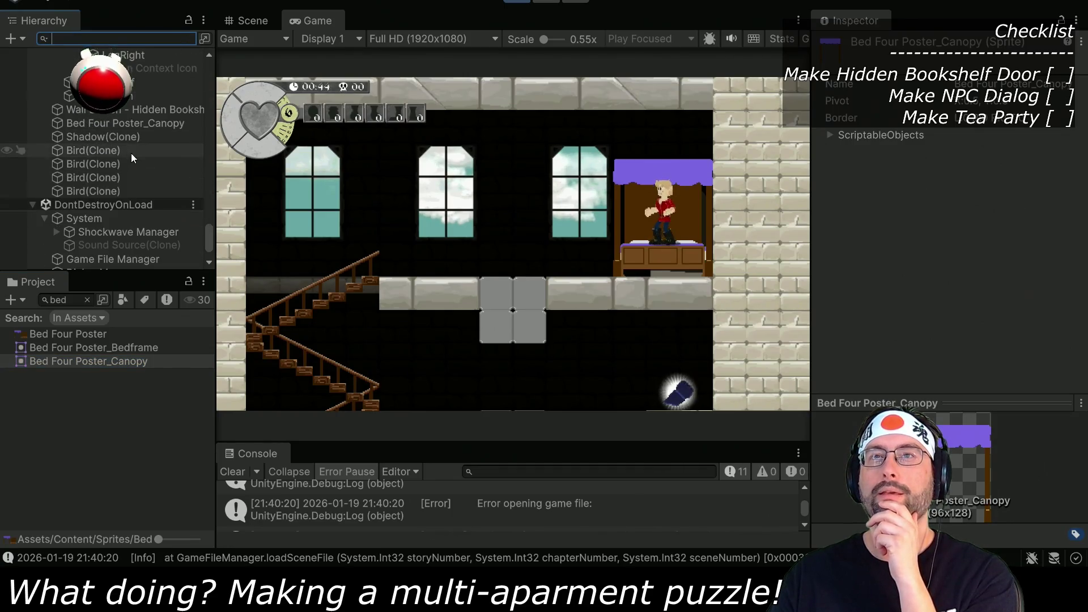
left_click(136, 124)
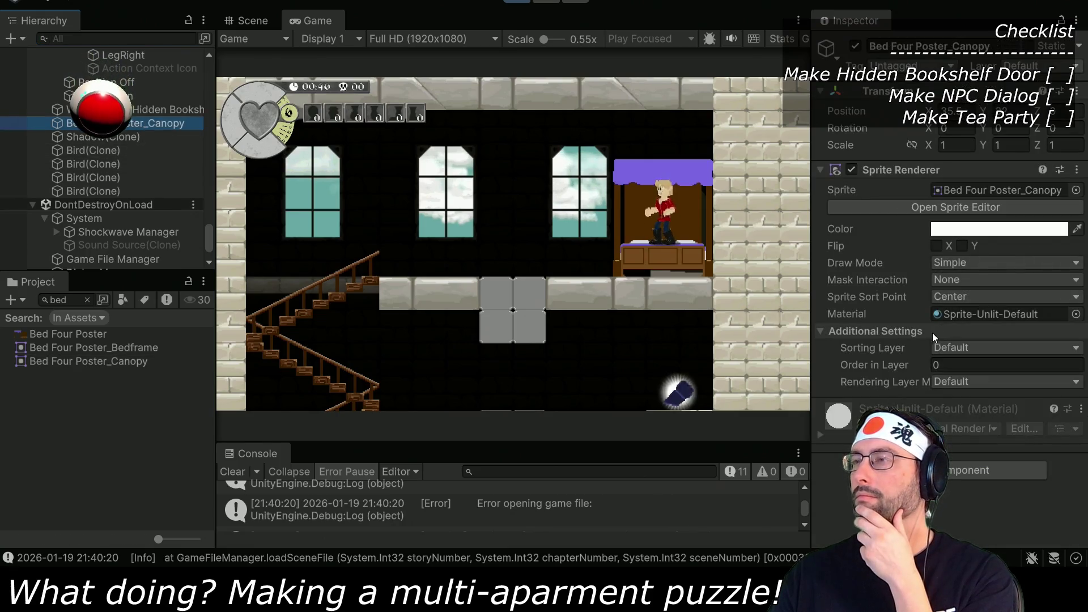
left_click(963, 348)
left_click(964, 400)
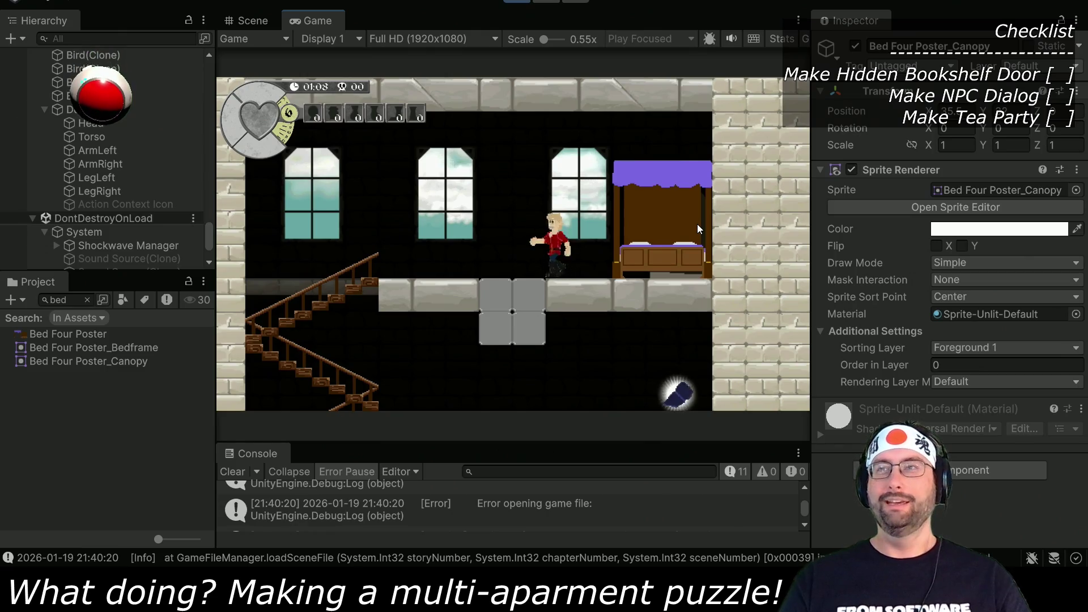
Step: Walk Dent behind the canopy, stop the game, and reapply Foreground 1 in edit mode
key("Right")
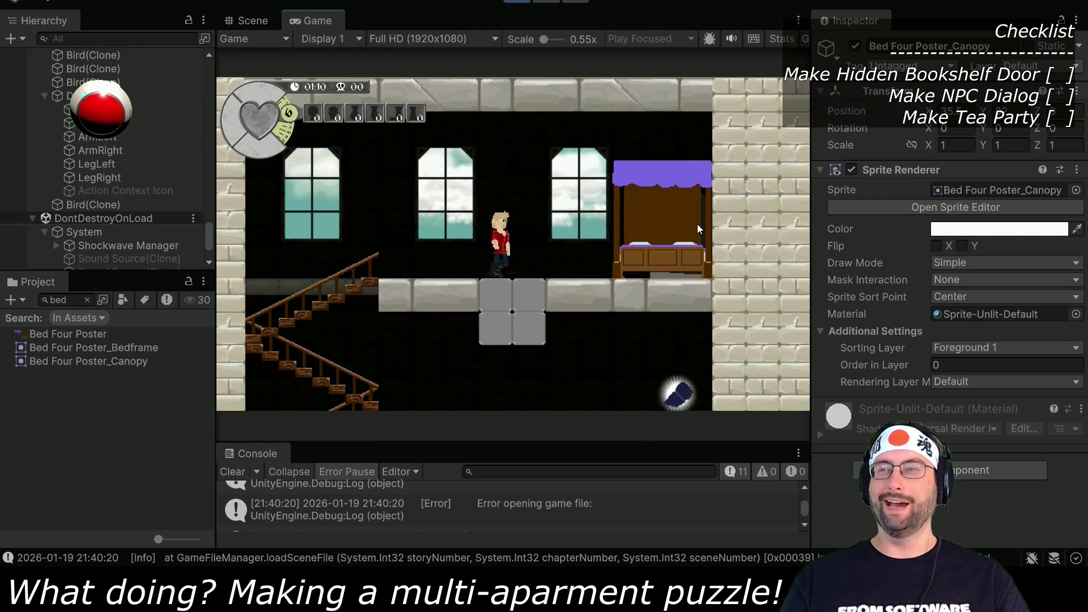
key("space")
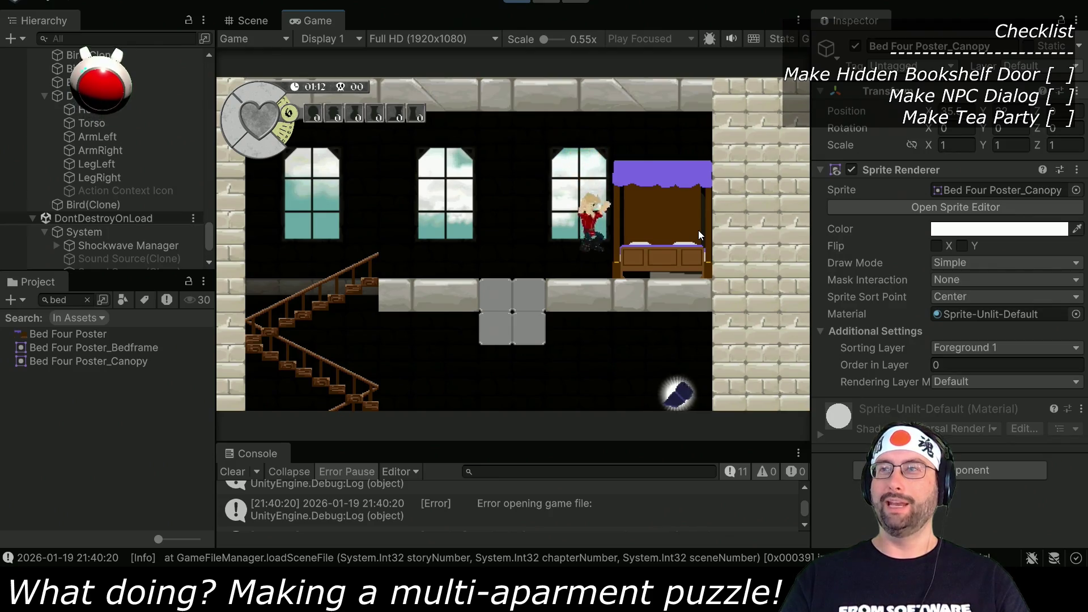
key("Up")
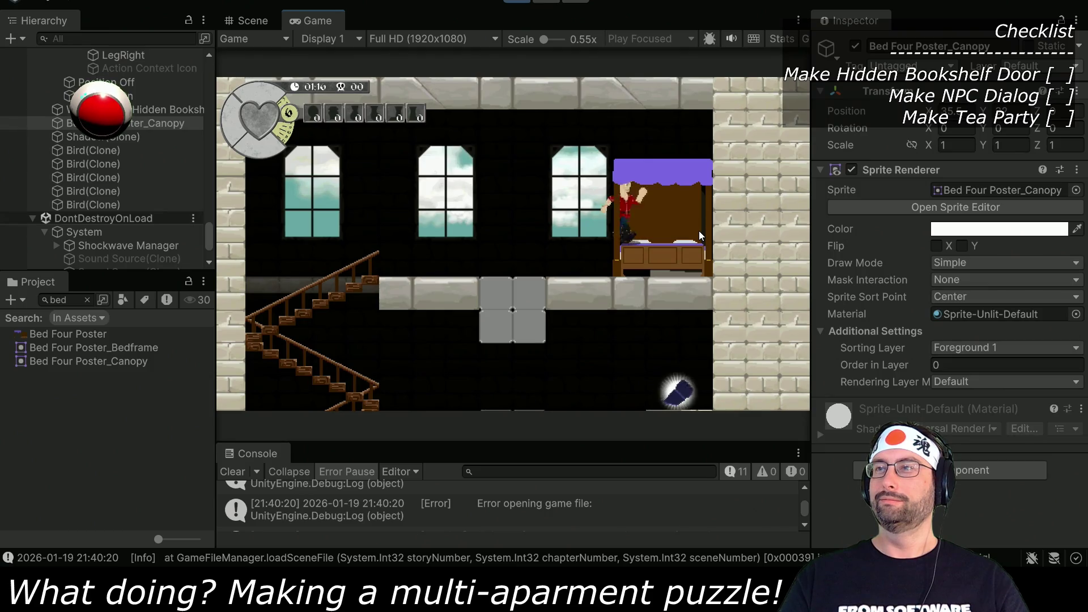
key("Left")
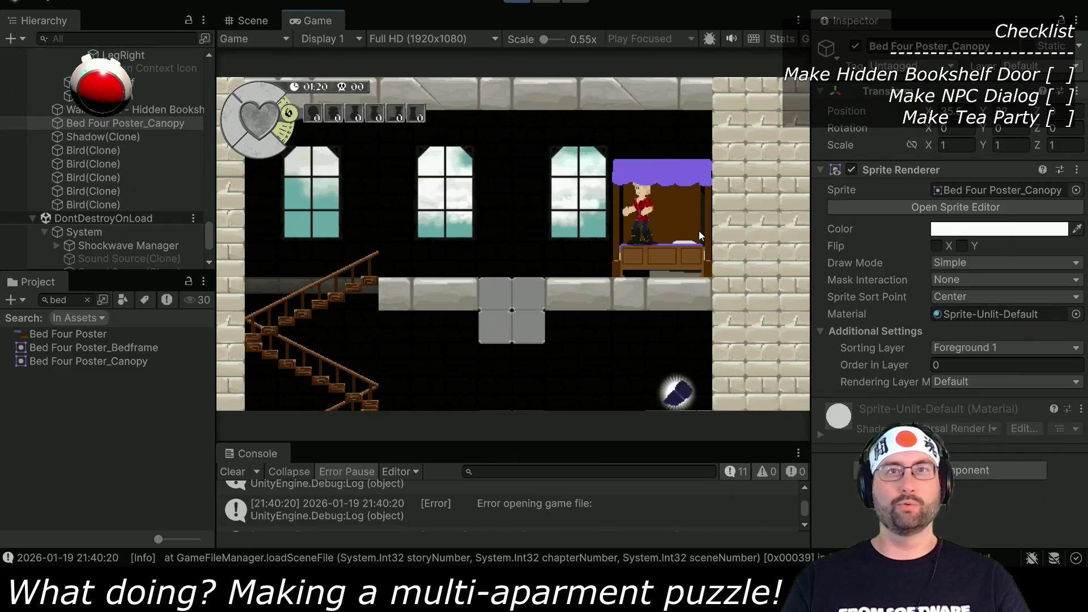
key("Left")
key("Left")
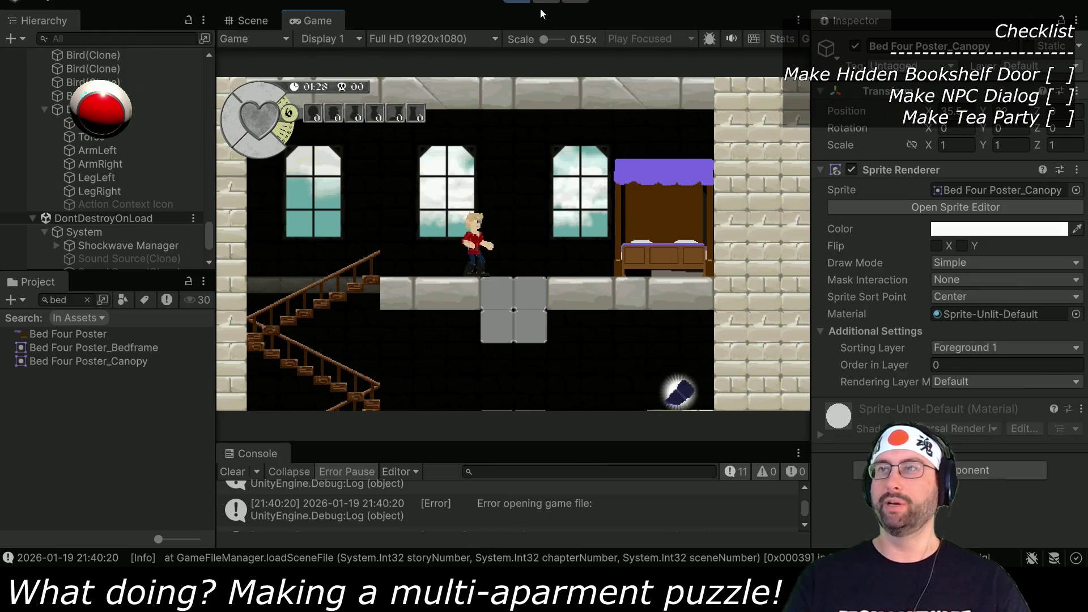
left_click(521, 1)
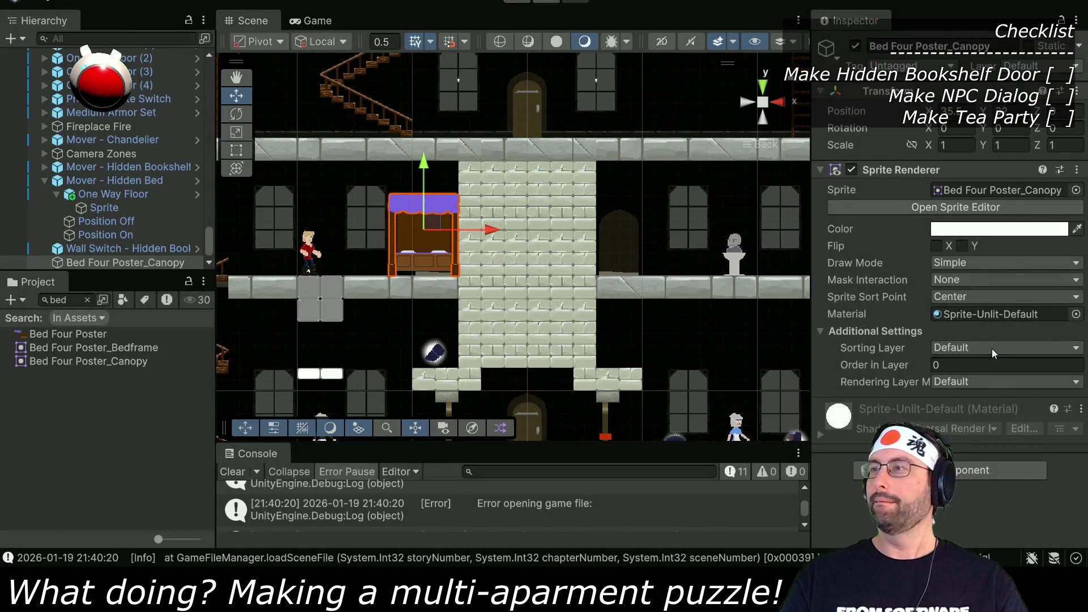
left_click(997, 347)
left_click(968, 400)
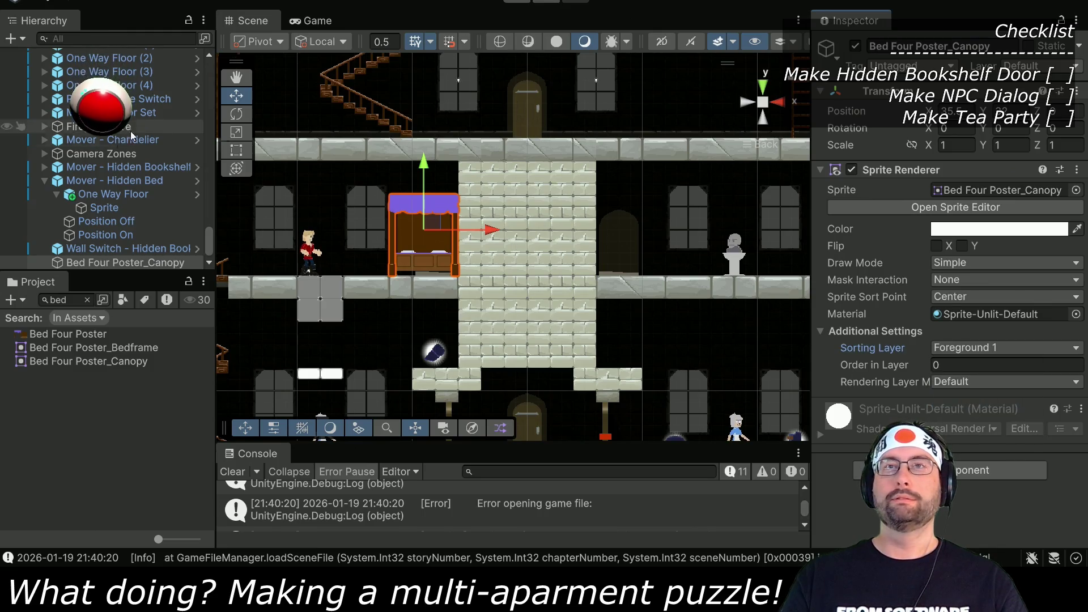
Step: Move Dent farther right to X 47.54 near the bust and start the game
scroll(126, 148, "up", 5)
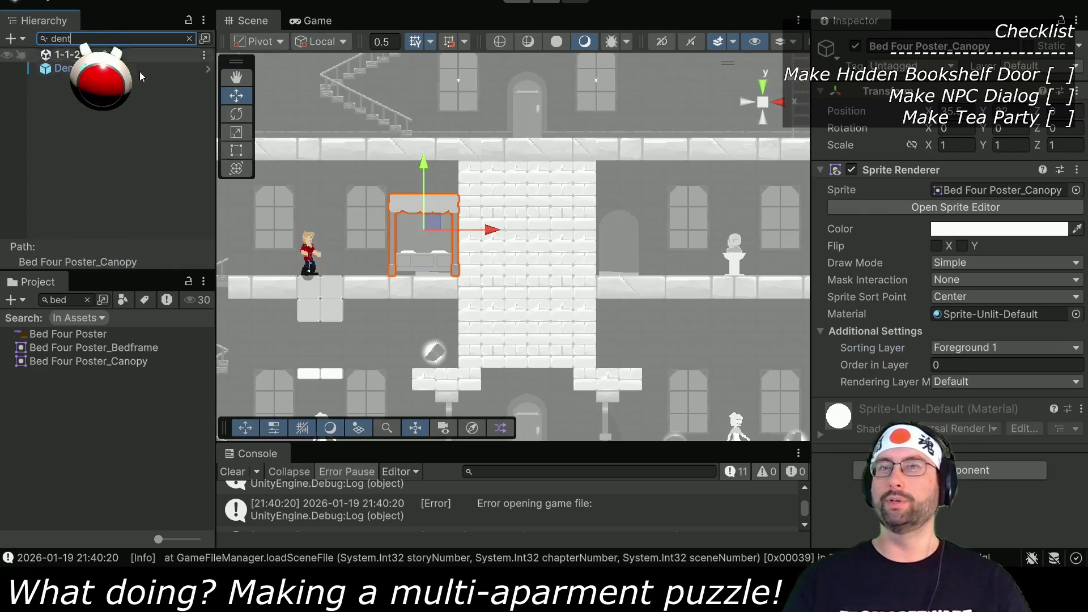
left_click(66, 68)
left_click_drag(374, 279, 767, 282)
left_click(515, 2)
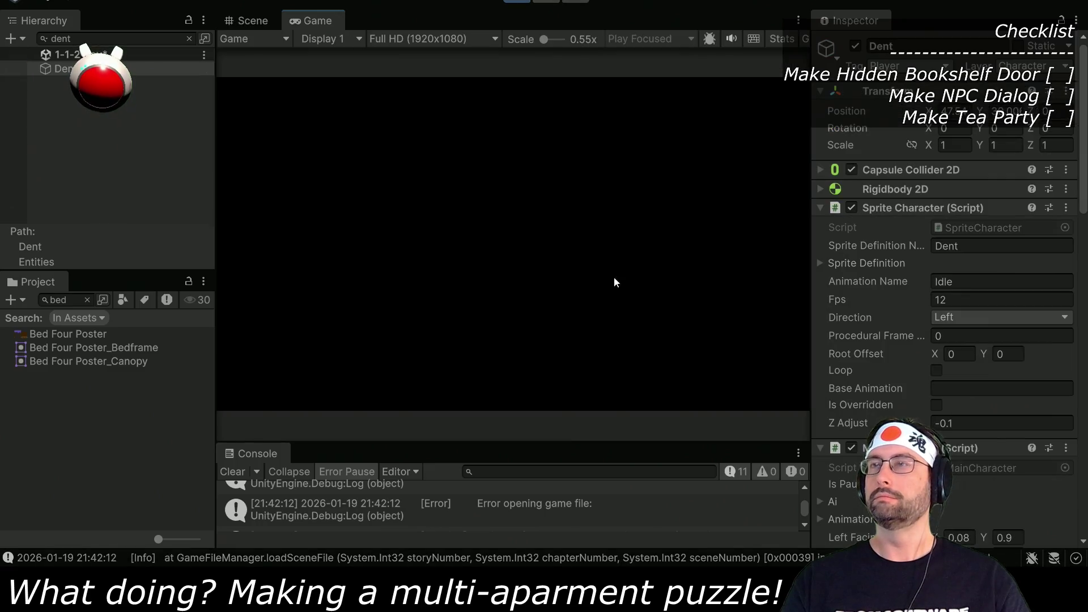
Step: Clear the Hierarchy search and maximise the Game view while the level runs
left_click(189, 39)
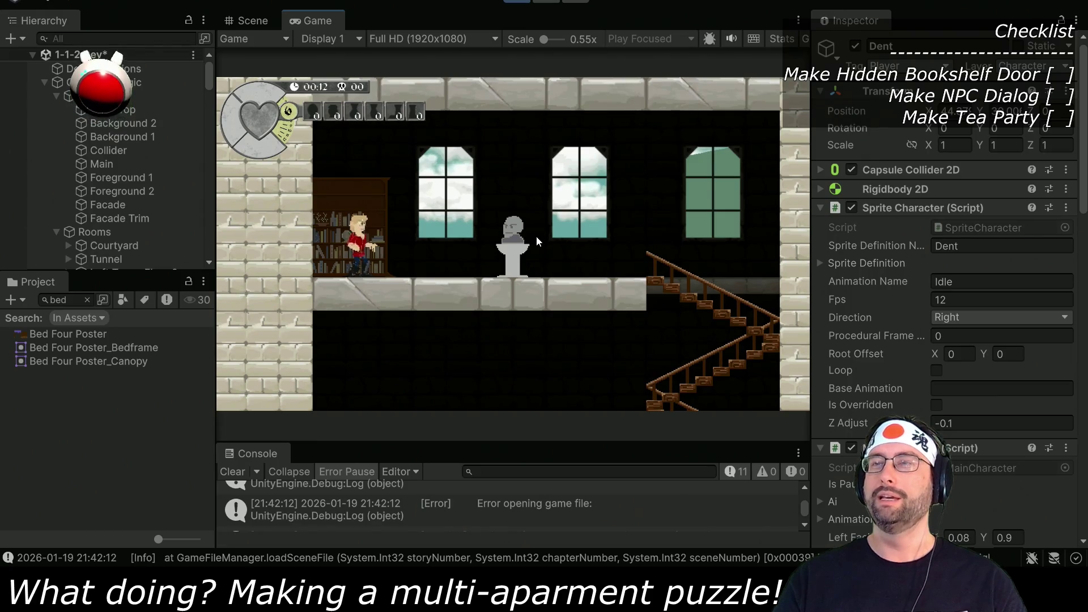
left_click(543, 189)
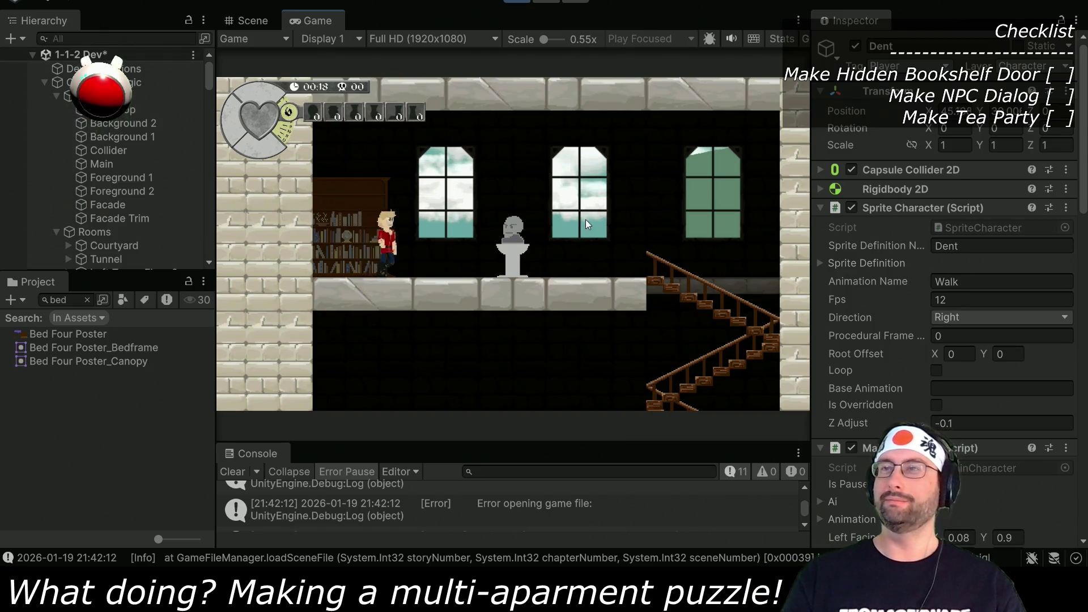
double_click(305, 26)
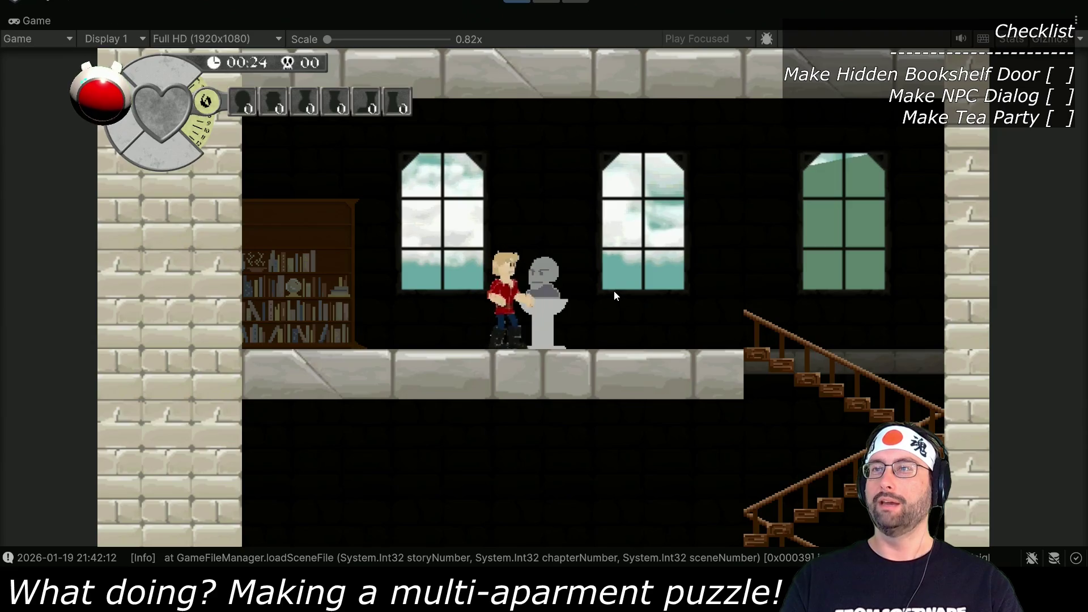
Step: Walk Dent left through the bookshelf doorway and behind the bed, then jump back out
key("Left")
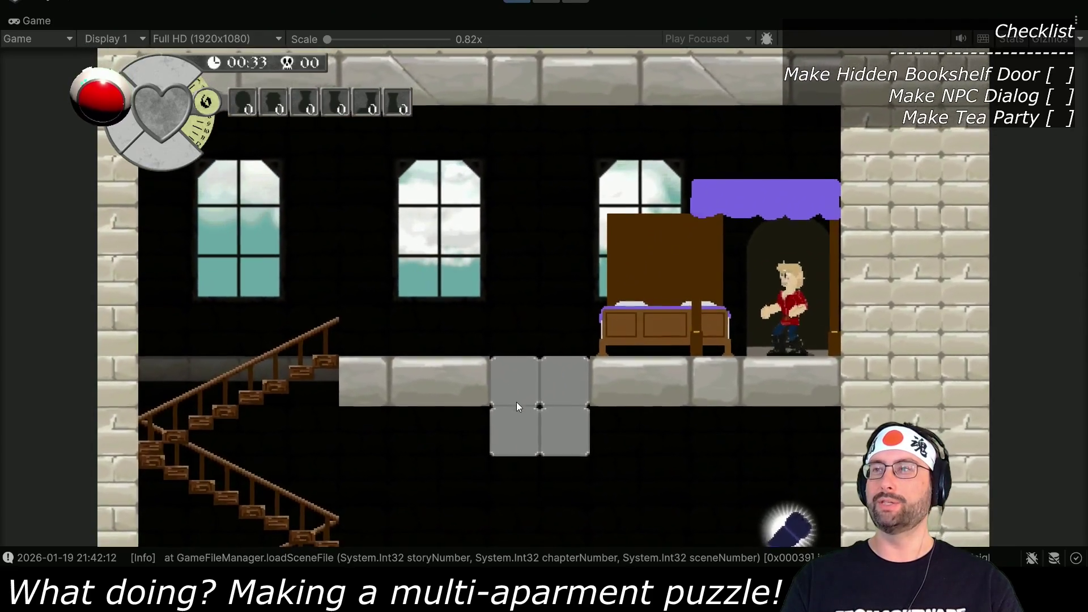
key("Left")
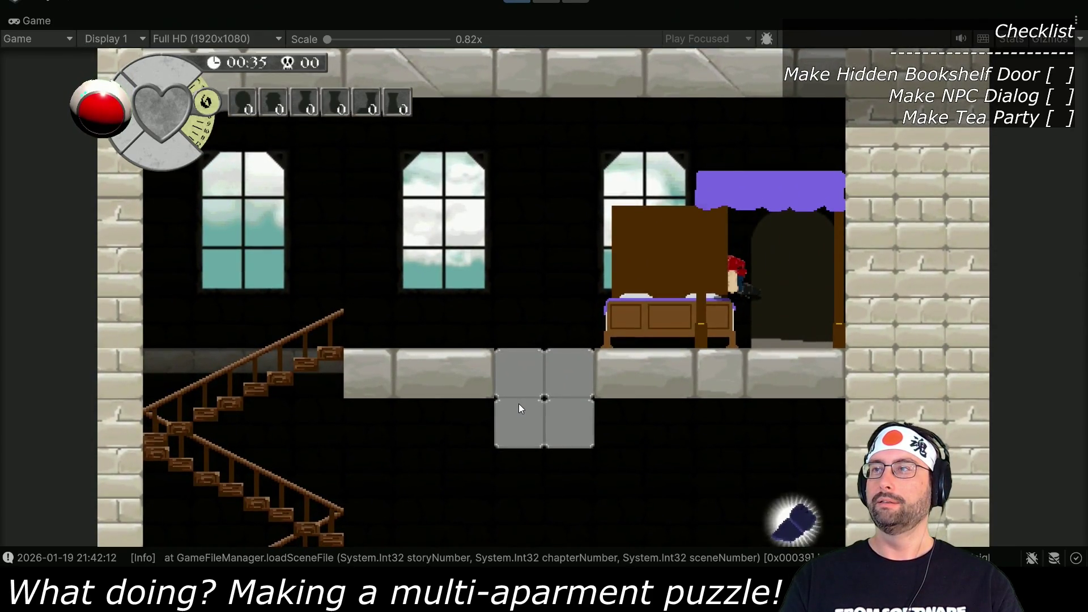
key("Left")
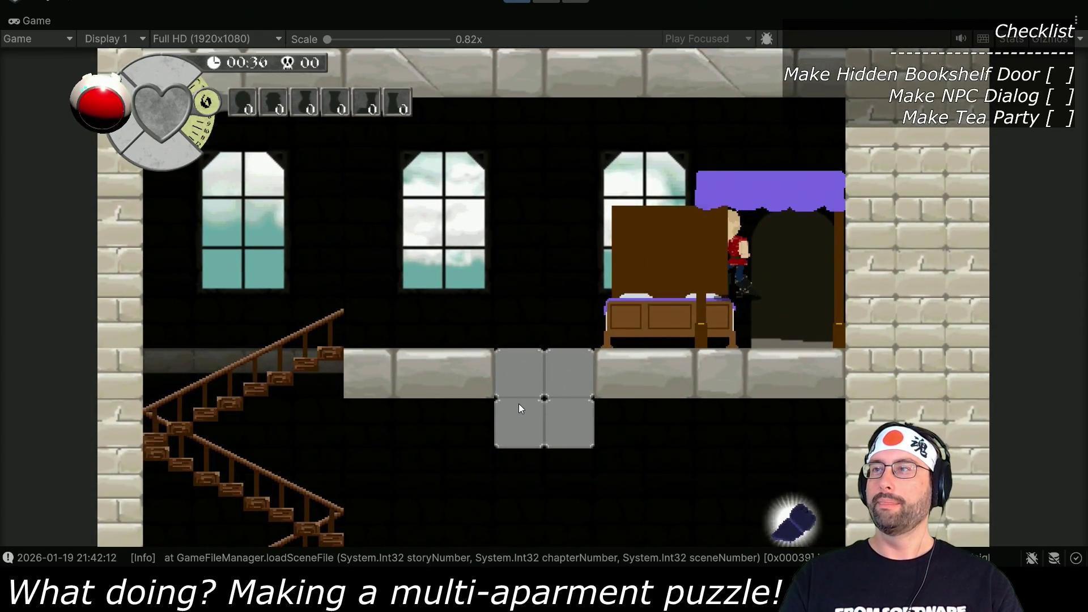
key("Up")
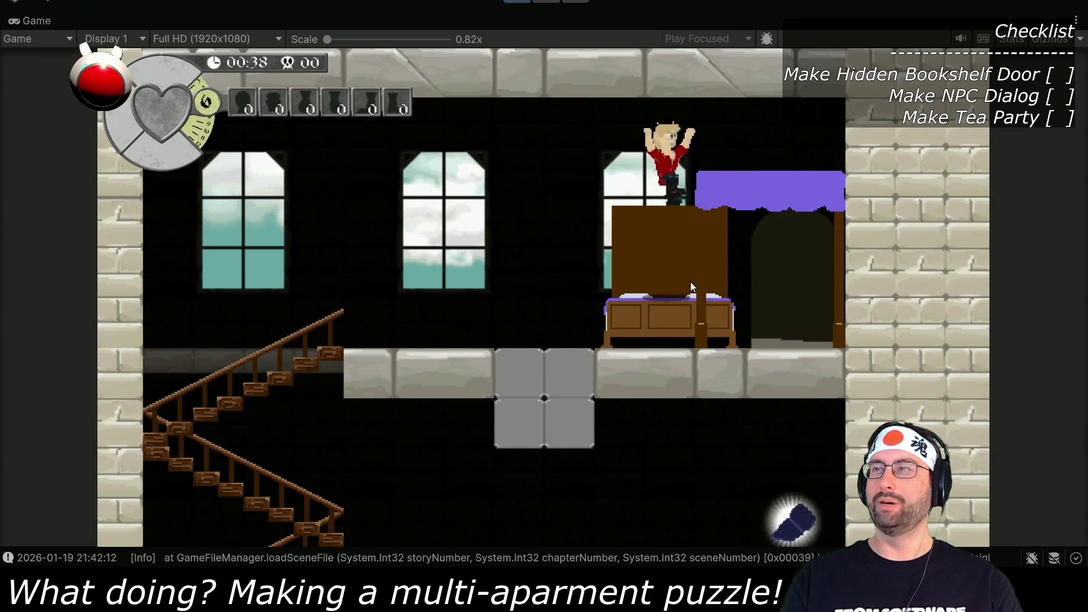
key("Left")
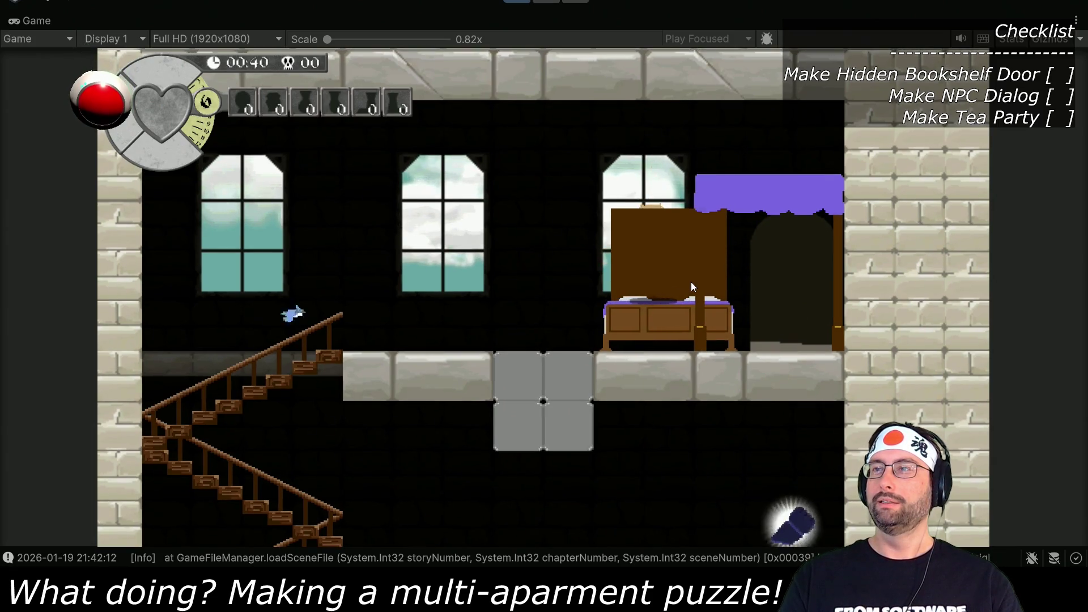
key("Left")
key("Right")
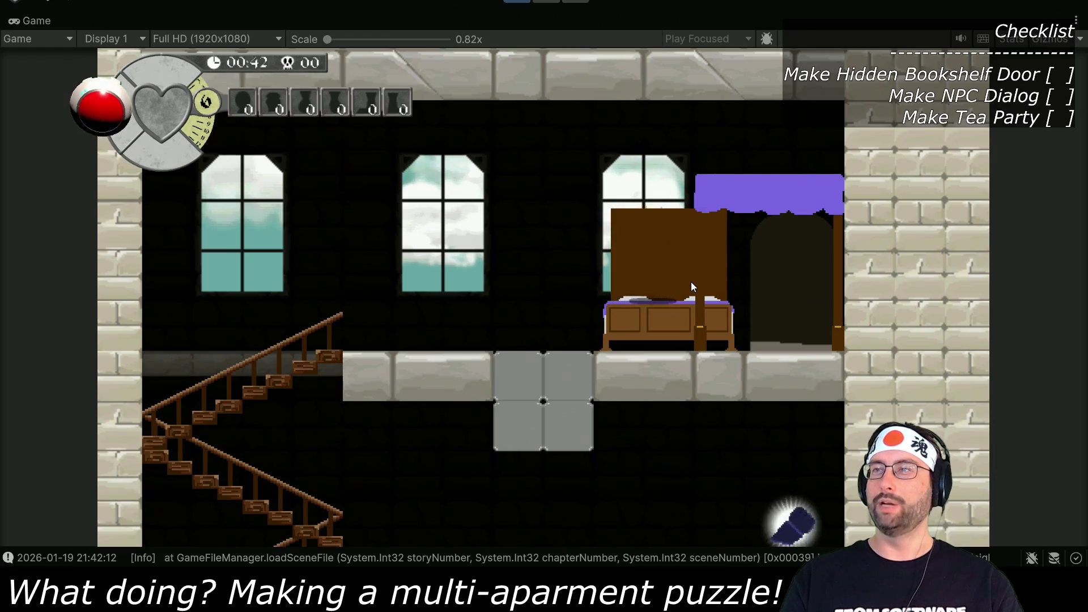
key("Left")
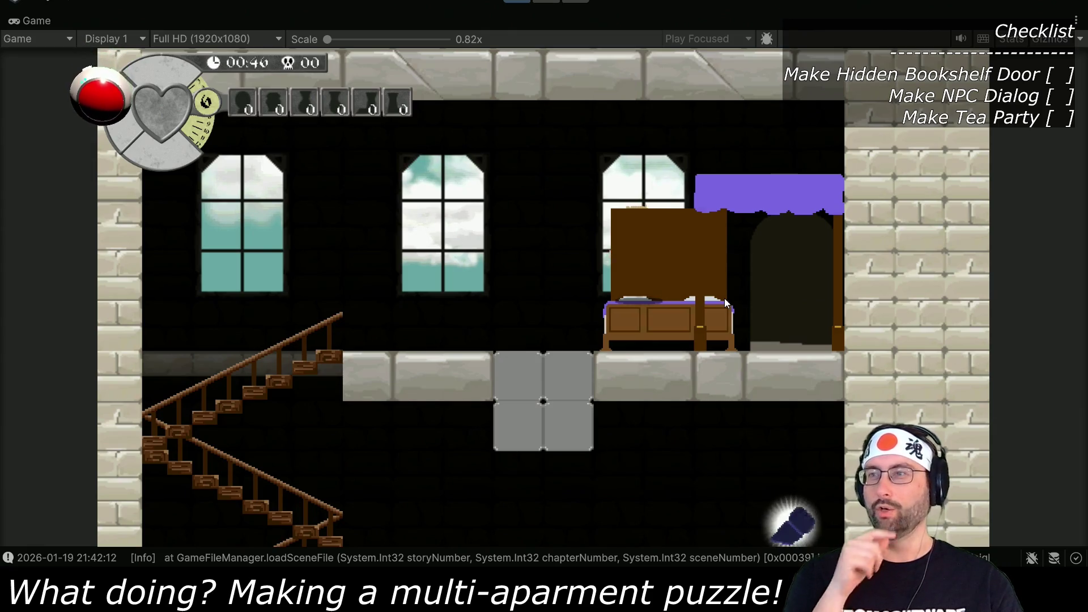
key("space")
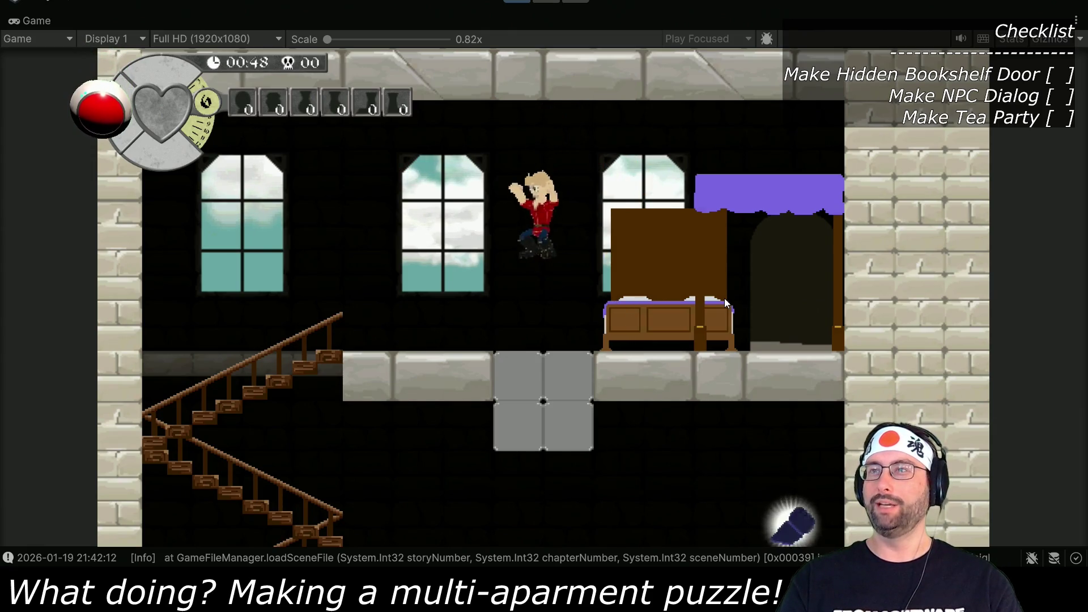
key("Right")
key("Right")
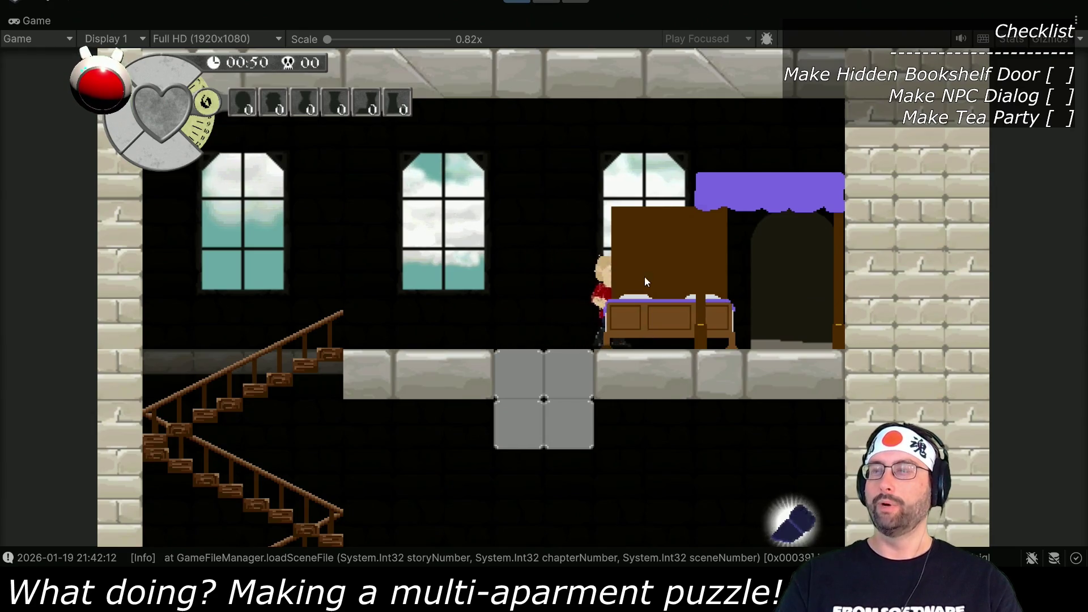
Step: Stop the game, slide Dent left to X 33.04 beside the bed, and replay the level
left_click(517, 1)
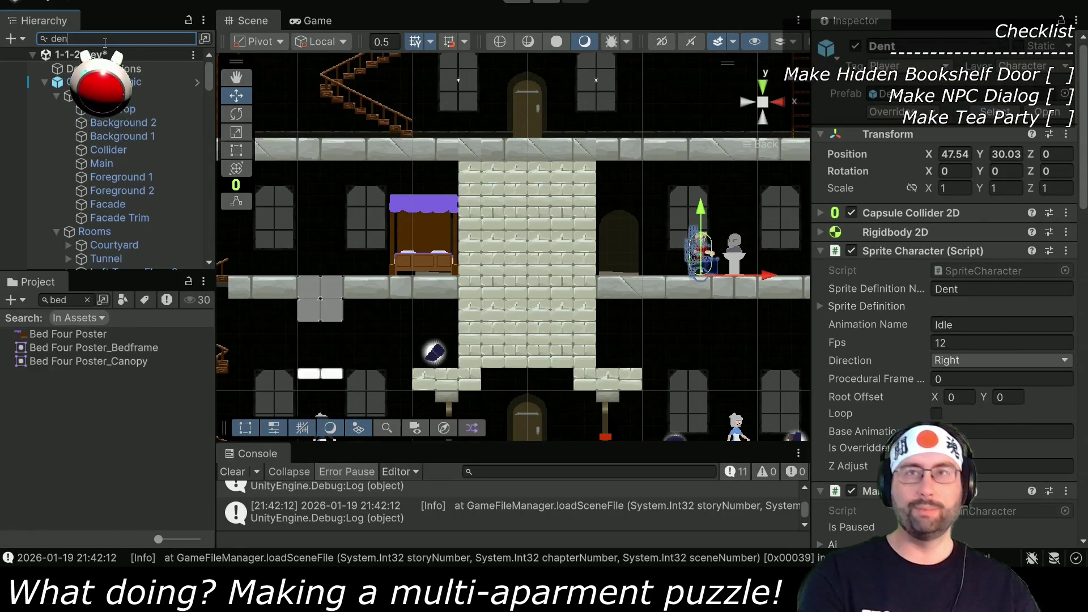
type("t")
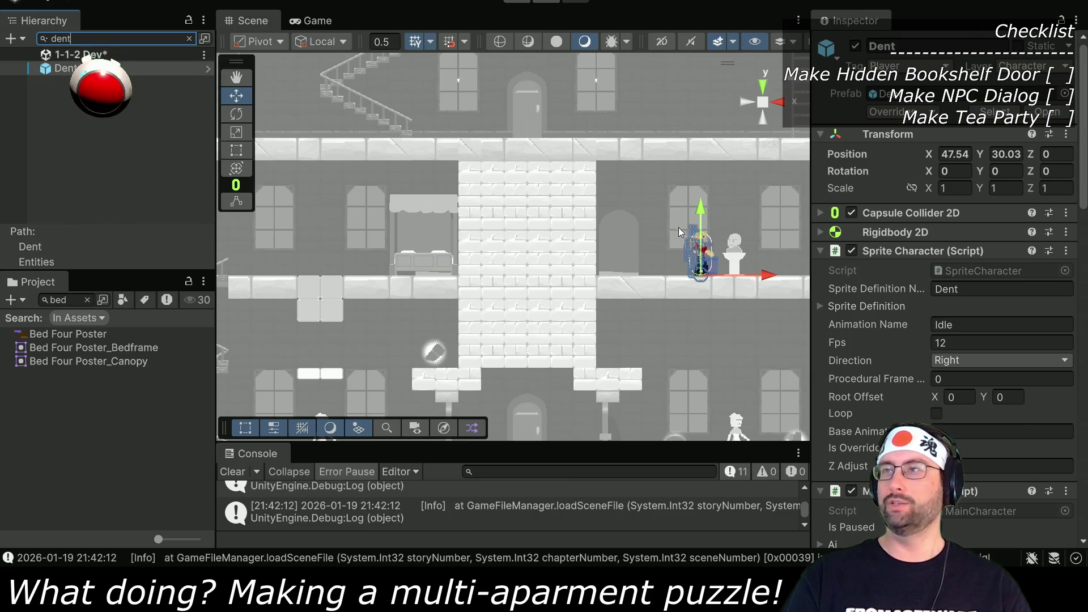
left_click_drag(754, 276, 436, 272)
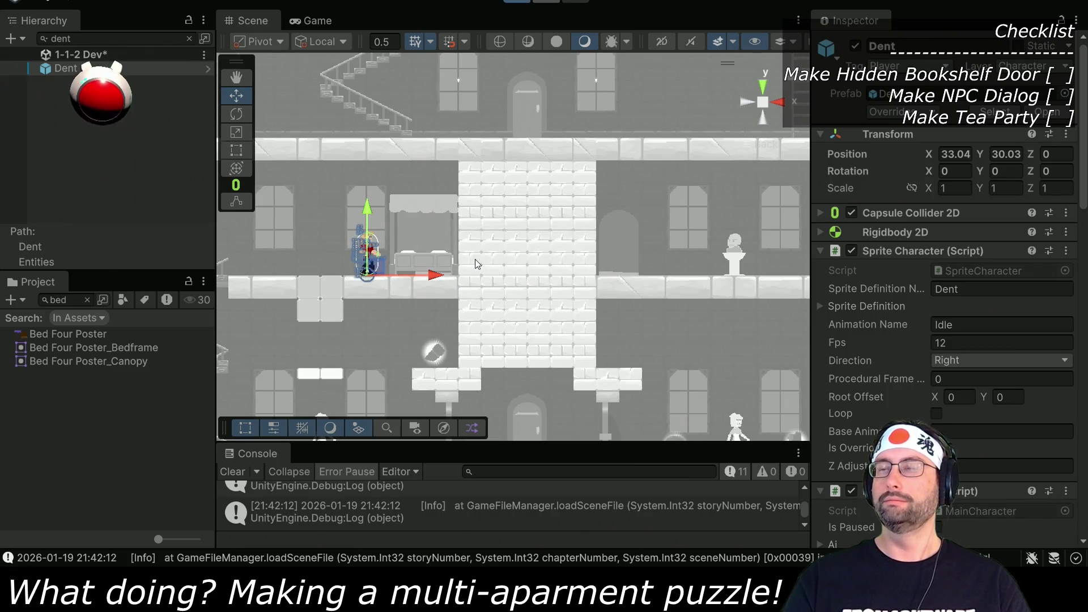
key("ctrl+p")
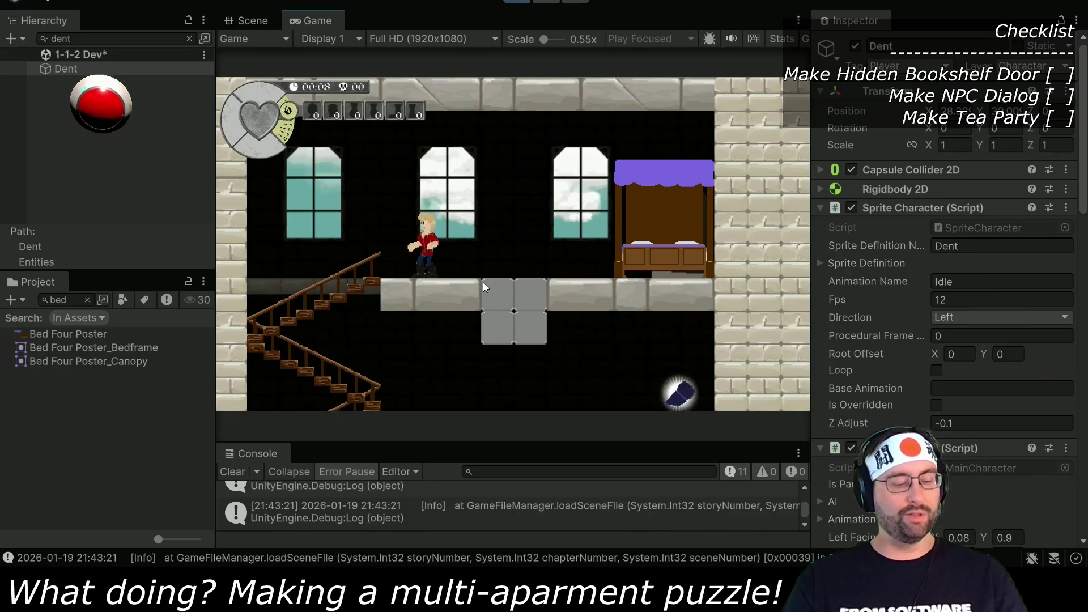
Step: Walk Dent along the ledge, jump onto the purple-canopied bed and hop off
key("Left")
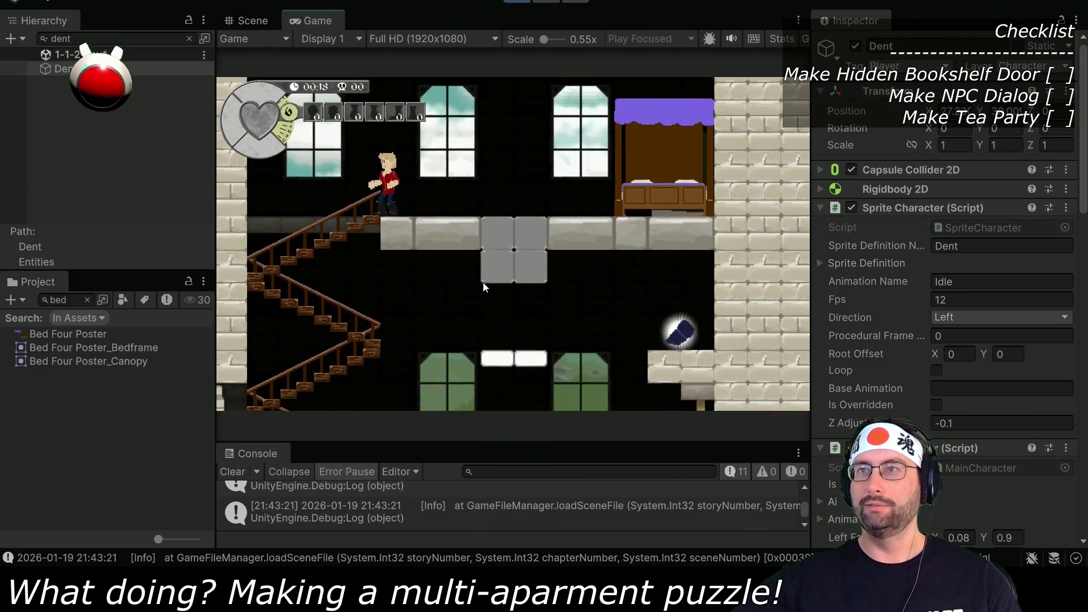
key("Right")
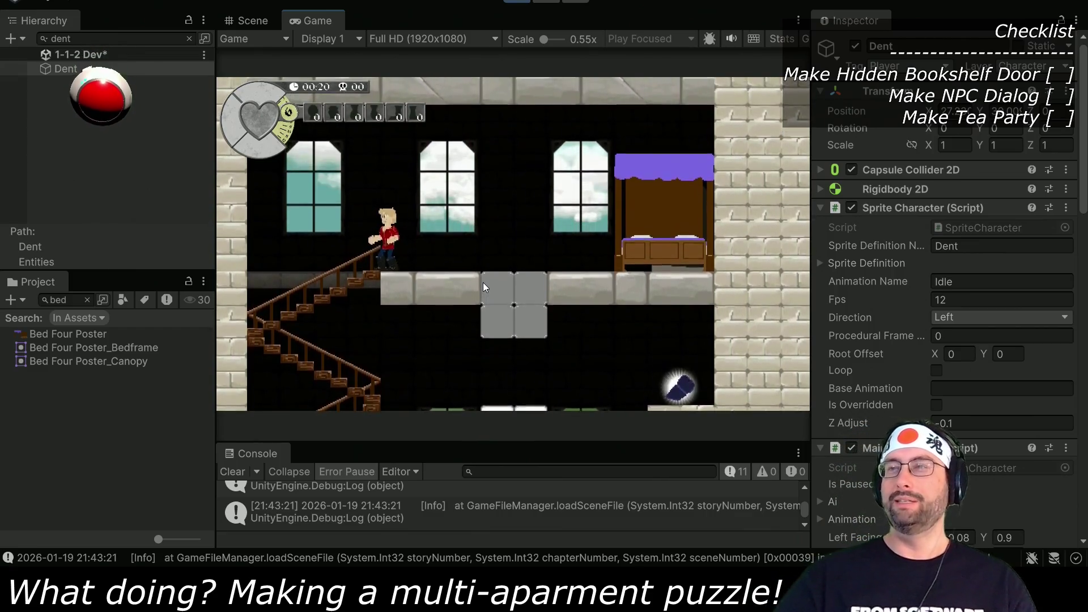
key("Left")
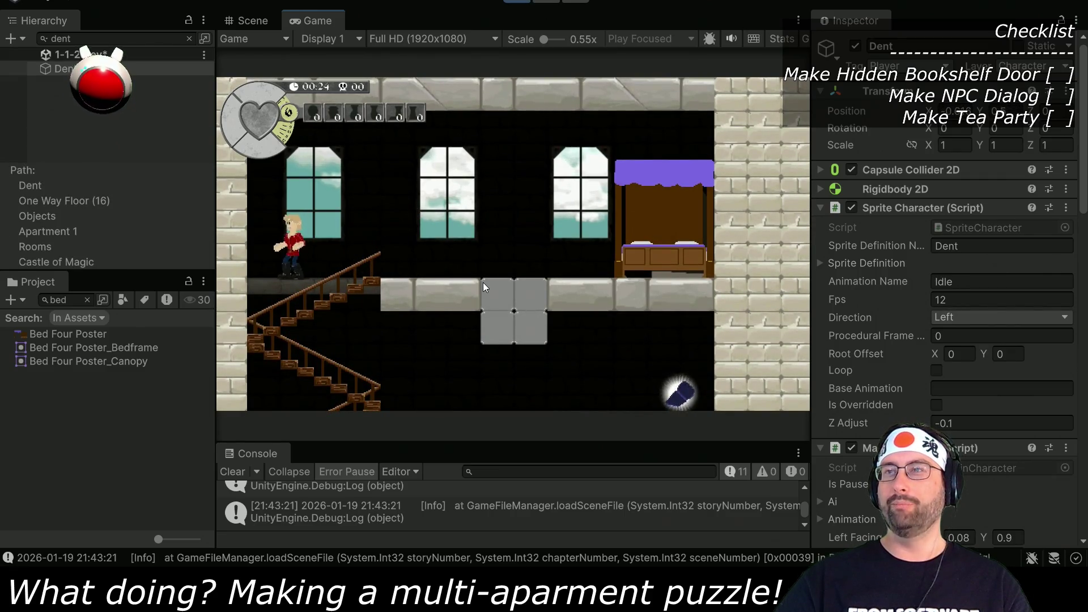
key("Right")
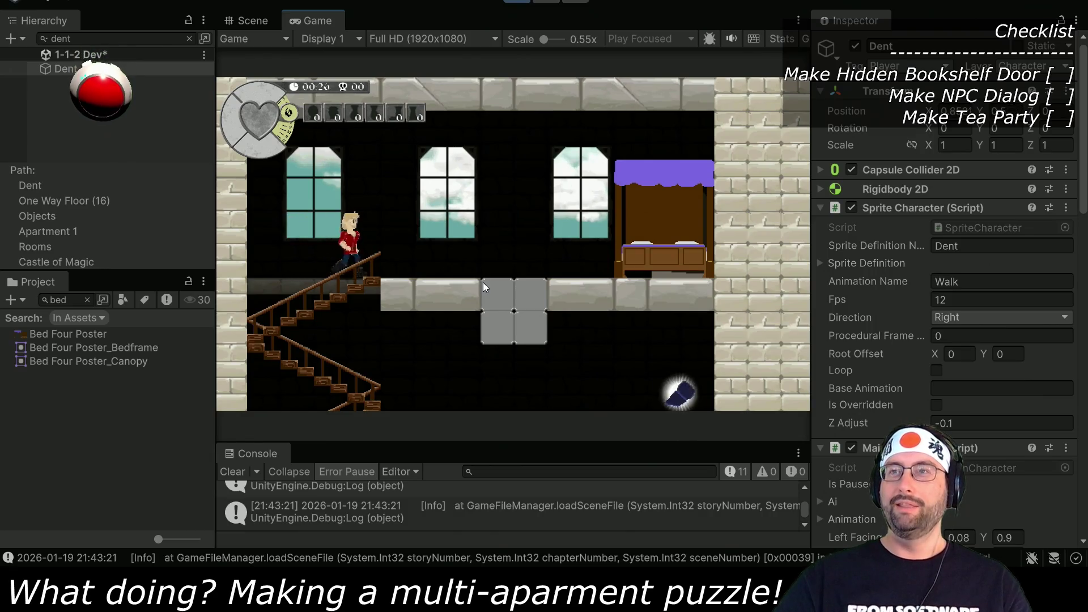
key("space")
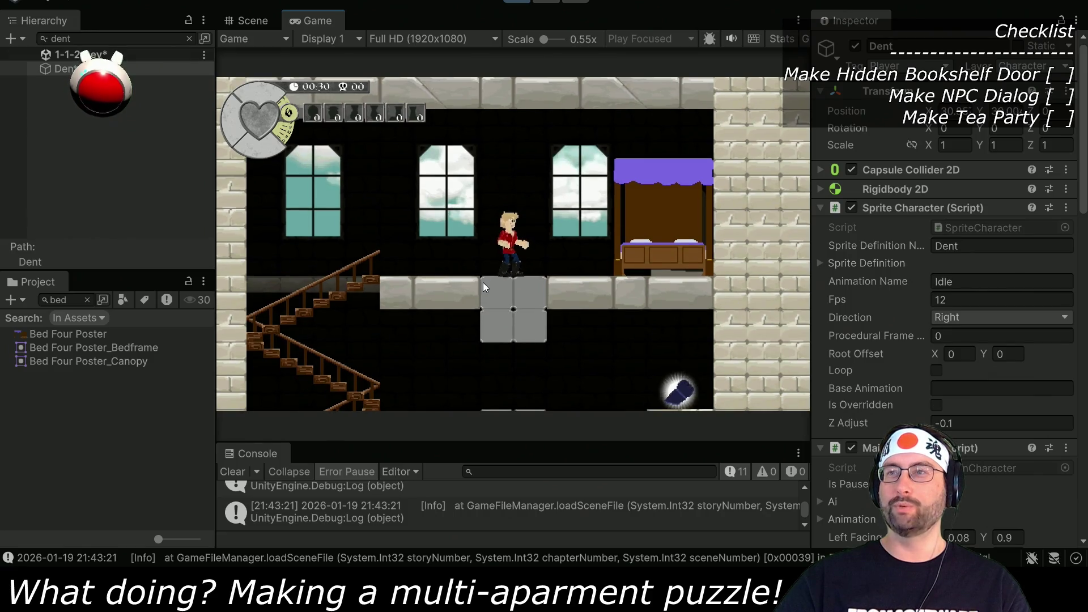
key("space")
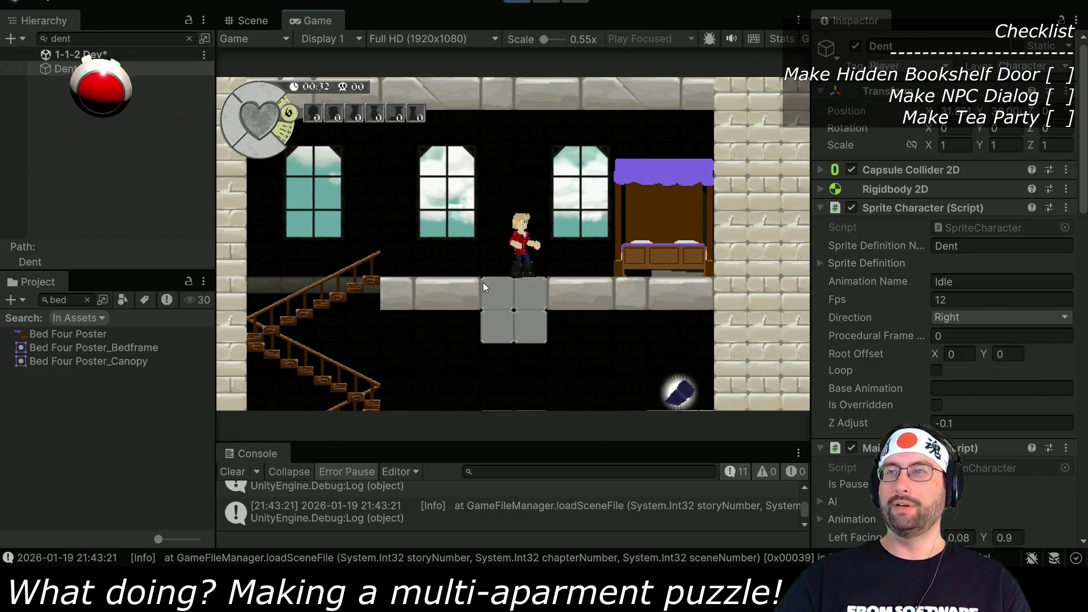
key("space")
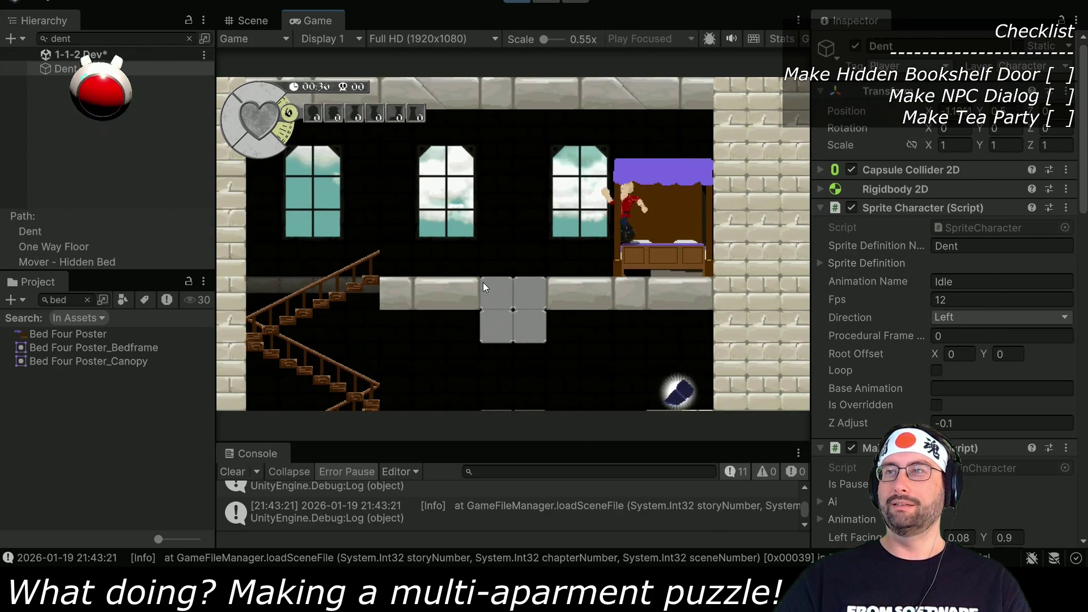
key("space")
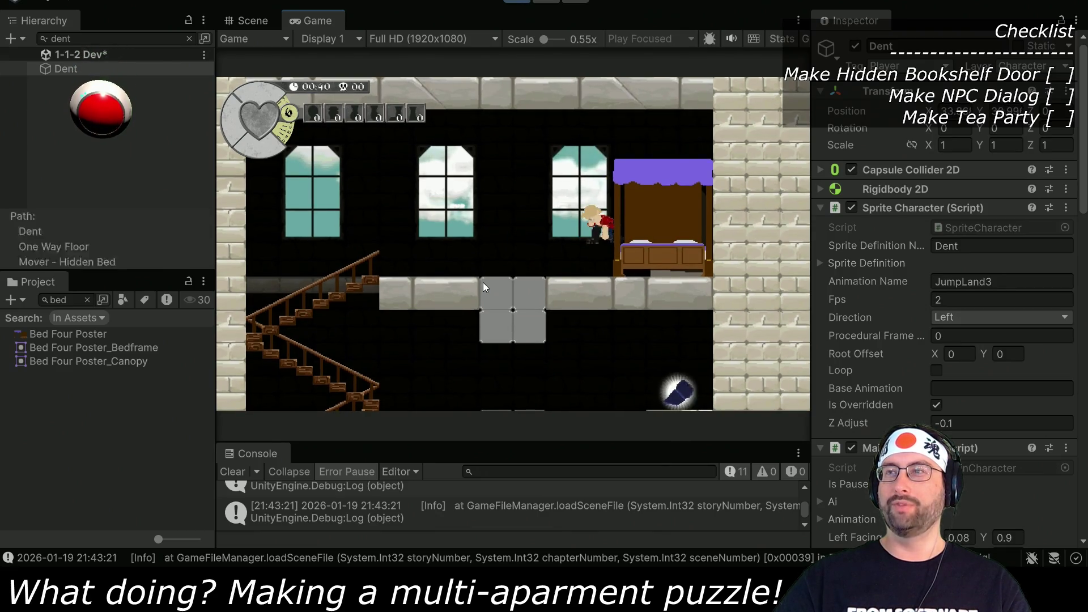
Step: Keep jumping Dent beside the bed while walking him left and right
key("space")
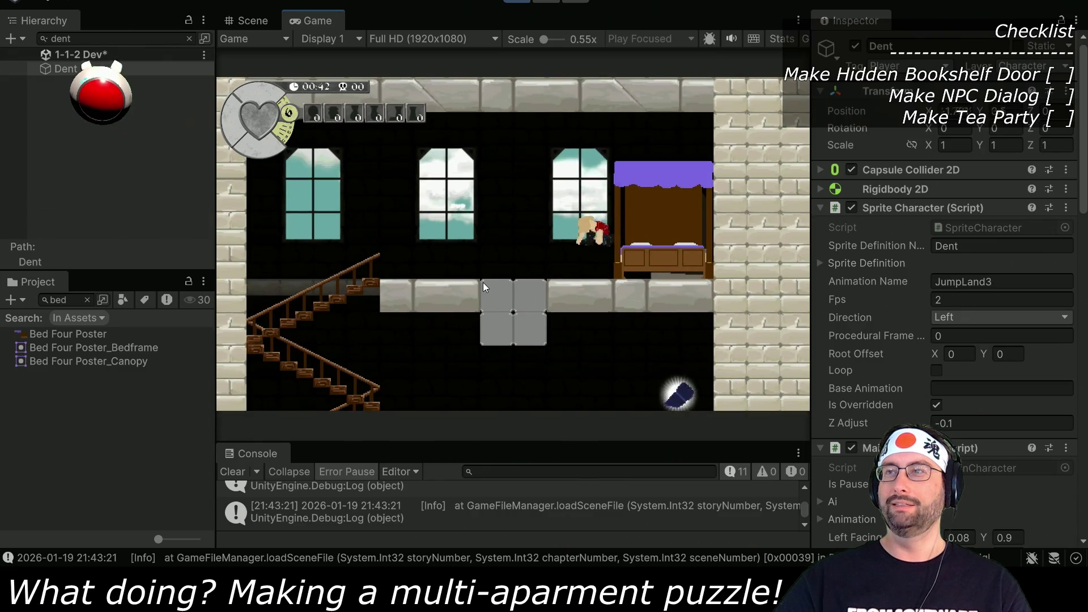
key("Left")
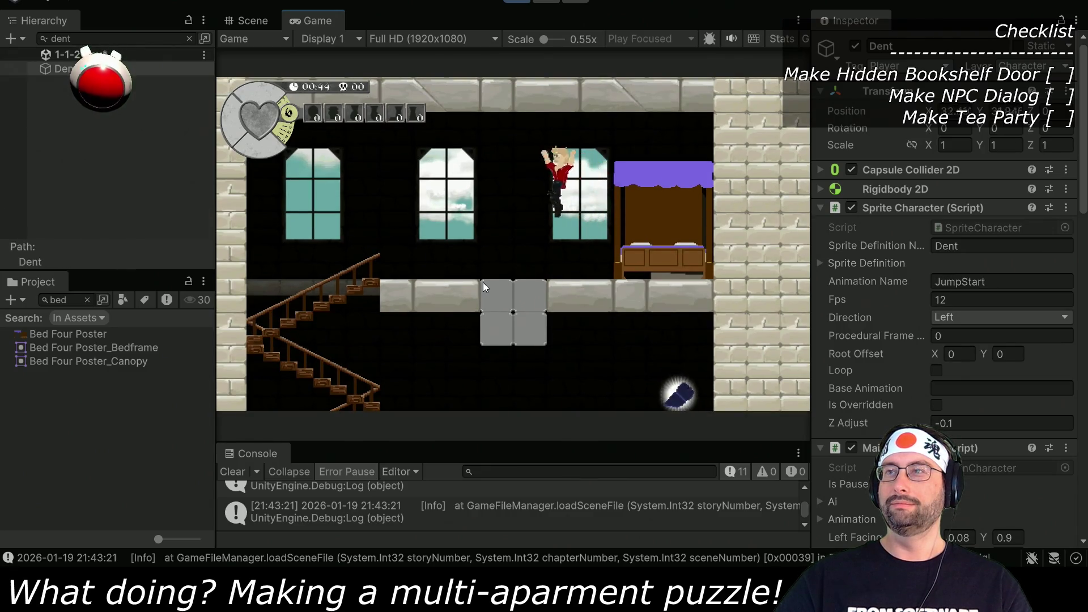
key("Right")
key("space")
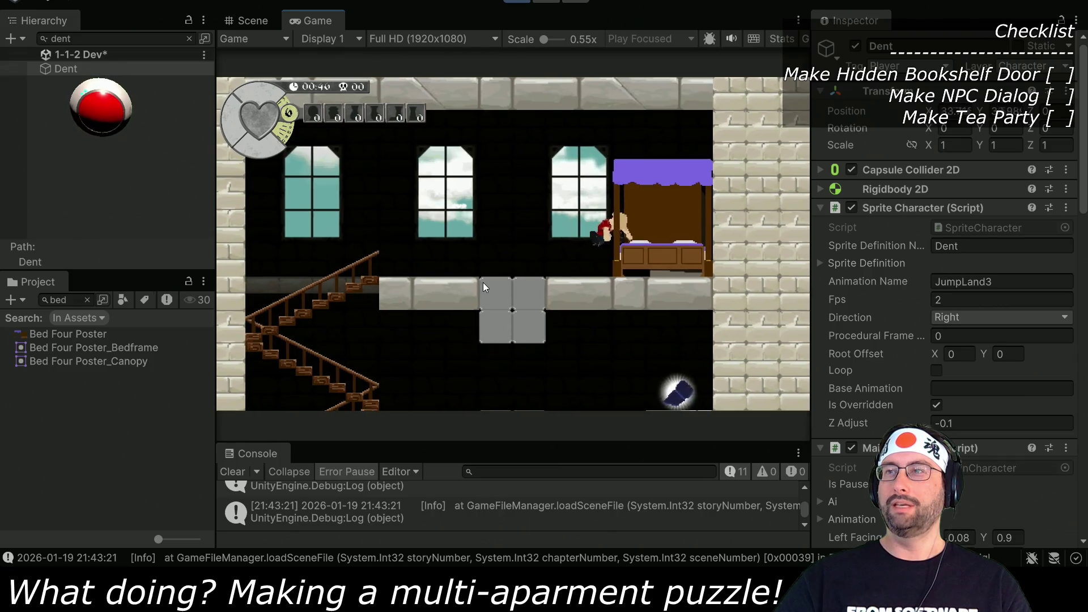
key("Left")
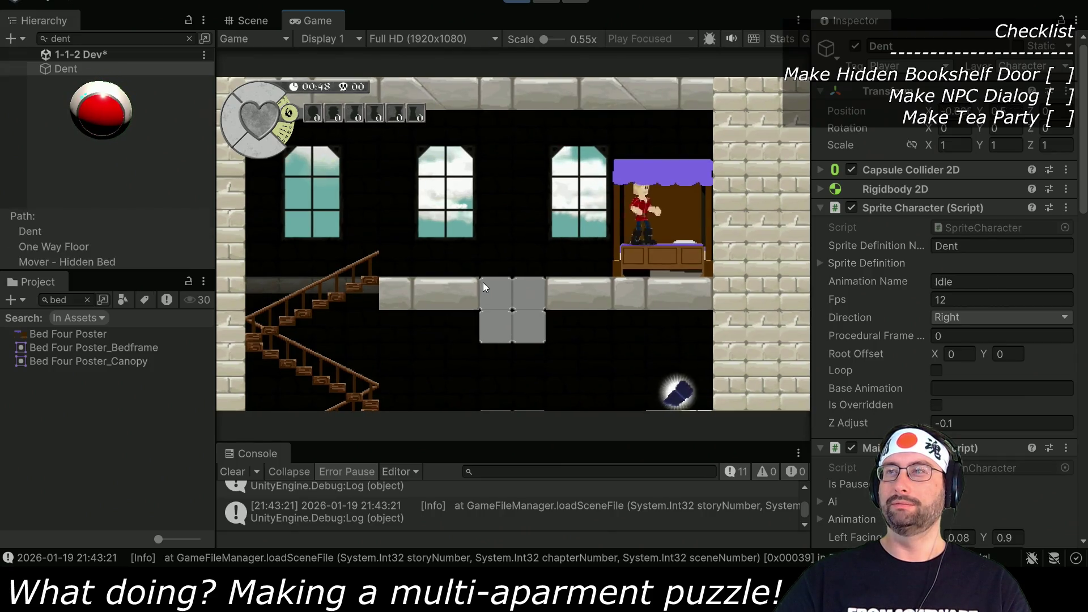
key("space")
key("Right")
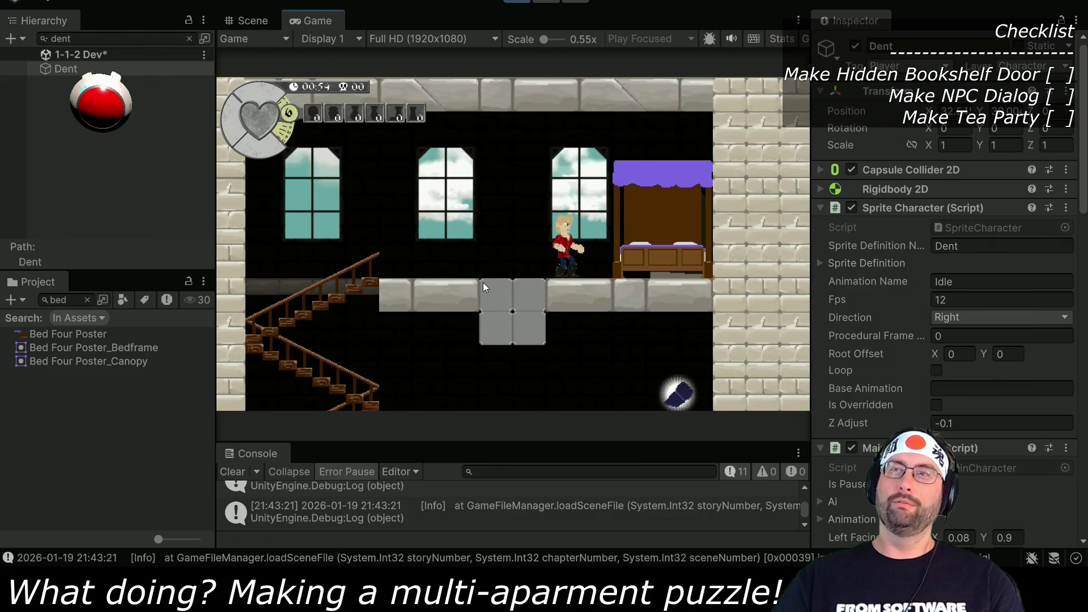
key("space")
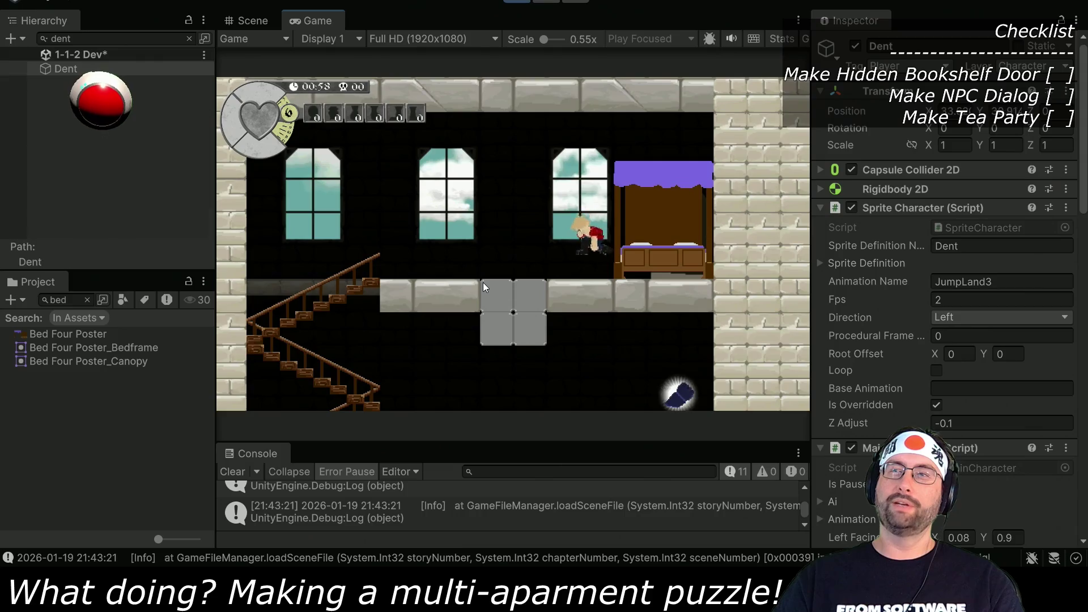
key("Left")
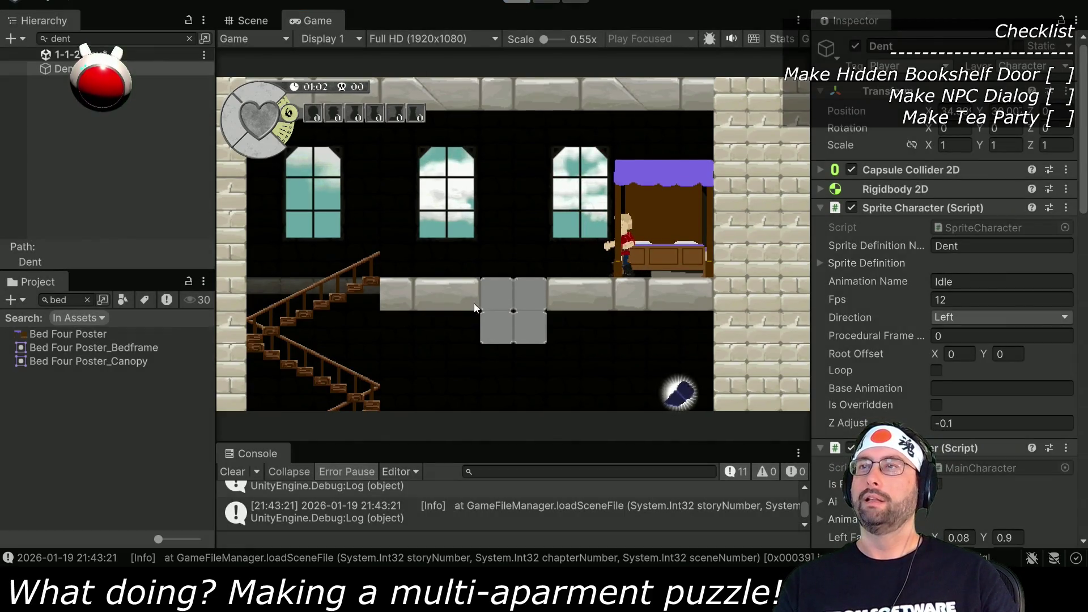
Step: Exit Play mode and bring Dent into close view in the Scene view
key("ctrl+p")
scroll(486, 272, "up", 5)
left_click_drag(487, 266, 577, 272)
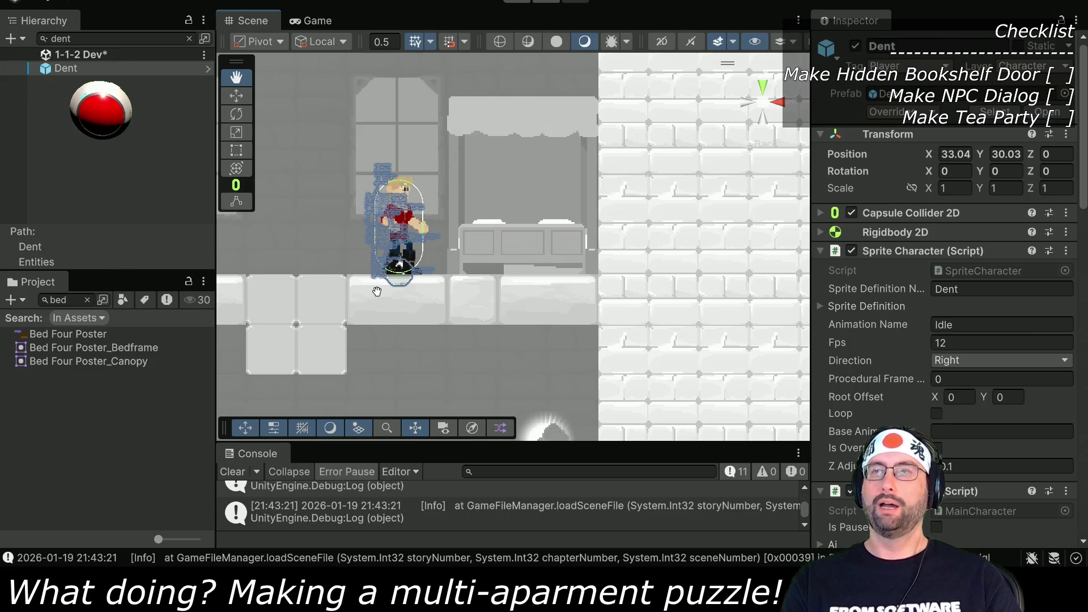
Step: Remove the Dent filter from the Hierarchy and pan down to the floor below the bed
scroll(377, 291, "down", 5)
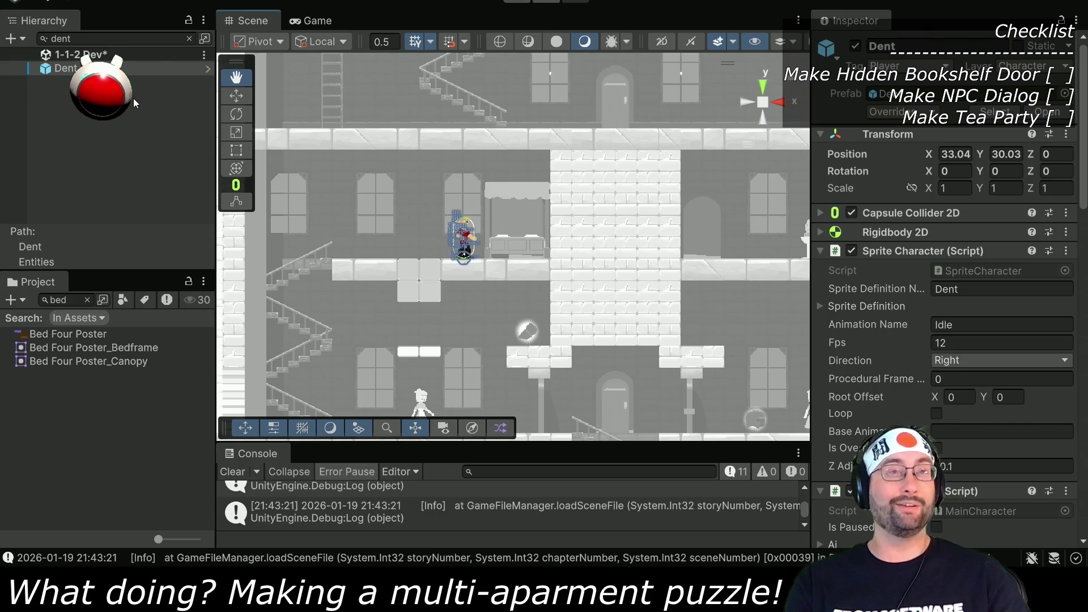
left_click(189, 38)
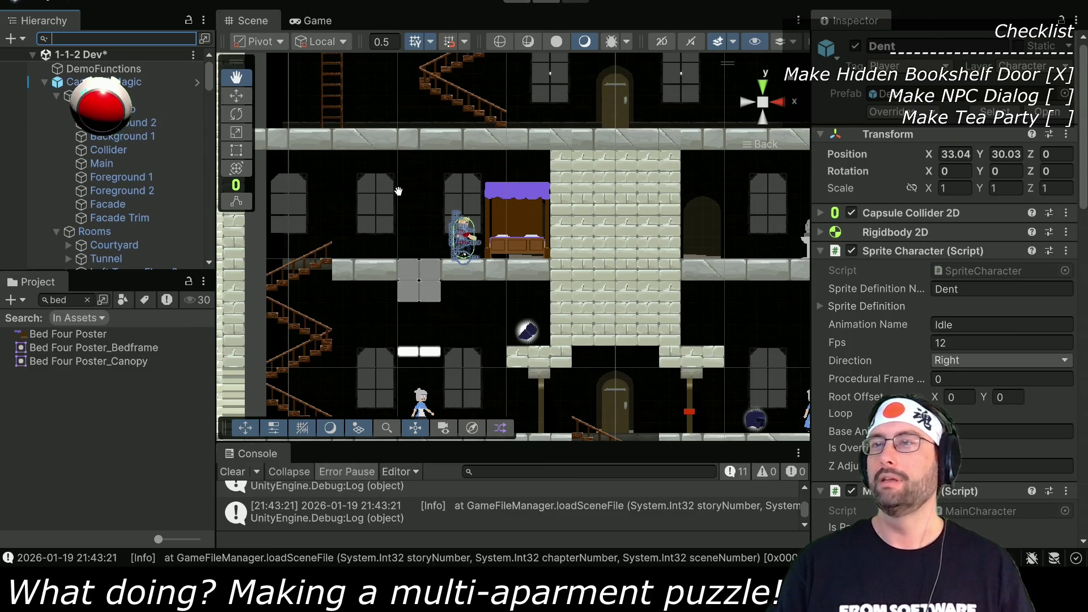
left_click_drag(459, 312, 451, 192)
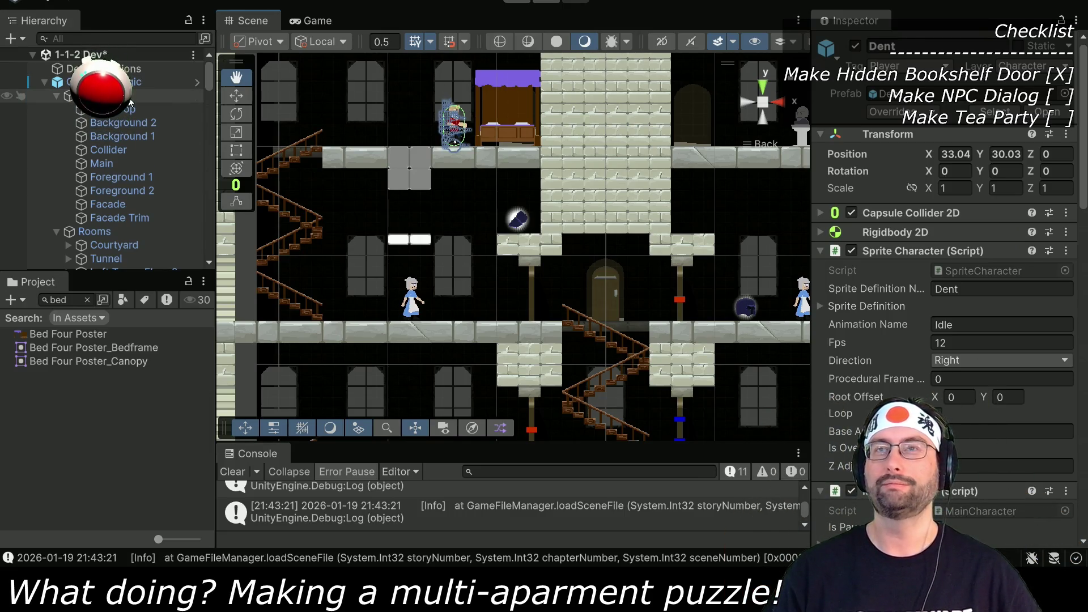
Step: Filter the Hierarchy for 'dent', set its Position Y to 22.03, then clear the filter
scroll(110, 198, "down", 5)
scroll(101, 212, "up", 5)
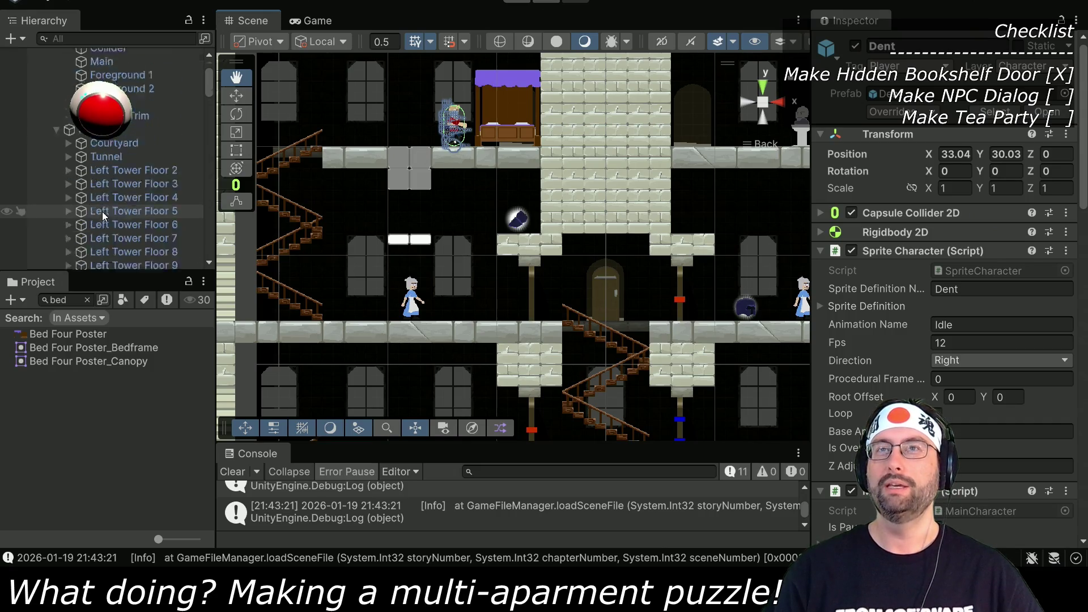
left_click(106, 40)
type("dent")
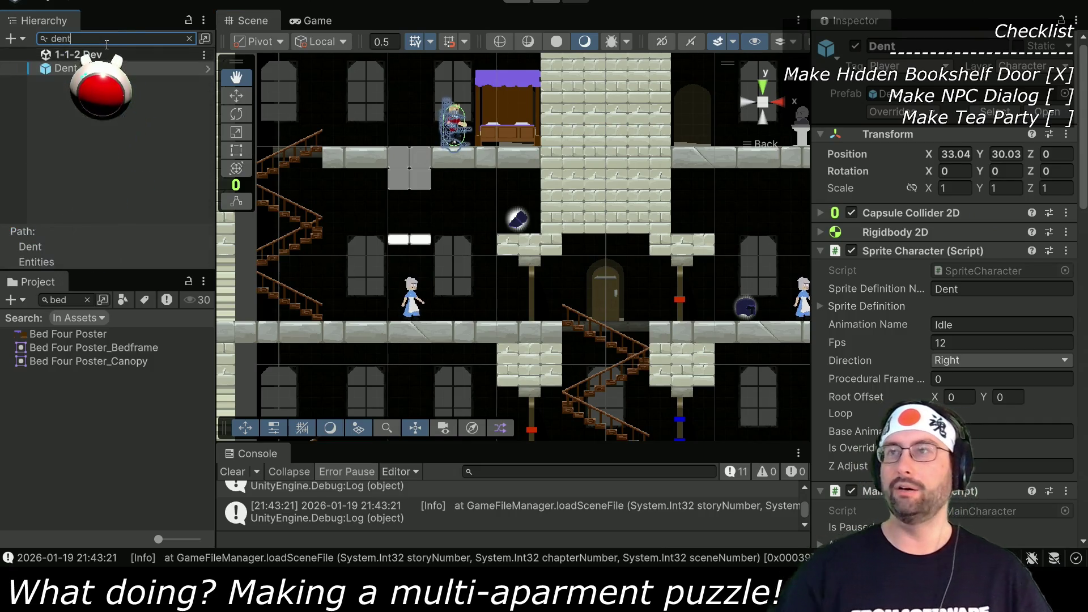
left_click_drag(980, 154, 737, 184)
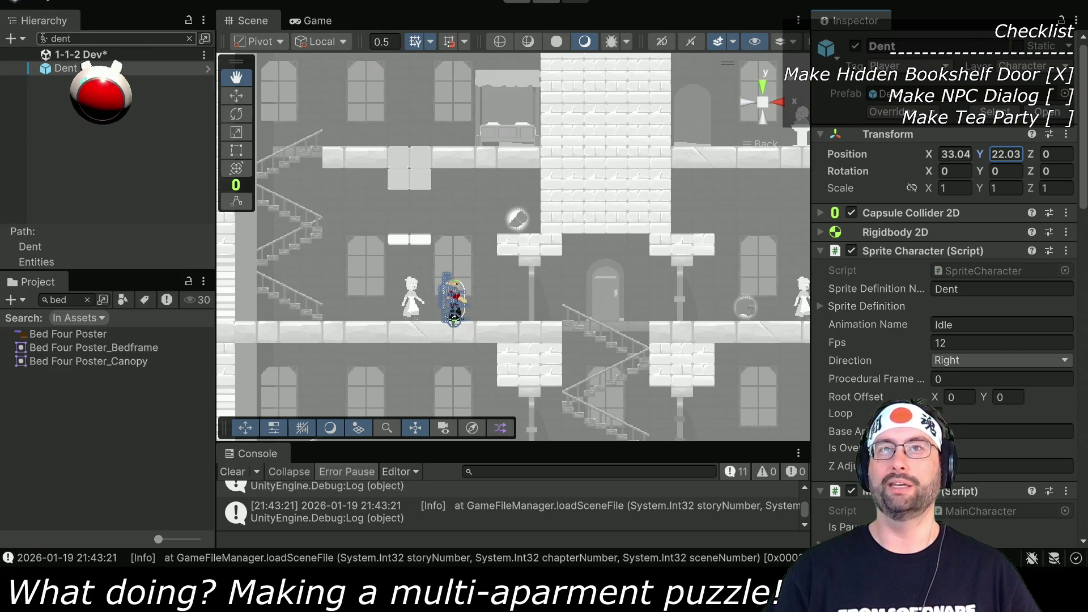
left_click(189, 38)
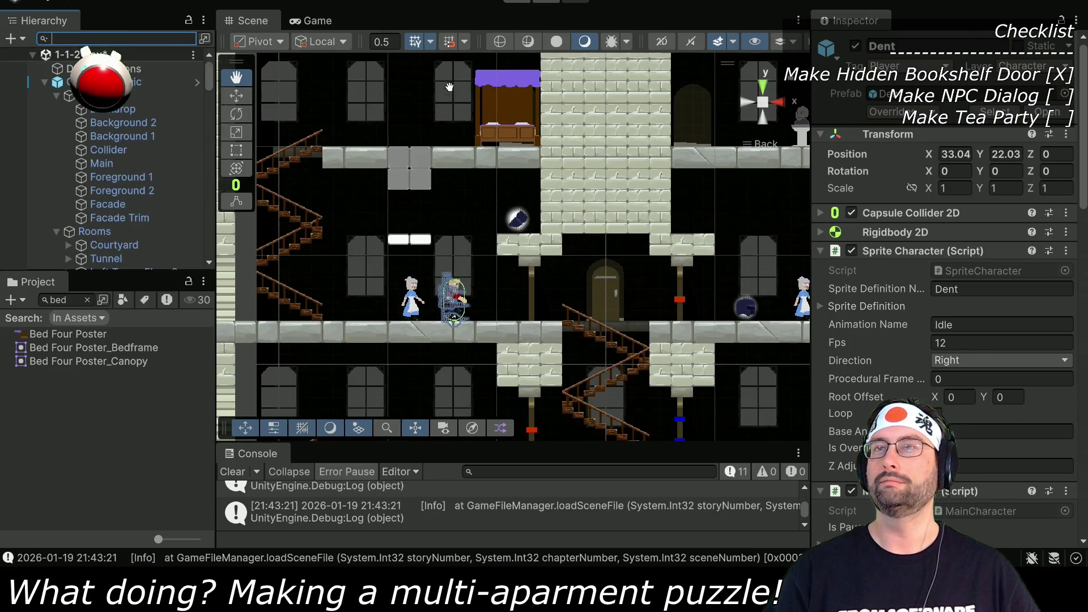
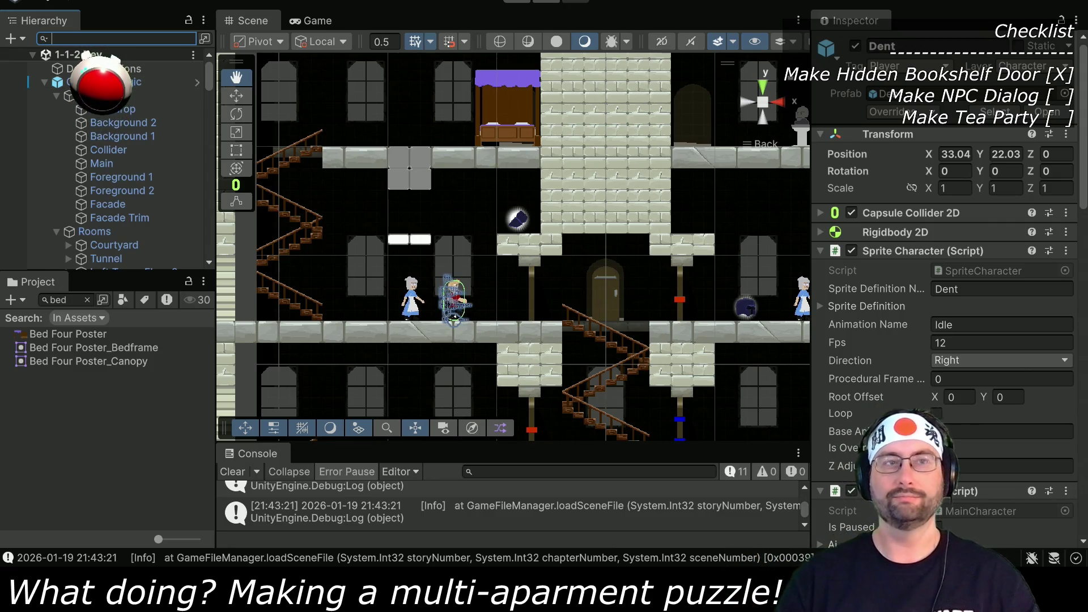
Step: Frame the Scene view on the two characters and clear the bed asset search
scroll(436, 295, "up", 3)
left_click_drag(529, 307, 608, 205)
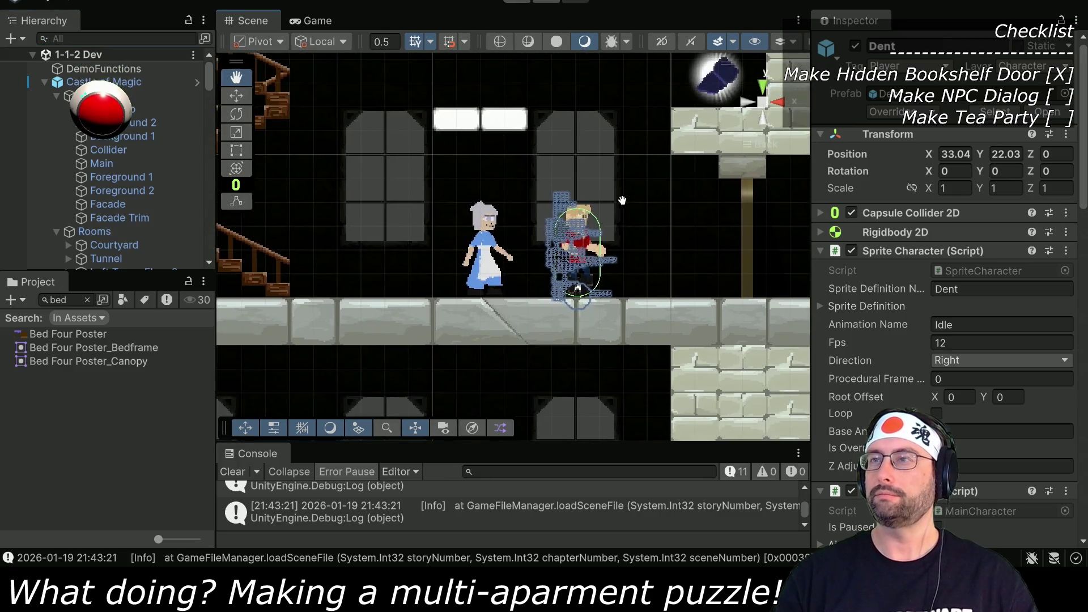
left_click(87, 300)
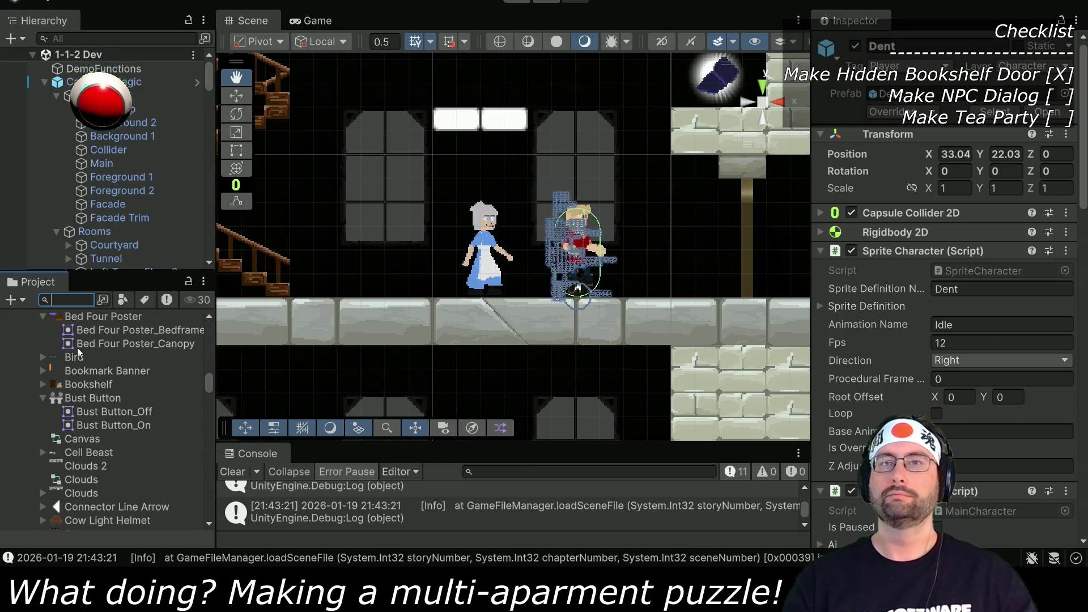
Step: Enlarge the Project panel to show more of the asset tree
left_click_drag(212, 386, 209, 527)
scroll(67, 424, "up", 10)
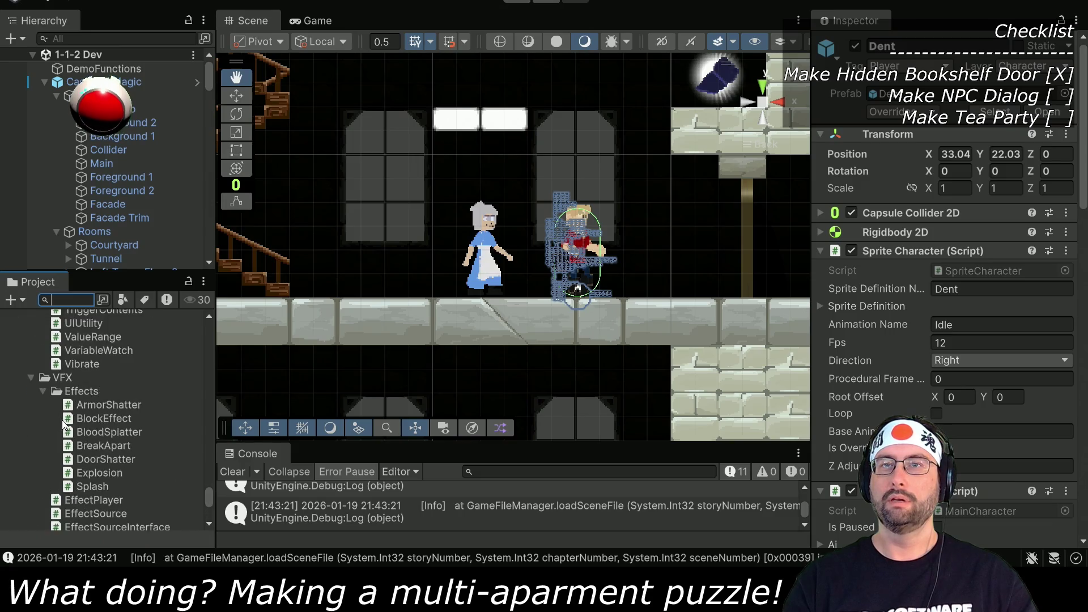
scroll(67, 424, "up", 8)
scroll(66, 424, "up", 10)
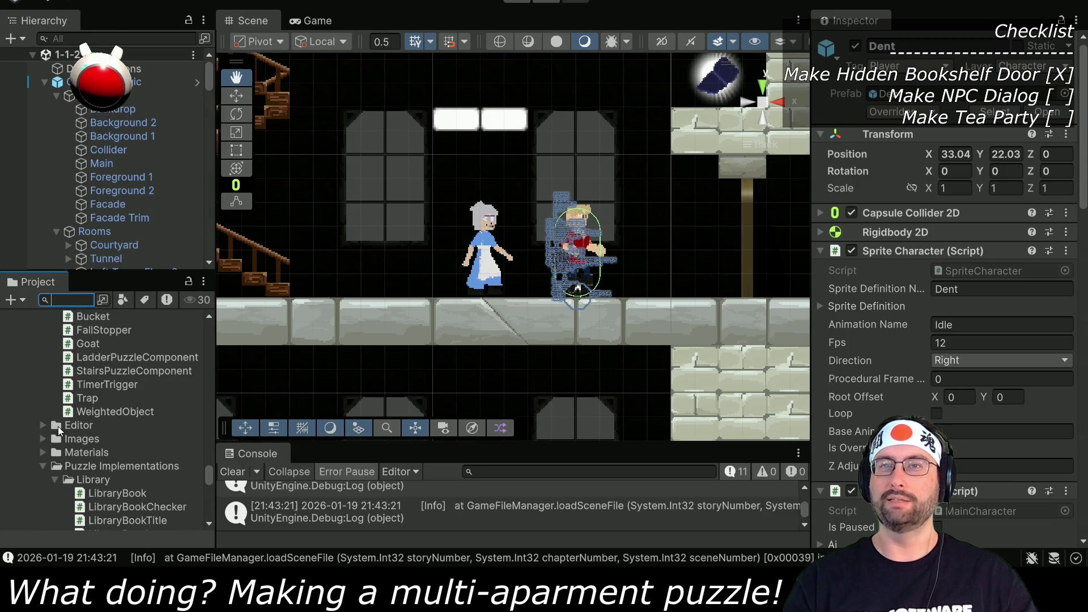
scroll(42, 467, "down", 10)
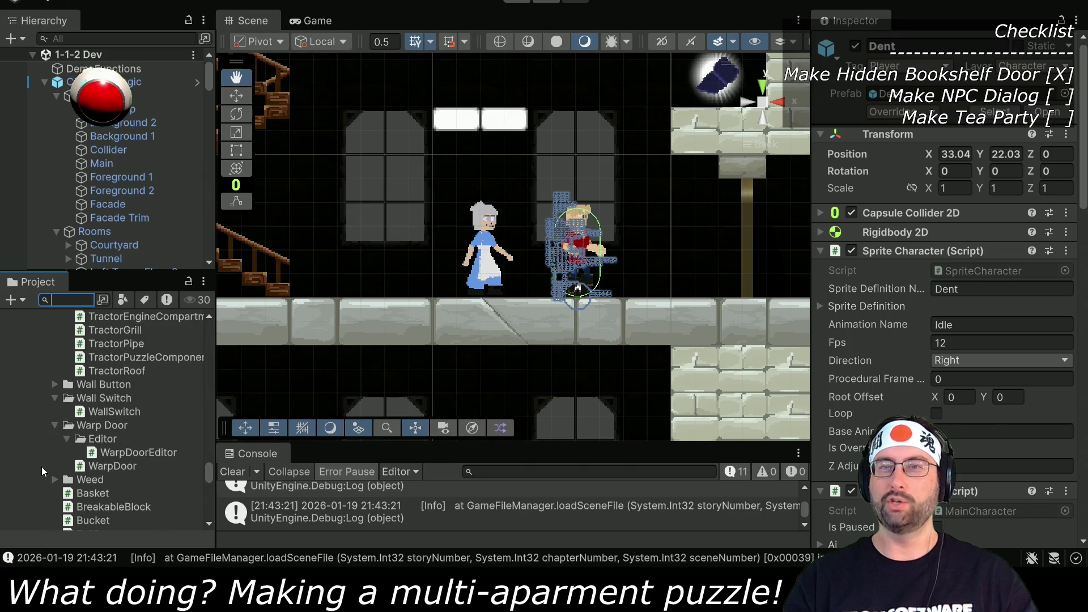
mouse_move(212, 477)
left_mouse_down()
mouse_move(206, 427)
mouse_move(209, 441)
left_mouse_up()
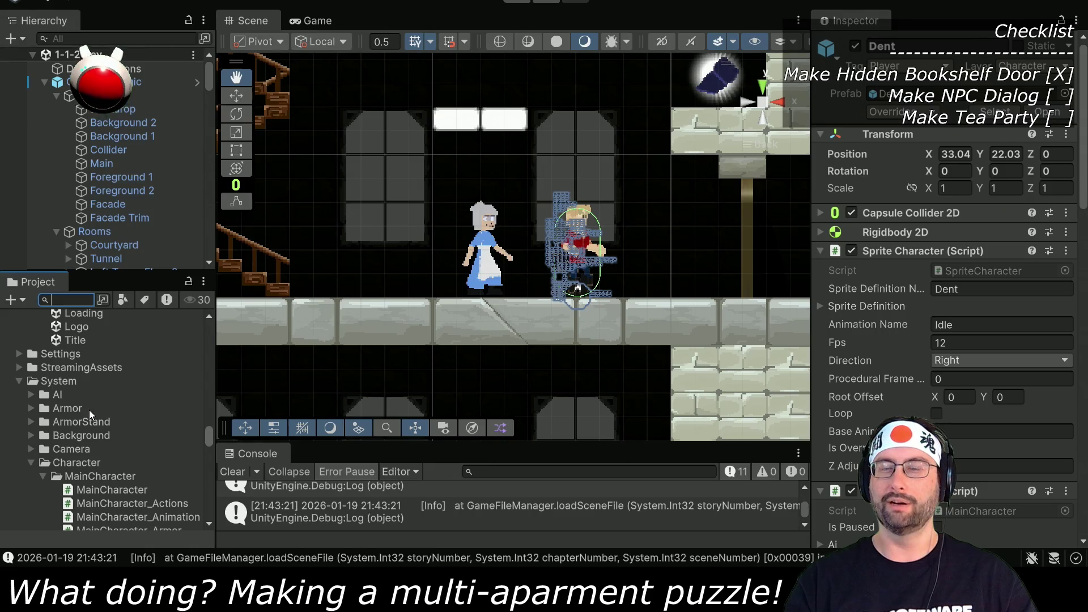
scroll(79, 406, "down", 4)
left_click_drag(83, 274, 83, 99)
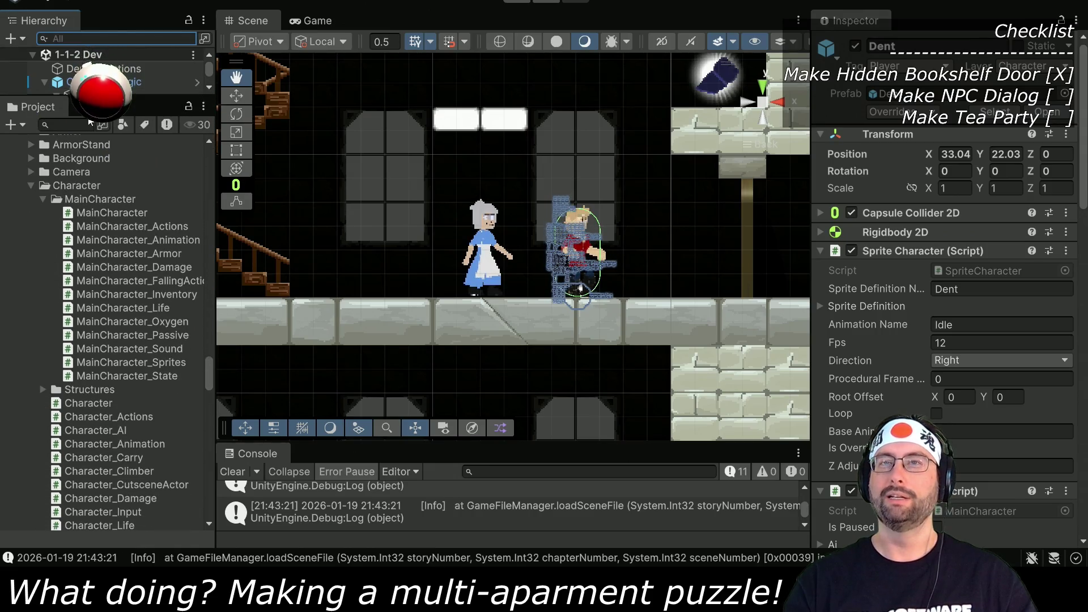
Step: Collapse the MainCharacter and Character folders and select the System folder
left_click(44, 198)
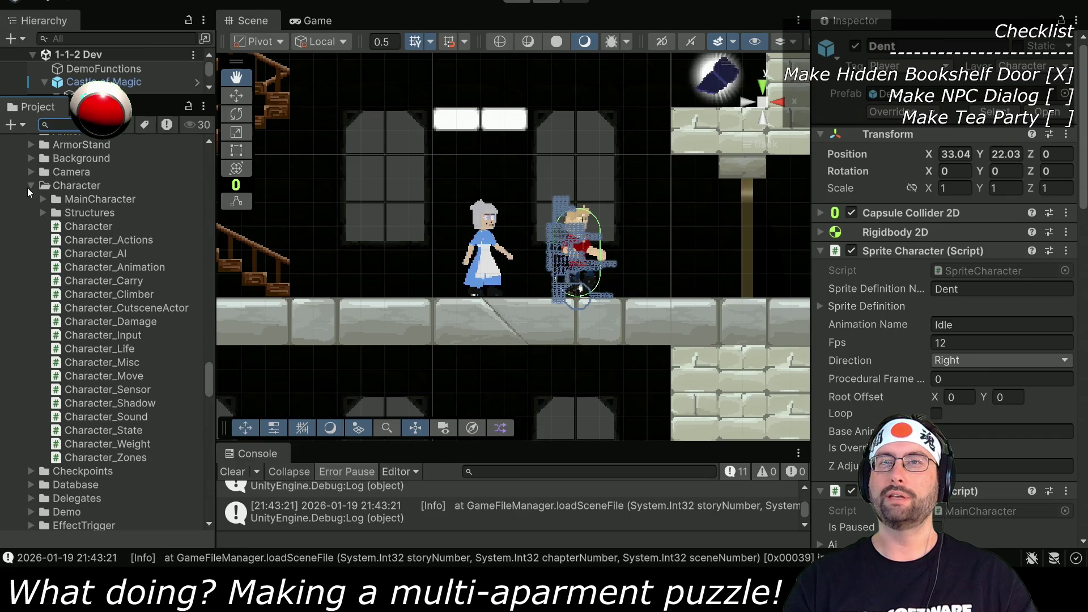
left_click(32, 185)
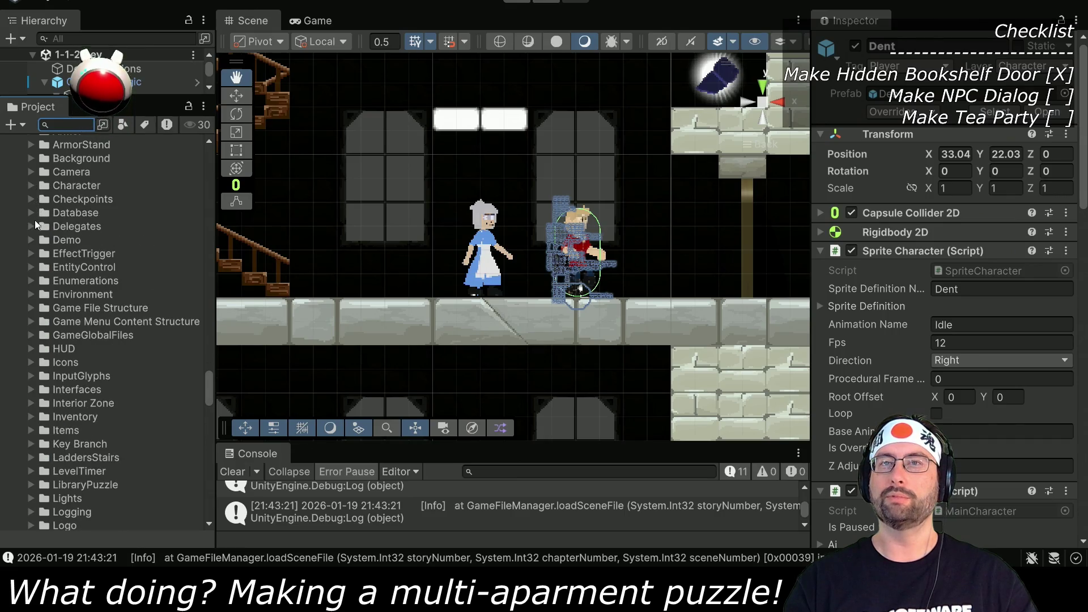
scroll(97, 286, "up", 3)
left_click(66, 206)
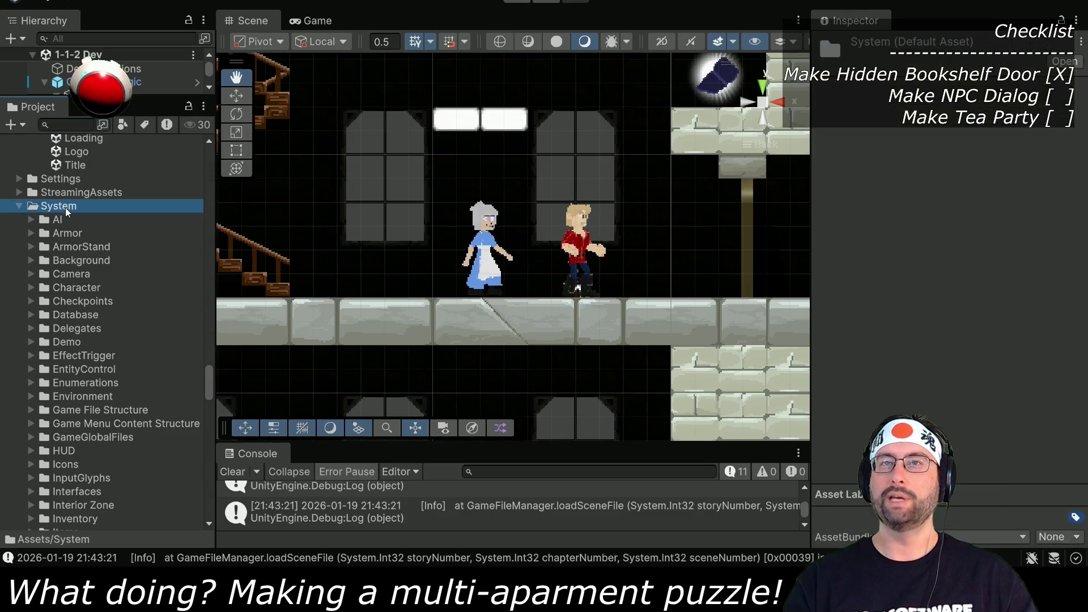
Step: Create a folder named Dialog inside System
right_click(66, 206)
mouse_move(114, 217)
left_click(270, 197)
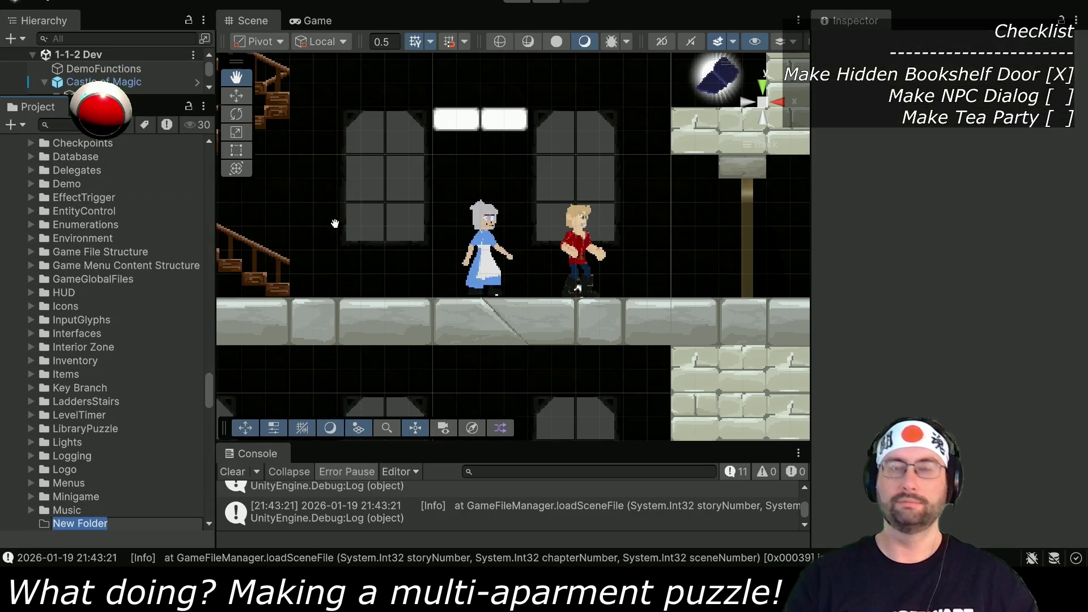
type("Dialog")
key("Return")
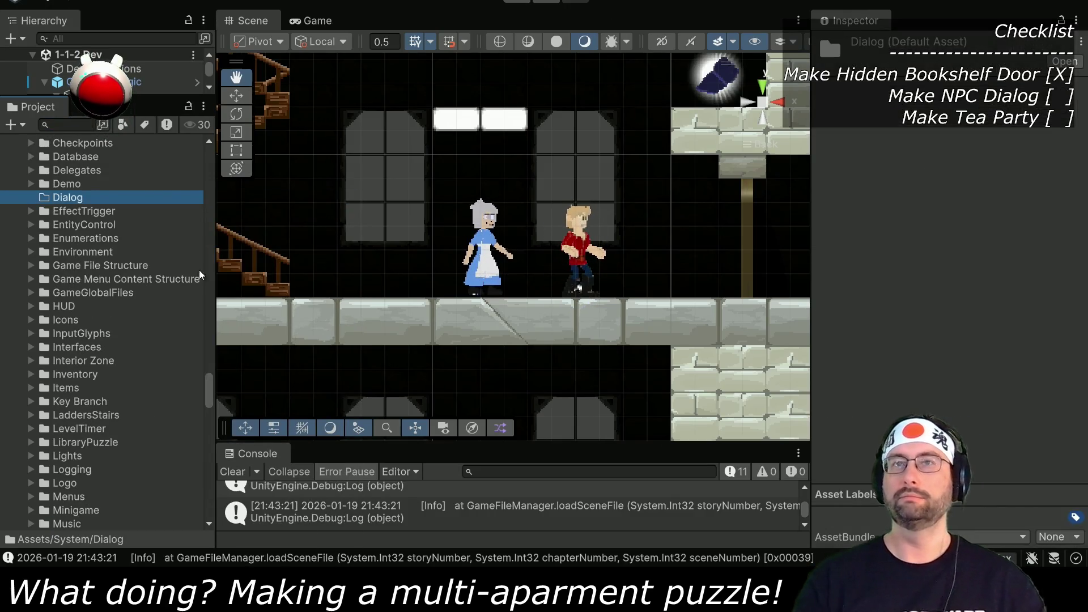
Step: Create a MonoBehaviour script named DialogPrompt in the Dialog folder
right_click(95, 202)
mouse_move(223, 204)
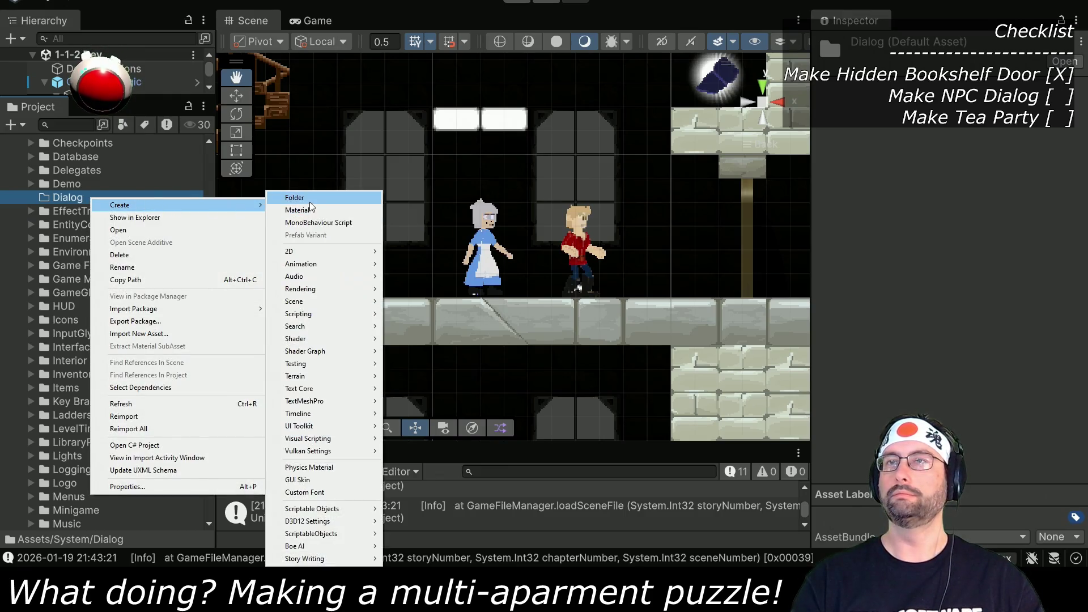
mouse_move(315, 321)
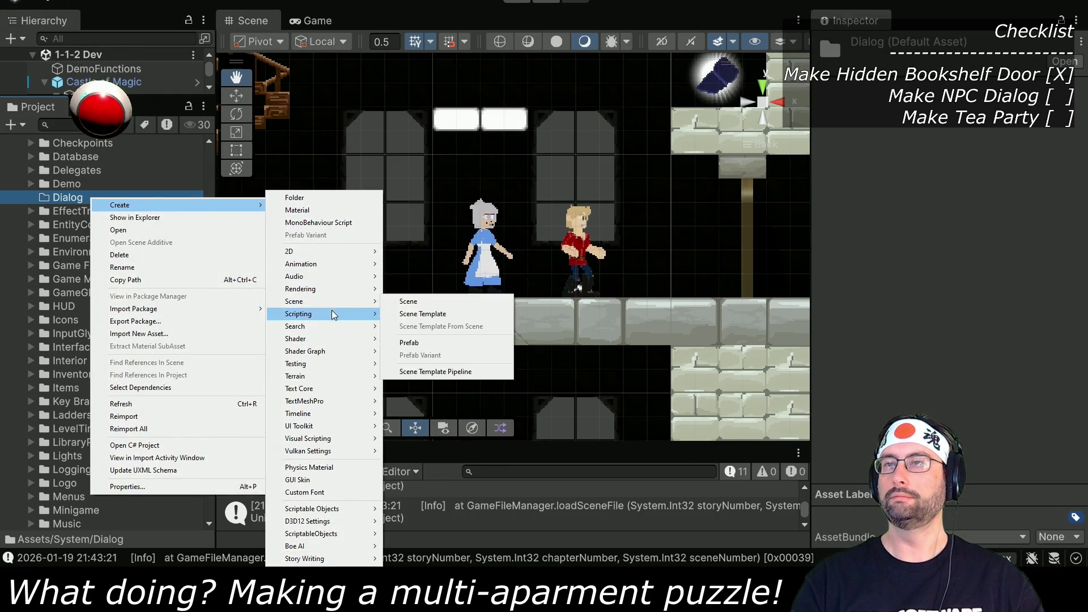
left_click(413, 315)
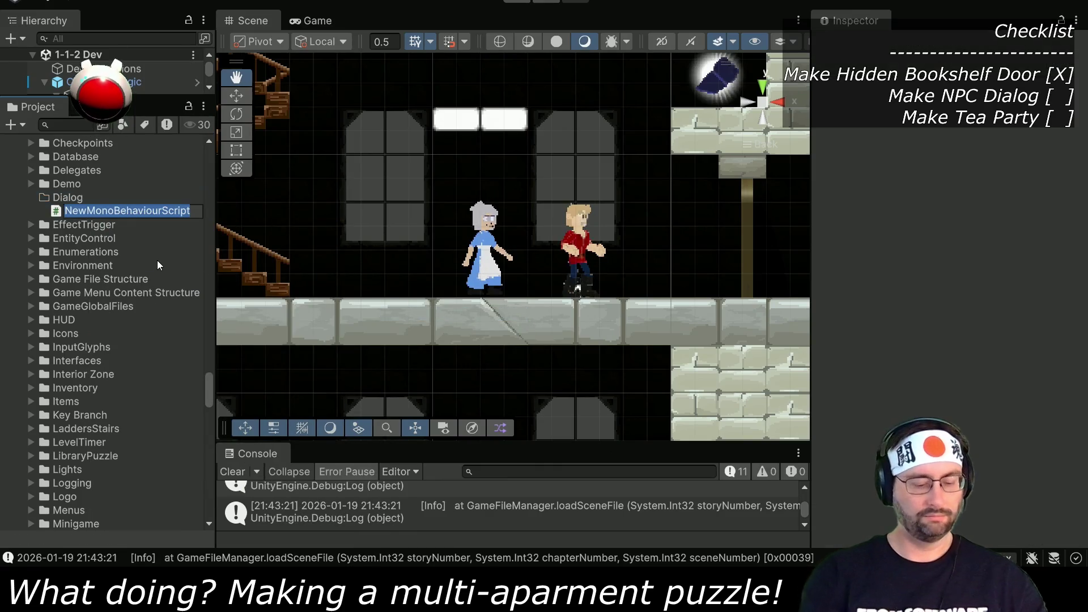
type("DialogPrompt")
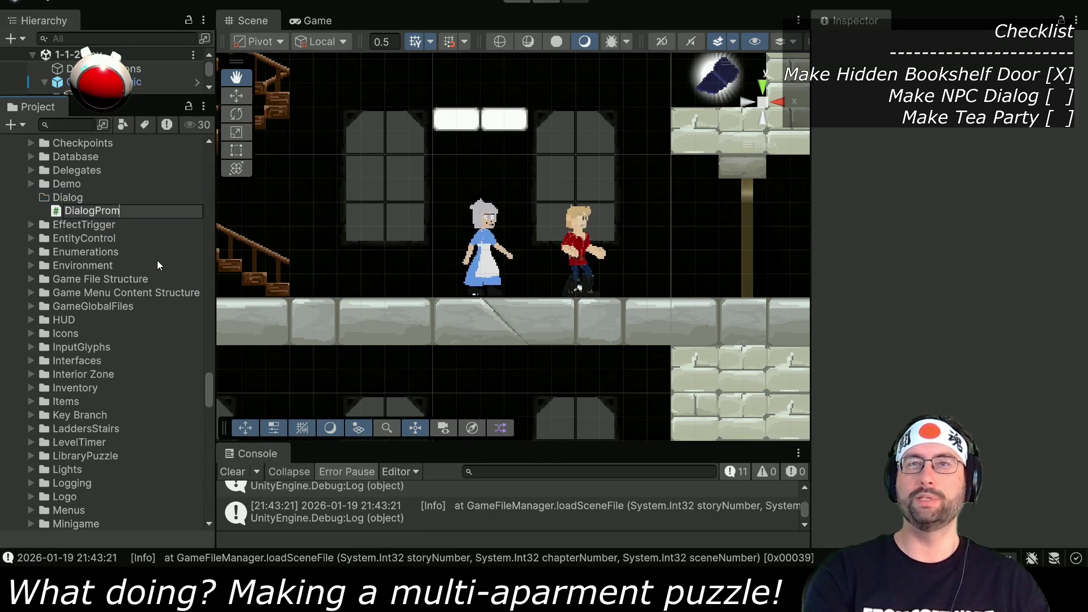
key("Return")
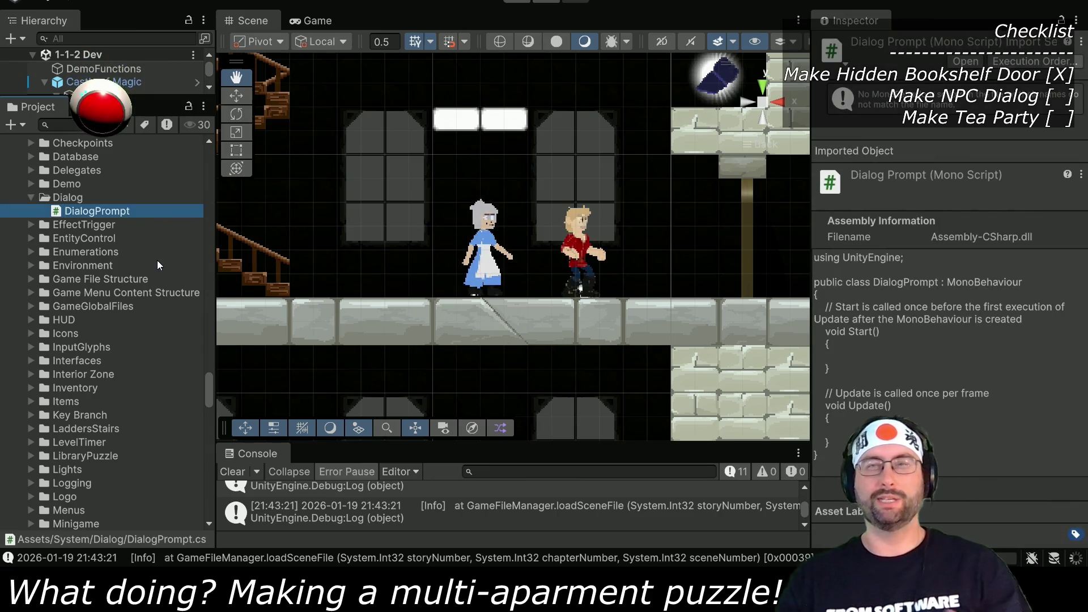
Step: Open DialogPrompt in VS Code and join the opening brace onto the class line
double_click(107, 211)
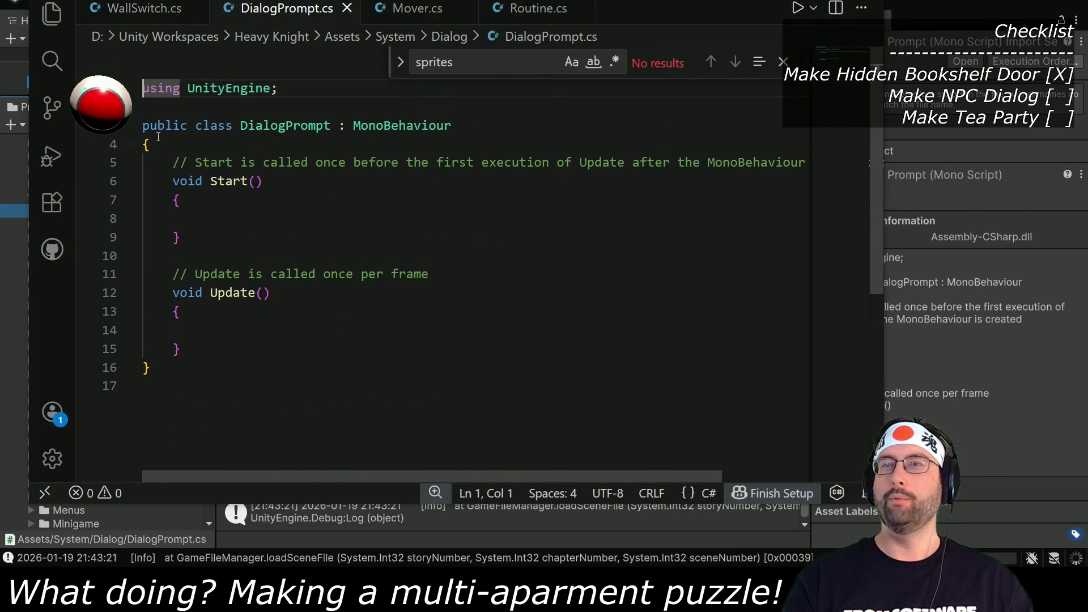
left_click(154, 138)
key("Home")
key("BackSpace")
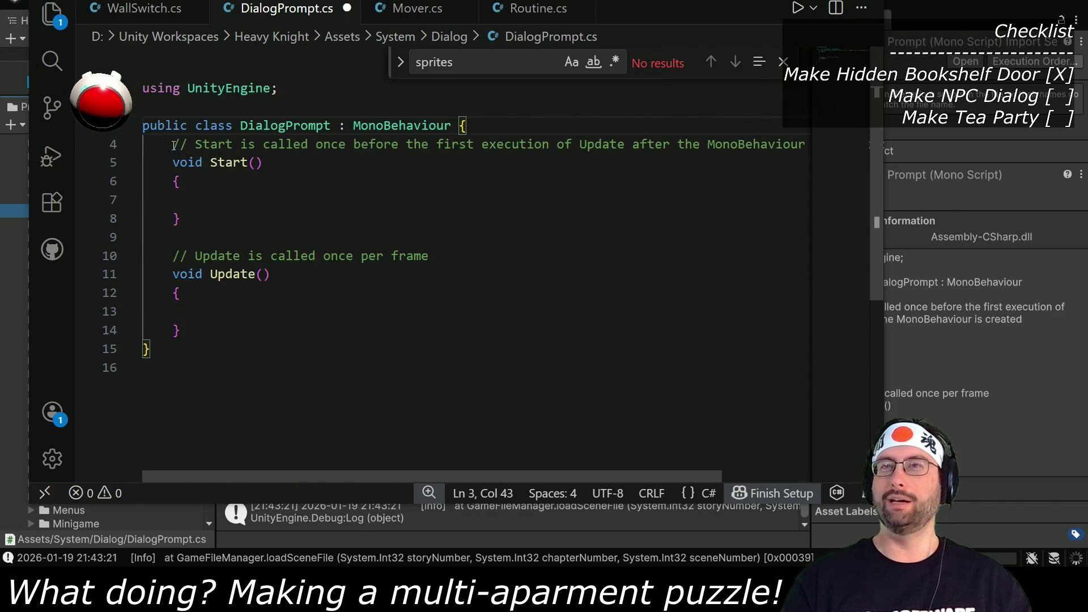
Step: Delete the Start and Update methods, begin typing void OnTriggerEnter, then return to Unity
left_click(179, 145)
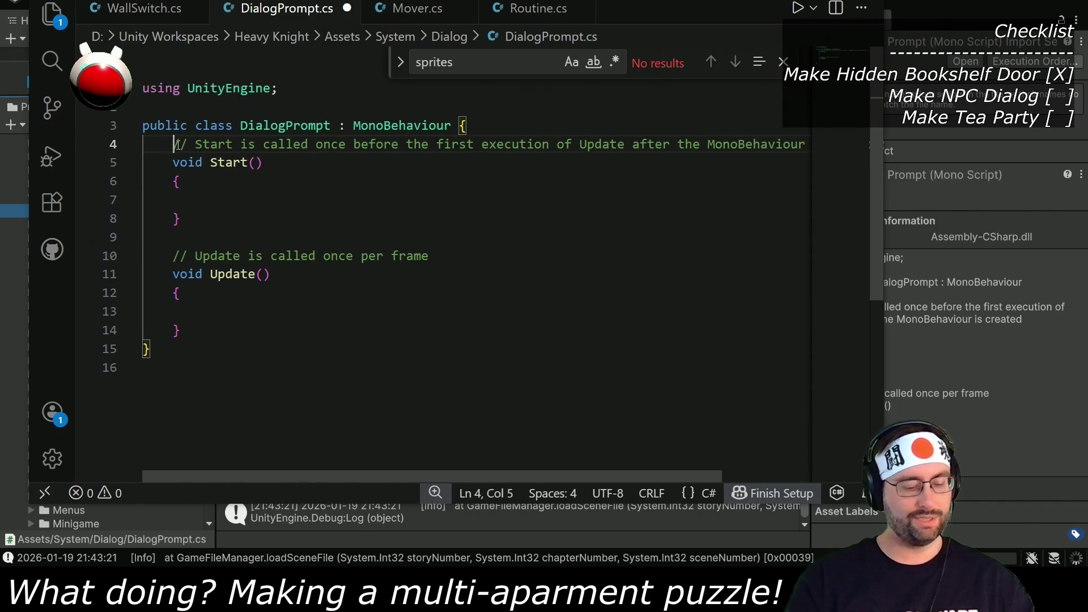
key("Return")
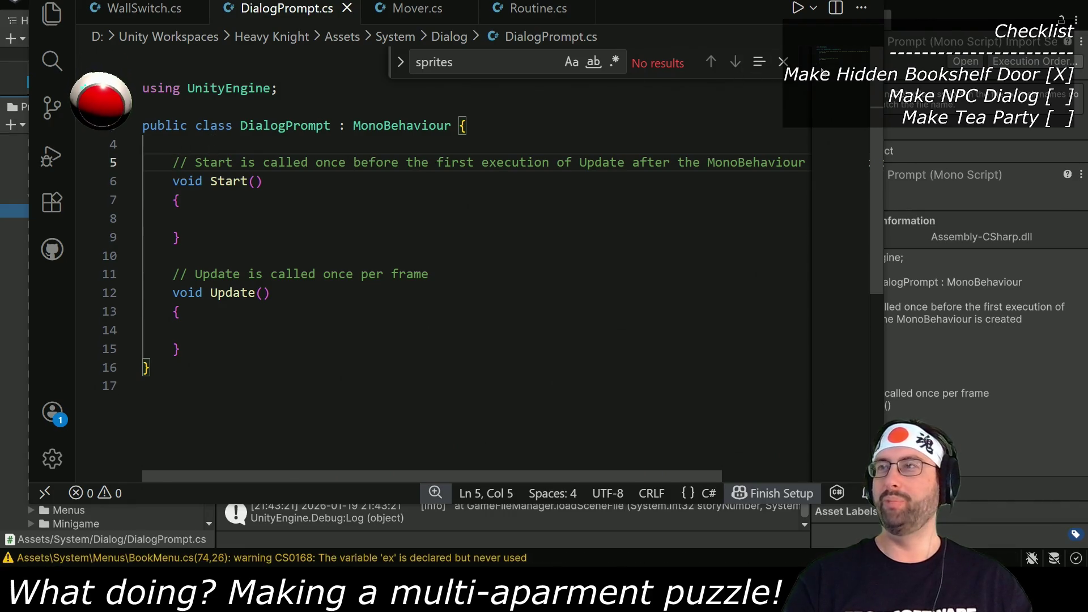
key("Escape")
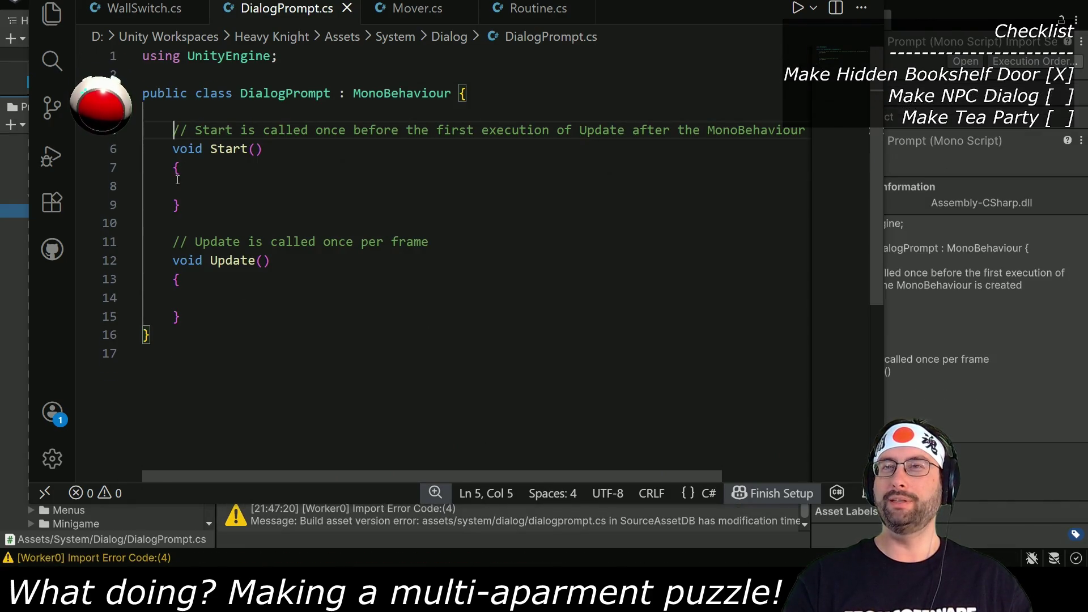
mouse_move(175, 129)
left_mouse_down()
mouse_move(170, 261)
mouse_move(181, 316)
left_mouse_up()
key("BackSpace")
key("Return")
key("Up")
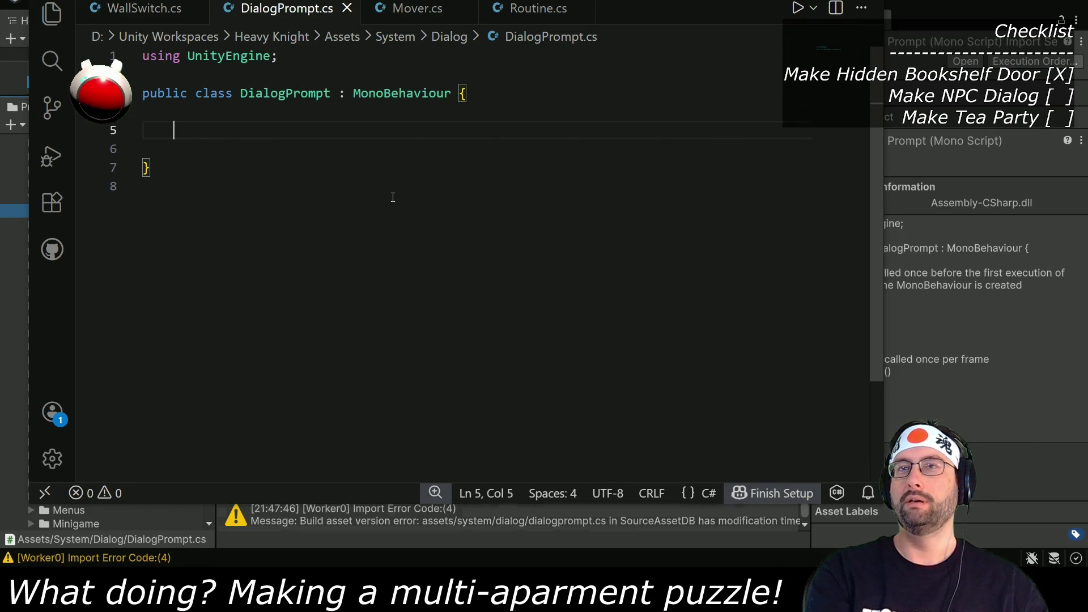
type("void OnTriggerEnter")
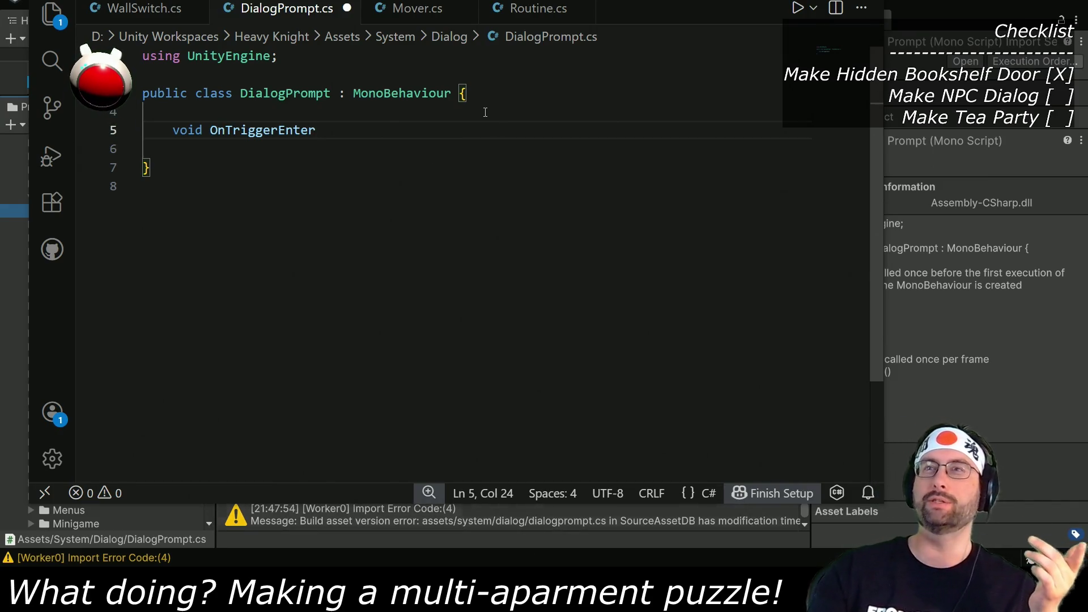
key("alt+Tab")
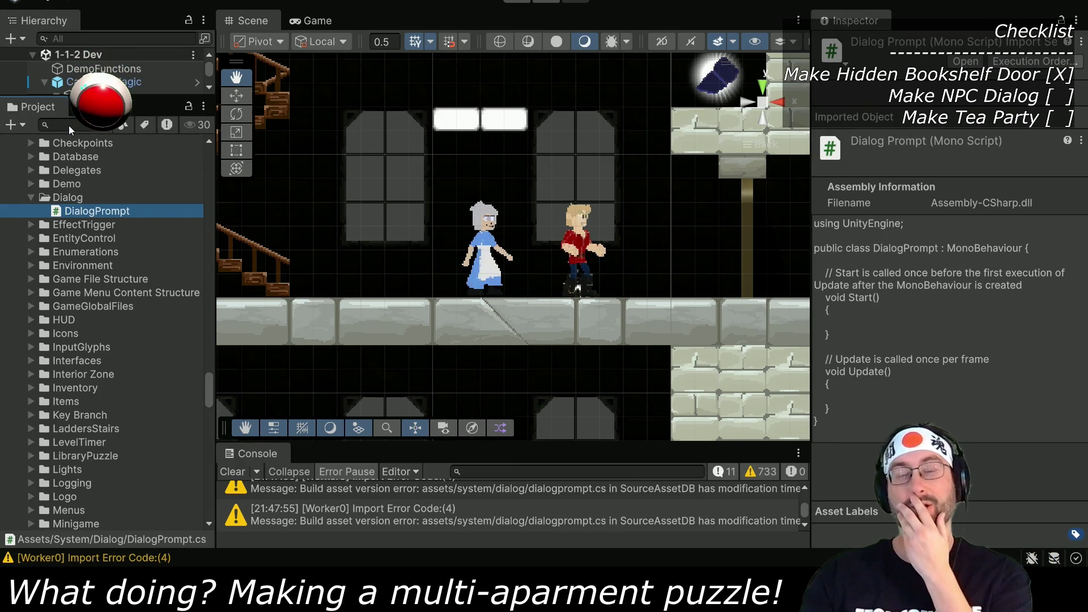
Step: Search the project assets for 'pickup' and open the Pickup script
left_click(66, 123)
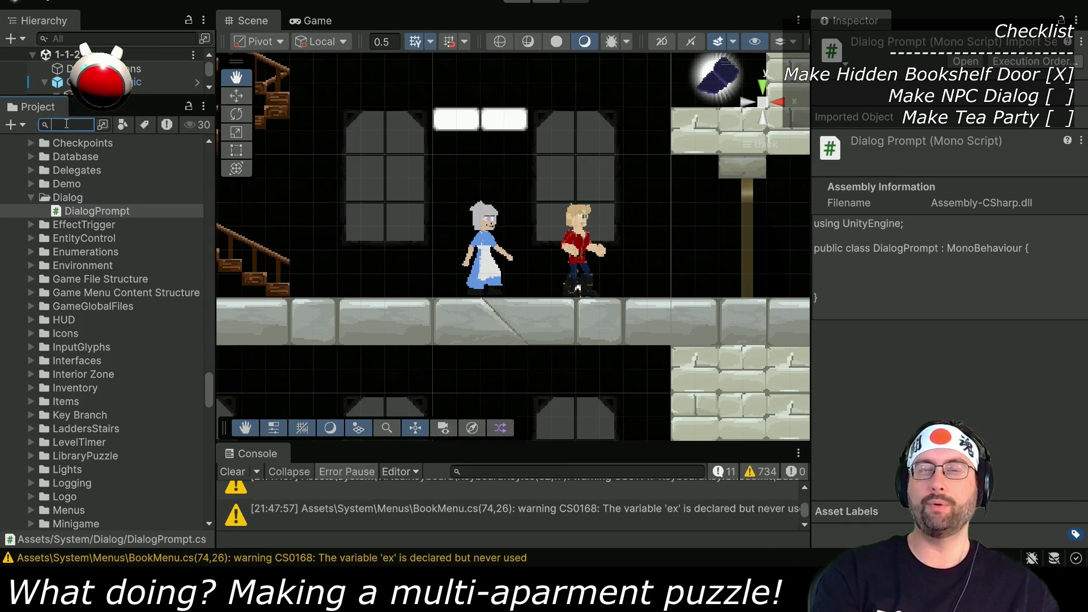
type("pickup")
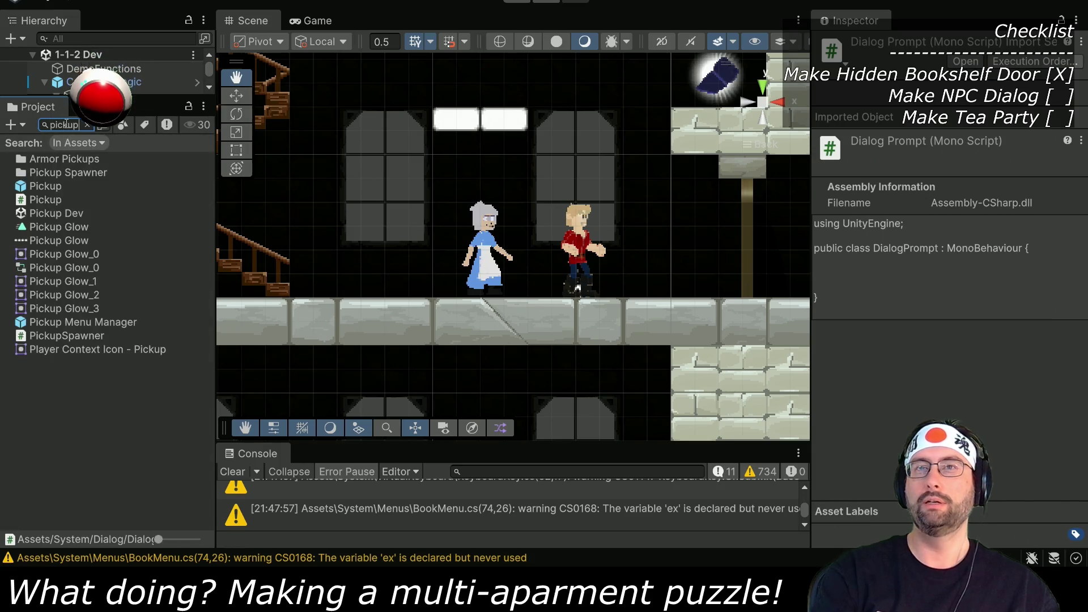
double_click(54, 199)
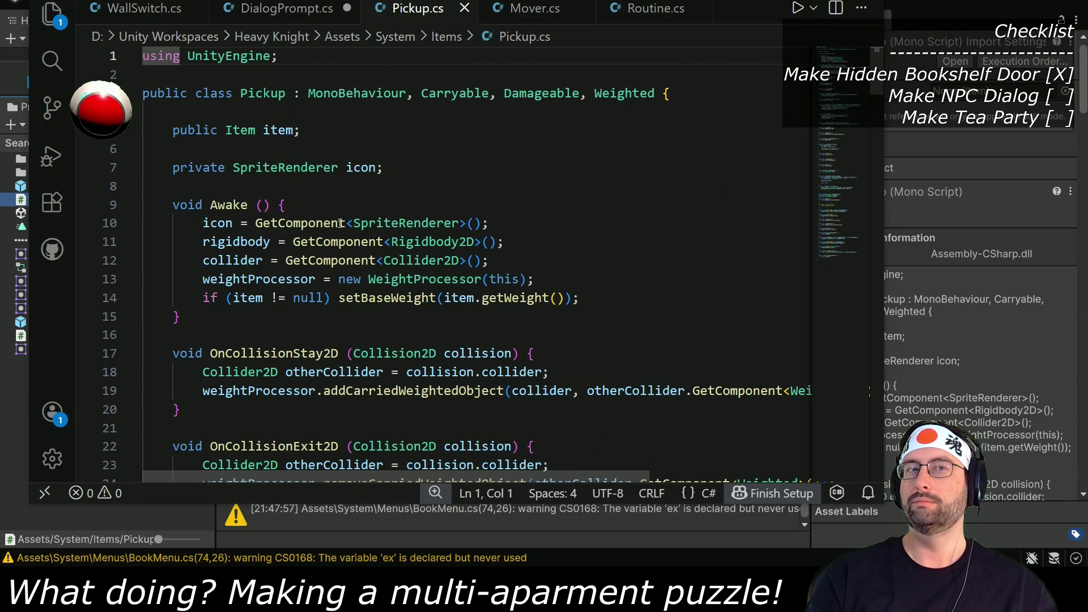
Step: Read through Pickup.cs, then switch to DialogPrompt.cs and back to Unity
scroll(374, 266, "down", 4)
scroll(389, 286, "up", 1)
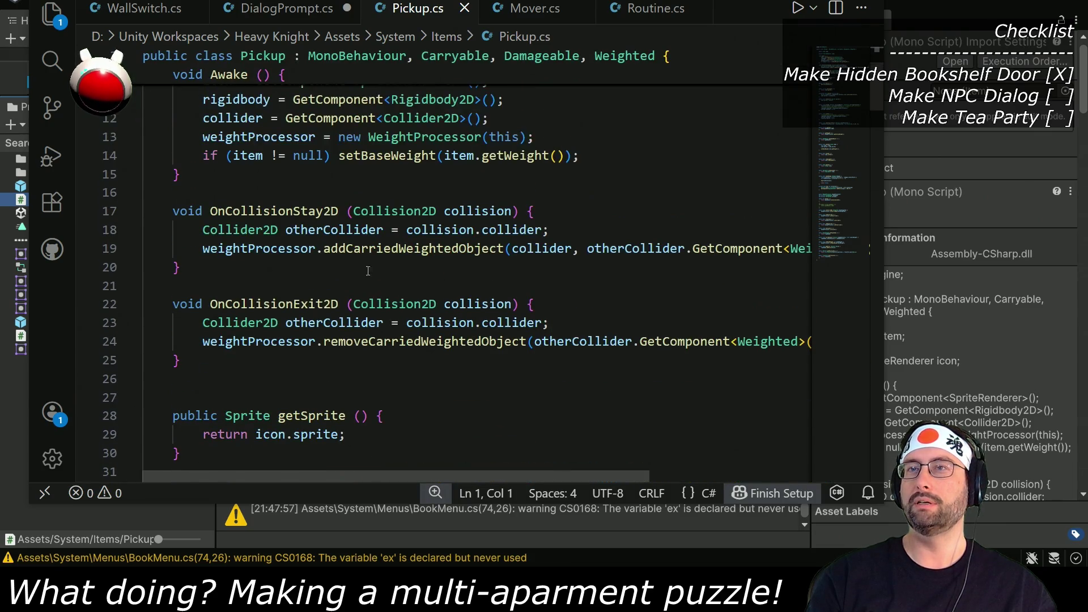
scroll(318, 297, "down", 14)
scroll(314, 299, "down", 20)
scroll(322, 331, "down", 4)
scroll(329, 284, "up", 11)
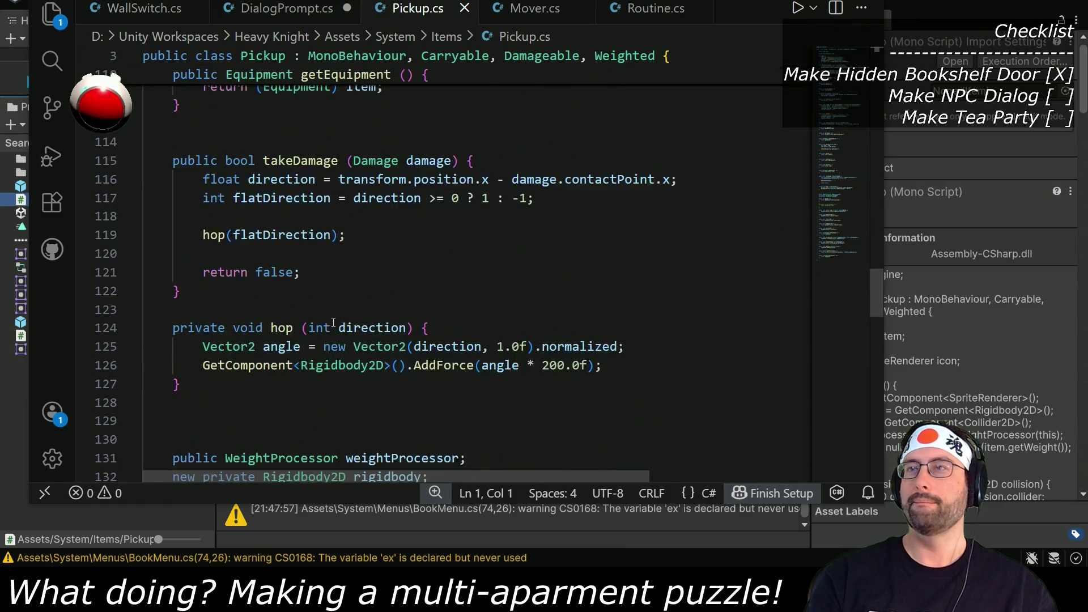
left_click(340, 16)
key("alt+Tab")
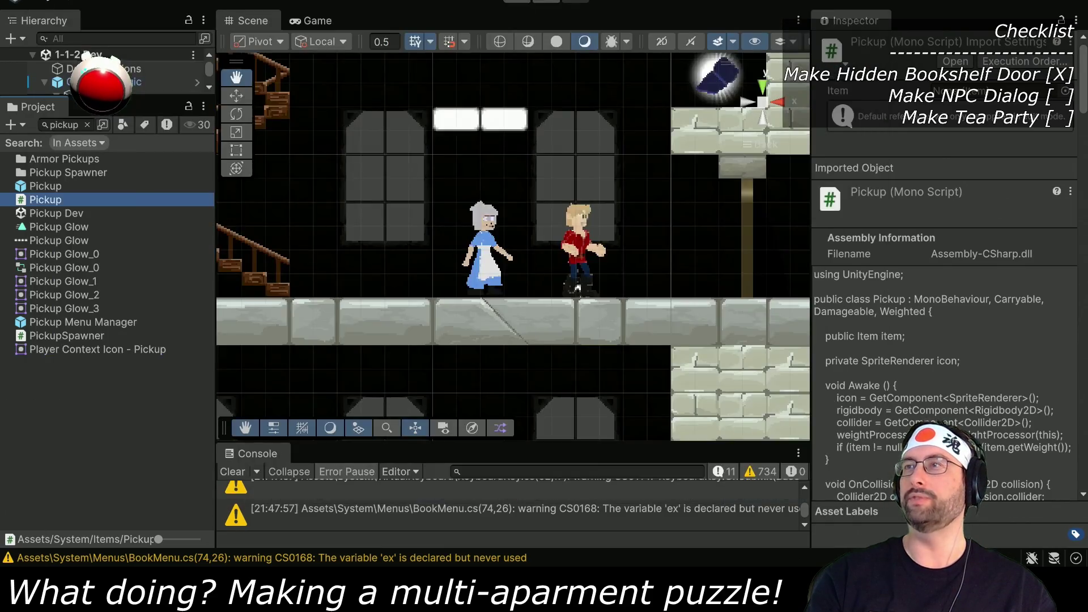
Step: Search the assets for 'maincharacter' and open MainCharacter_Actions in VS Code
key("ctrl+f")
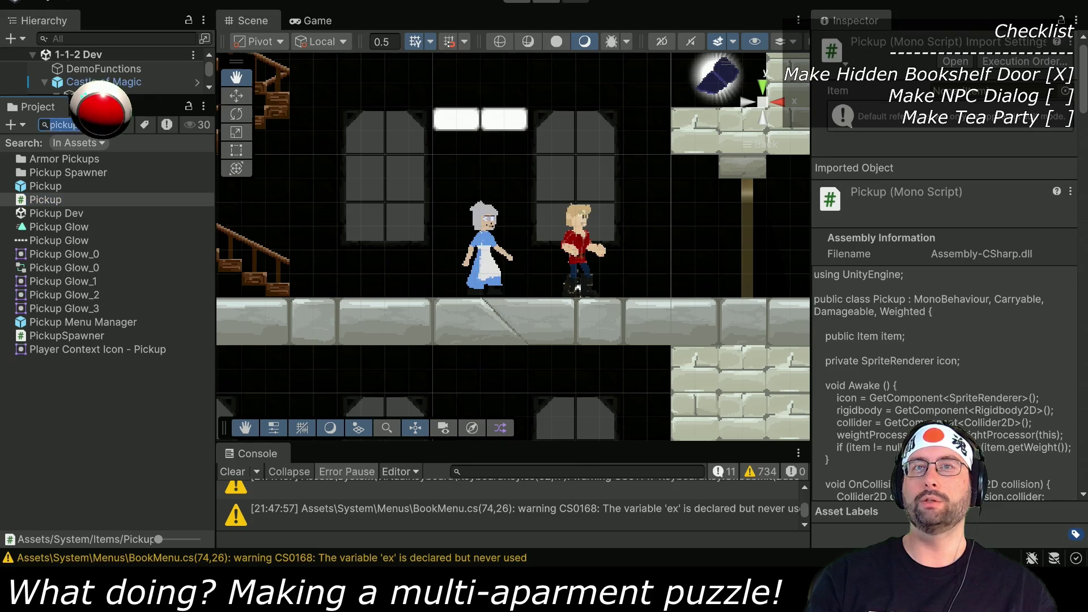
type("maincha")
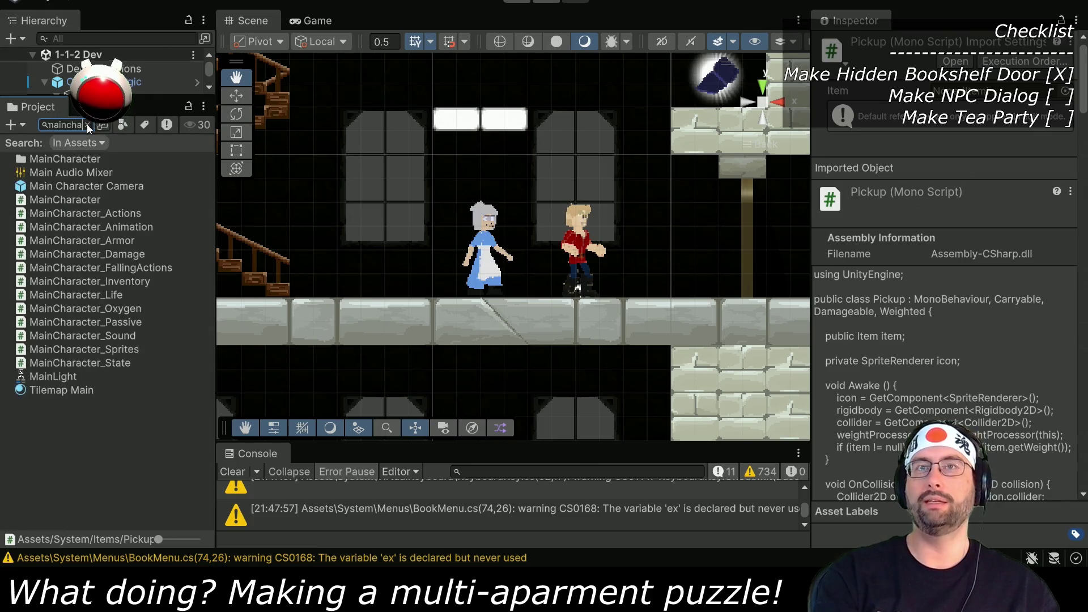
type("racter")
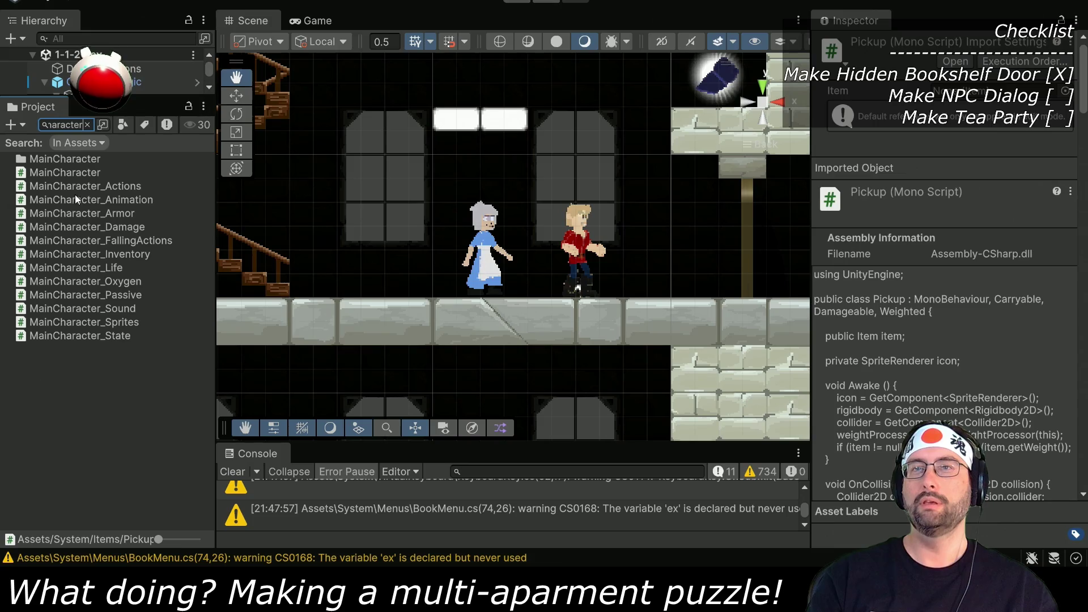
double_click(83, 185)
Step: Find the sensePickups call in actions_Update and jump to its definition at line 460
scroll(498, 336, "down", 6)
scroll(487, 335, "down", 4)
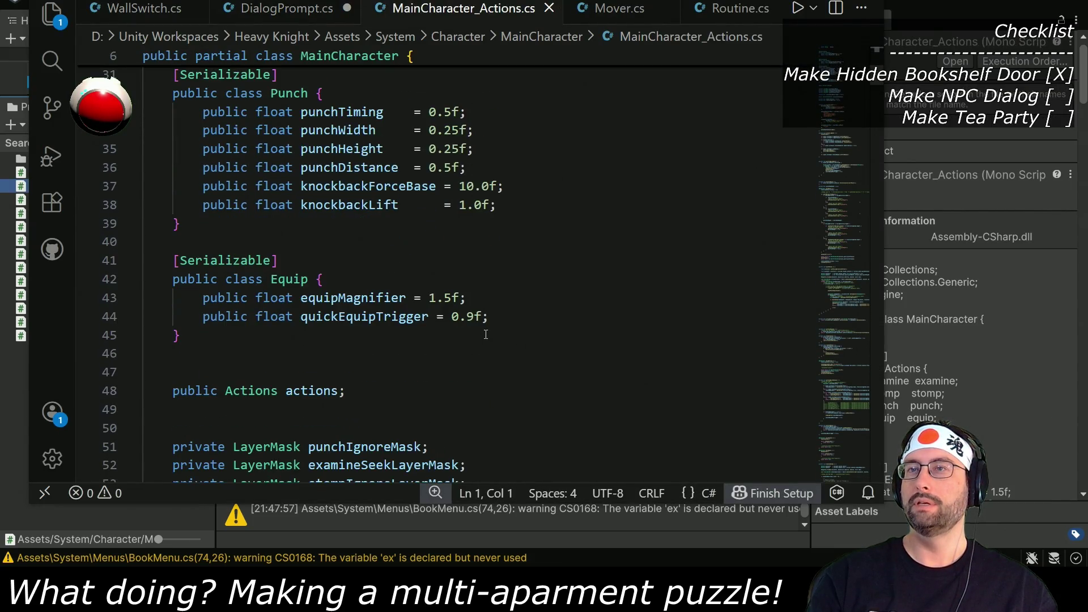
scroll(485, 335, "down", 3)
scroll(355, 220, "down", 9)
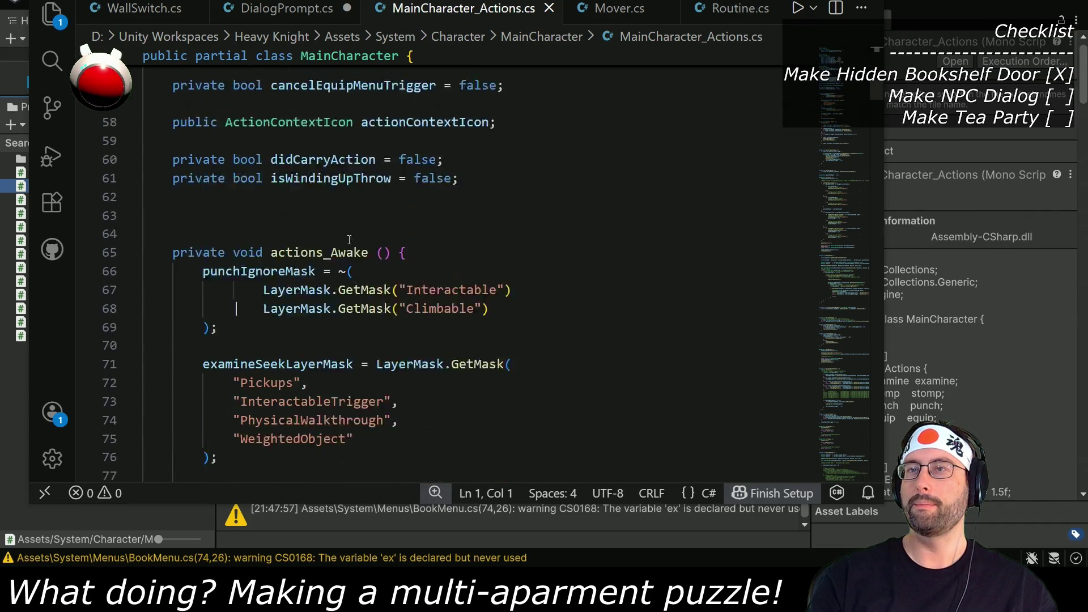
scroll(348, 247, "up", 4)
scroll(349, 246, "down", 9)
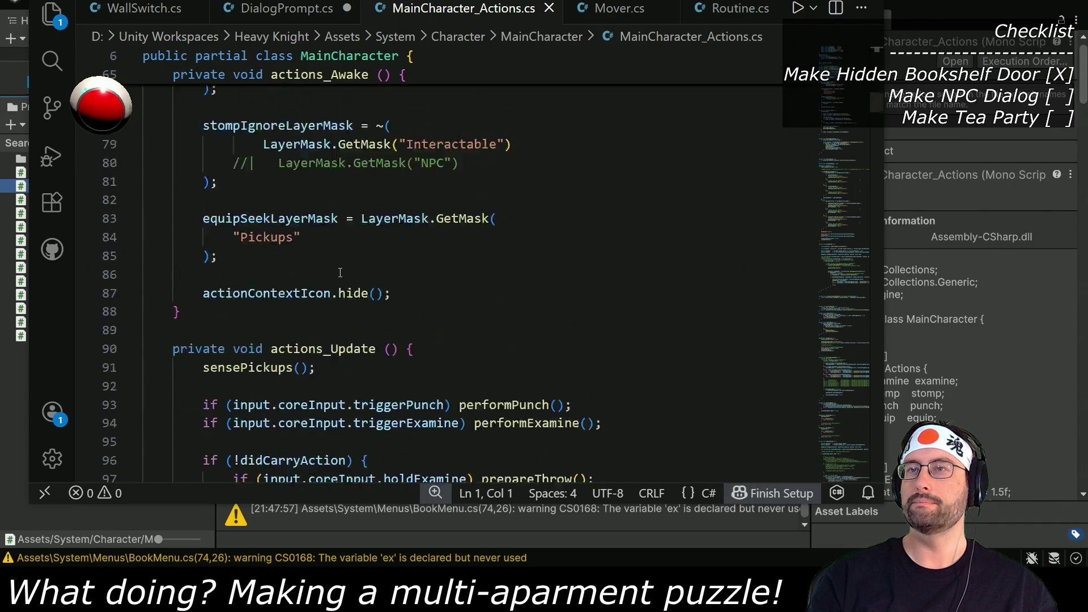
double_click(250, 225)
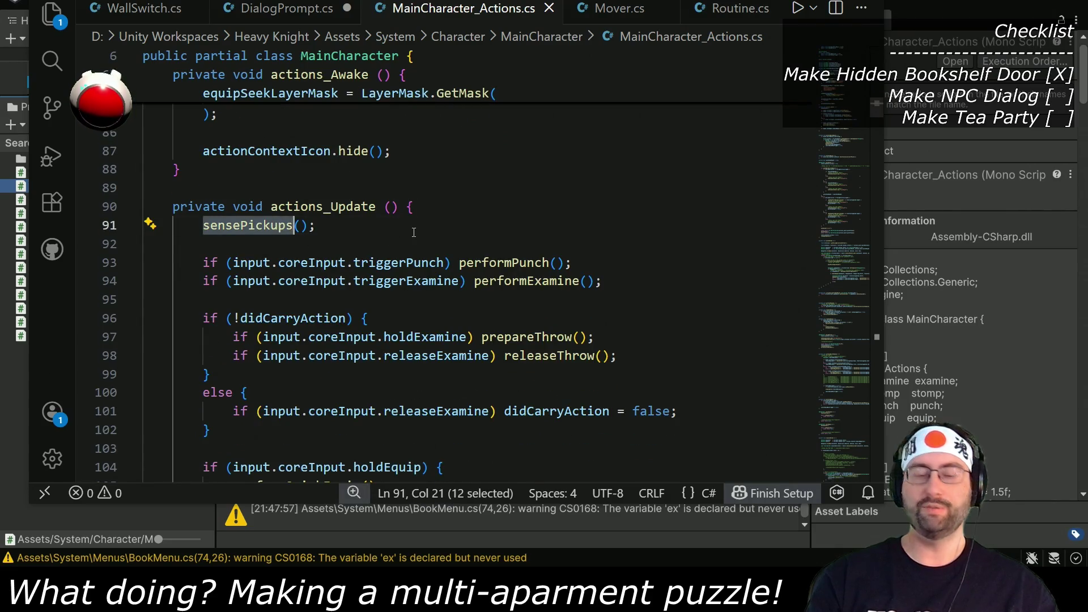
key("ctrl+f")
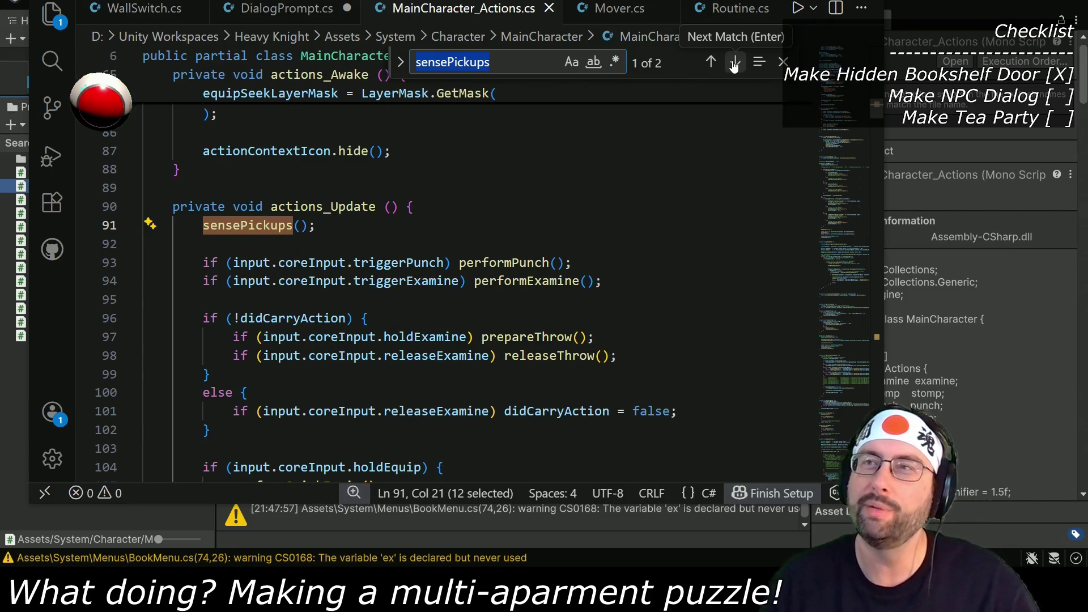
left_click(735, 63)
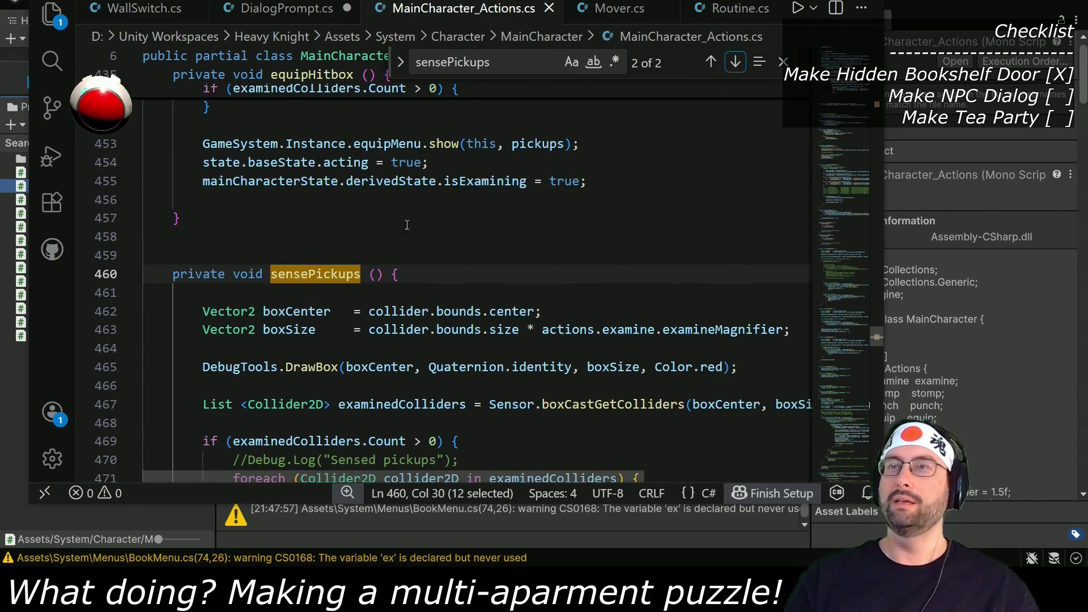
scroll(373, 245, "down", 3)
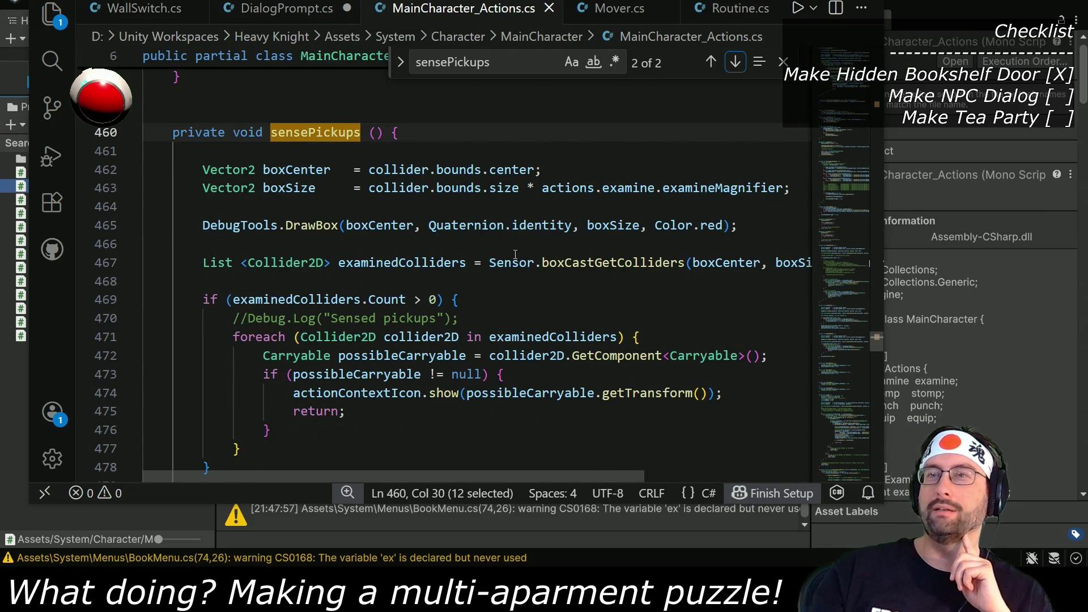
scroll(515, 255, "down", 2)
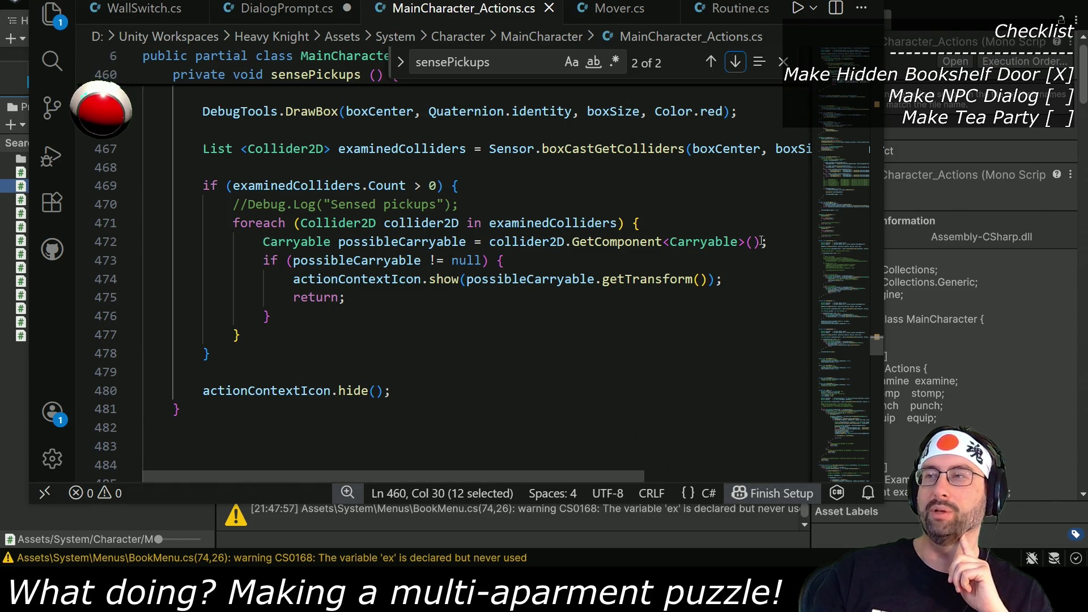
Step: Add an if (collider2D.gameObject.tag == "Dialog") block with an else inside the foreach loop
left_click(306, 315)
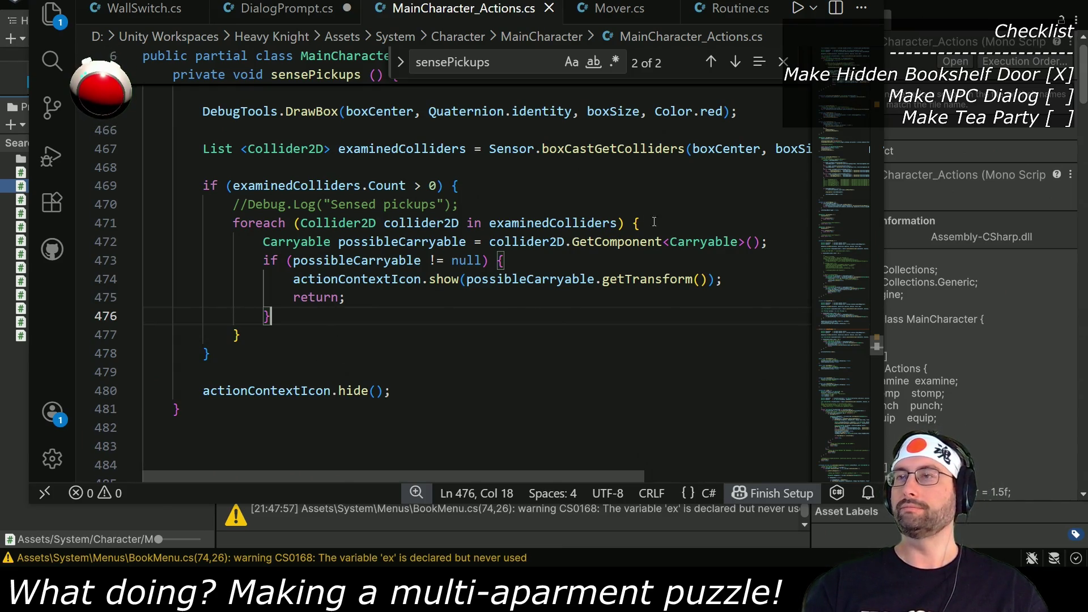
key("Return")
key("Return")
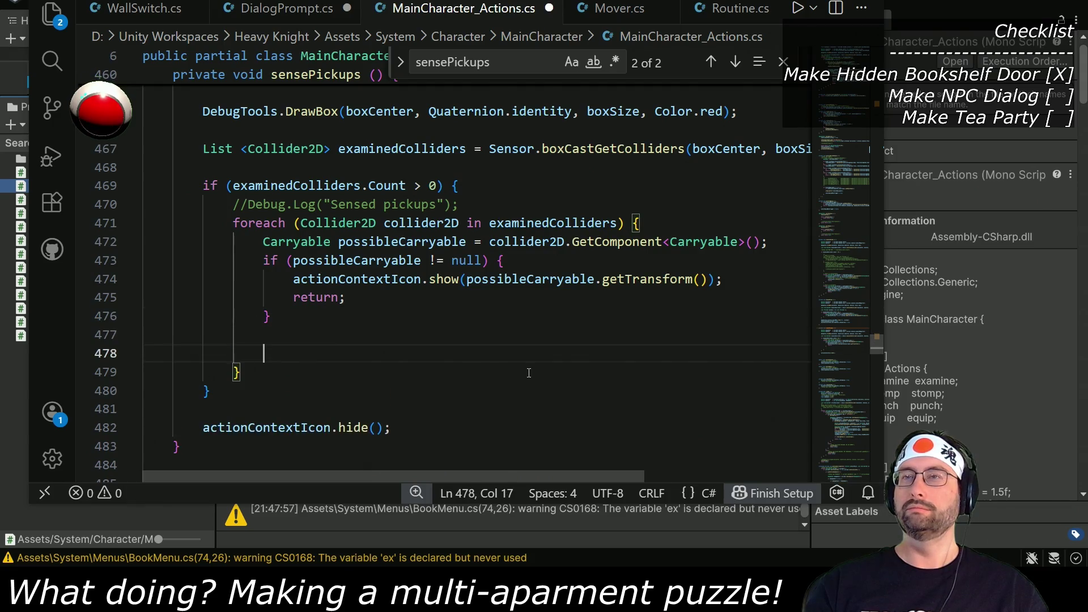
key("ctrl+z")
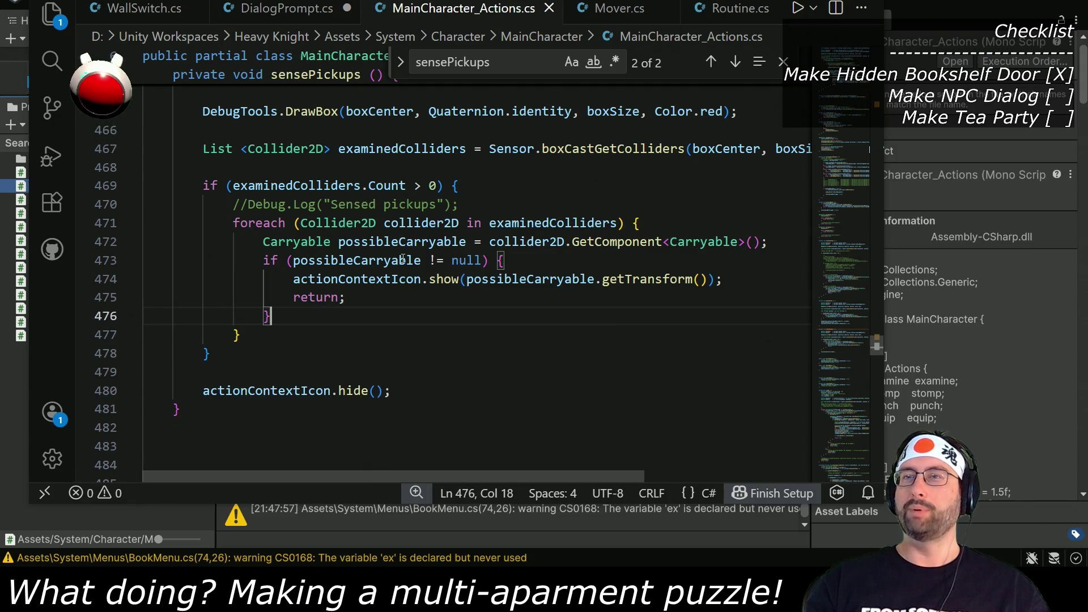
left_click(665, 227)
key("Return")
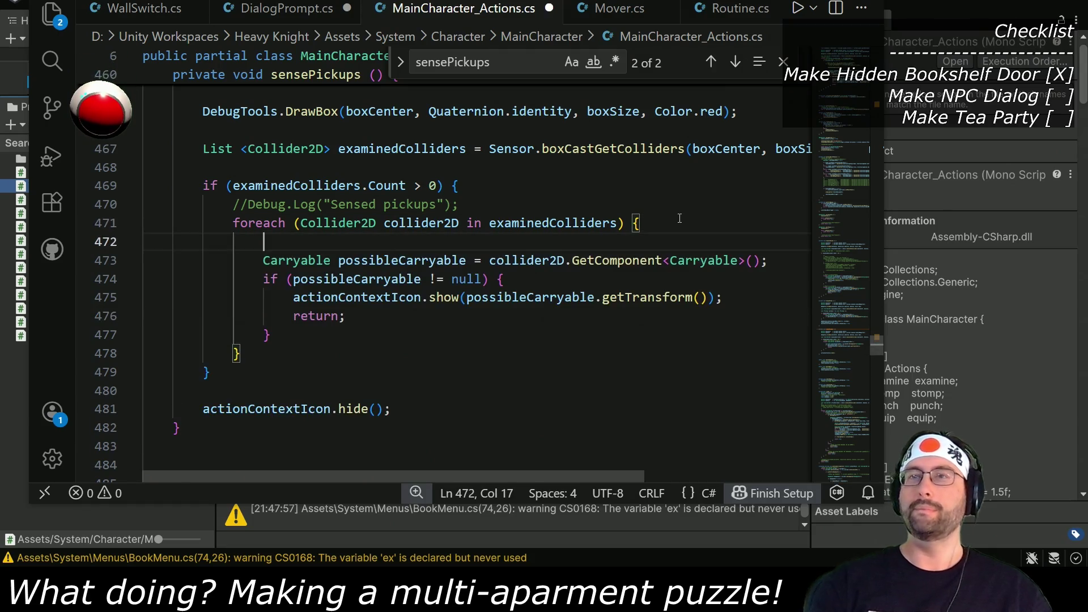
type("if (")
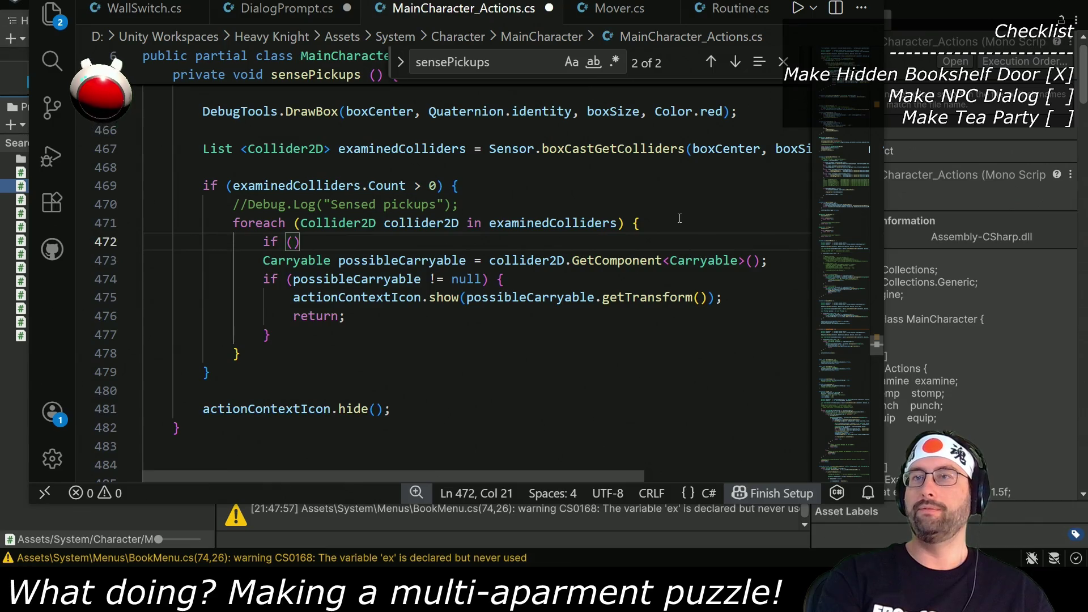
type("collider2D")
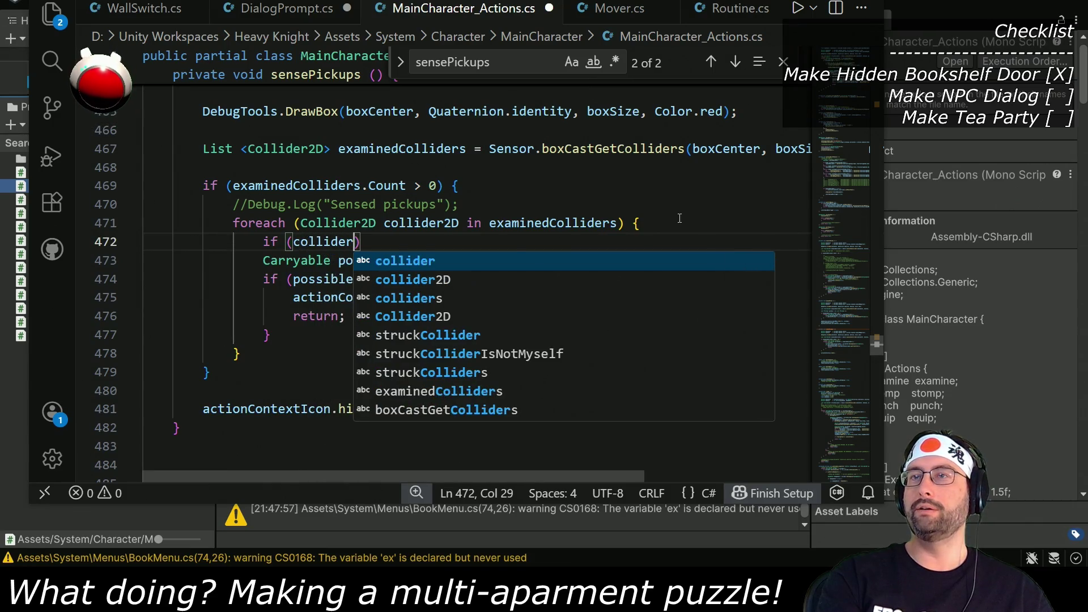
type(".gameObject.tag == \"Dialog")
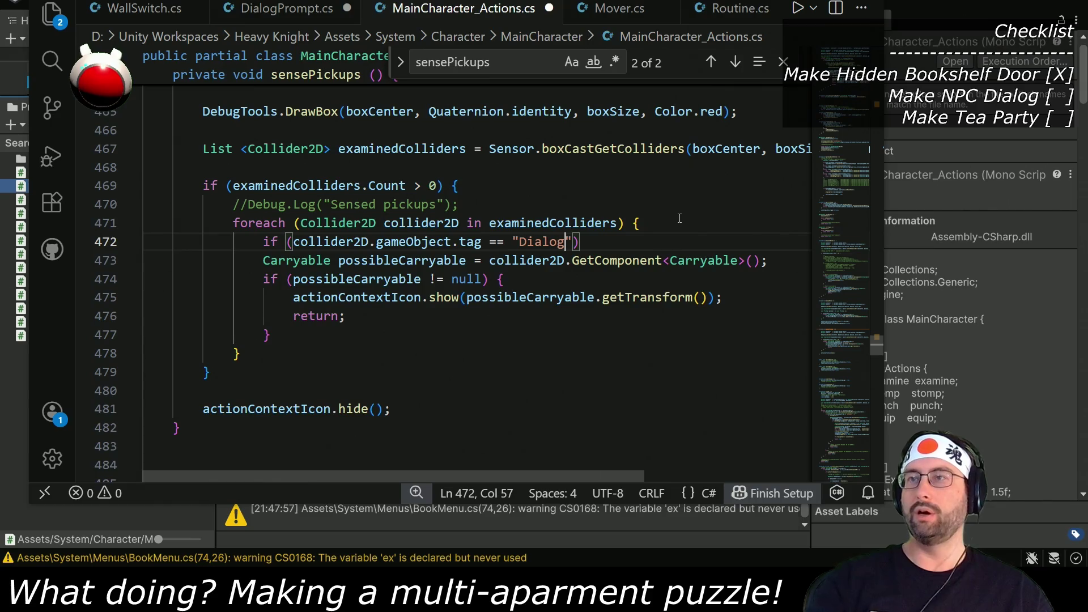
type("{")
key("Return")
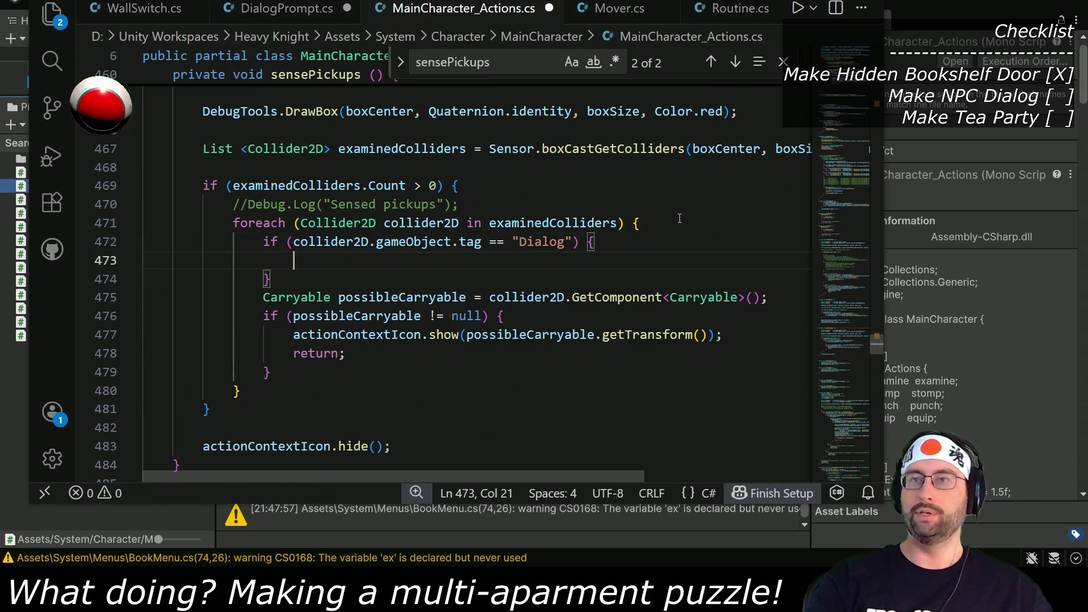
key("Down")
key("Return")
type("else {")
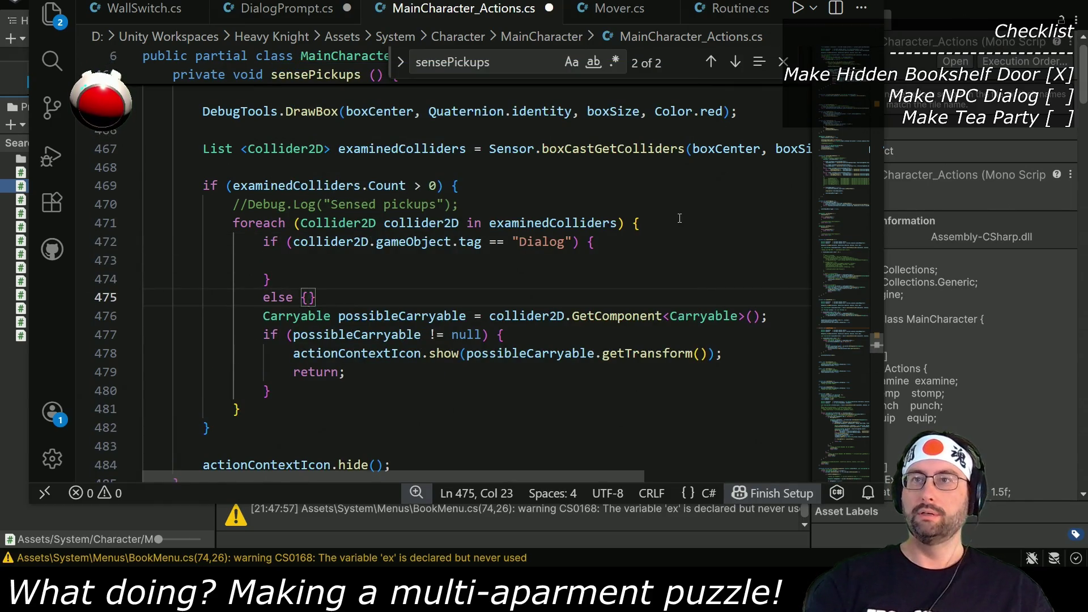
key("Return")
Step: Move the Carryable lookup block into the else branch, indent it, and save
left_click_drag(262, 355, 272, 428)
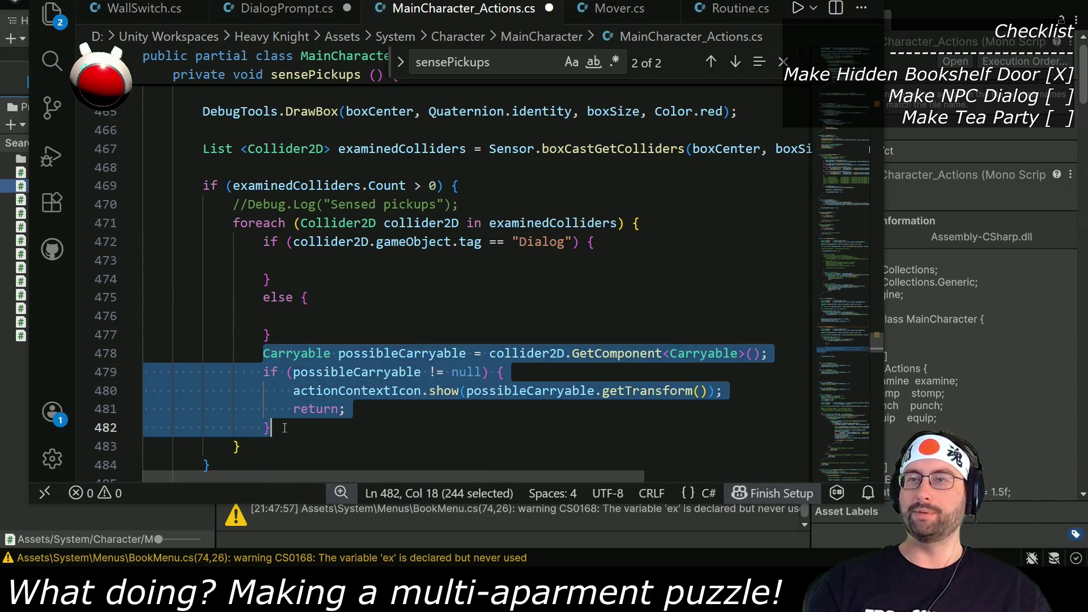
key("ctrl+x")
left_click(332, 315)
key("ctrl+v")
key("ctrl+s")
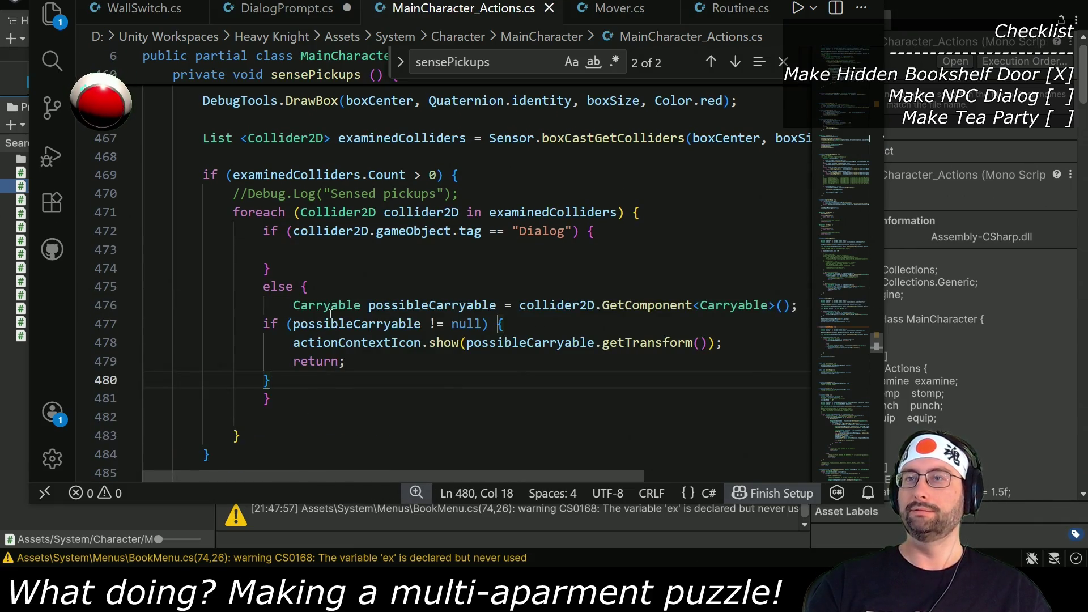
left_click_drag(264, 324, 267, 380)
key("Tab")
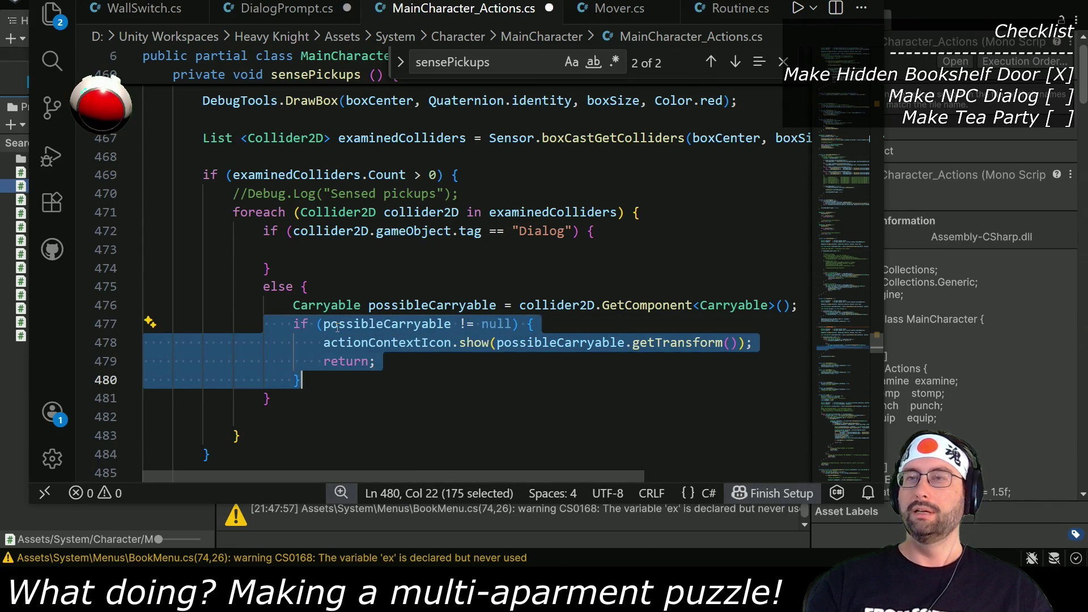
key("ctrl+s")
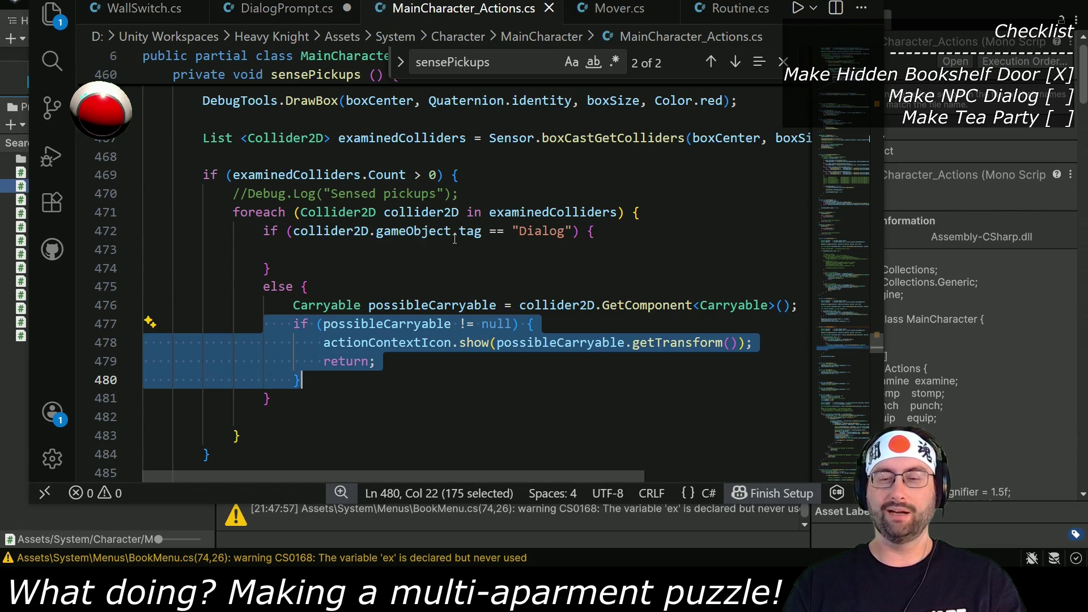
mouse_move(296, 306)
left_mouse_down()
mouse_move(798, 309)
mouse_move(789, 315)
left_mouse_up()
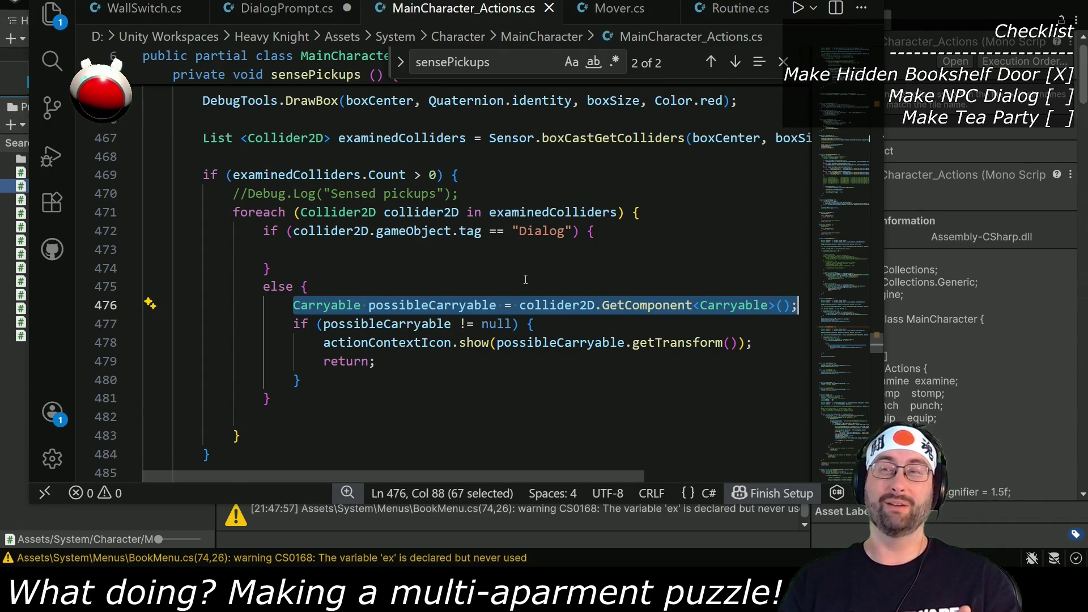
left_click(494, 254)
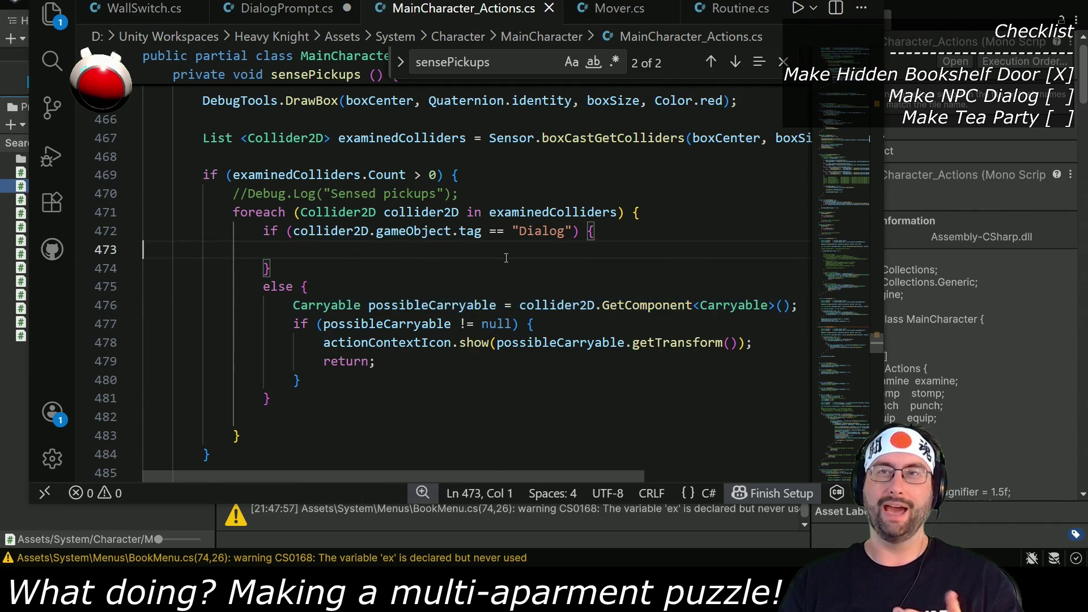
key("Tab")
key("Tab")
key("Tab")
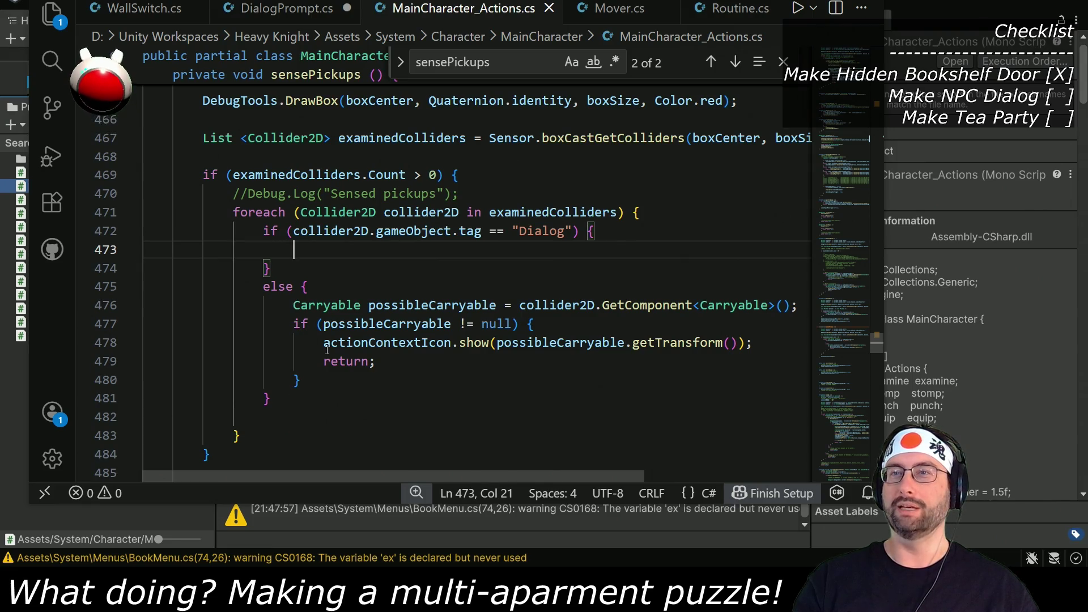
Step: Copy the action-icon call into the Dialog block, showing it at collider2D.transform
left_click_drag(322, 344, 753, 342)
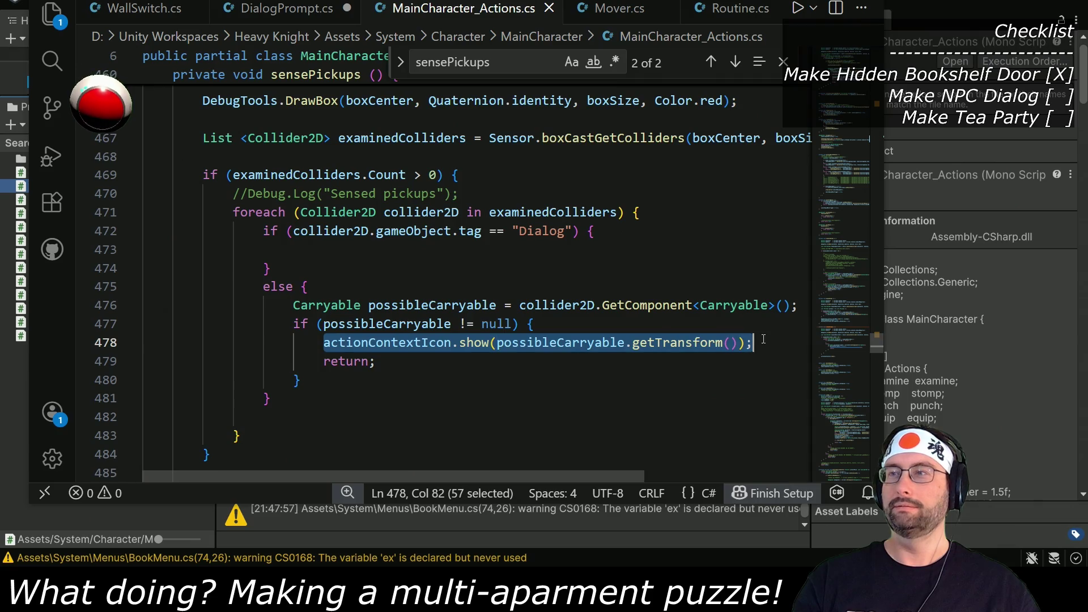
key("ctrl+c")
left_click(337, 251)
key("ctrl+v")
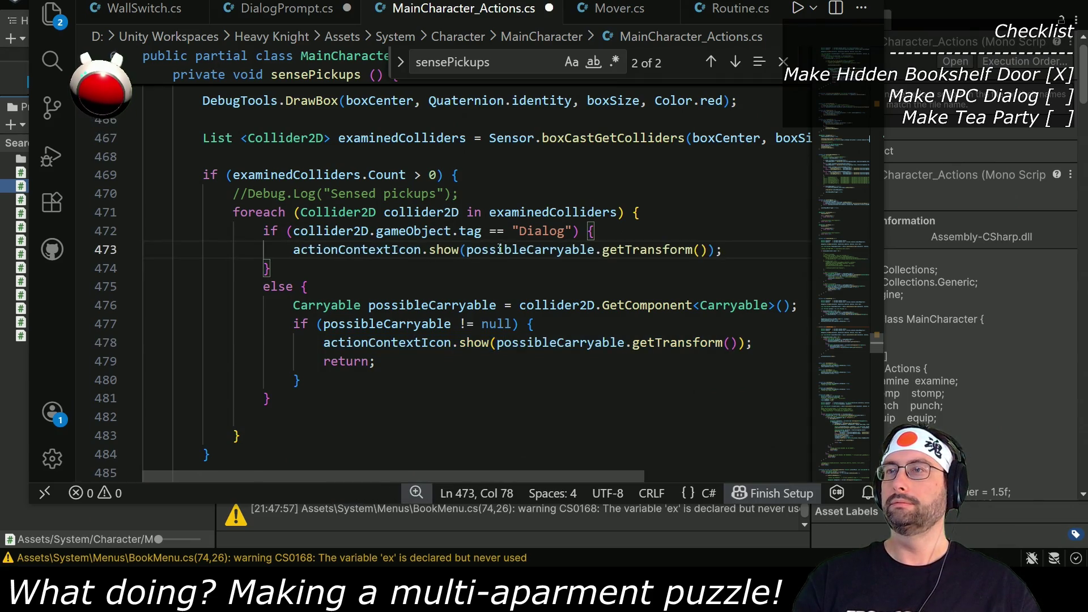
double_click(332, 232)
key("ctrl+c")
double_click(477, 249)
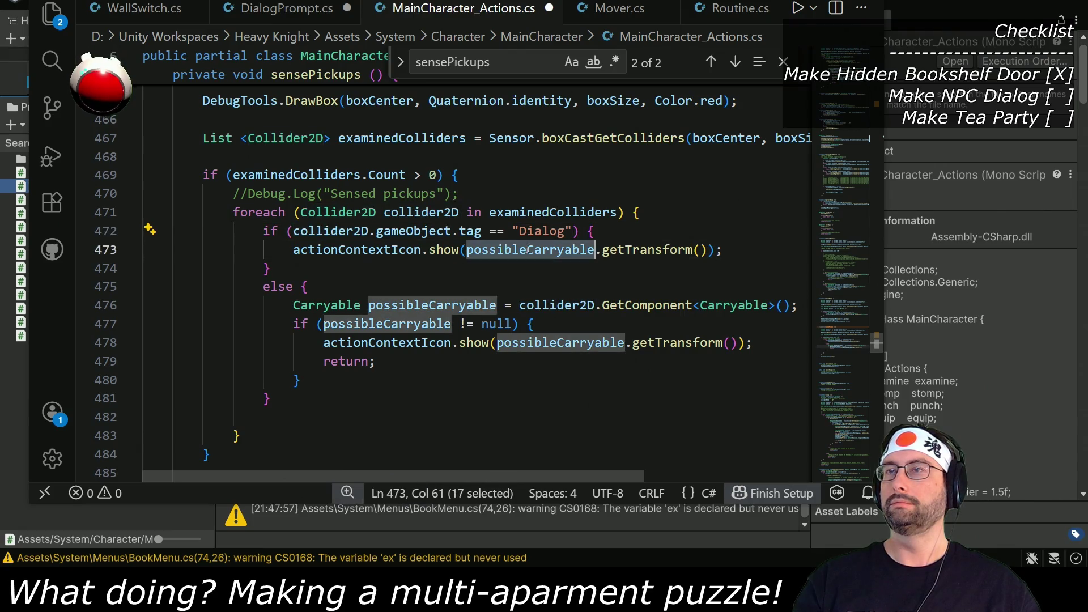
key("ctrl+v")
left_click_drag(554, 254, 656, 250)
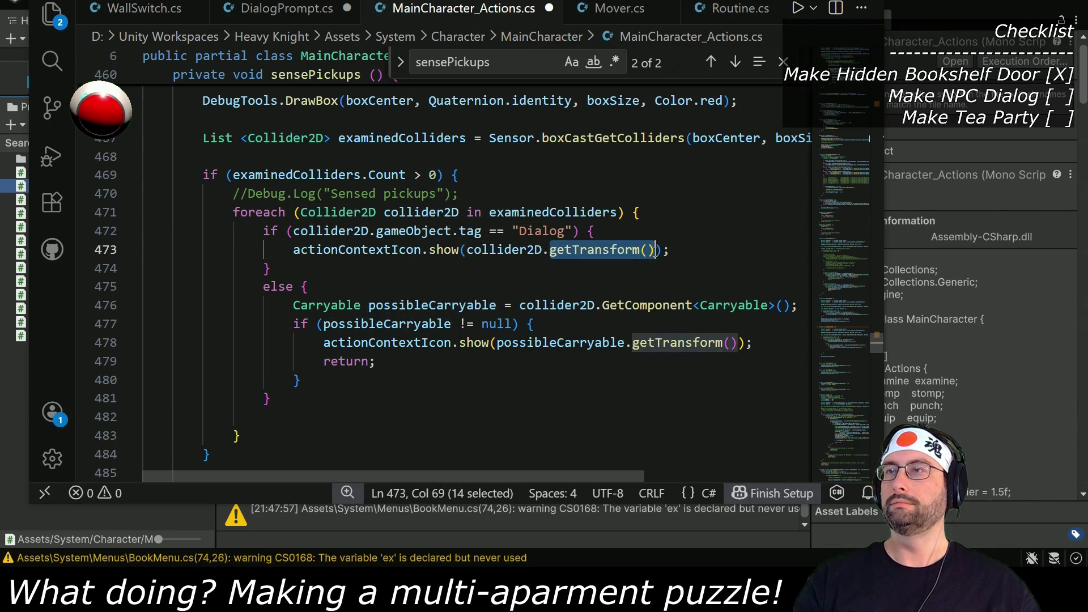
type("transform")
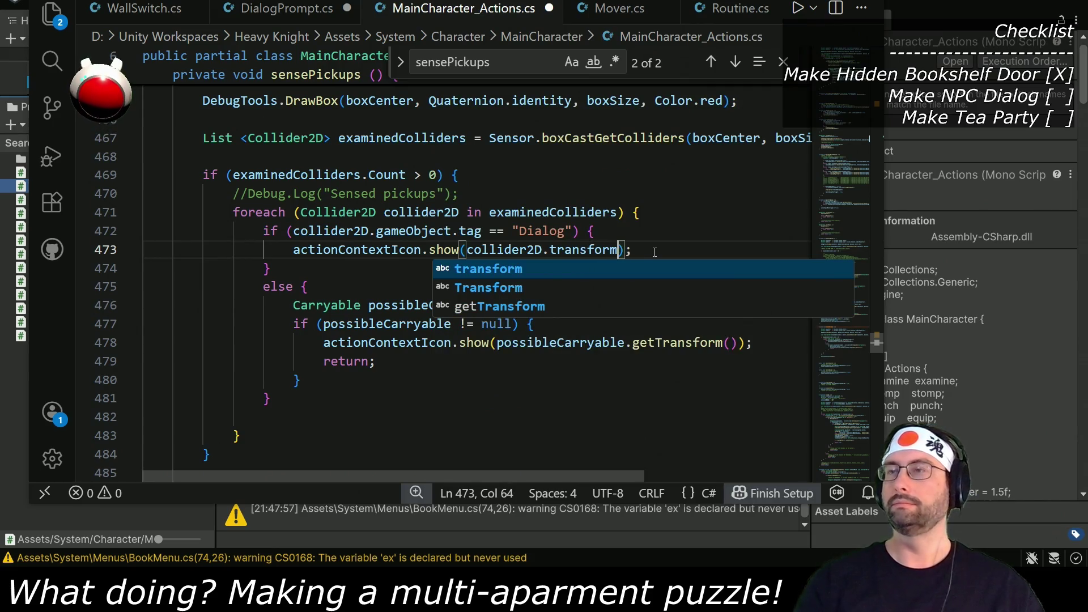
left_click(639, 236)
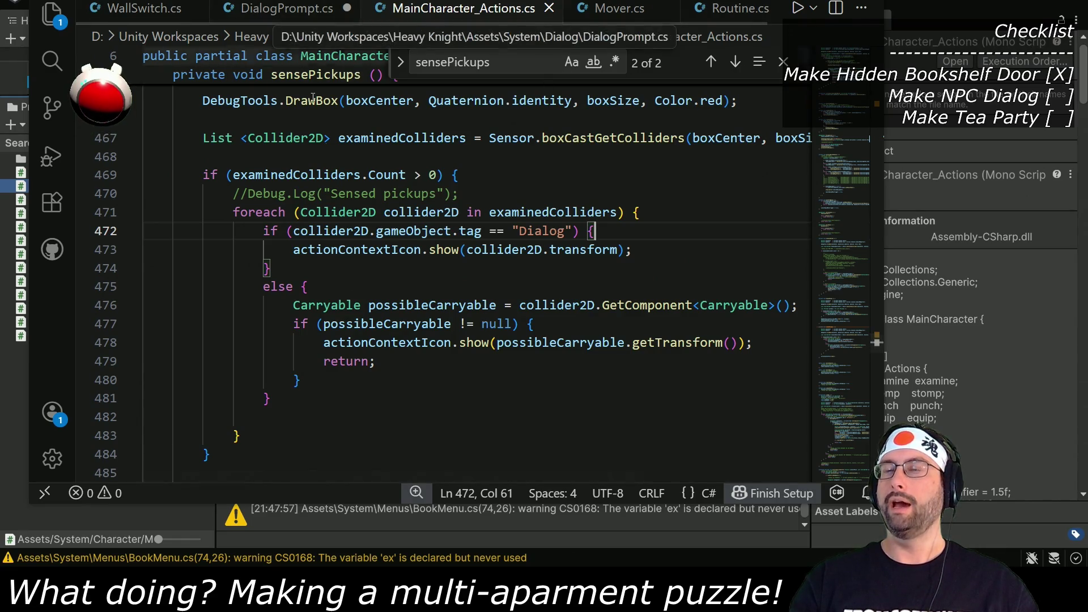
Step: Delete the unfinished OnTriggerEnter line in DialogPrompt.cs, save, and return to Unity
left_click(280, 8)
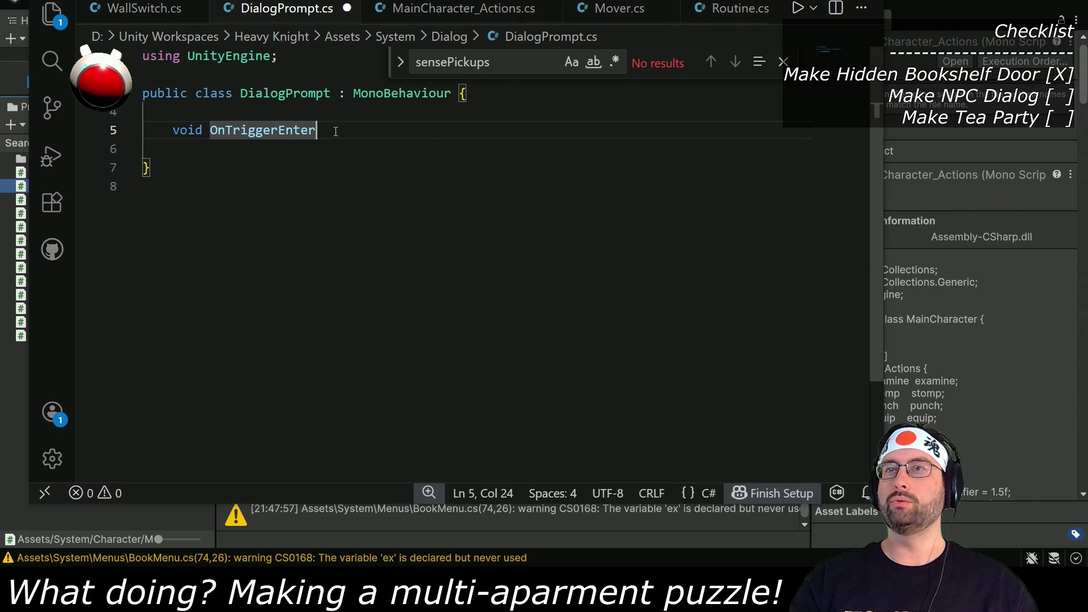
key("ctrl+shift+Left")
key("ctrl+shift+Left")
key("shift+Left")
key("BackSpace")
key("BackSpace")
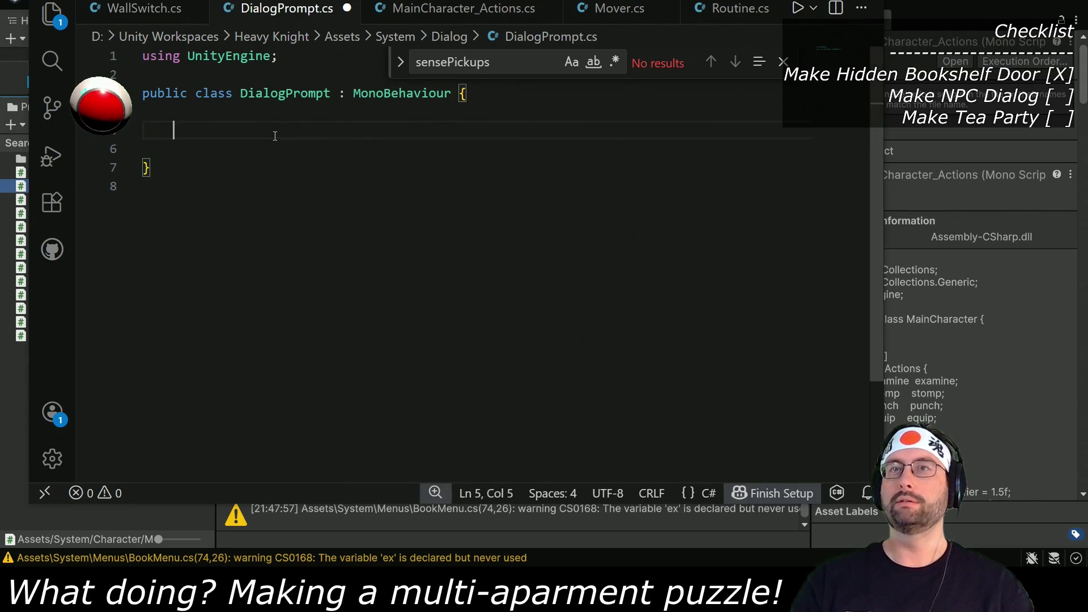
key("ctrl+s")
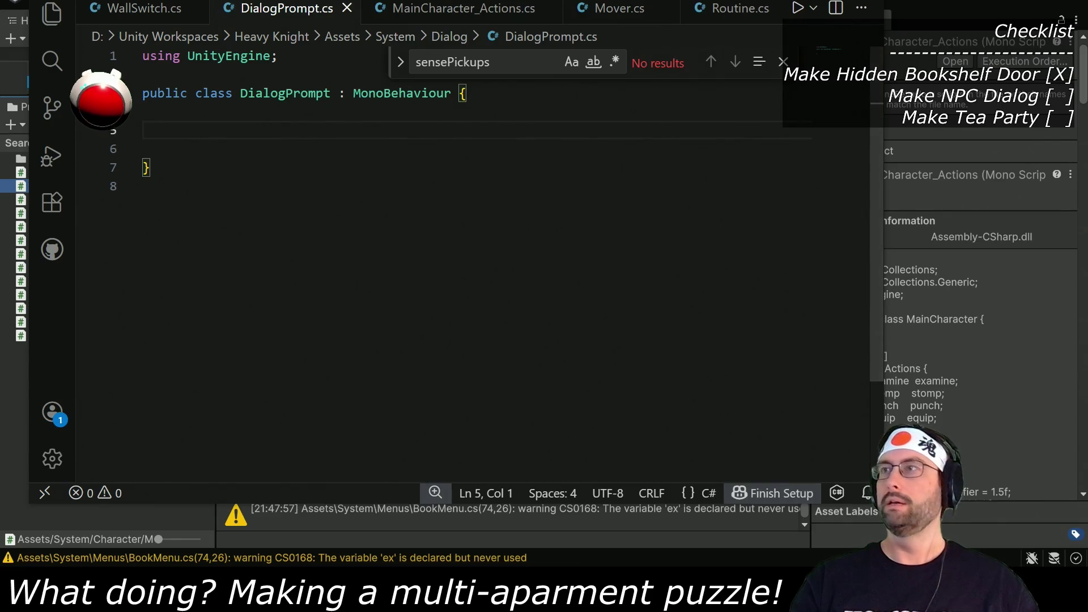
key("alt+Tab")
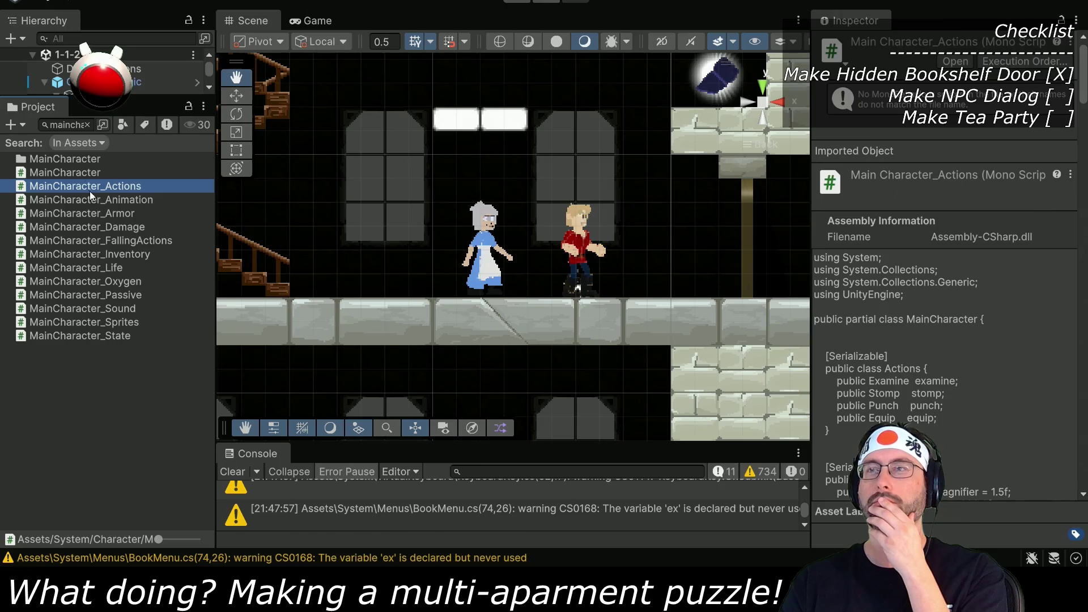
Step: Clear the Project search and make the Hierarchy panel much taller
left_click(88, 129)
left_click(87, 125)
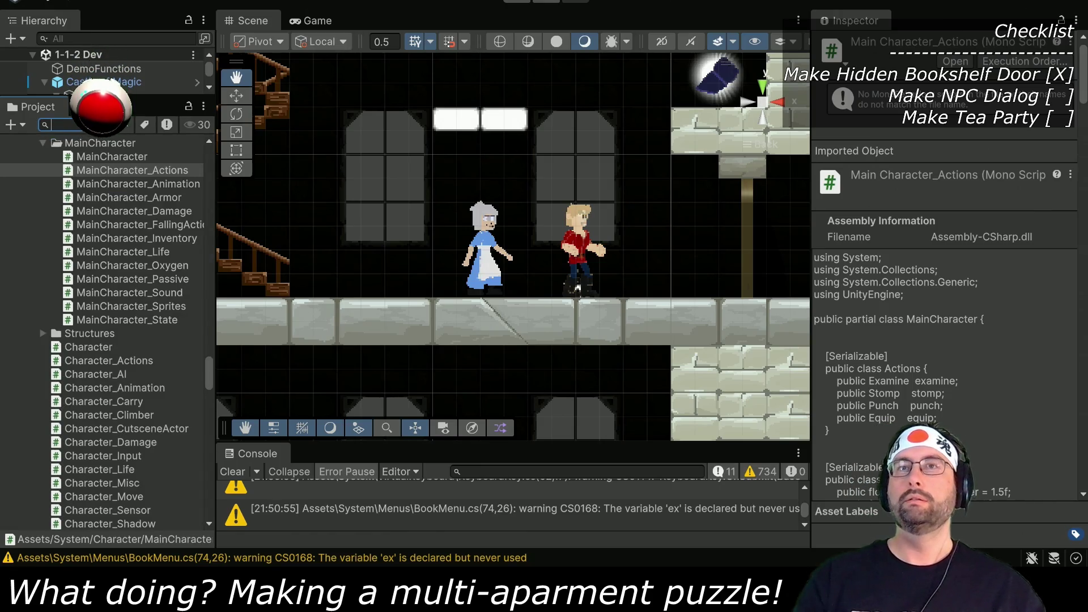
left_click_drag(88, 96, 87, 406)
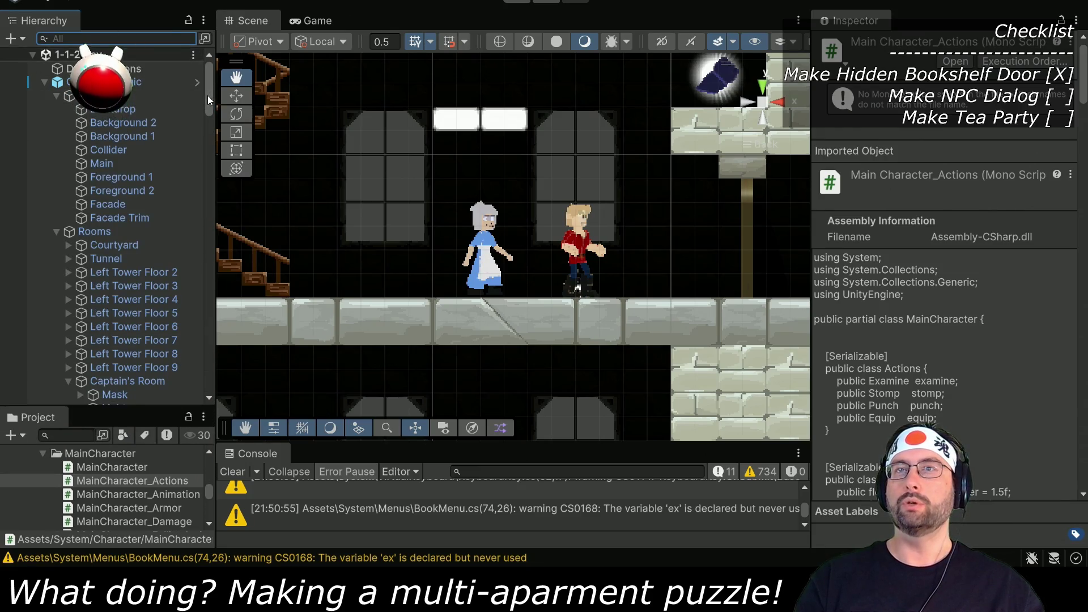
left_click_drag(208, 97, 209, 374)
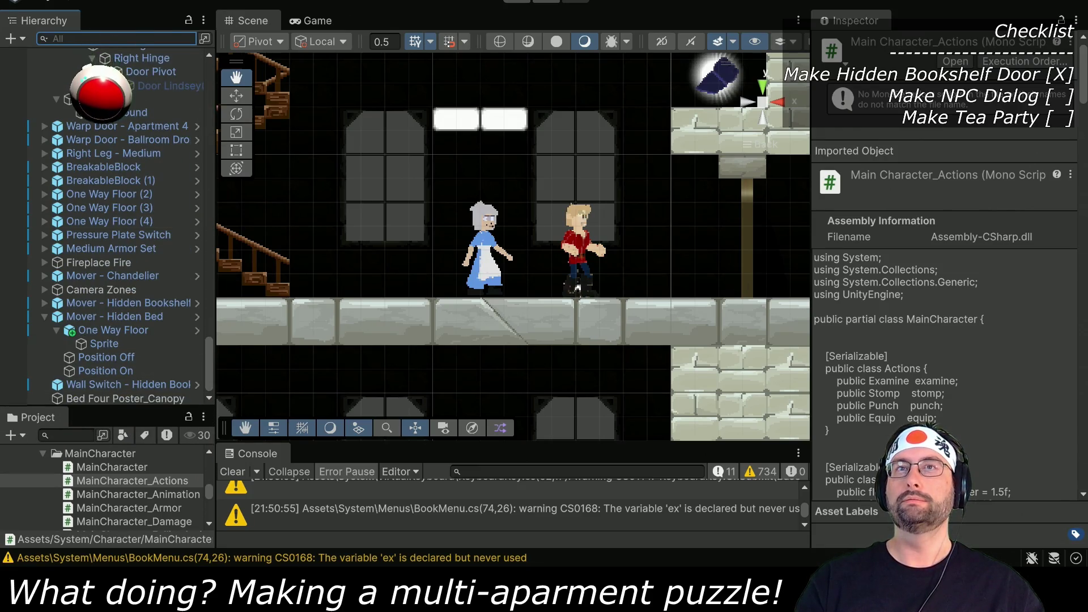
Step: Create an empty object at the scene root named Dialog Prompt
left_click(97, 0)
left_click(108, 2)
type("DialogP")
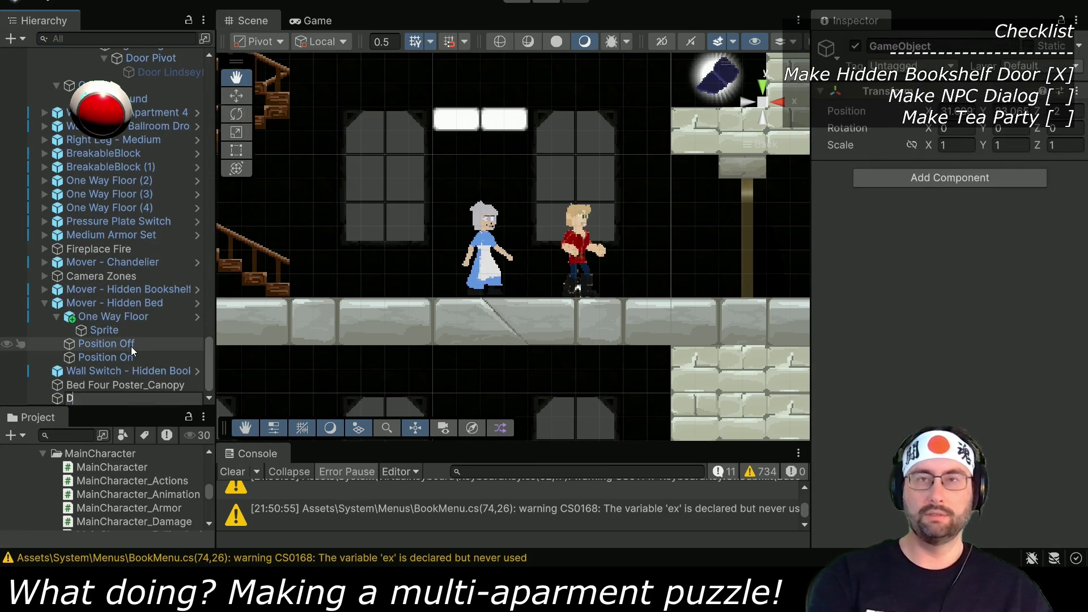
key("BackSpace")
type("Prompt")
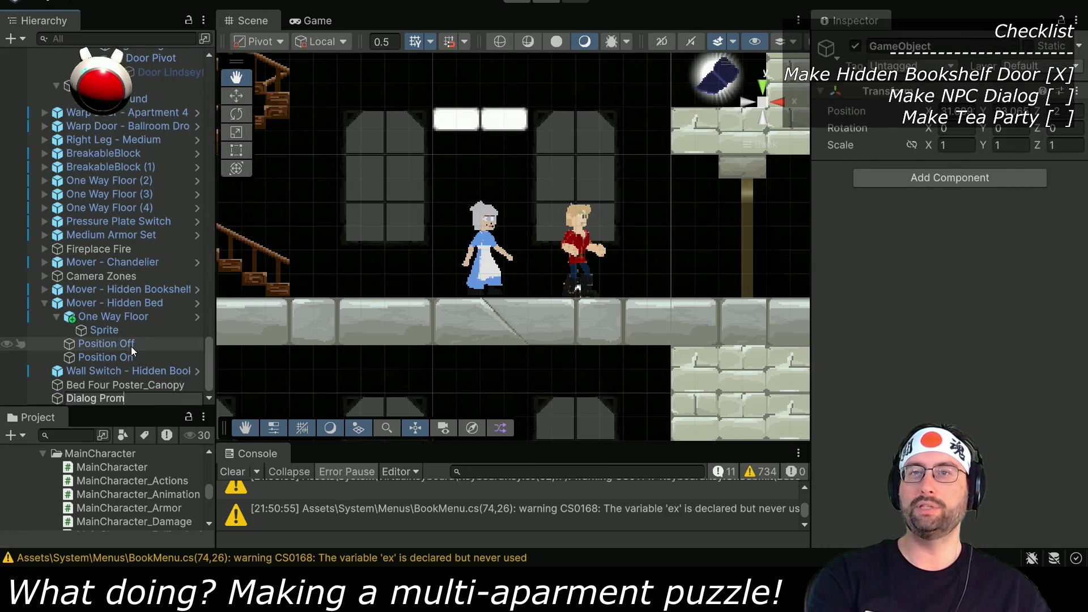
key("Return")
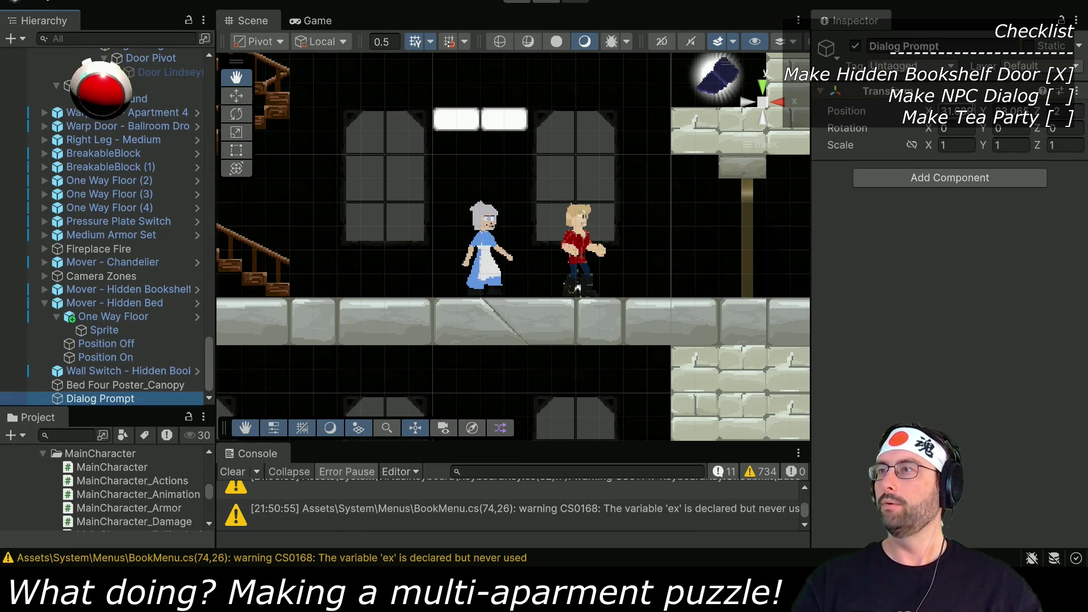
Step: Set Dialog Prompt's Z position to 0 and move it onto the grey-haired woman
left_click(1064, 111)
type("0")
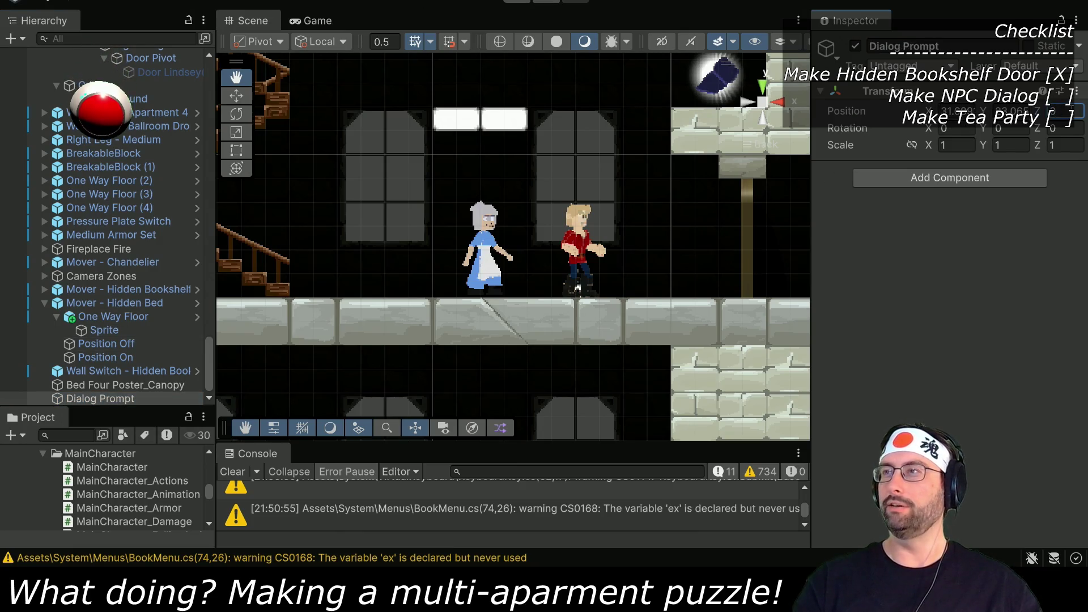
left_click(237, 96)
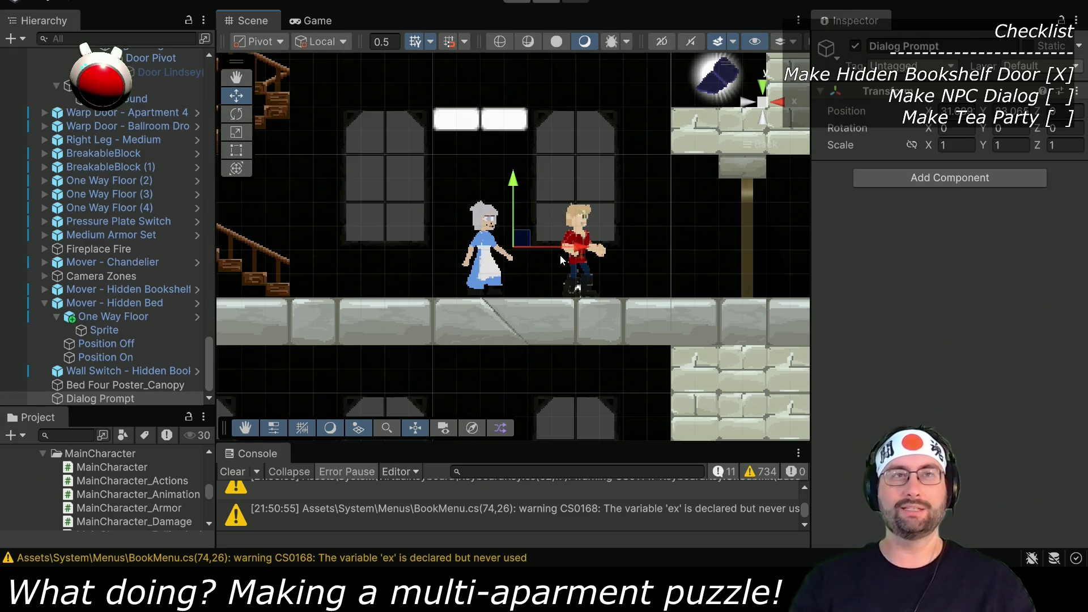
left_click_drag(578, 249, 545, 249)
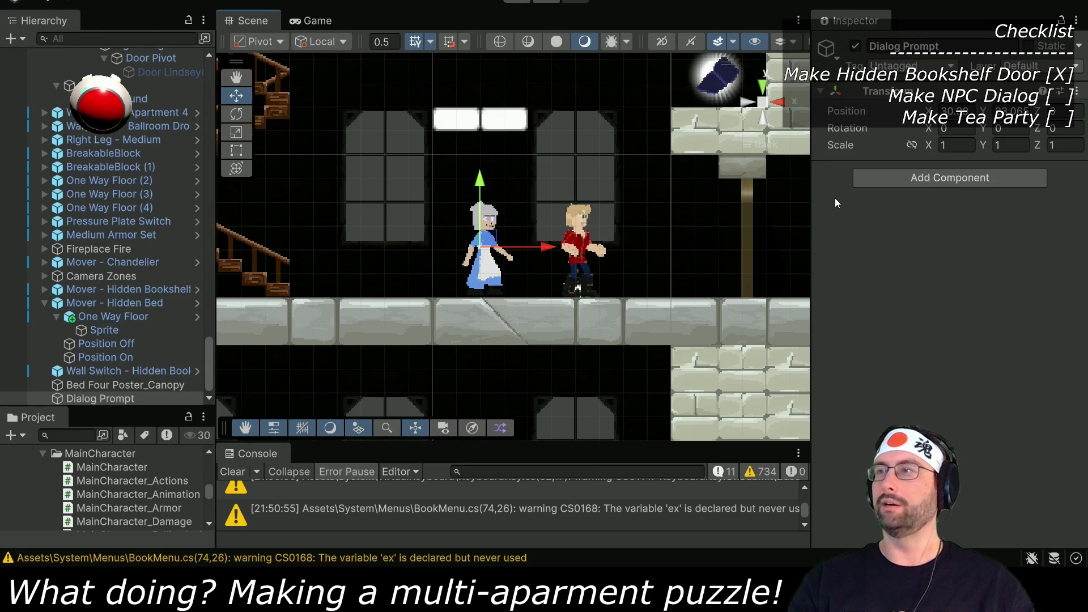
Step: Add a Box Collider 2D to Dialog Prompt and tick Is Trigger
left_click(951, 177)
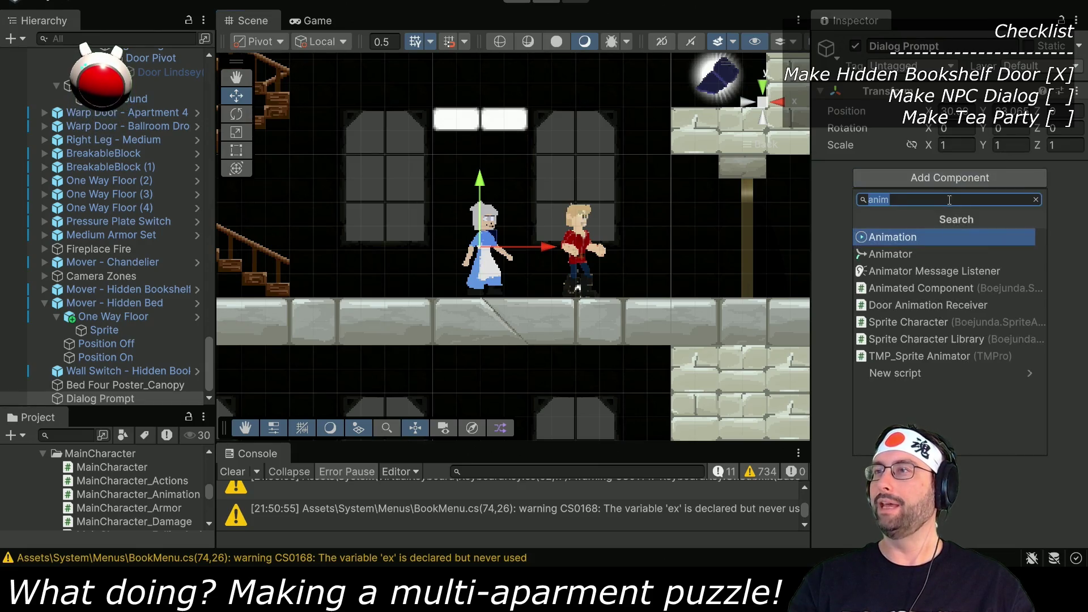
type("box")
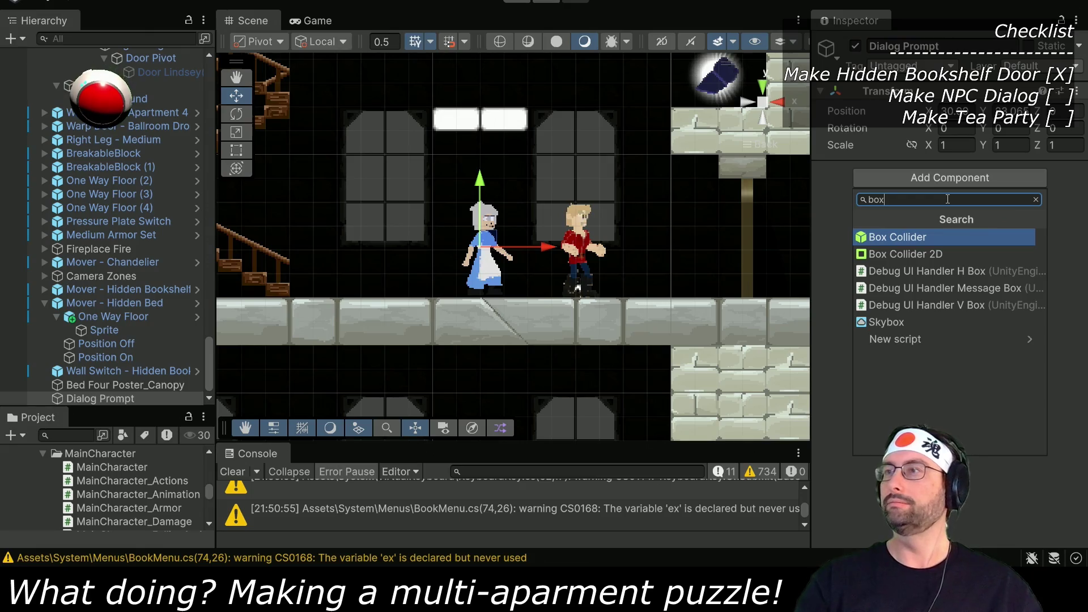
key("Down")
key("Return")
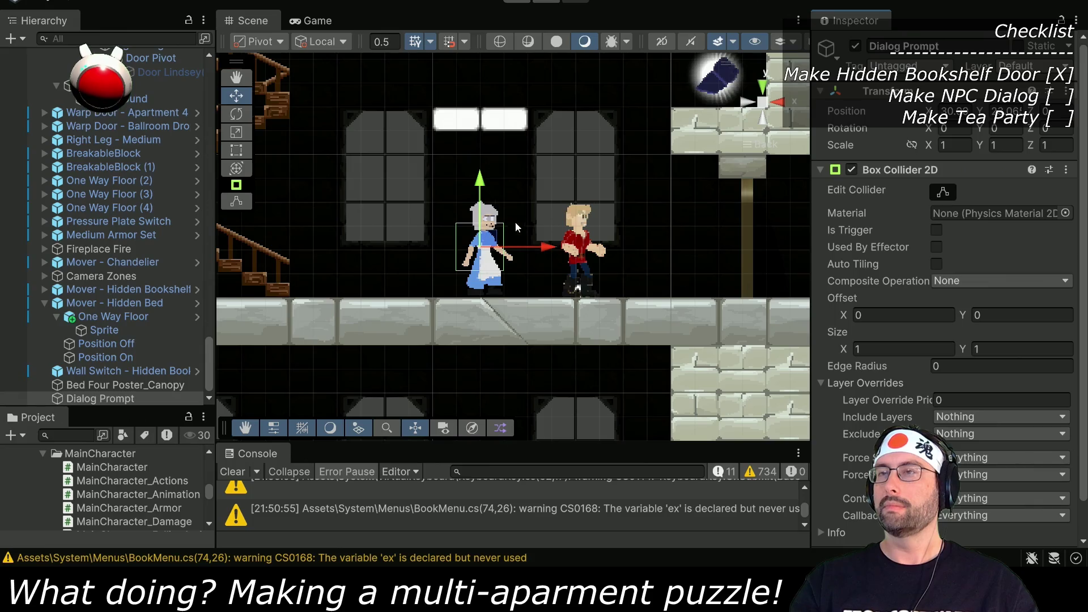
left_click(937, 229)
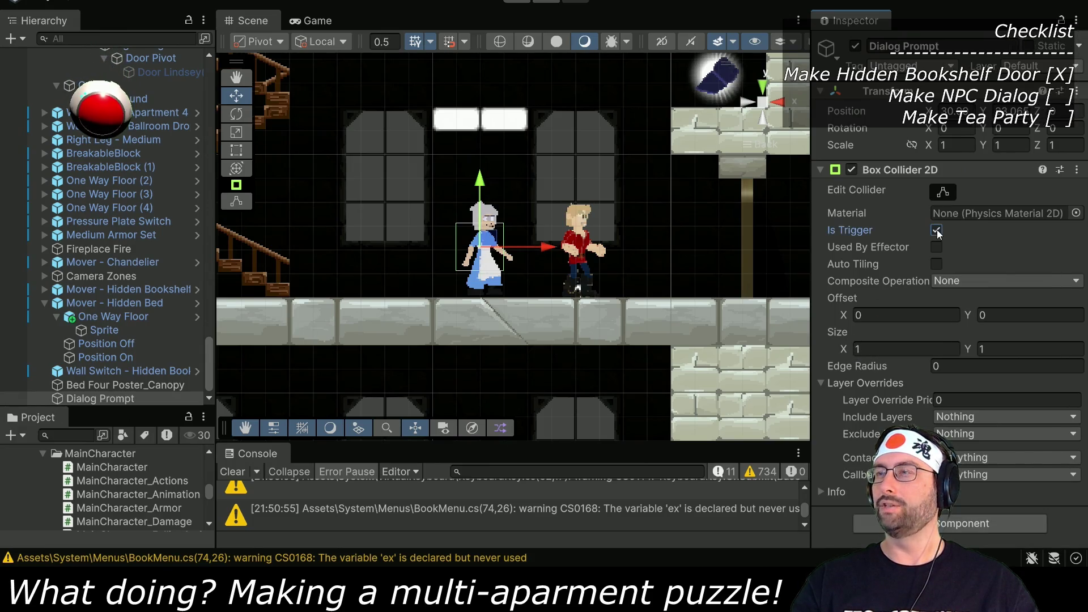
Step: Create and save a new 'Dialog' tag, then reselect Dialog Prompt to tag it
left_click(907, 66)
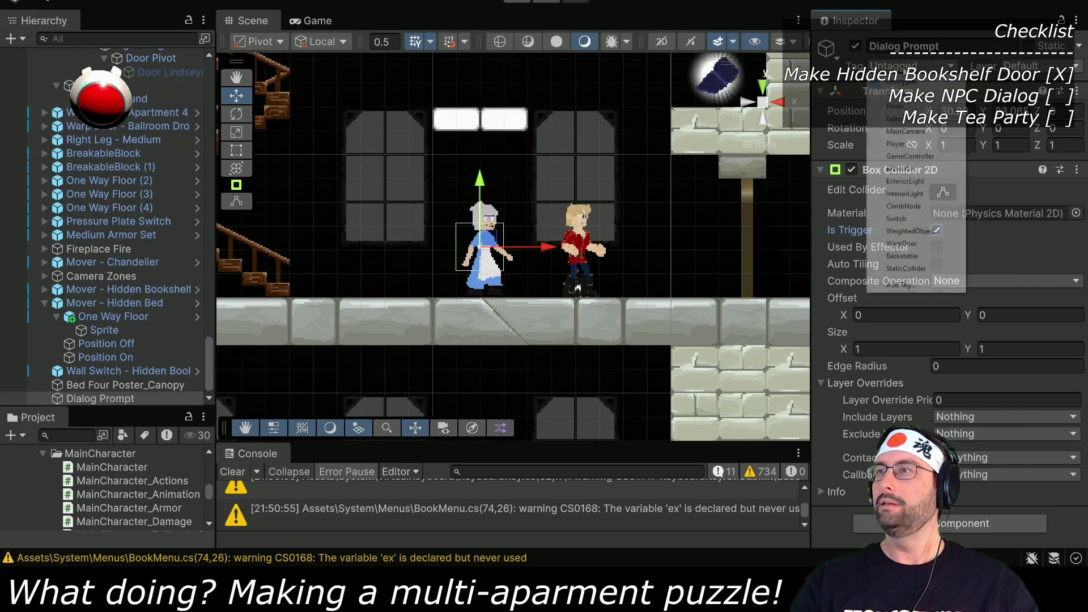
left_click(925, 282)
left_click(1038, 267)
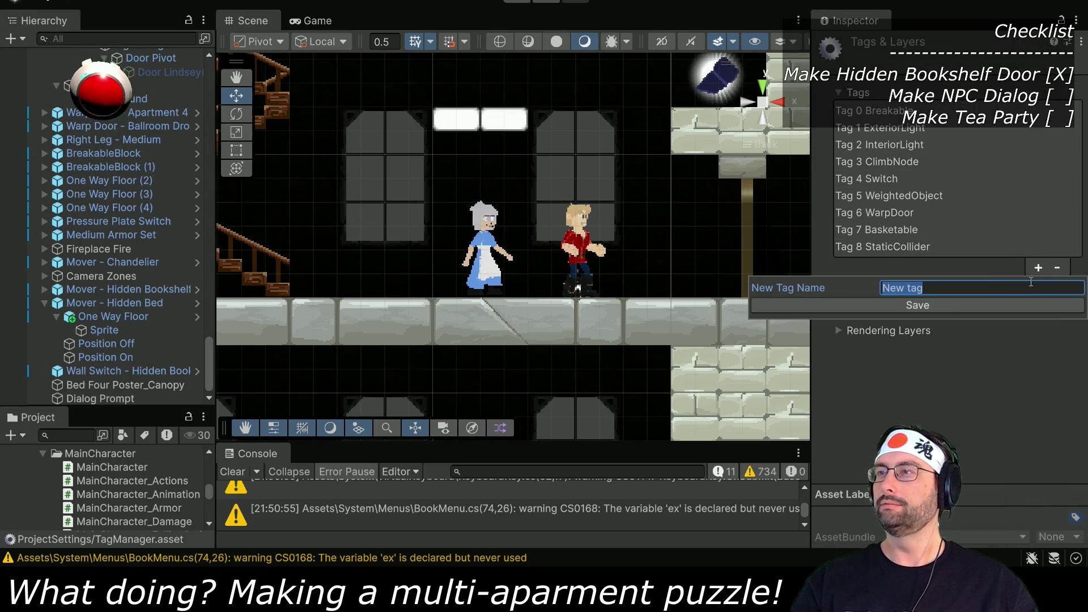
type("Dialog")
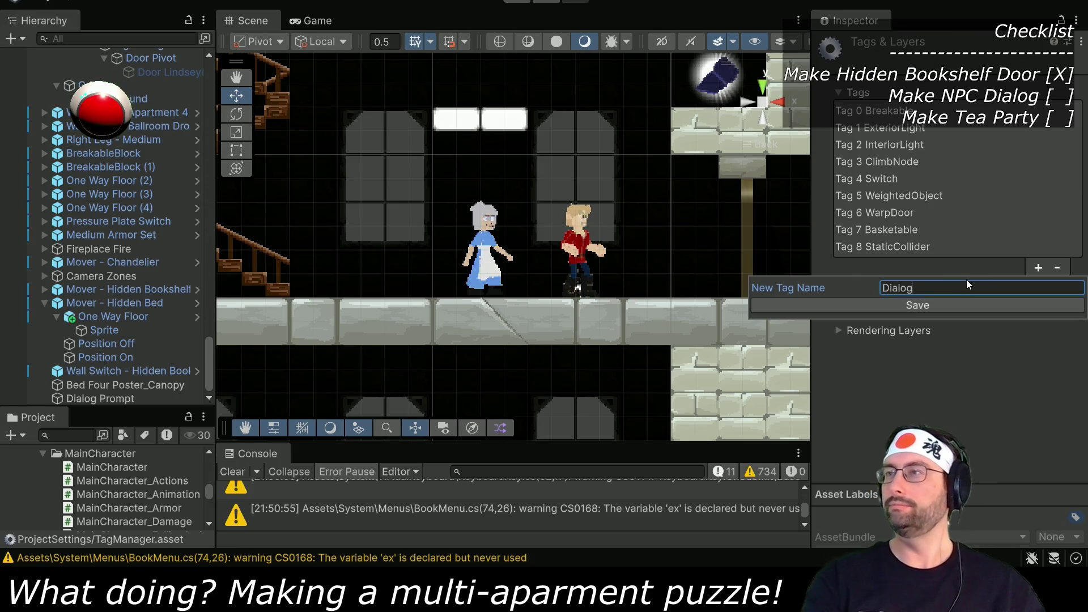
left_click(997, 305)
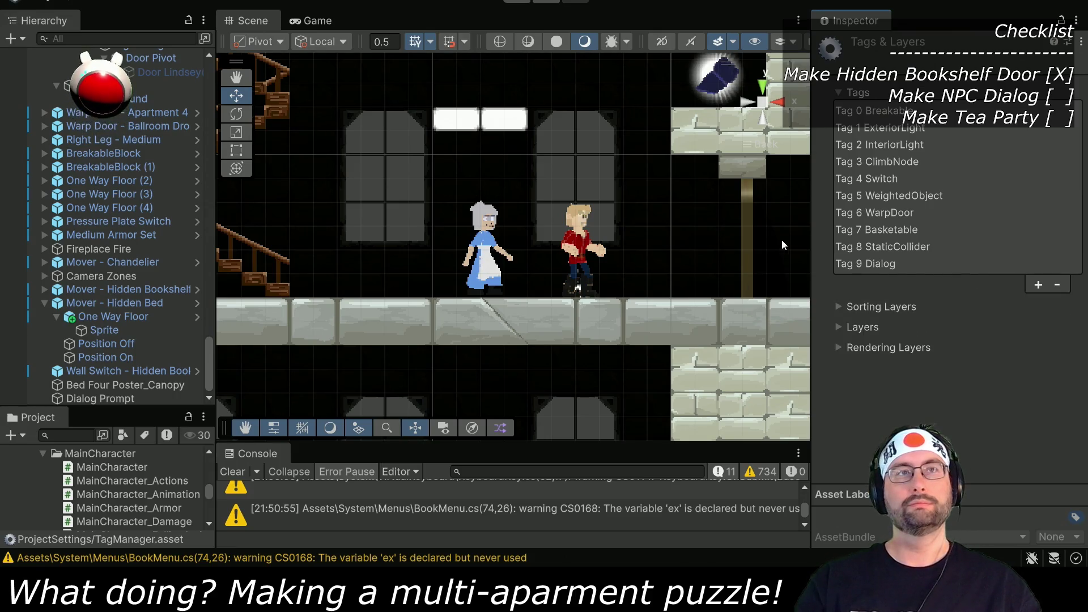
left_click(115, 398)
left_click(918, 65)
Step: Tag Dialog Prompt as Dialog, raise it in the scene, and set its trigger box to 2 by 2
left_click(913, 286)
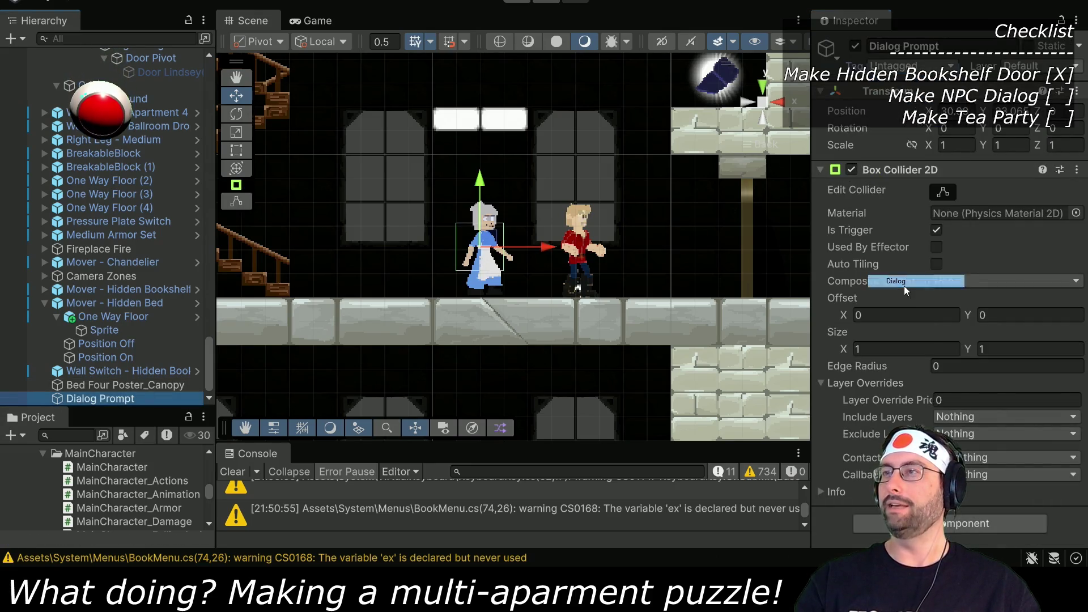
mouse_move(490, 235)
left_mouse_down()
mouse_move(492, 212)
mouse_move(494, 237)
left_mouse_up()
left_click_drag(846, 354, 876, 357)
type("2")
key("Tab")
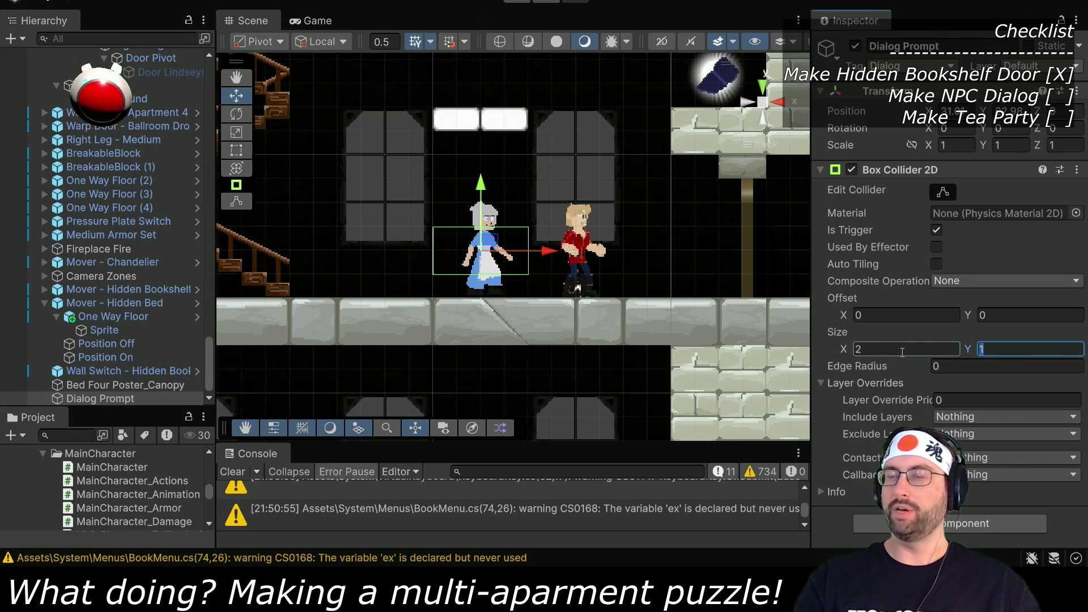
type("2")
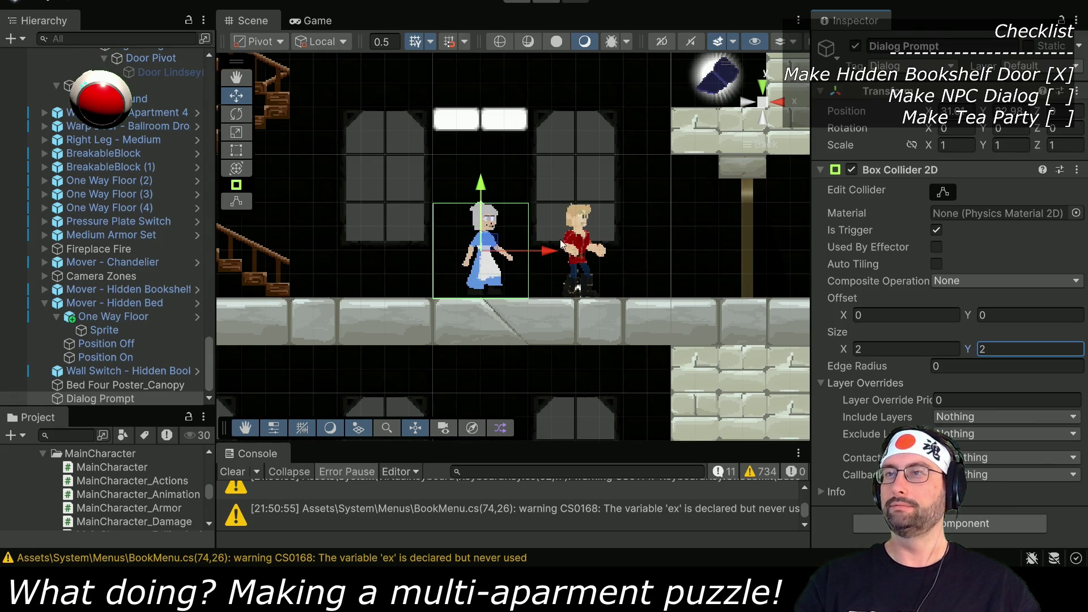
left_click(1012, 111)
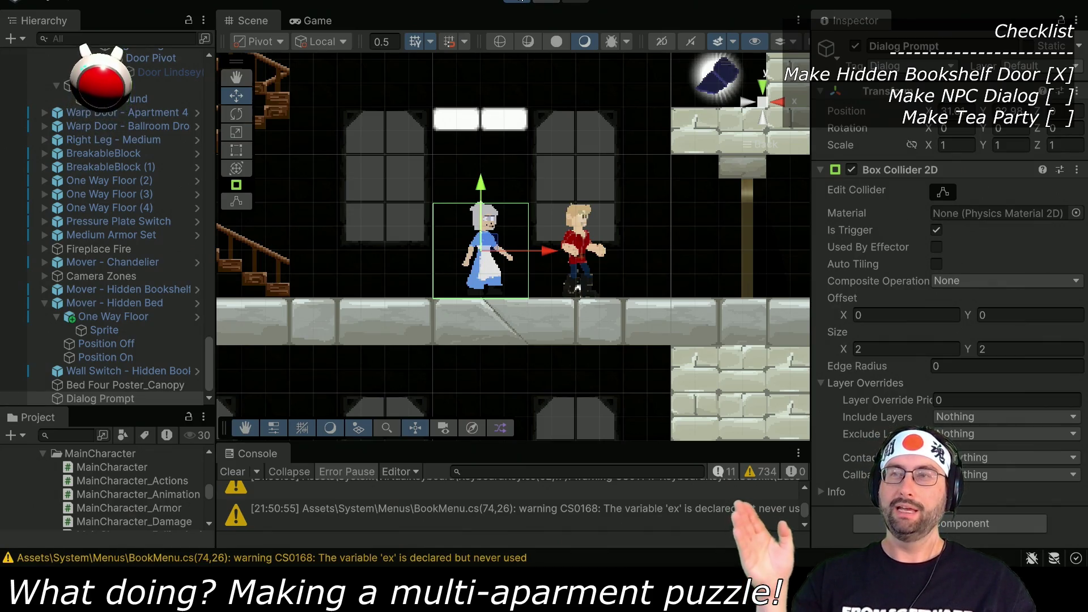
scroll(102, 226, "down", 1)
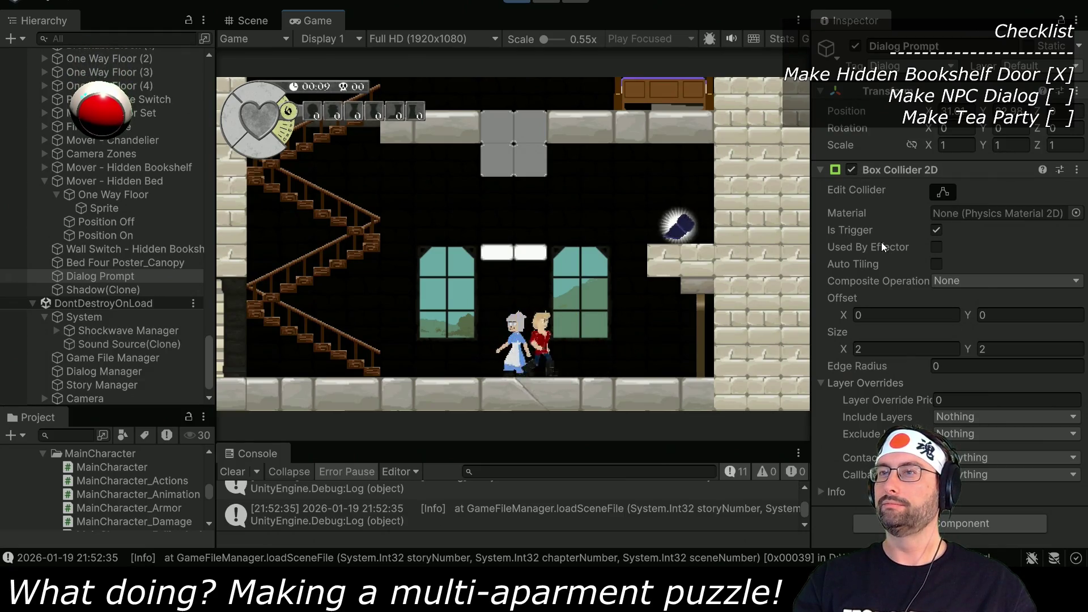
Step: Turn the collider's trigger off, walk the player onto the old woman, then re-enable the trigger
left_click(936, 230)
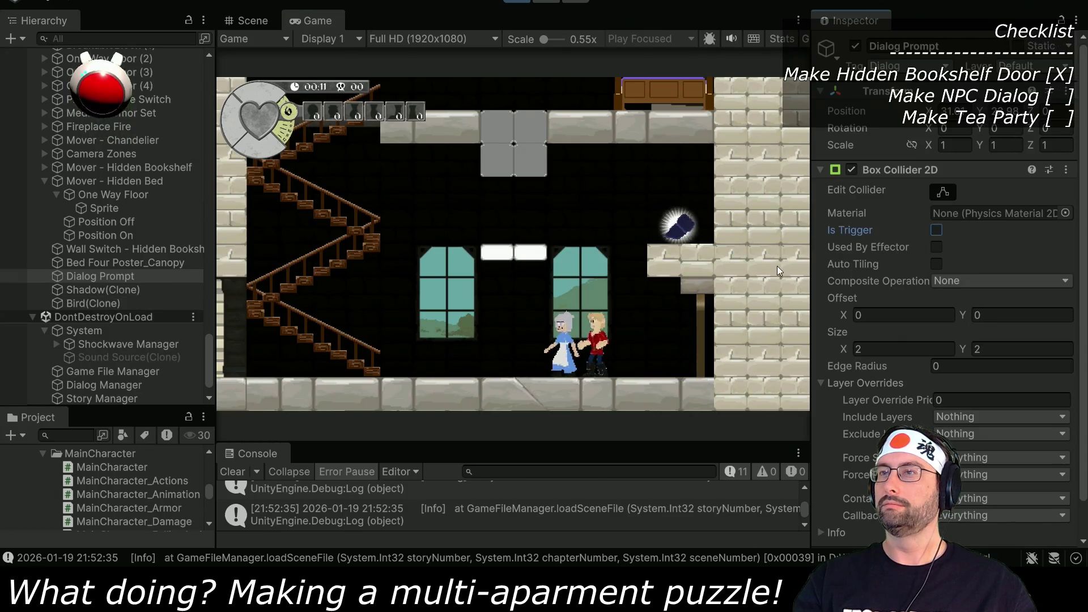
left_click(679, 319)
key("d")
key("a")
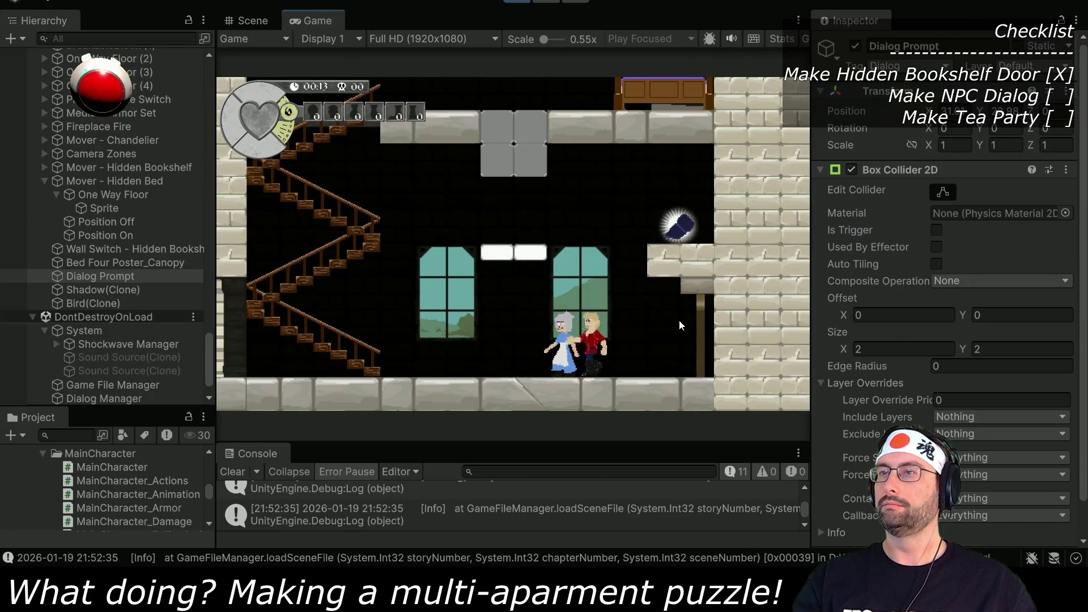
key("d")
key("a")
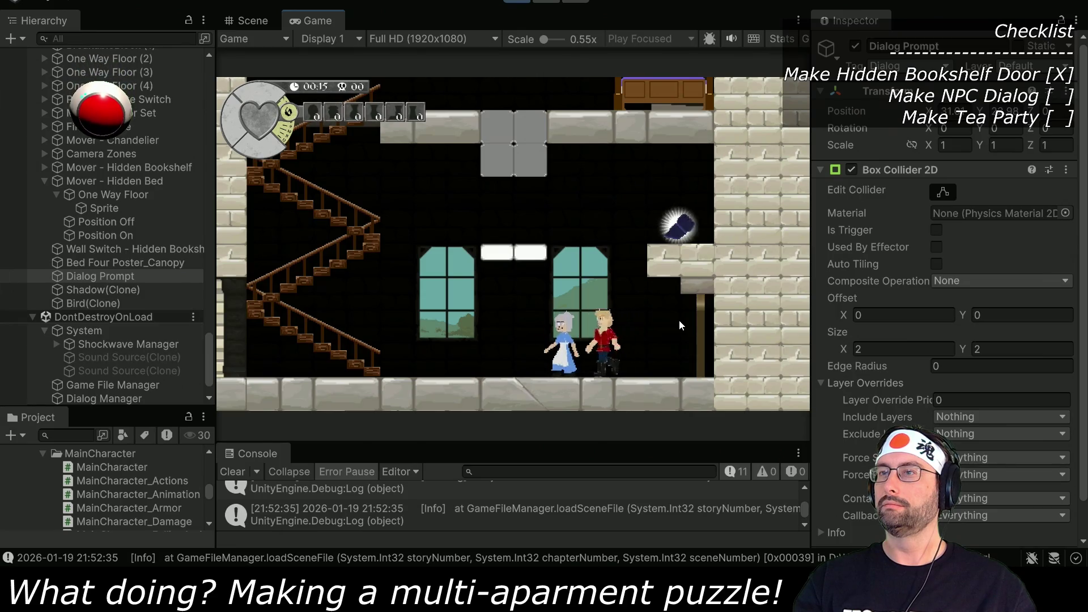
key("d")
left_click(936, 231)
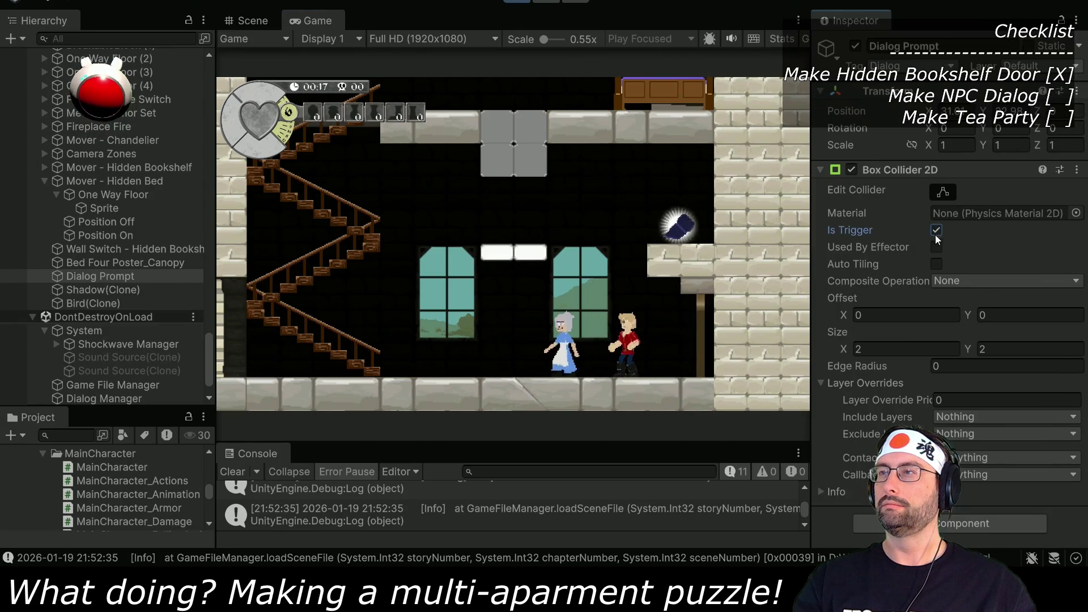
key("a")
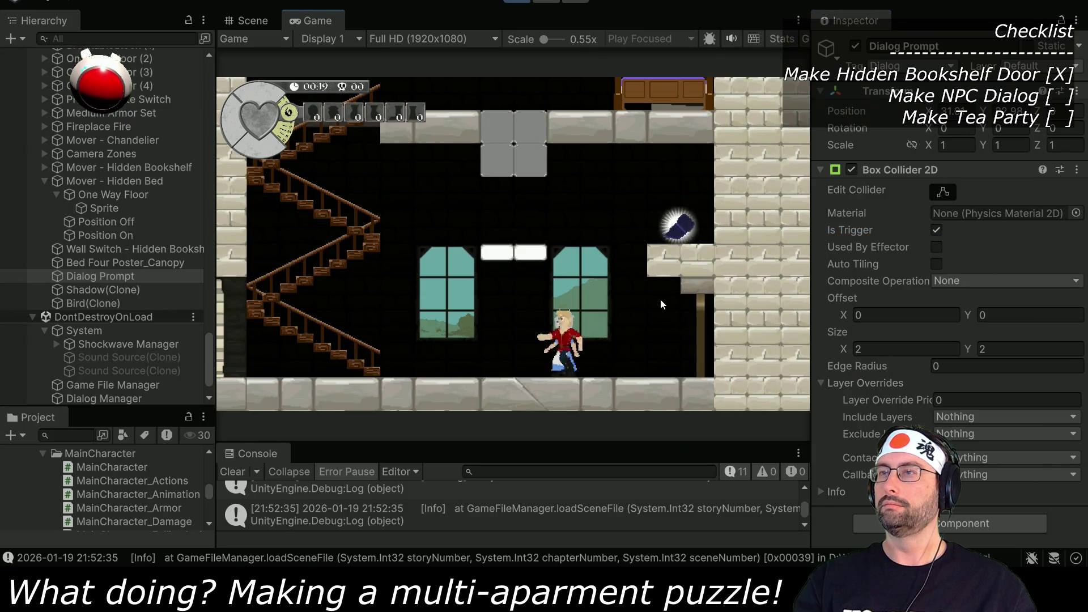
Step: Put Dialog Prompt on the Interactable layer and walk the player back and forth past the NPC
left_click(1040, 66)
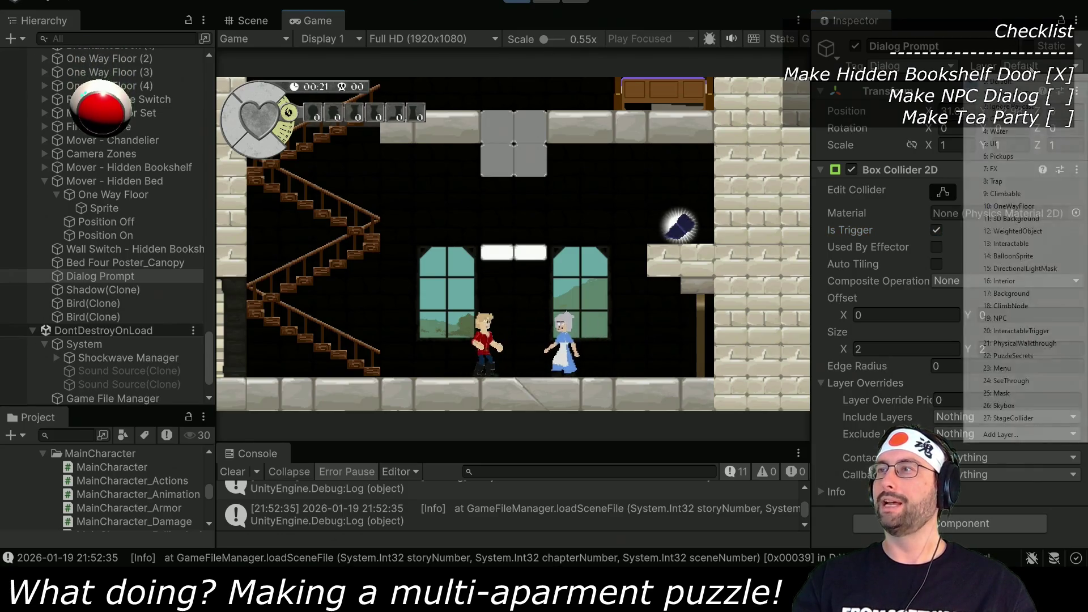
left_click(1001, 243)
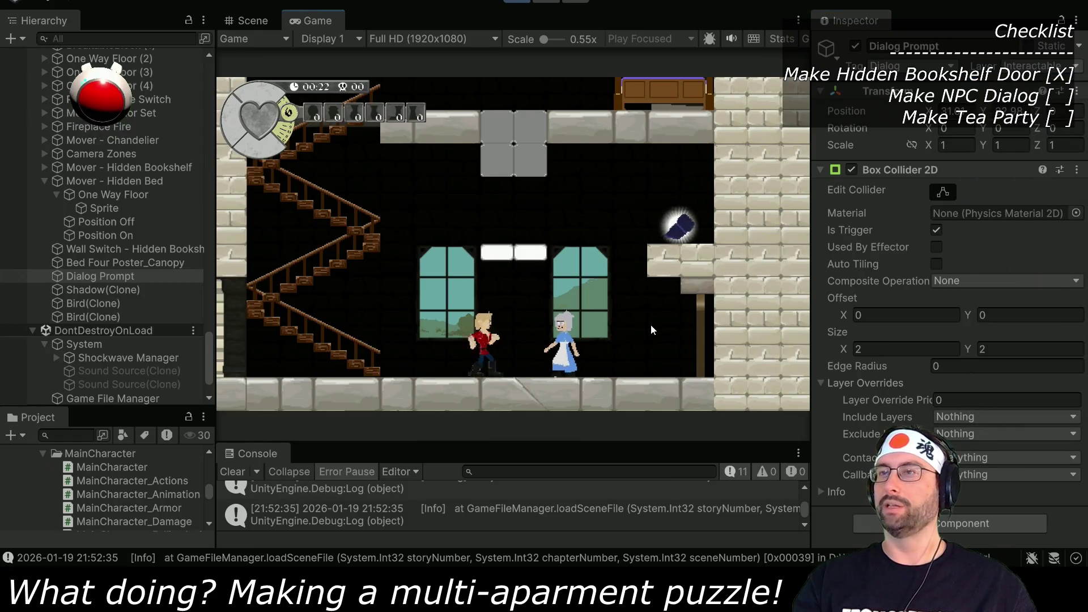
key("d")
key("a")
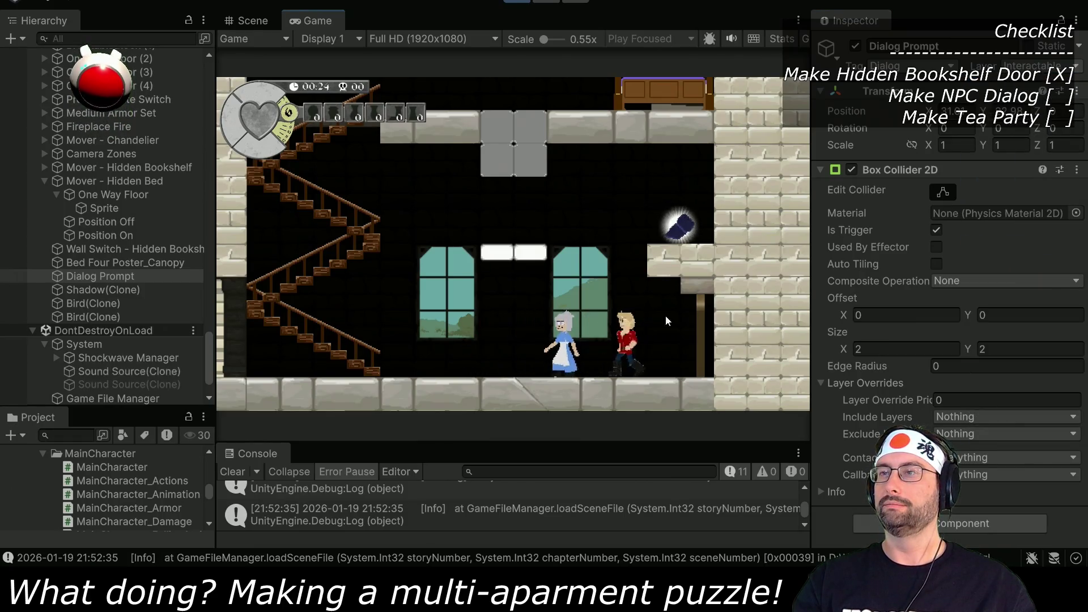
key("a")
key("d")
key("d")
key("a")
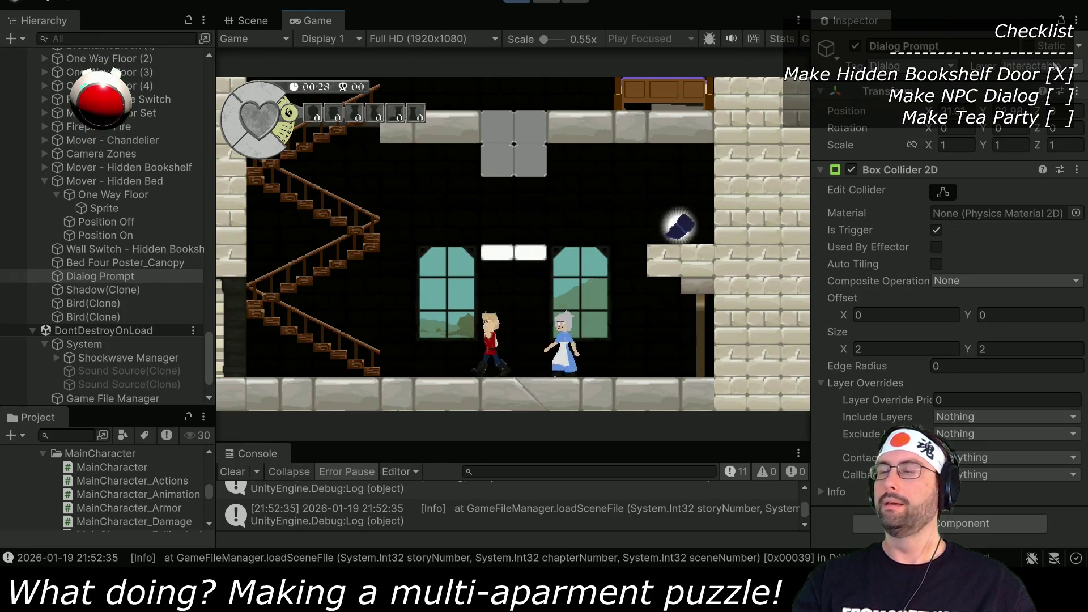
key("d")
Step: Test the InteractableTrigger layer while walking past the NPC, then switch back to Interactable
left_click(1040, 66)
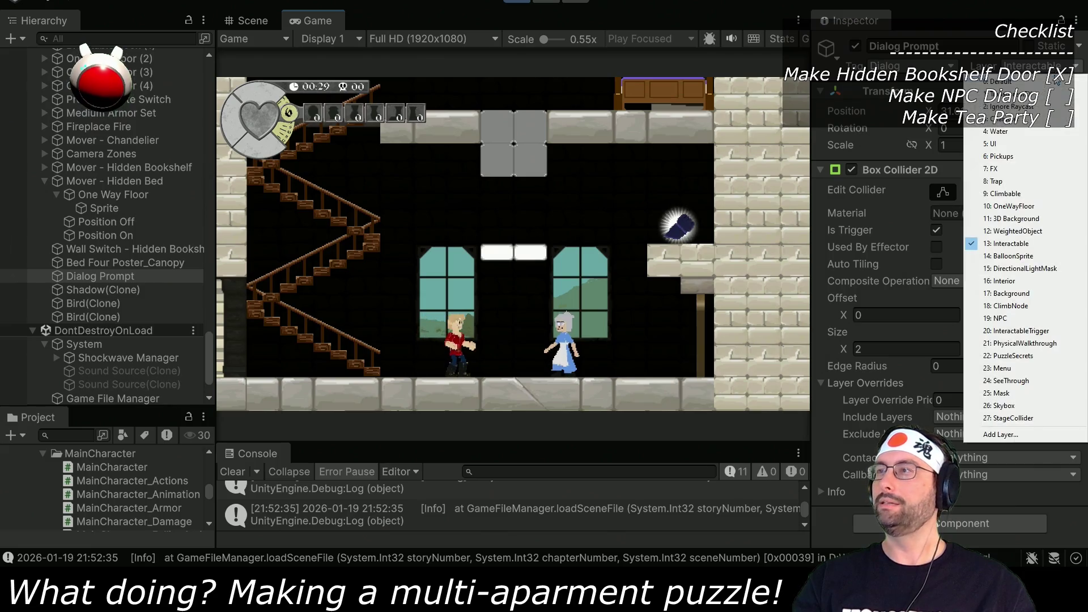
left_click(1020, 331)
left_click(672, 318)
key("d")
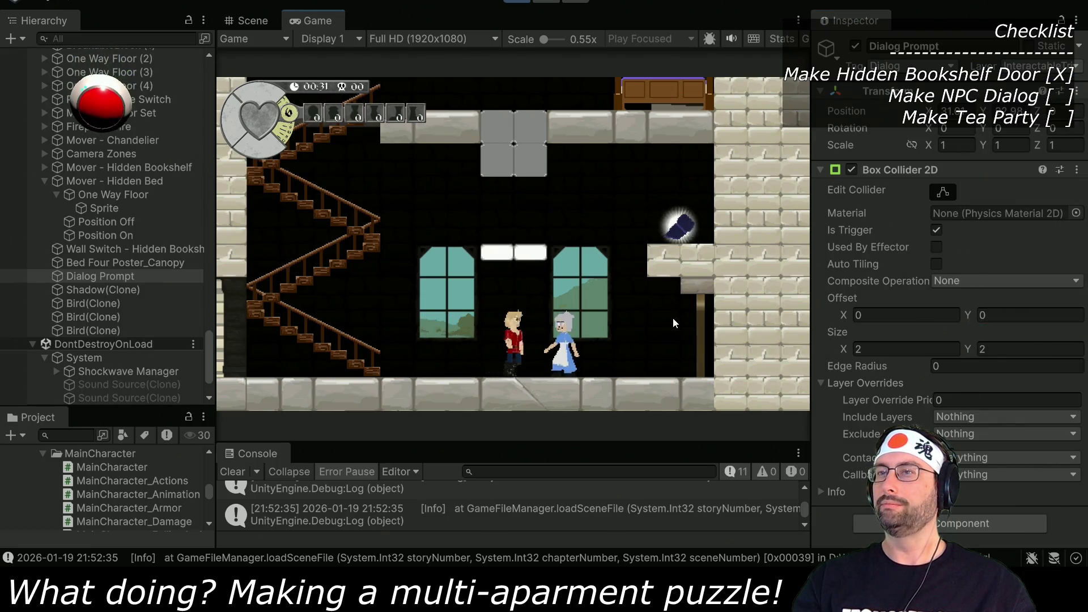
key("a")
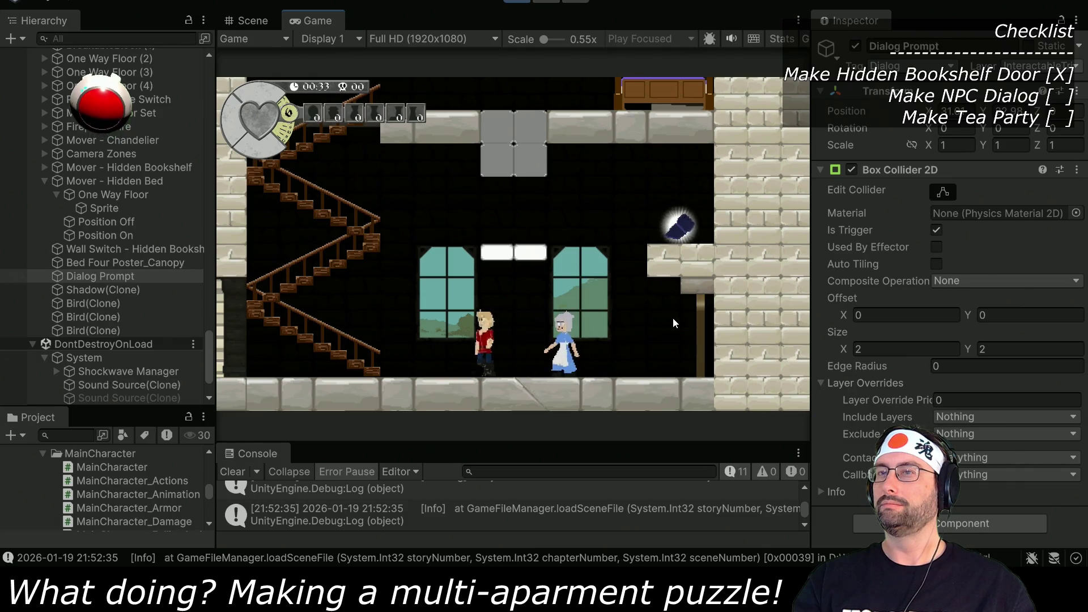
key("d")
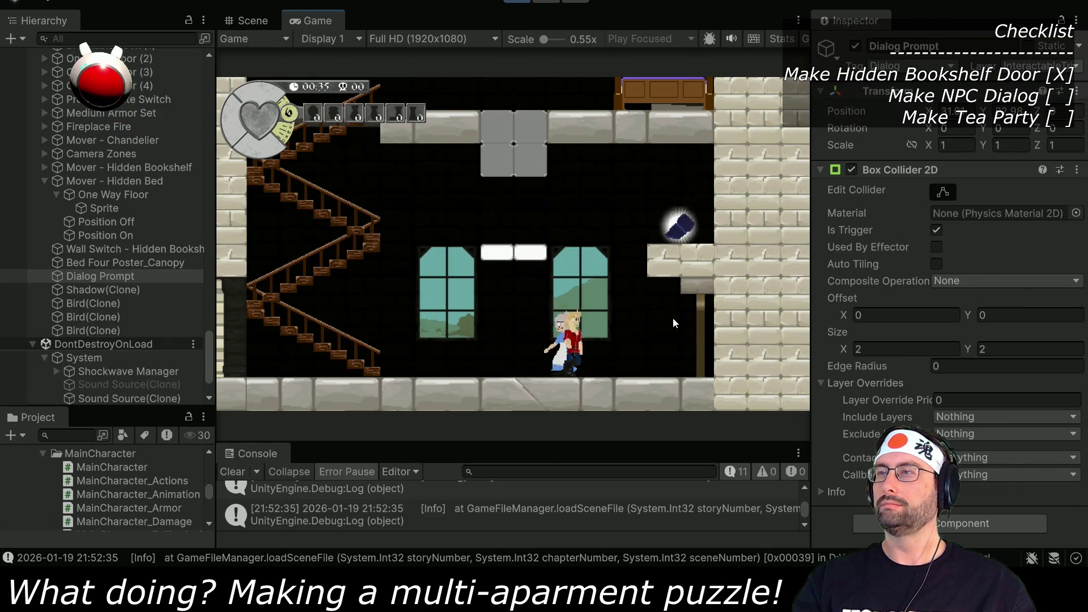
left_click(1045, 66)
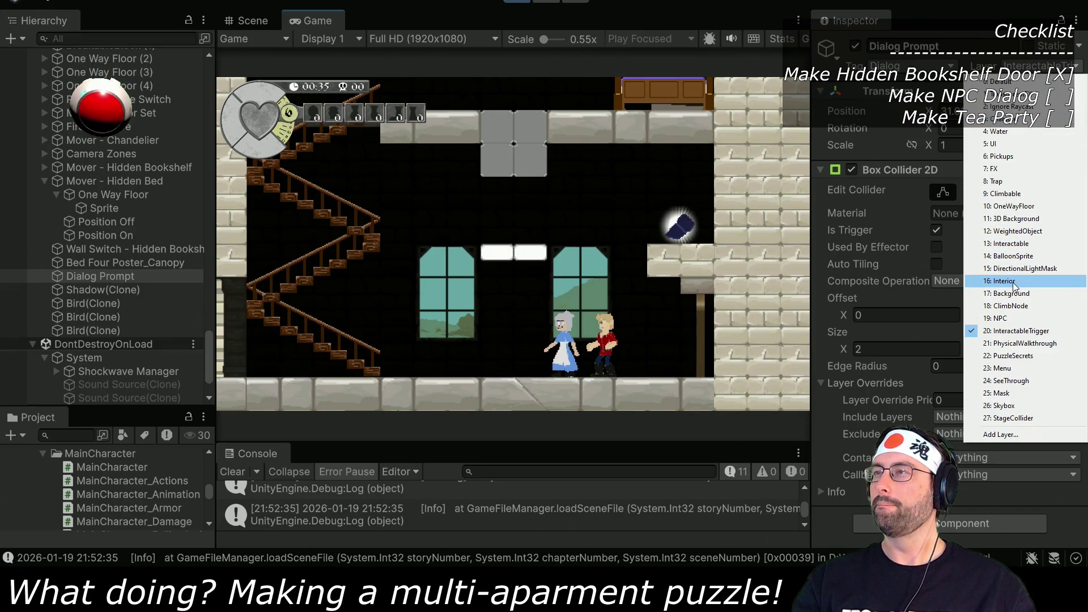
left_click(1017, 245)
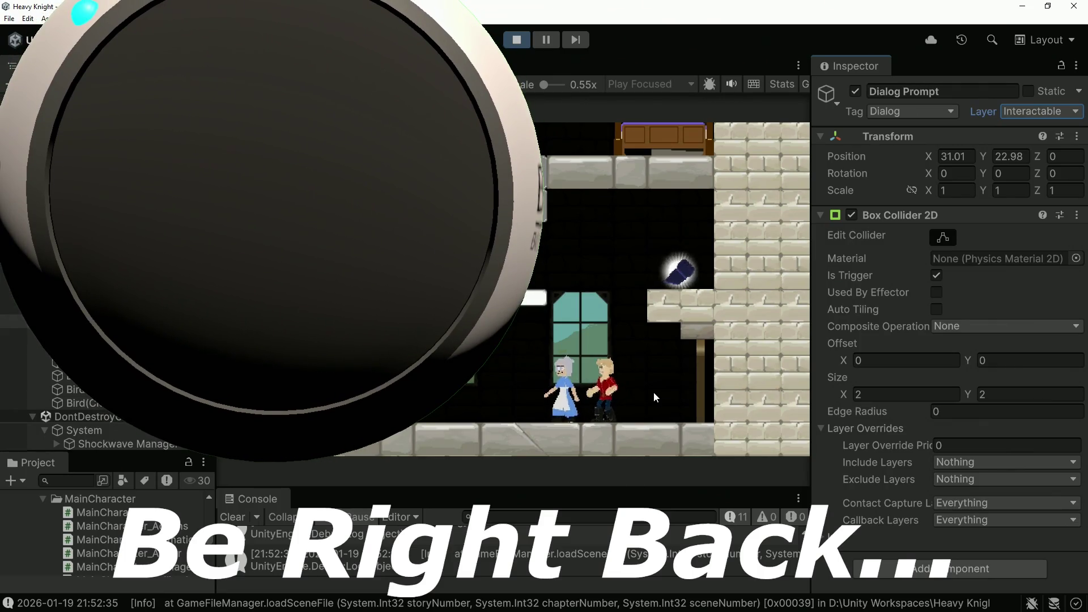
Step: Stop the playtest and zoom out and pan the Scene view to survey the building's grounds
key("ctrl+p")
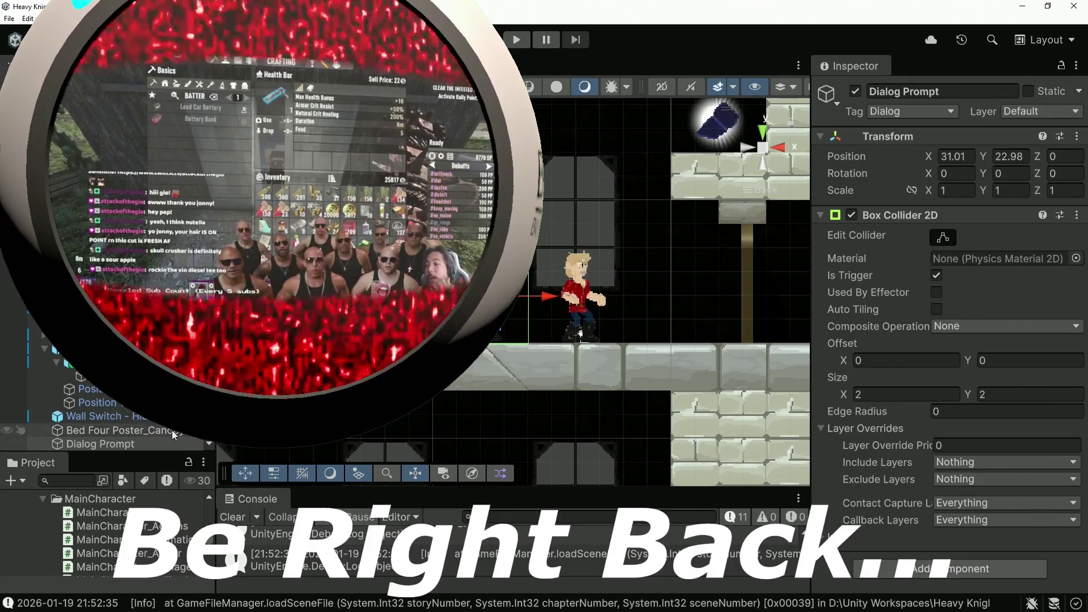
scroll(717, 323, "down", 10)
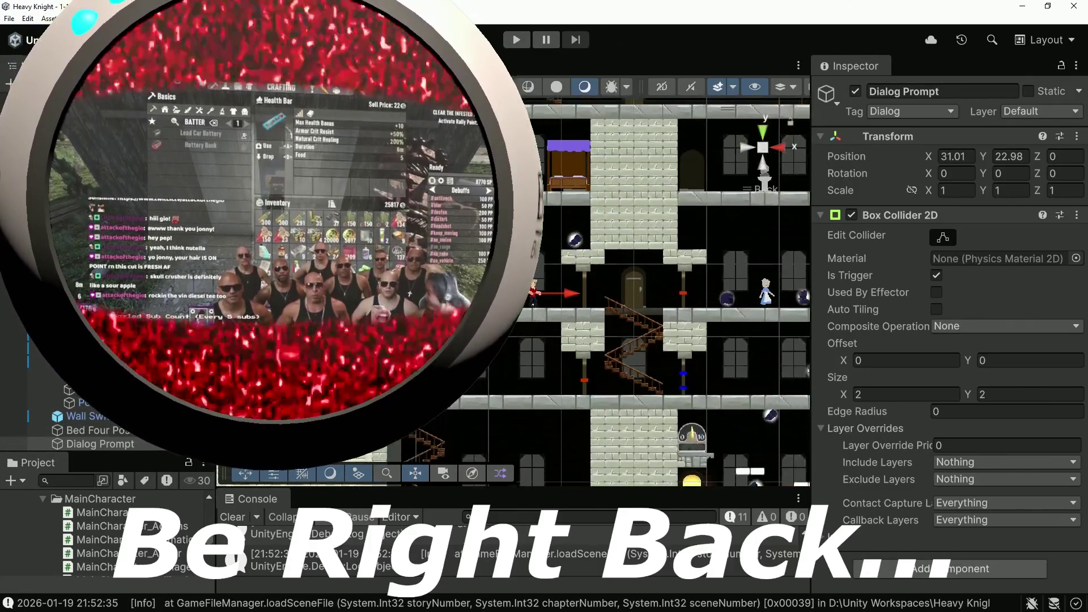
left_click_drag(717, 323, 774, 311)
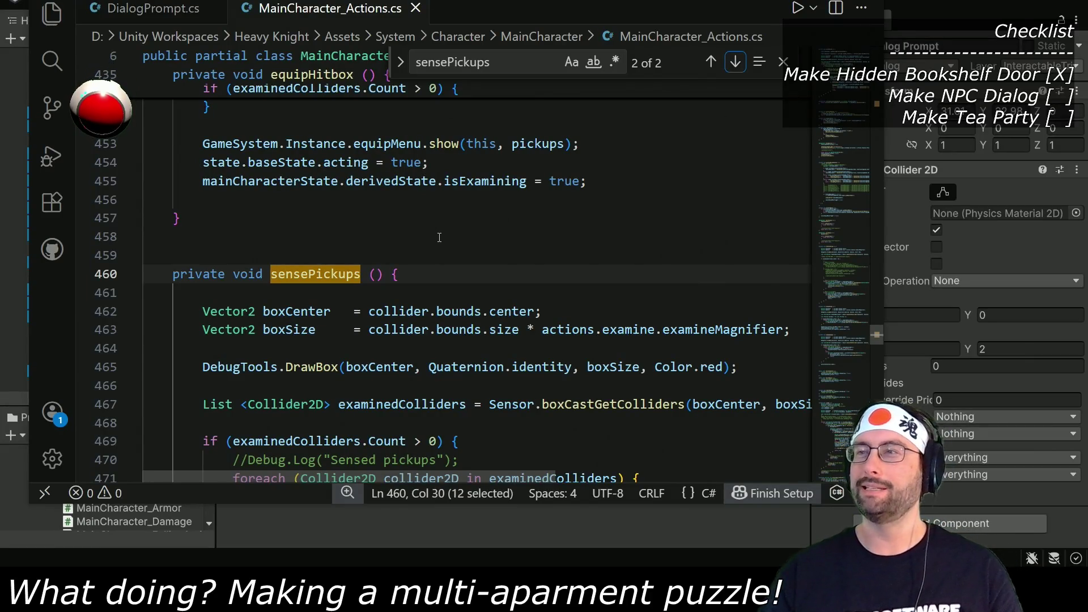
Step: Uncomment the Debug.Log('Sensed pickups') line in sensePickups, then return to Unity to recompile
scroll(426, 357, "down", 2)
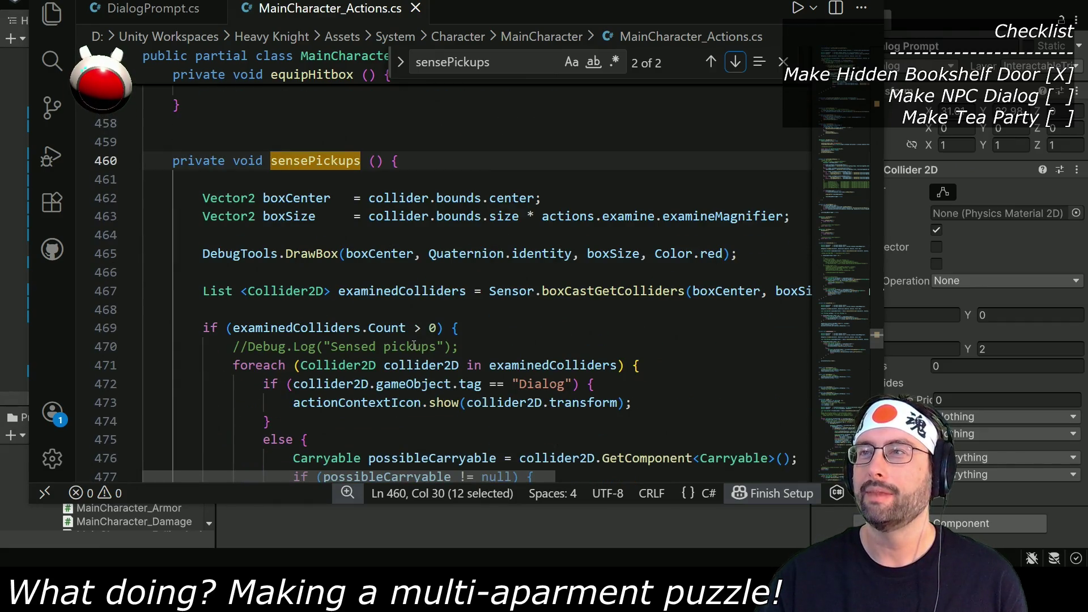
scroll(412, 346, "down", 1)
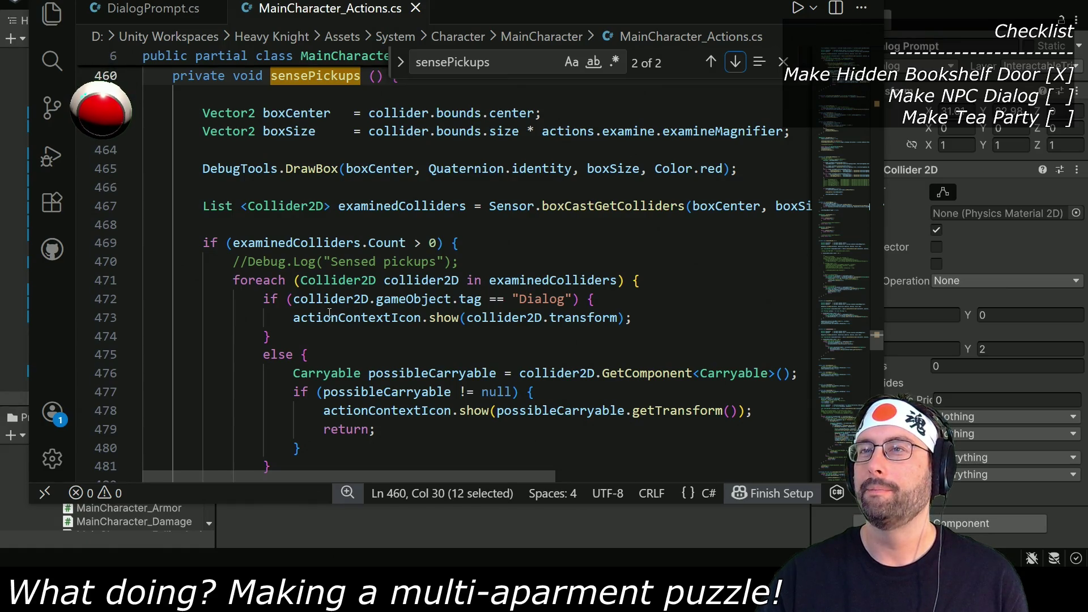
scroll(482, 322, "up", 1)
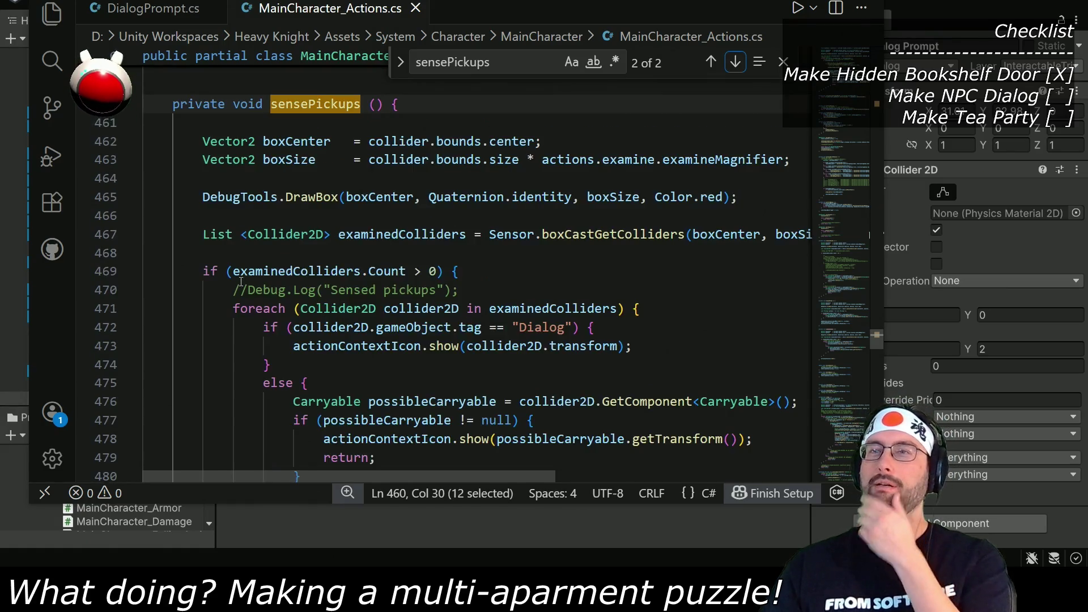
left_click(249, 290)
key("BackSpace")
key("BackSpace")
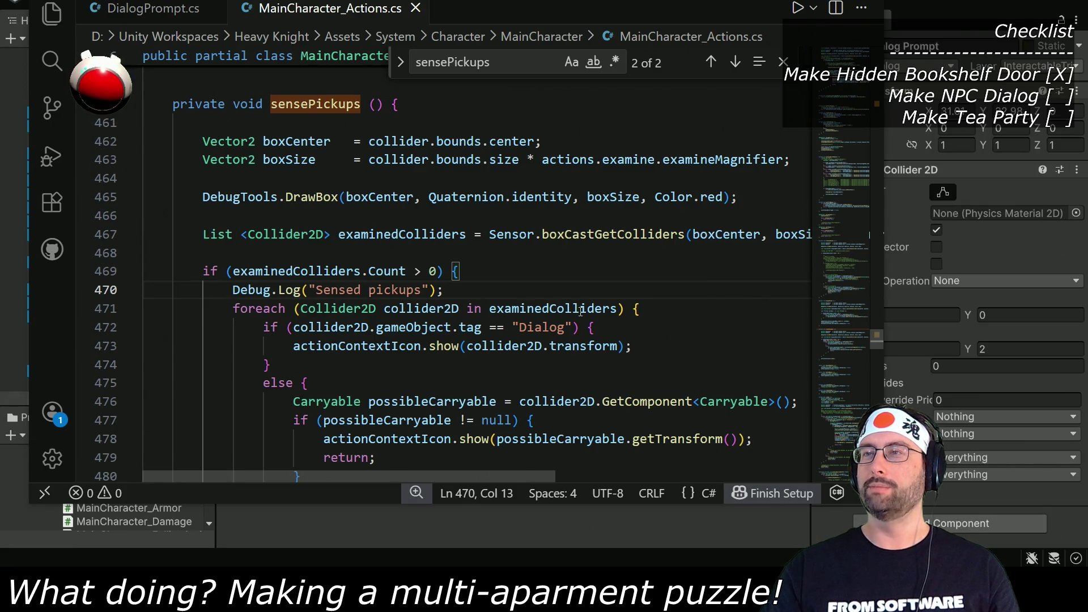
scroll(582, 316, "down", 3)
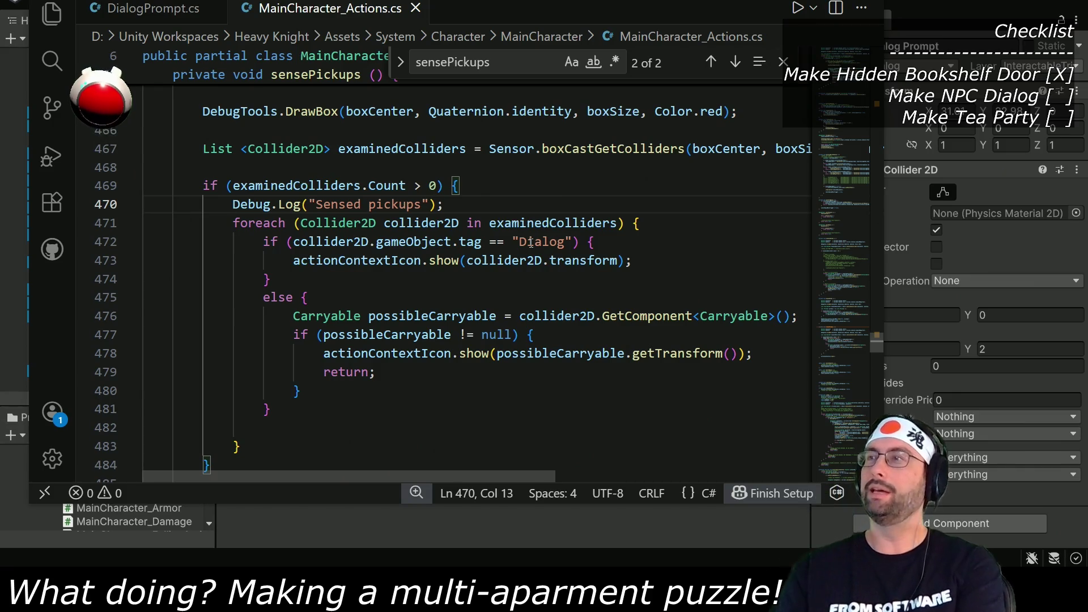
key("alt+Tab")
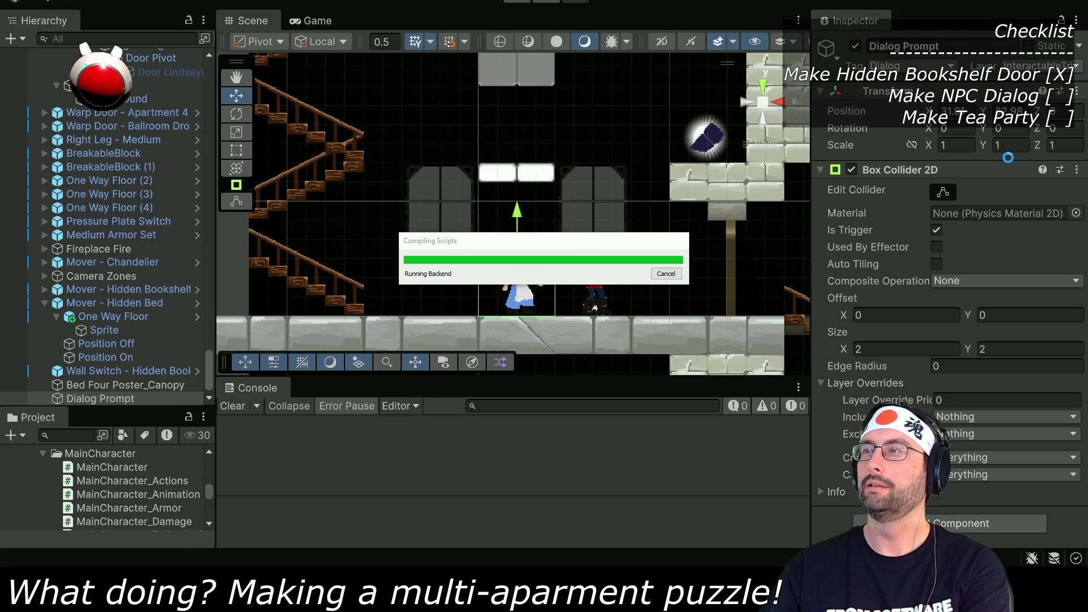
Step: Uncheck Is Trigger on Dialog Prompt's Box Collider 2D and start Play mode
left_click(935, 229)
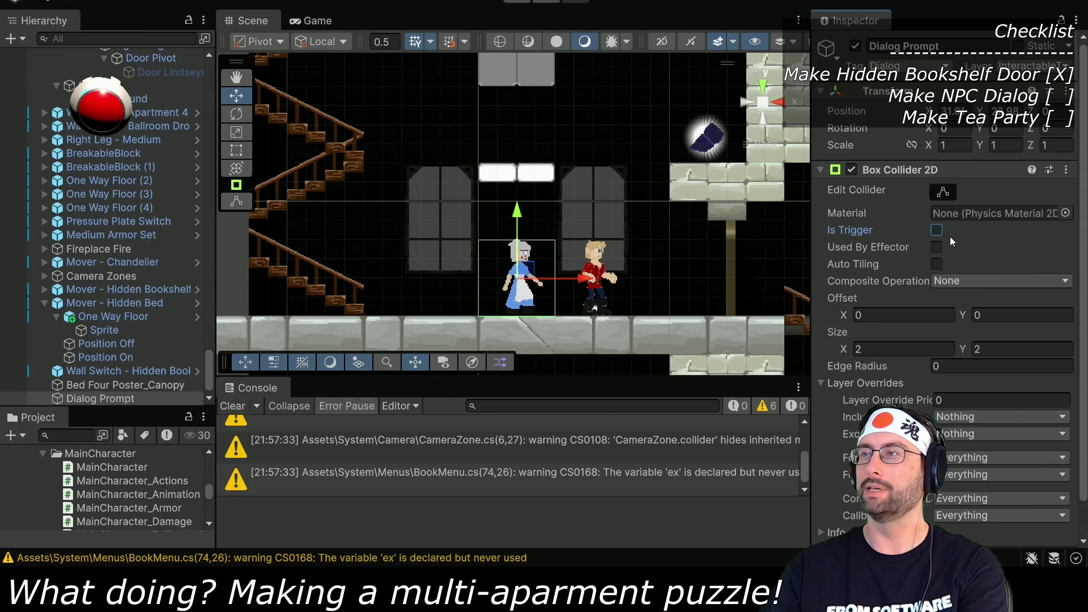
left_click(523, 2)
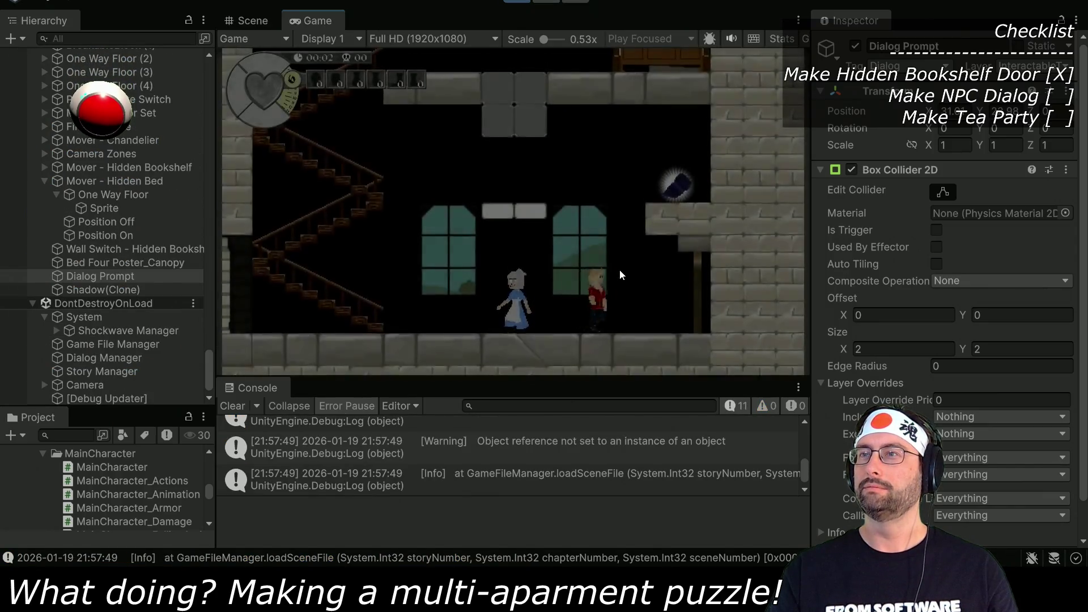
Step: Walk the player left and right with the arrow keys until he stands on the maid
key("Left")
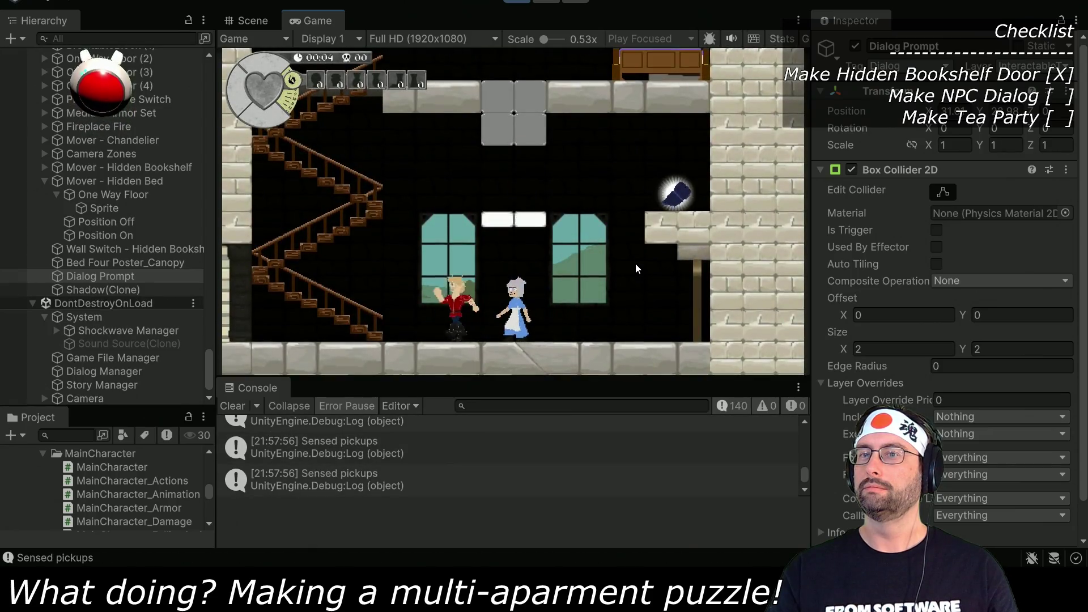
key("Right")
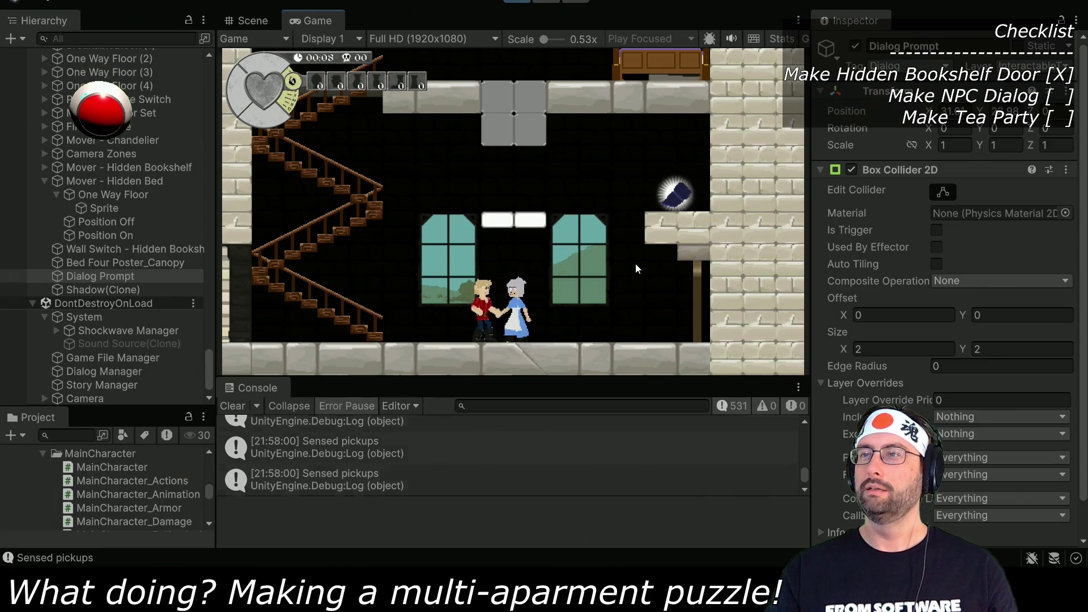
key("Right")
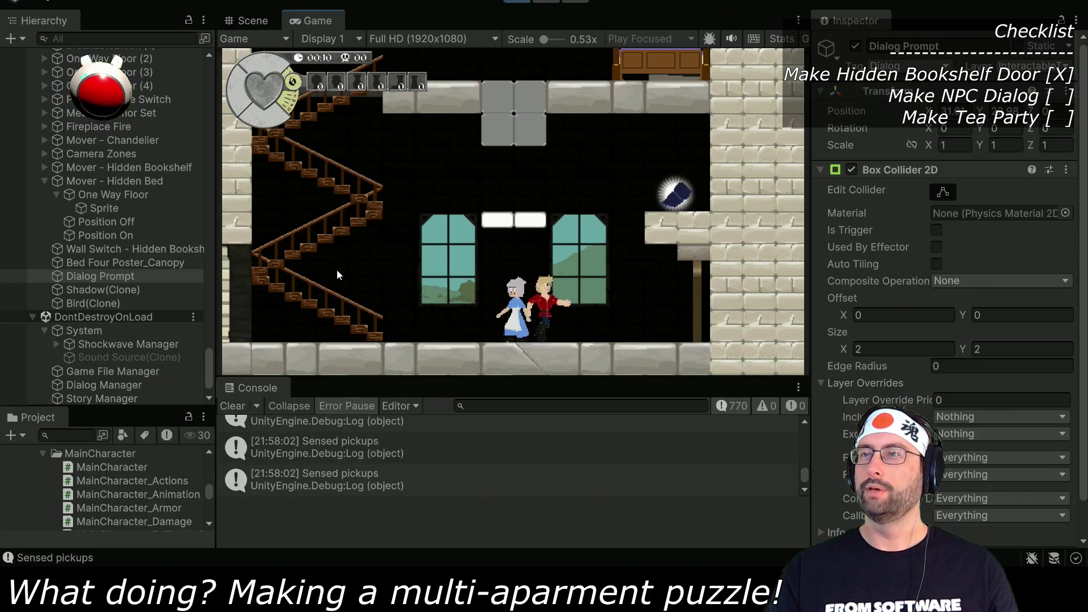
key("Left")
key("Right")
key("Left")
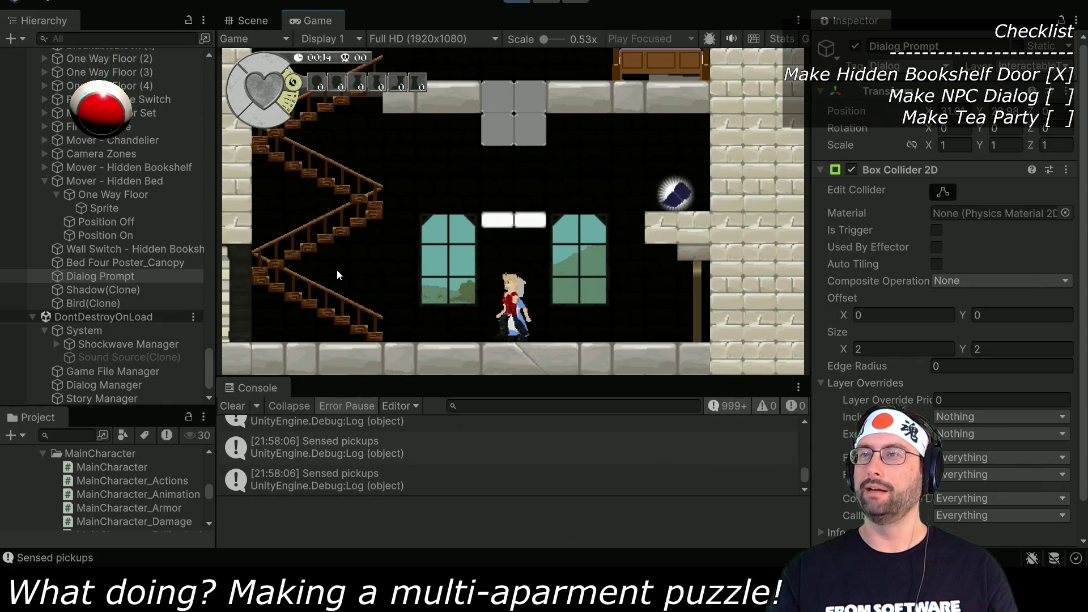
key("Right")
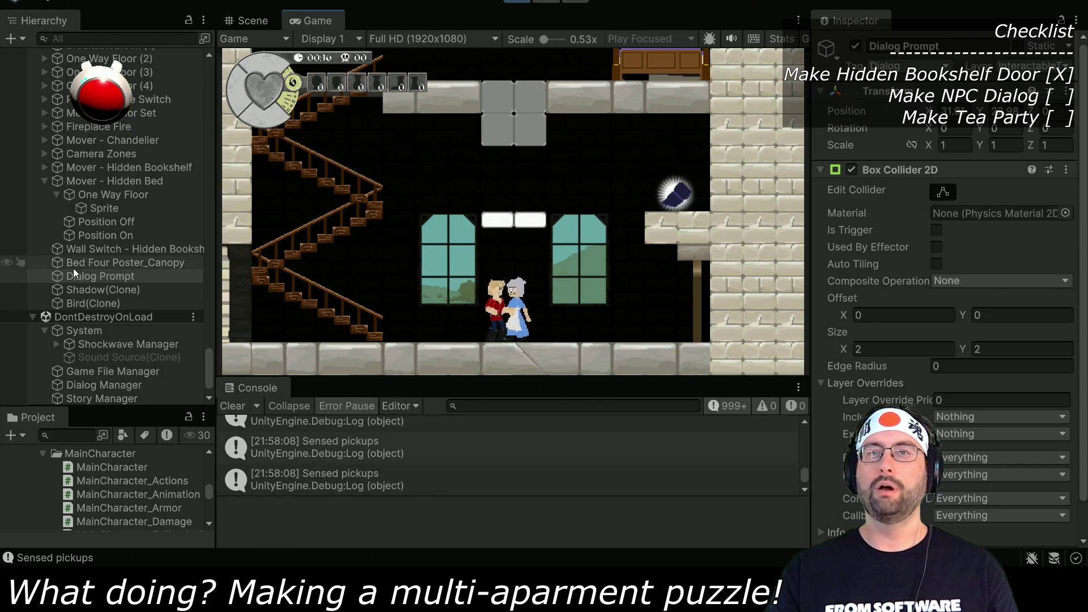
Step: Select Girtha in the Hierarchy, walk a bit further right, then switch to the Scene view
scroll(73, 267, "down", 1)
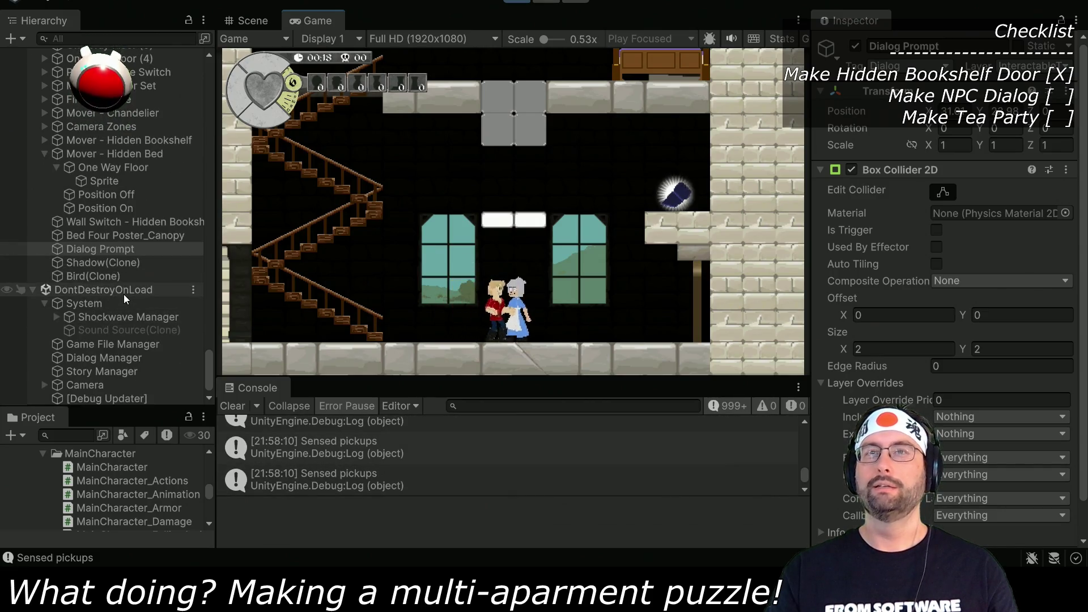
scroll(124, 294, "up", 8)
scroll(126, 295, "up", 5)
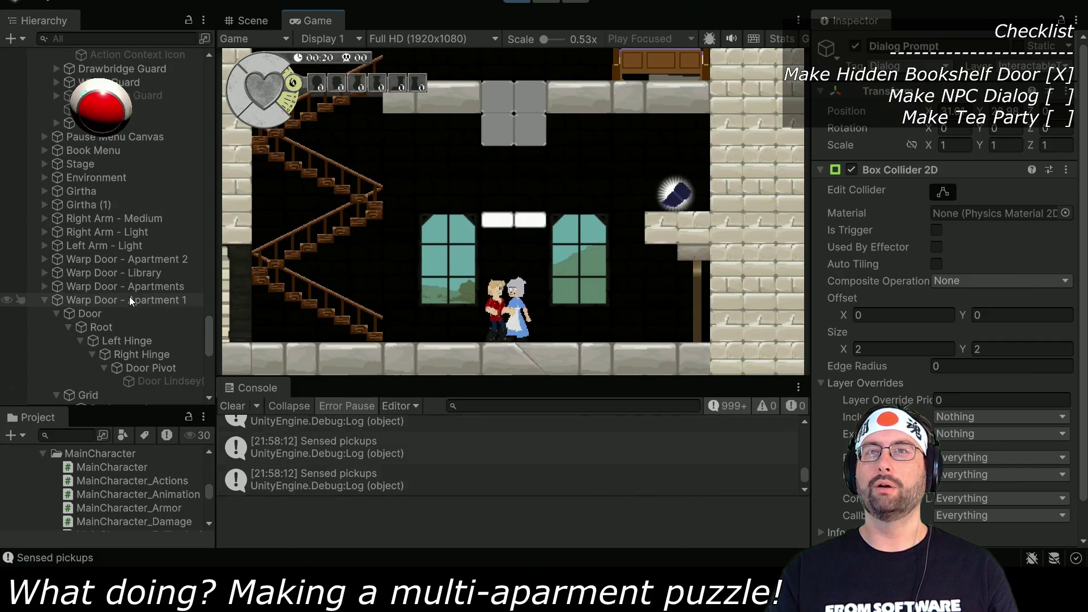
left_click(92, 193)
left_click(542, 327)
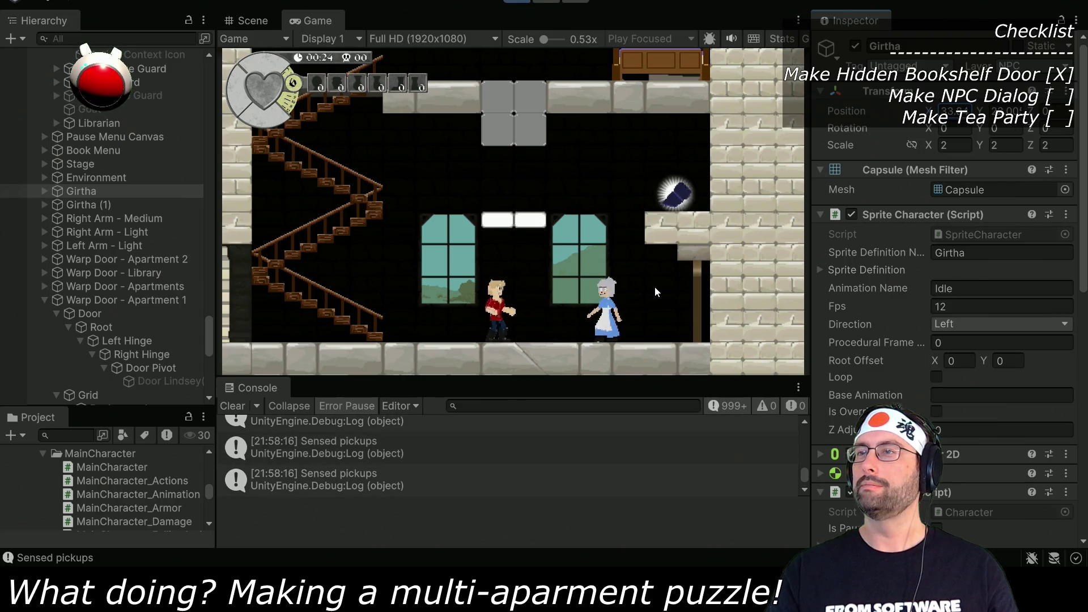
key("Right")
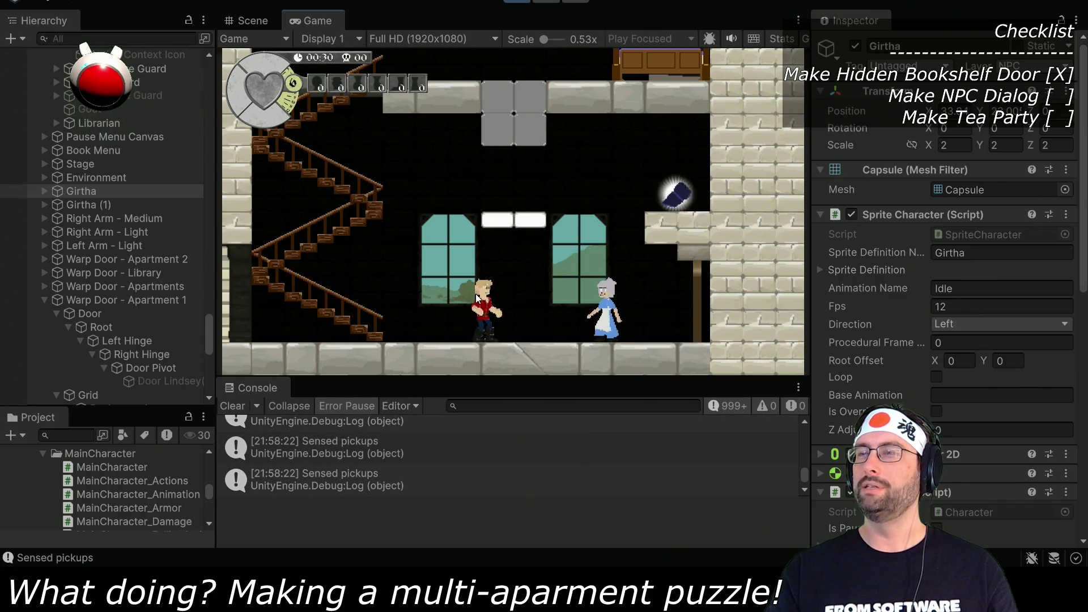
key("ctrl+1")
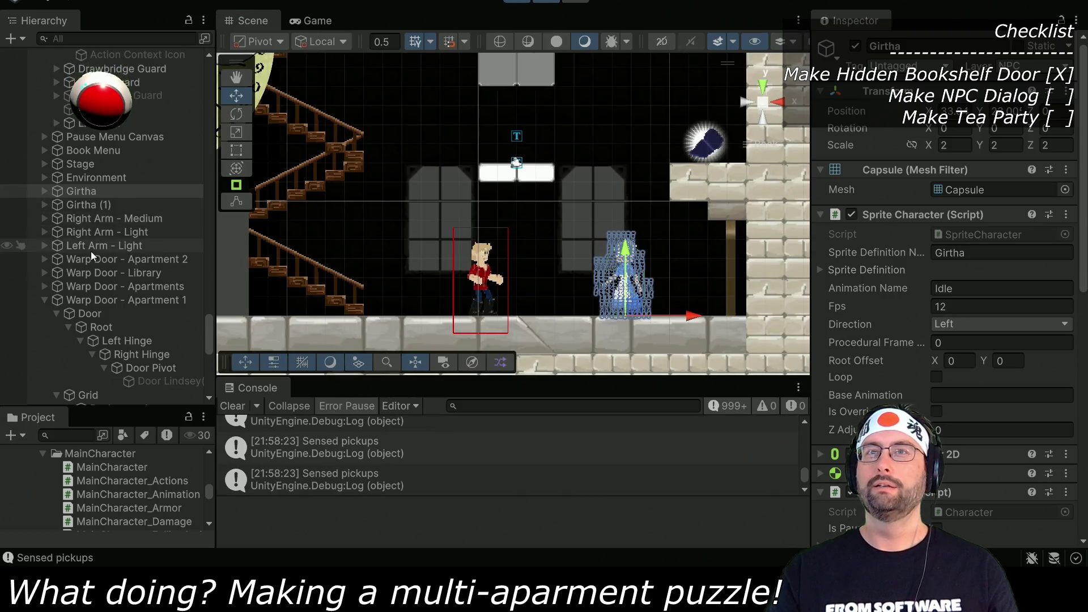
Step: Search the Hierarchy for 'dent', select Dent and its Action Context Icon child, then switch to VS Code
scroll(101, 102, "up", 6)
left_click(110, 38)
type("dent")
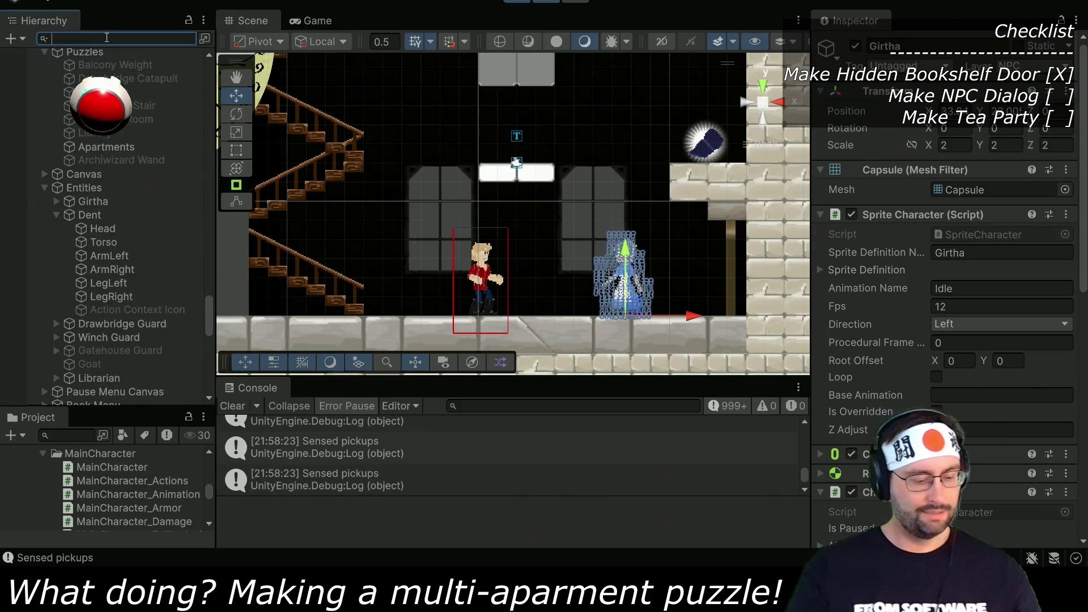
left_click(127, 68)
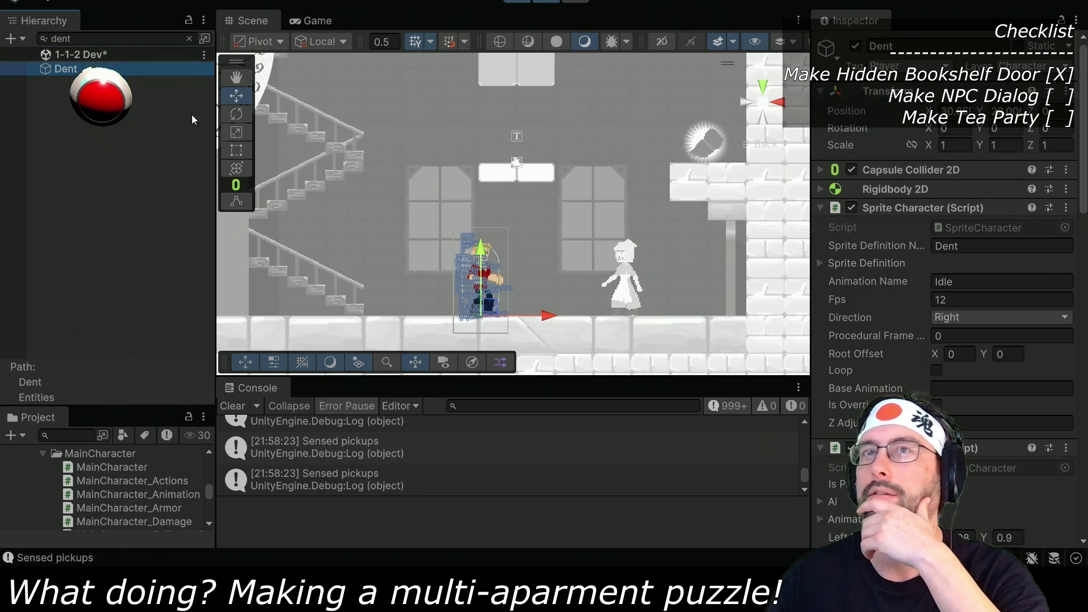
left_click(190, 38)
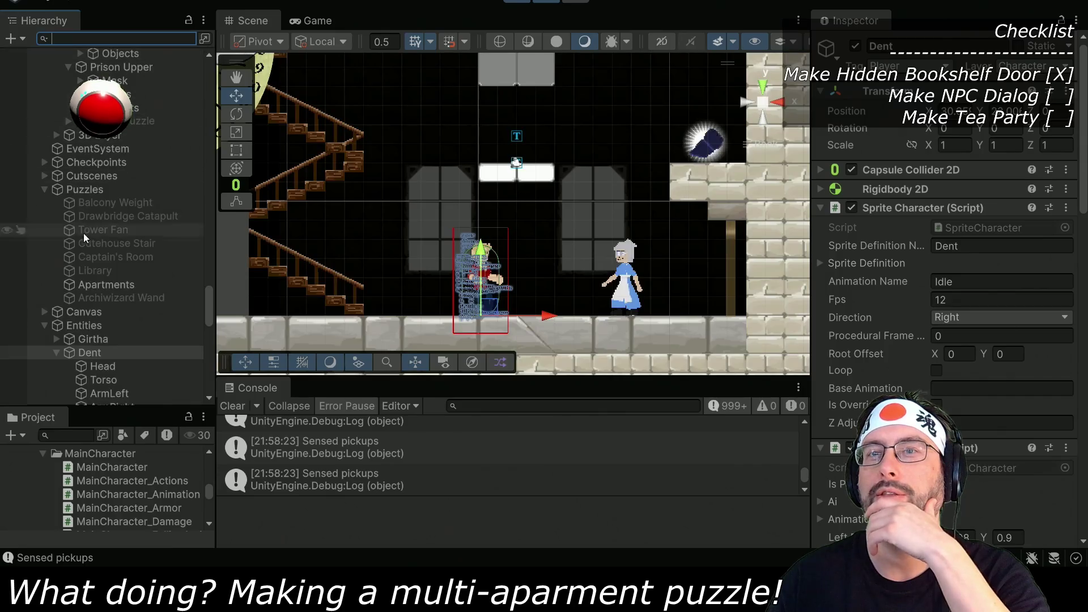
left_click(103, 243)
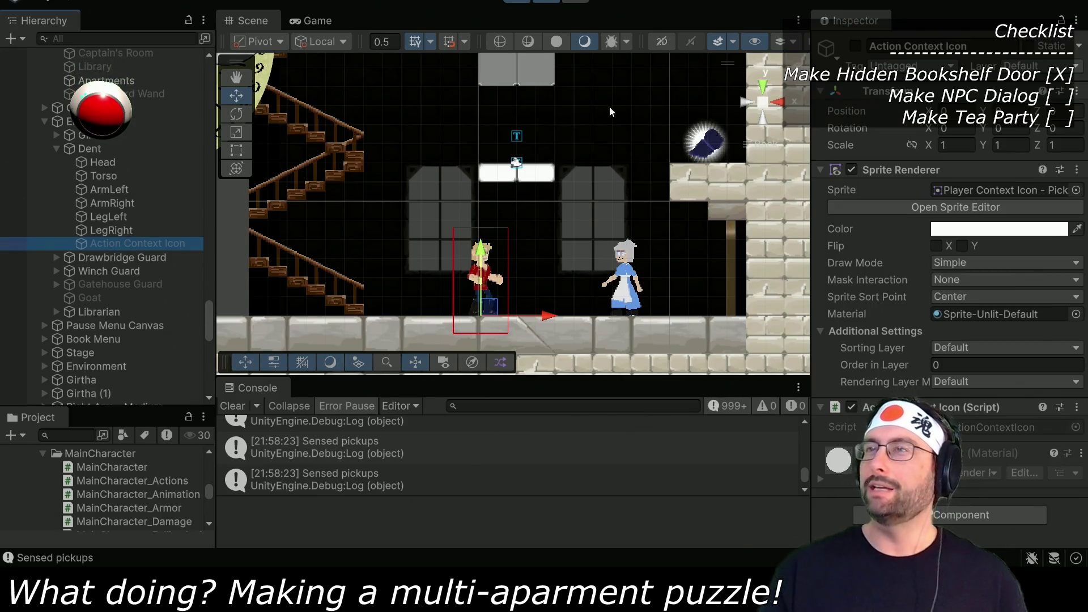
key("alt+Tab")
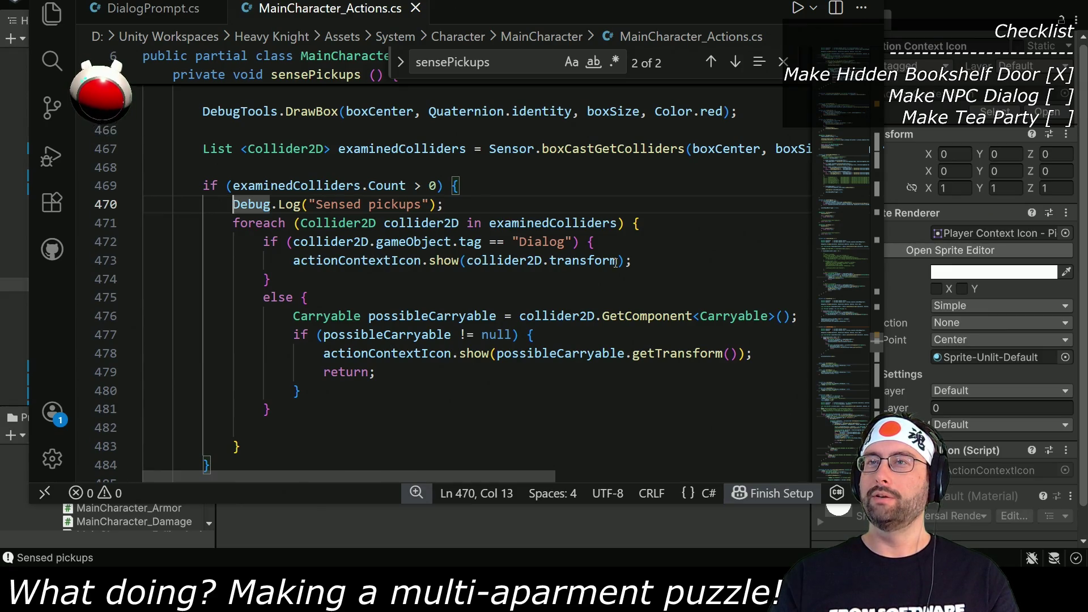
Step: Add a Debug.Log('DIALOG'); line inside the Dialog-tag branch and return to Unity to recompile
left_click(606, 238)
key("Return")
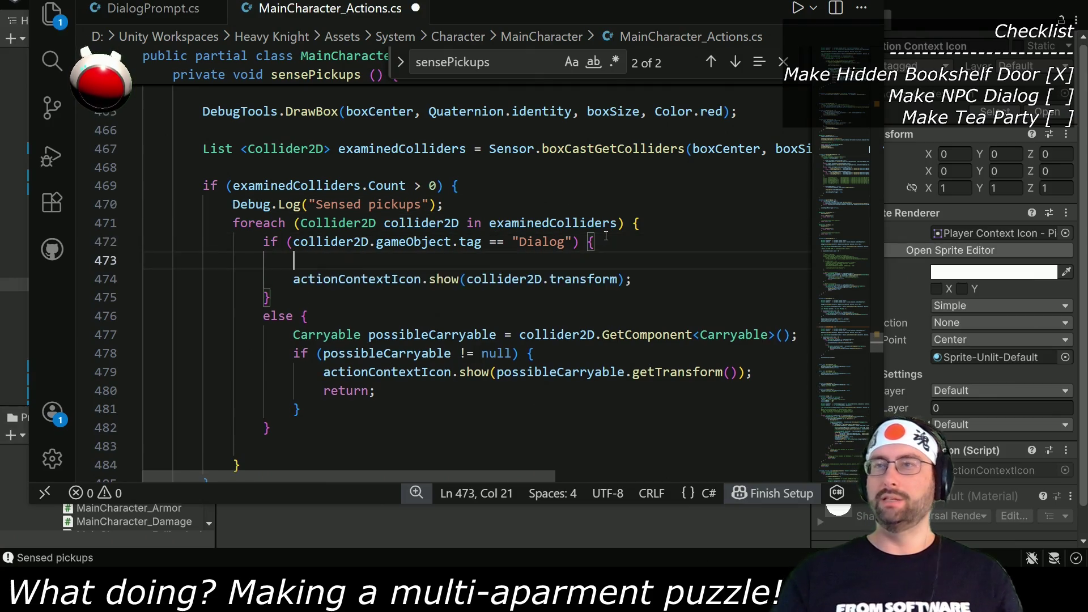
type("Debug.Log(\"DIALOG\");")
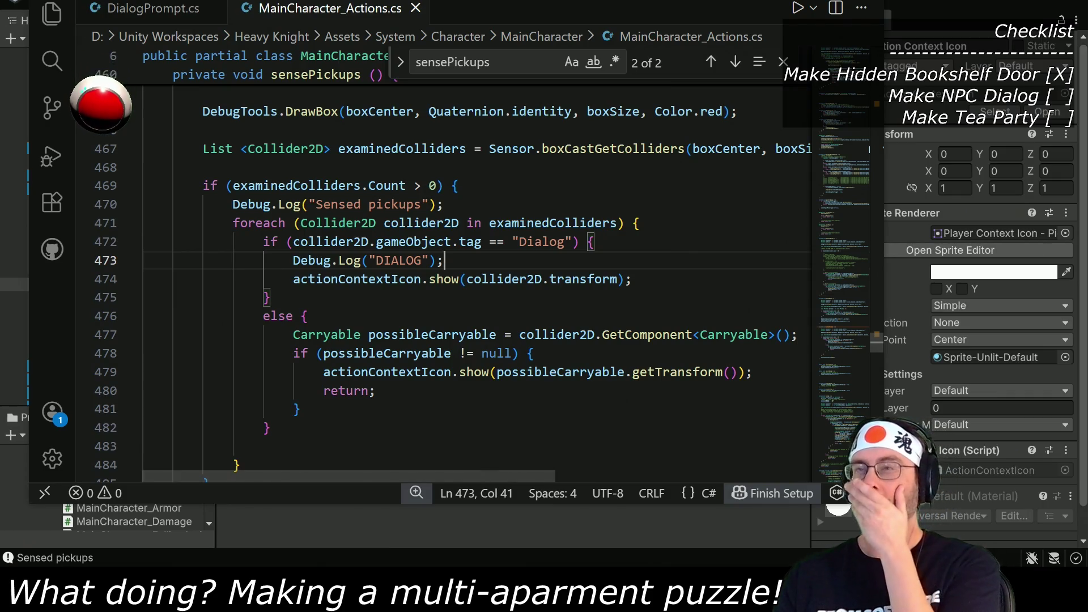
key("alt+Tab")
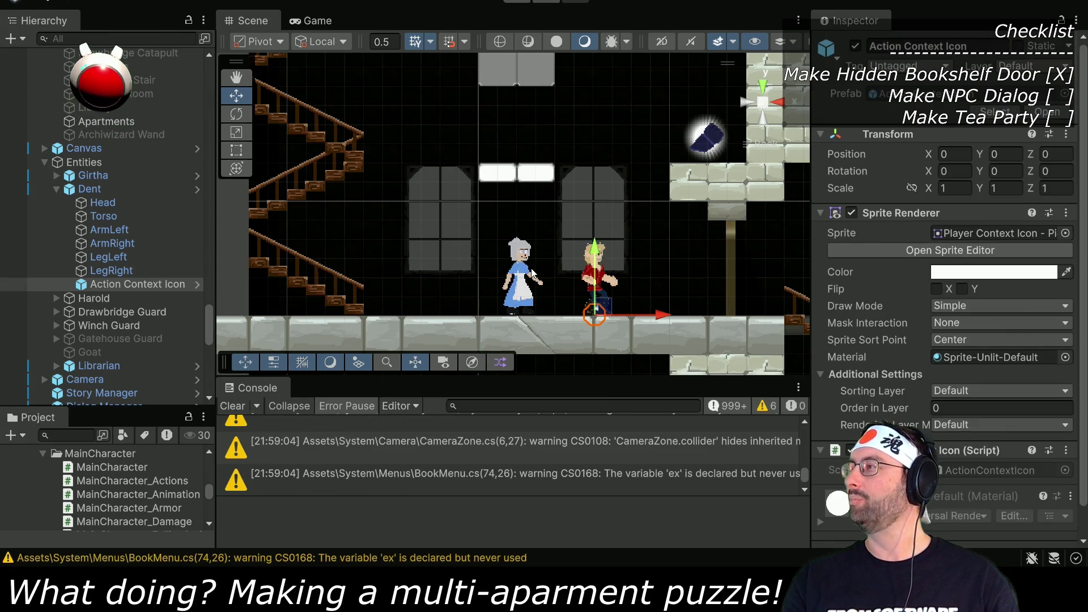
Step: Run the game, check the DIALOG Console log, Girtha and Action Context Icon, then stop and switch to VS Code
left_click(523, 7)
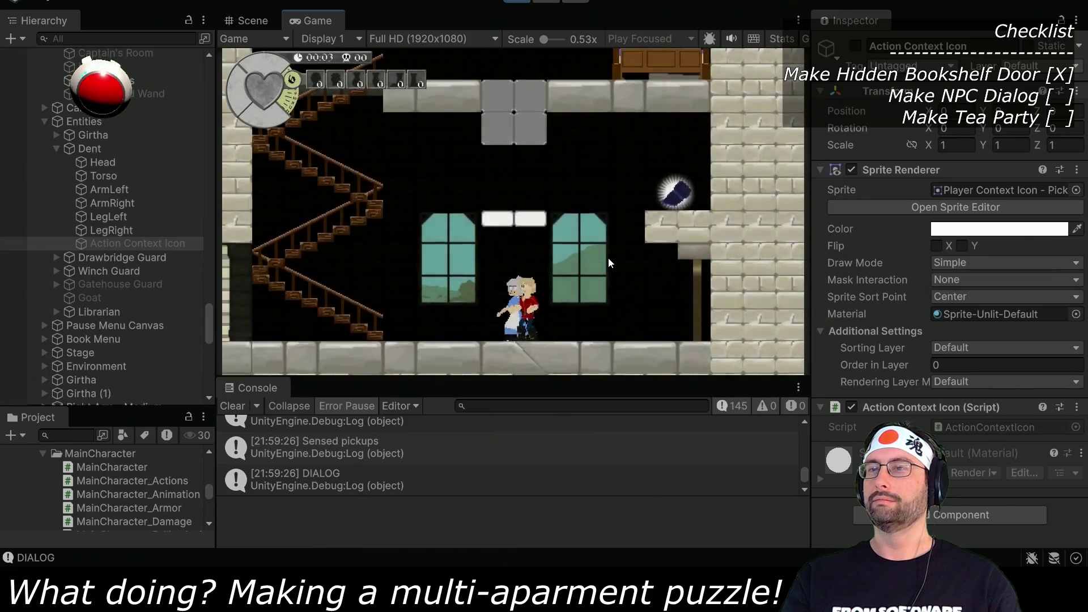
left_click(465, 472)
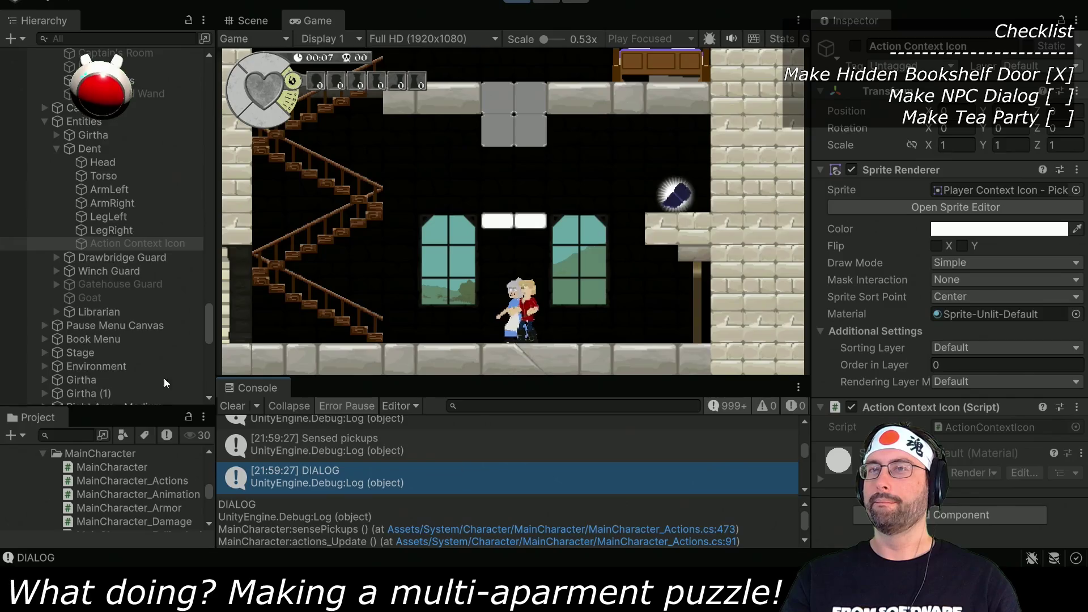
left_click(108, 135)
scroll(117, 144, "down", 15)
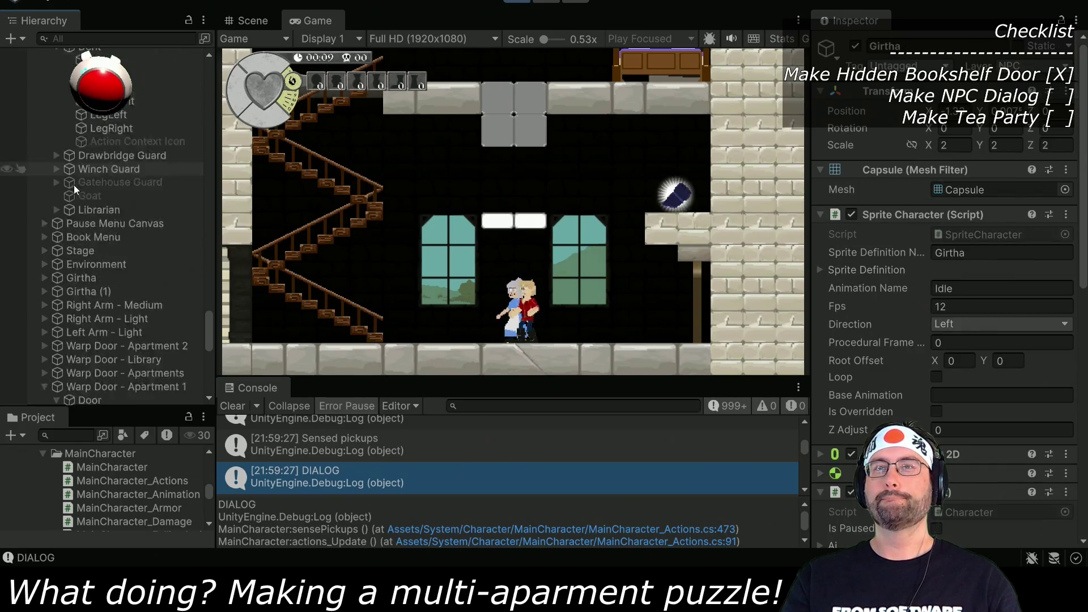
scroll(94, 287, "up", 15)
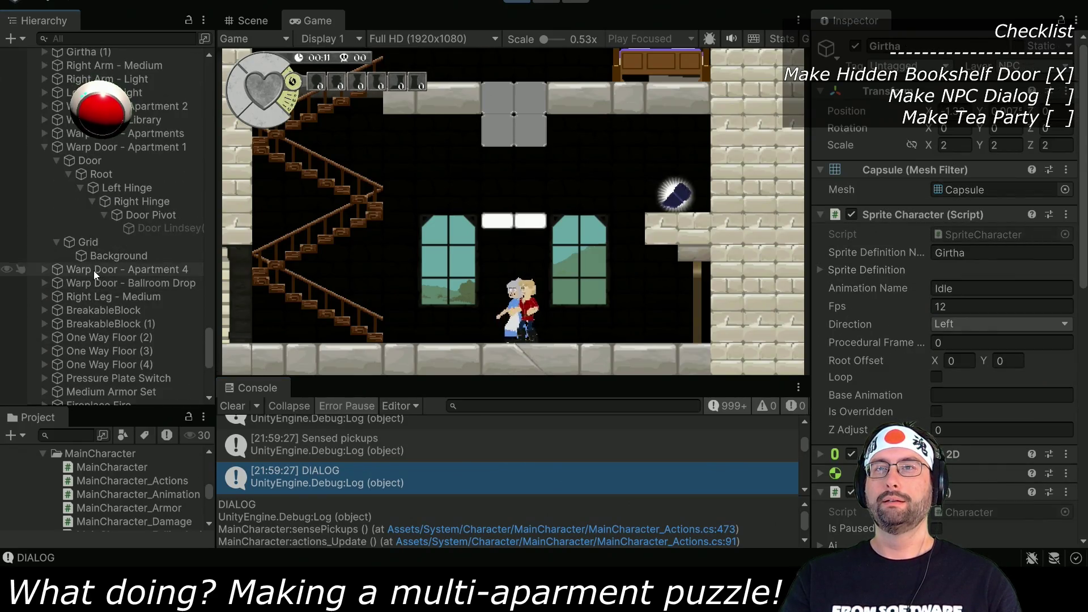
left_click(112, 260)
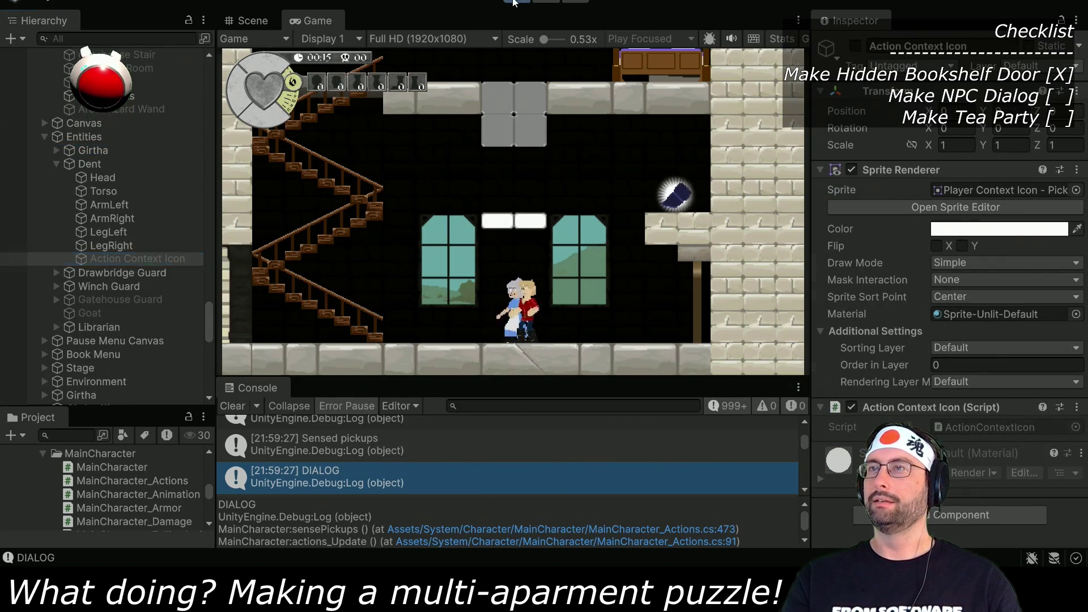
key("ctrl+p")
key("alt+Tab")
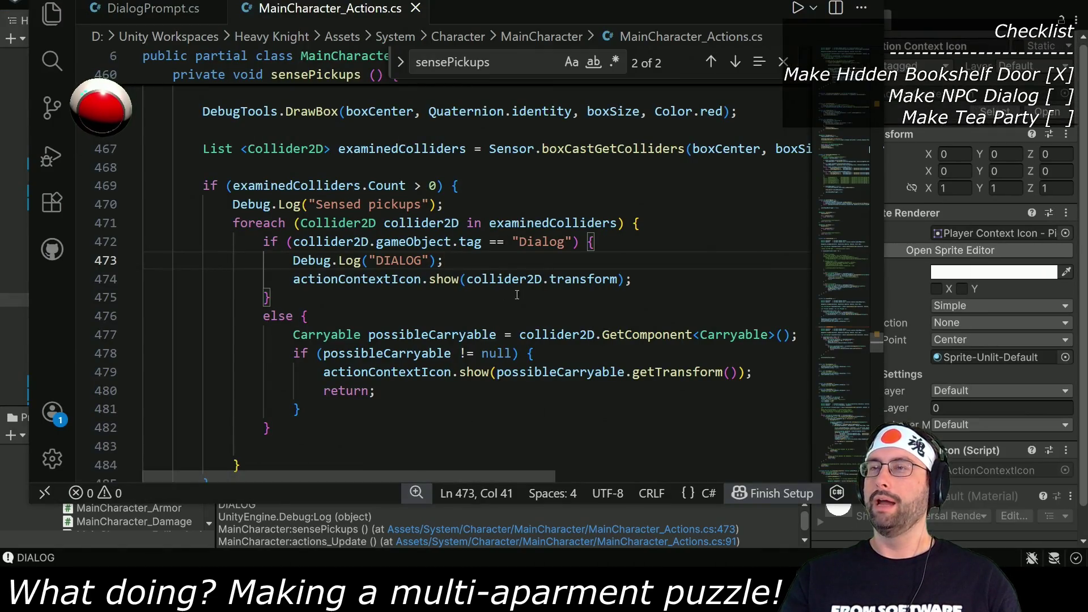
Step: Highlight actionContextIcon and show, then open and read ActionContextIcon.cs found via an 'actionIcon' search
double_click(345, 279)
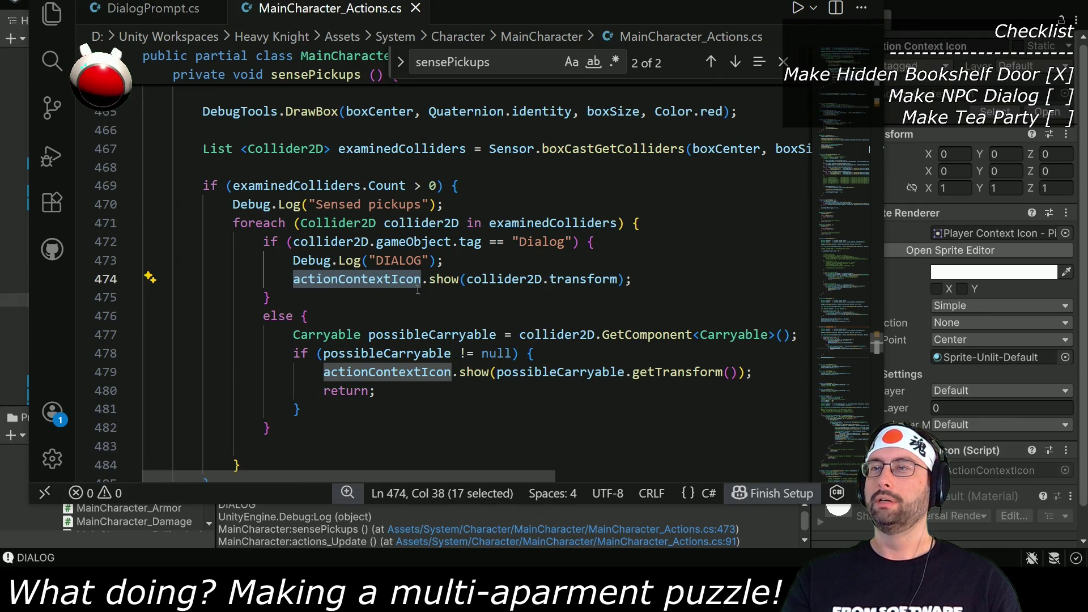
double_click(444, 280)
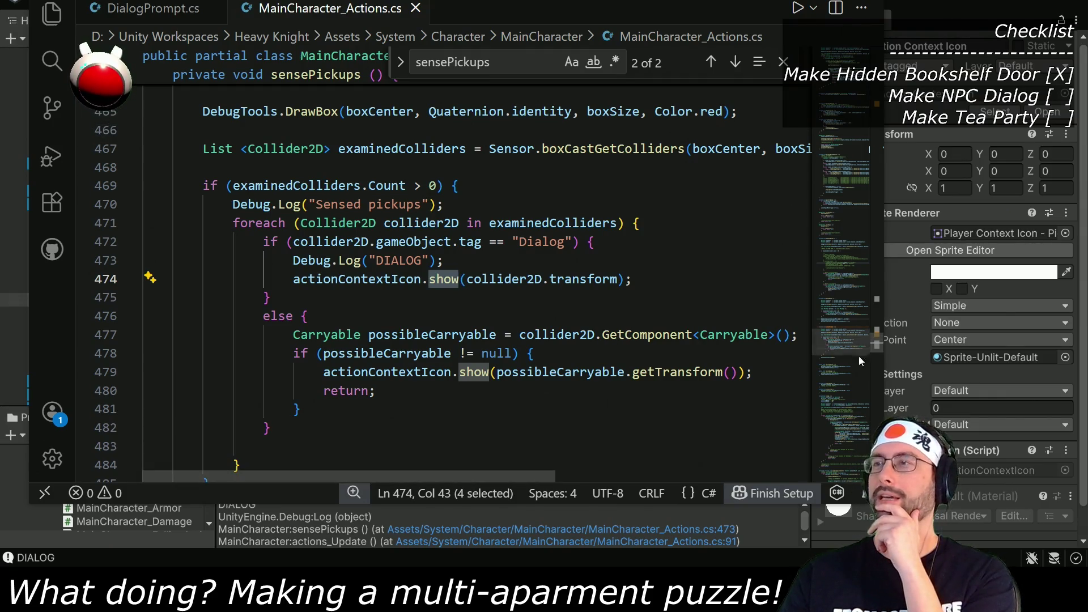
key("alt+Tab")
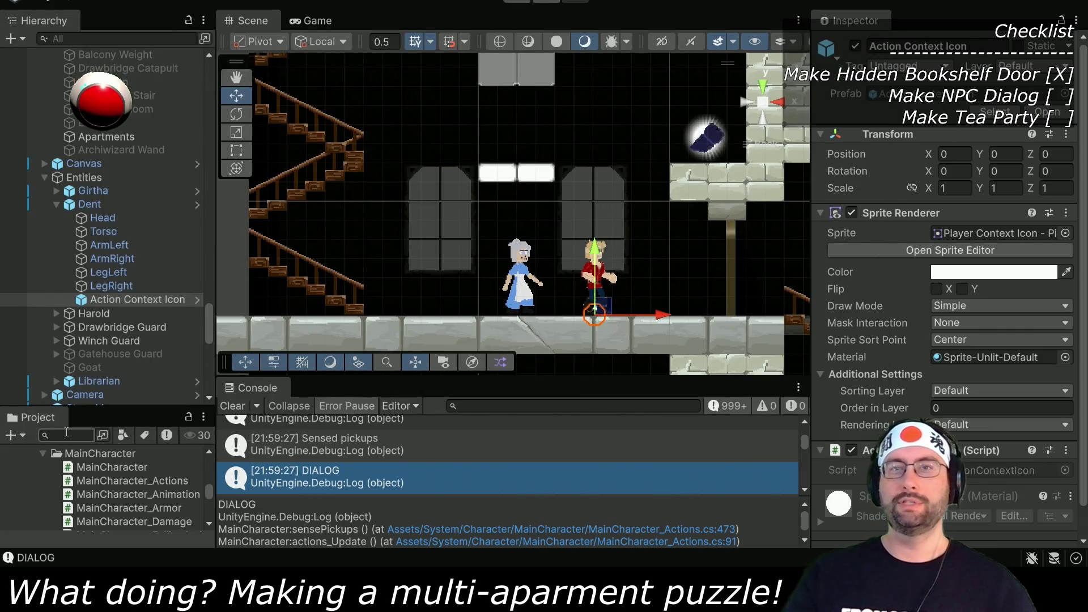
type("actionIcon")
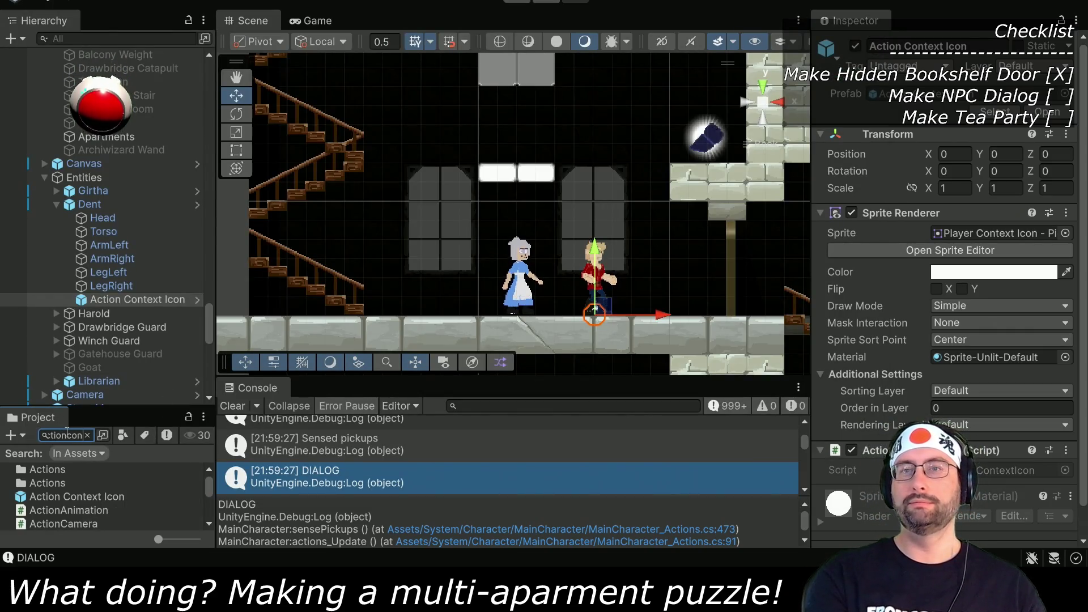
double_click(63, 468)
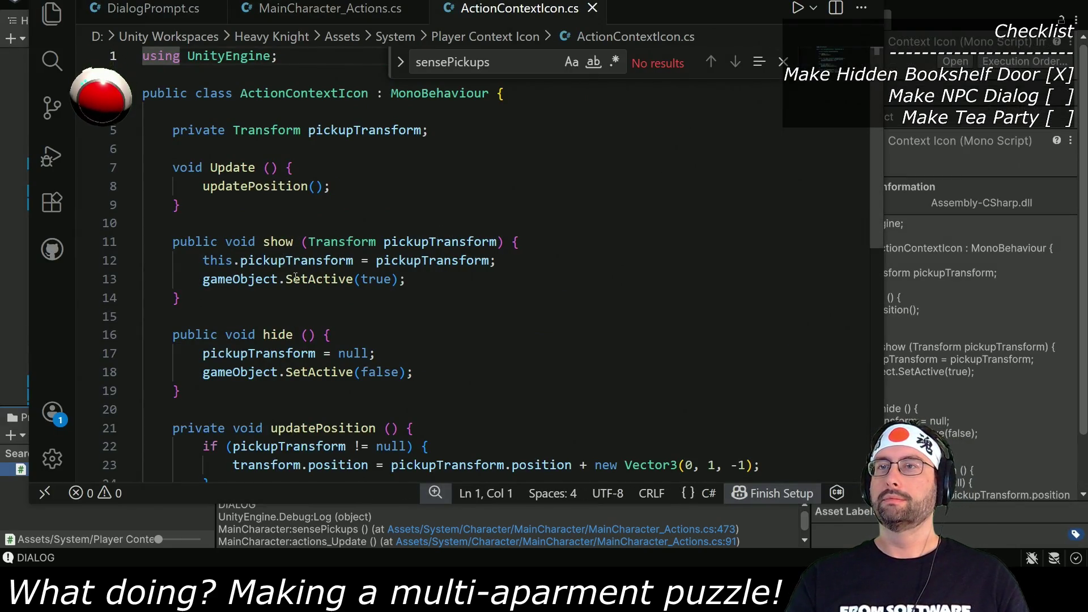
scroll(292, 276, "down", 3)
scroll(238, 253, "down", 3)
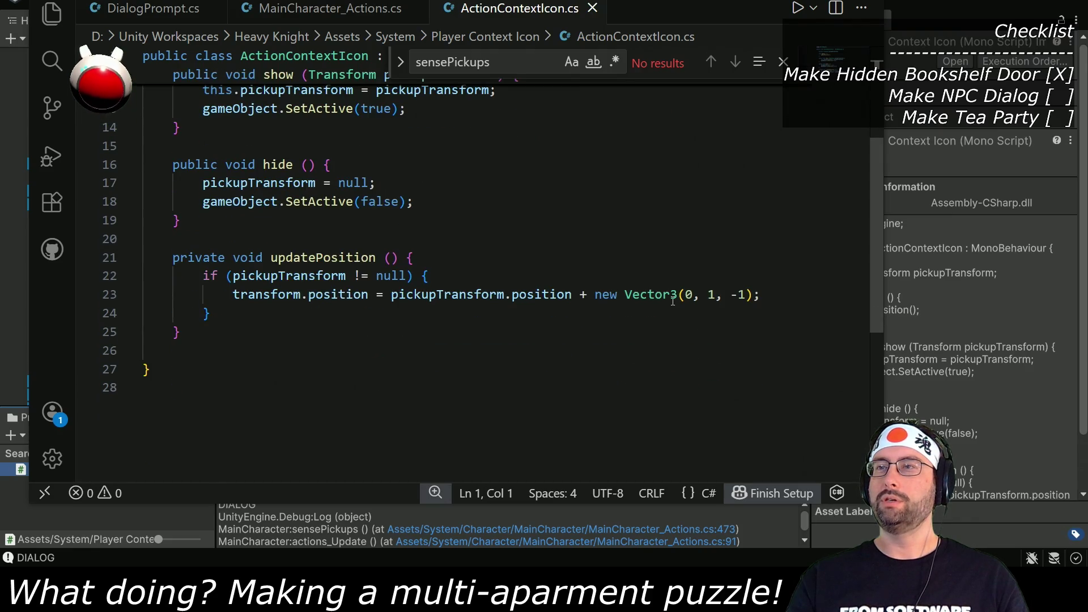
scroll(447, 315, "up", 5)
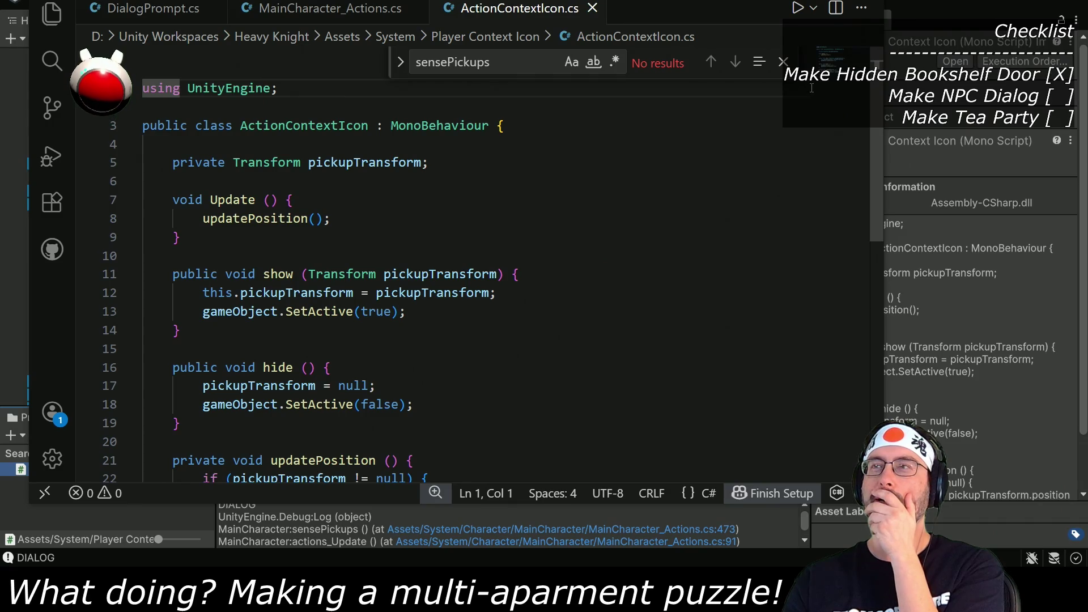
Step: Close the sensePickups search, go back to MainCharacter_Actions.cs, and return to Unity
left_click(783, 61)
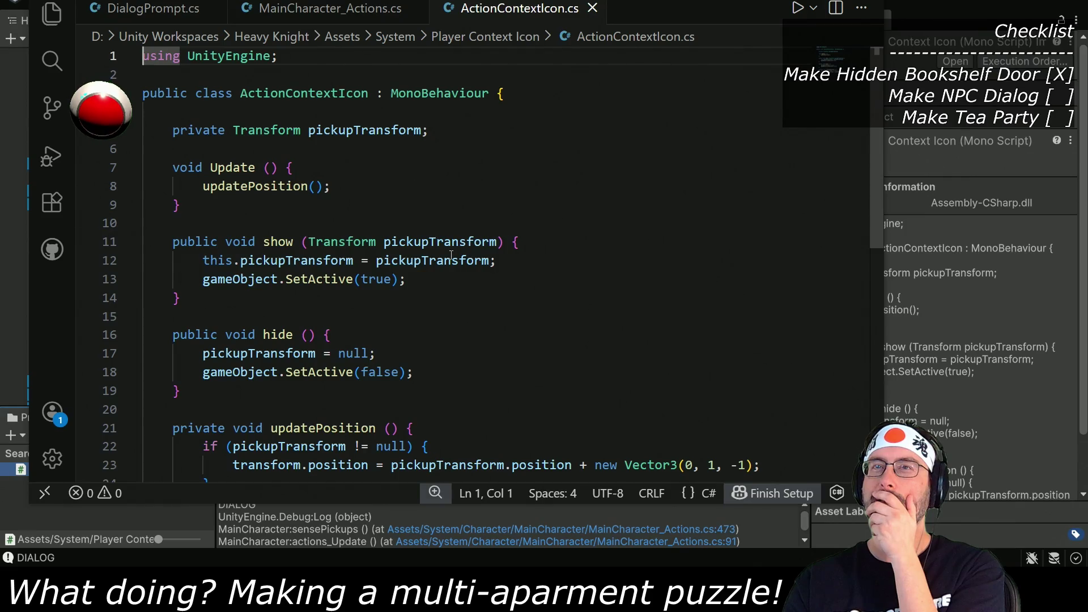
key("ctrl+Page_Down")
key("ctrl+Page_Down")
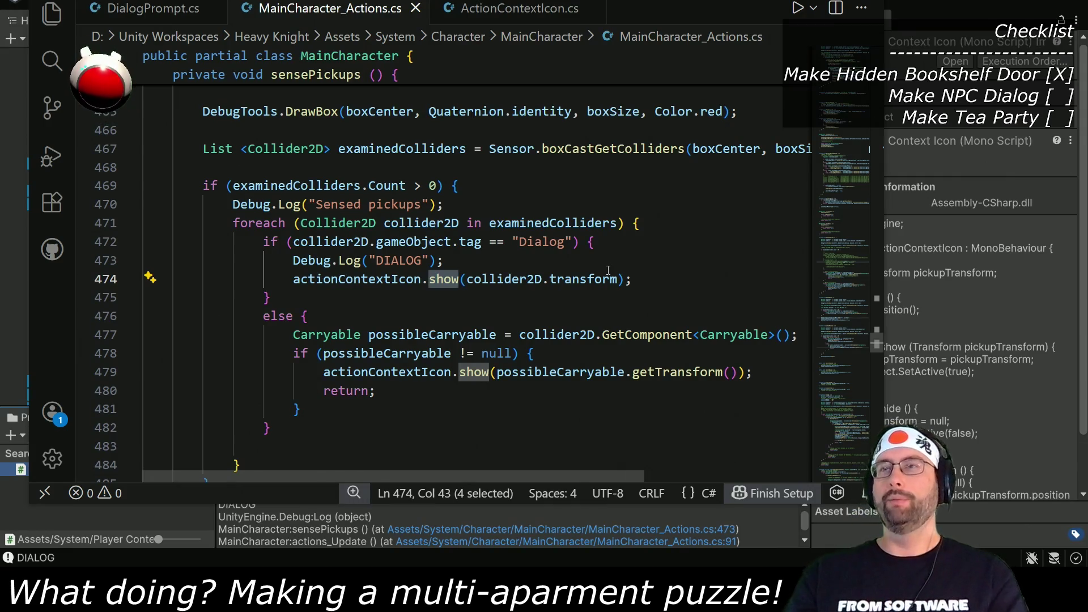
key("alt+Tab")
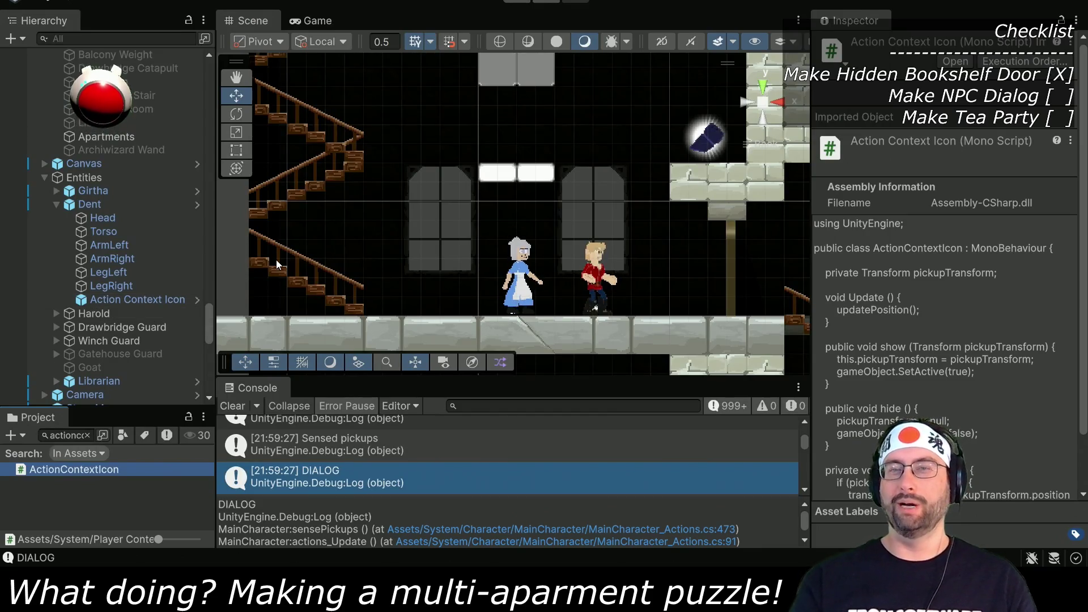
Step: Select the Dialog Prompt object and collapse its Box Collider 2D component
scroll(114, 214, "down", 10)
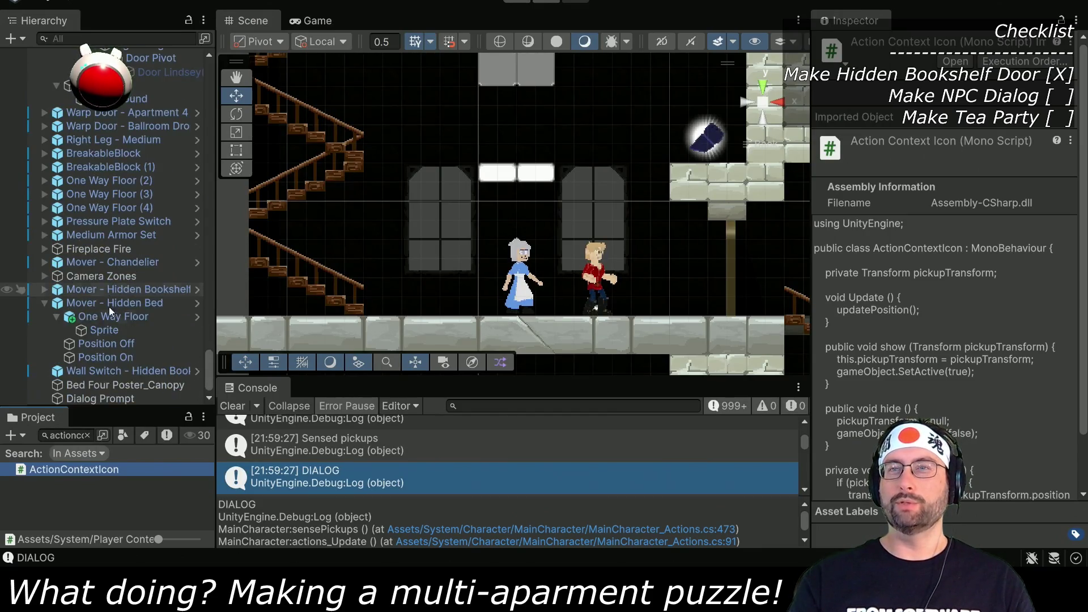
left_click(93, 396)
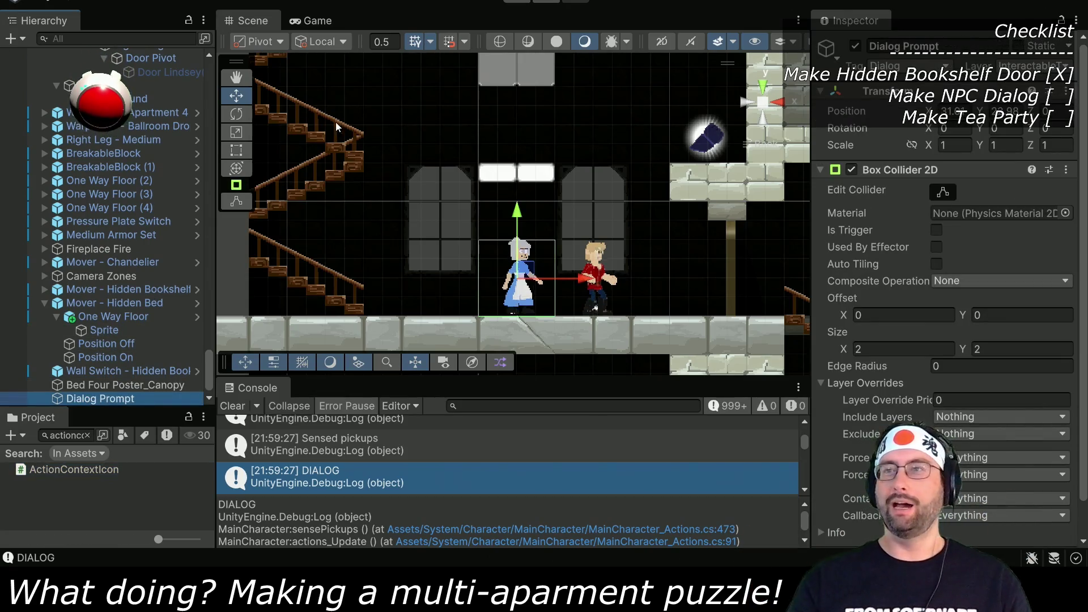
scroll(923, 349, "down", 2)
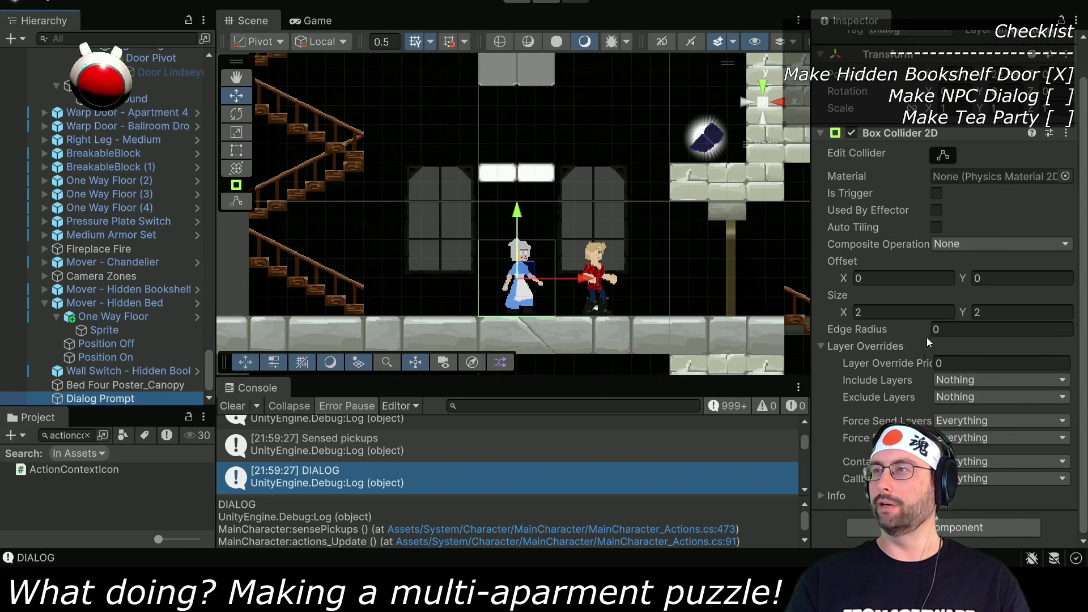
scroll(945, 302, "up", 2)
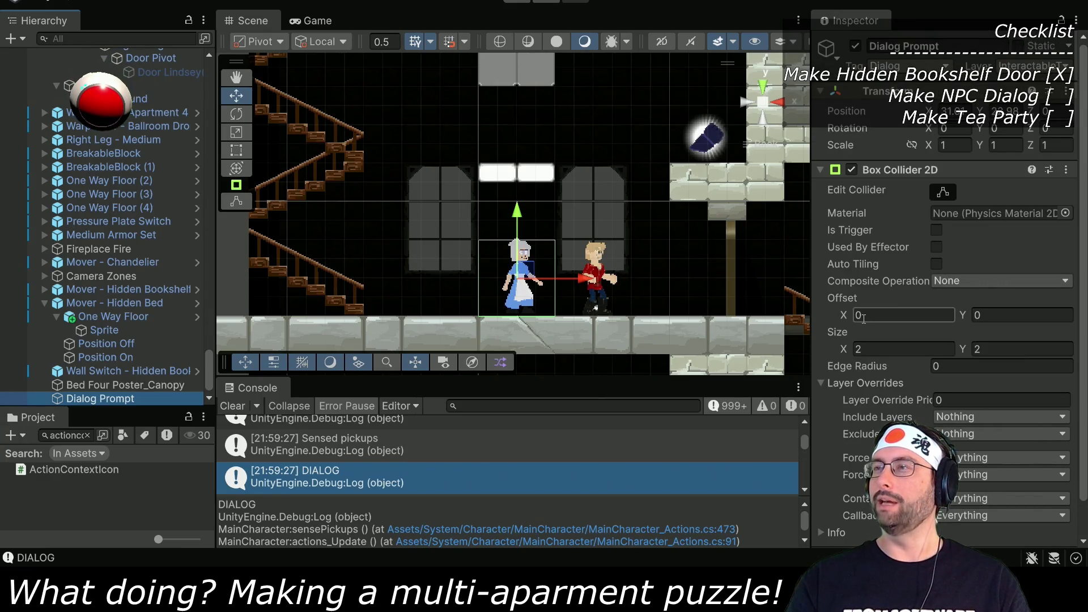
left_click(820, 170)
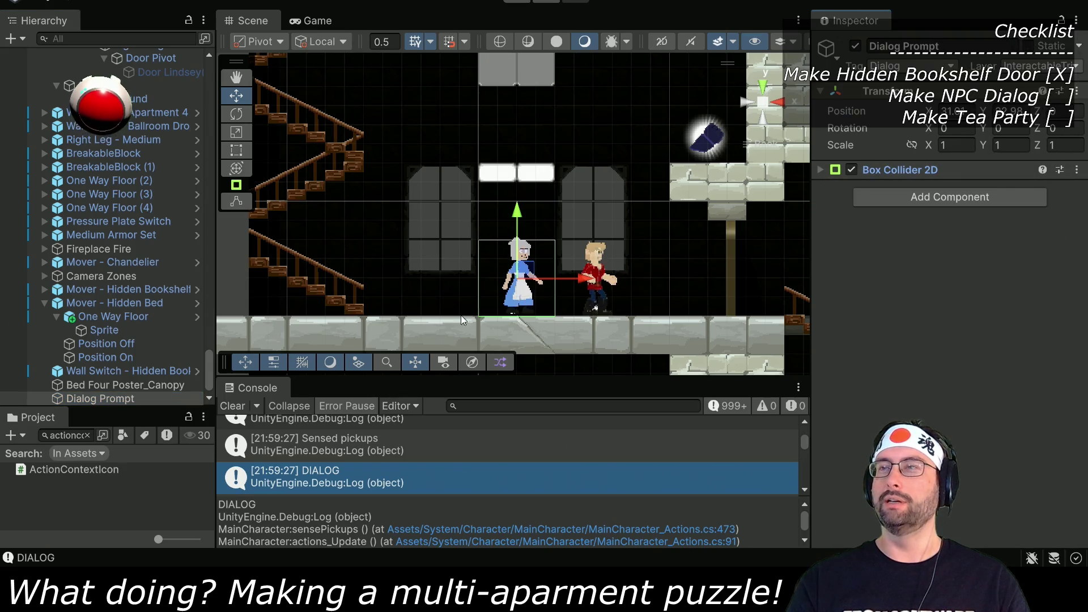
left_click_drag(663, 219, 658, 256)
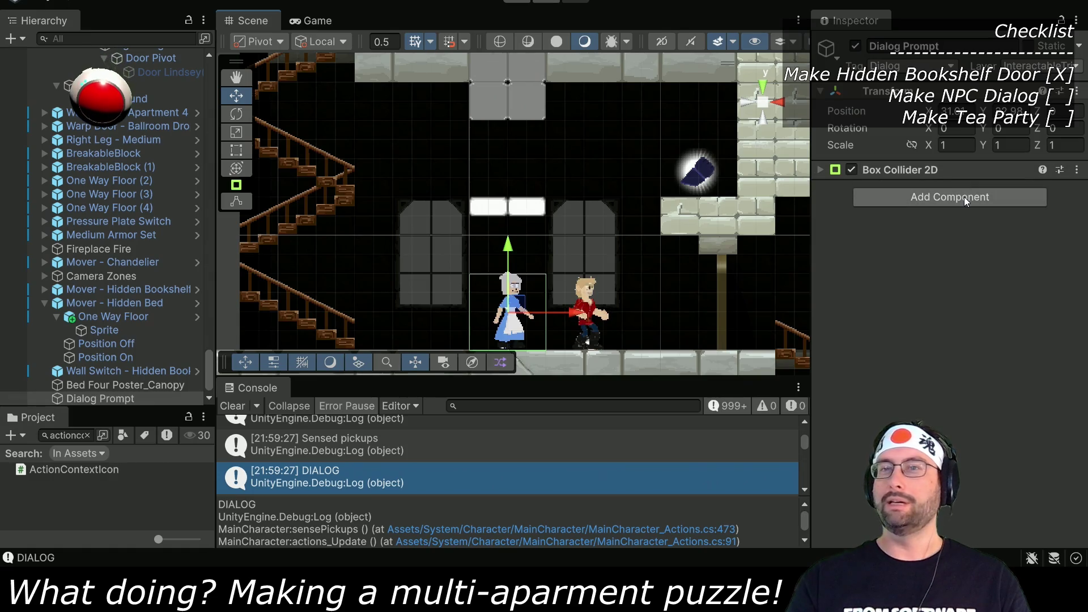
Step: Add the Dialog Prompt script component via a 'dial' search and open DialogPrompt.cs
left_click(921, 205)
type("dial")
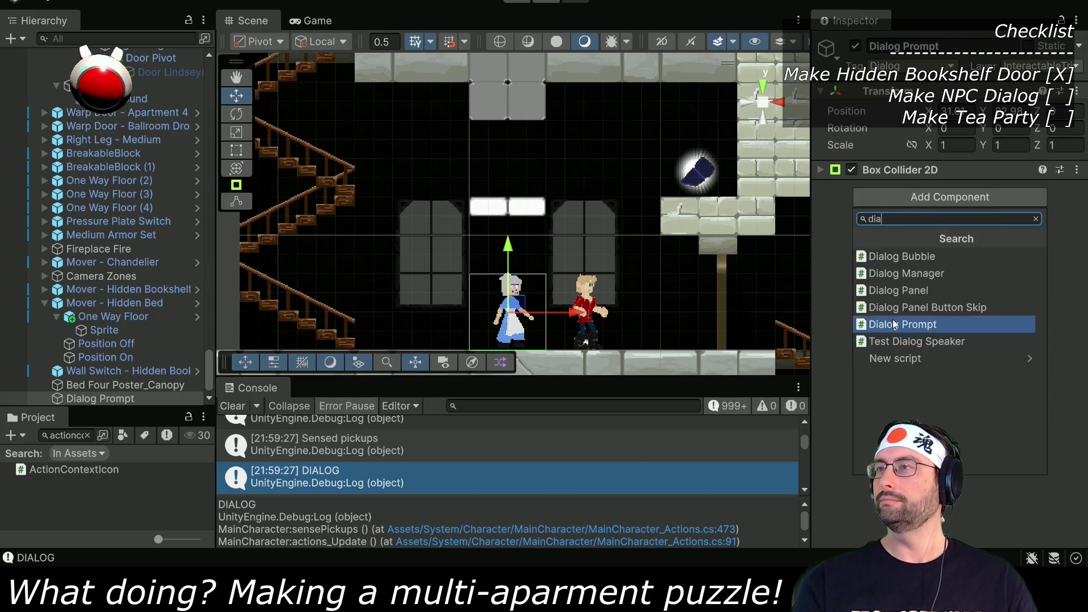
left_click(893, 320)
double_click(991, 207)
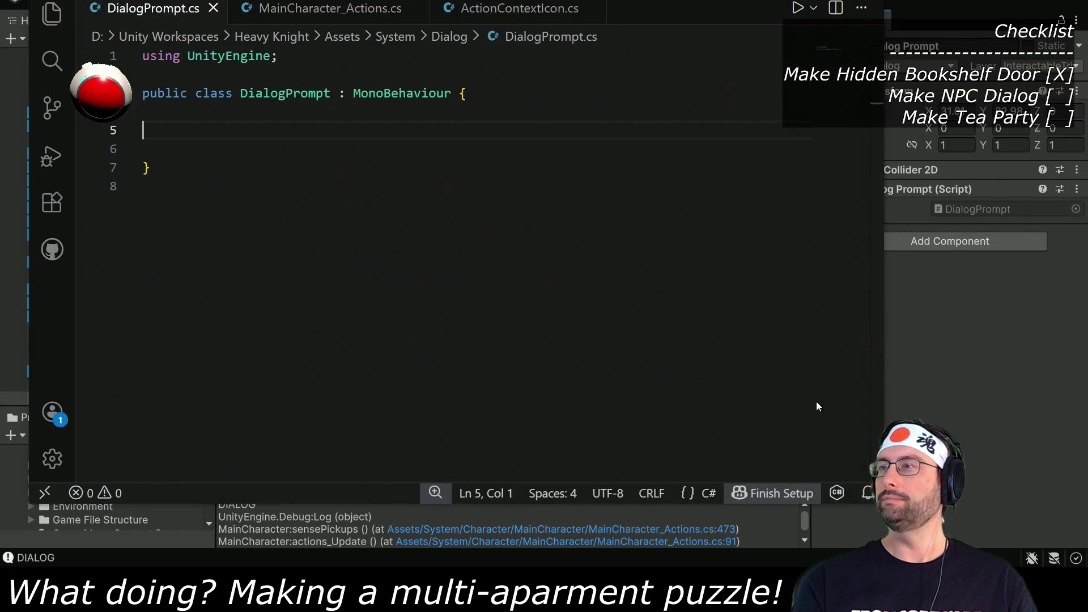
Step: Add 'public string dialog;' and an empty 'public void showDialog () { }' to DialogPrompt.cs
key("Tab")
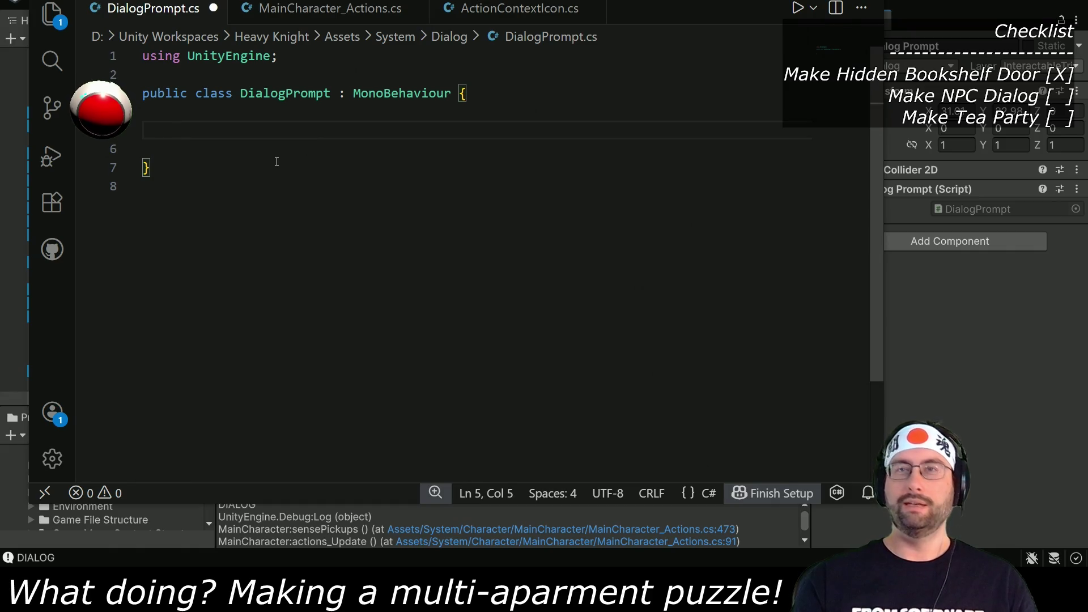
type("public ")
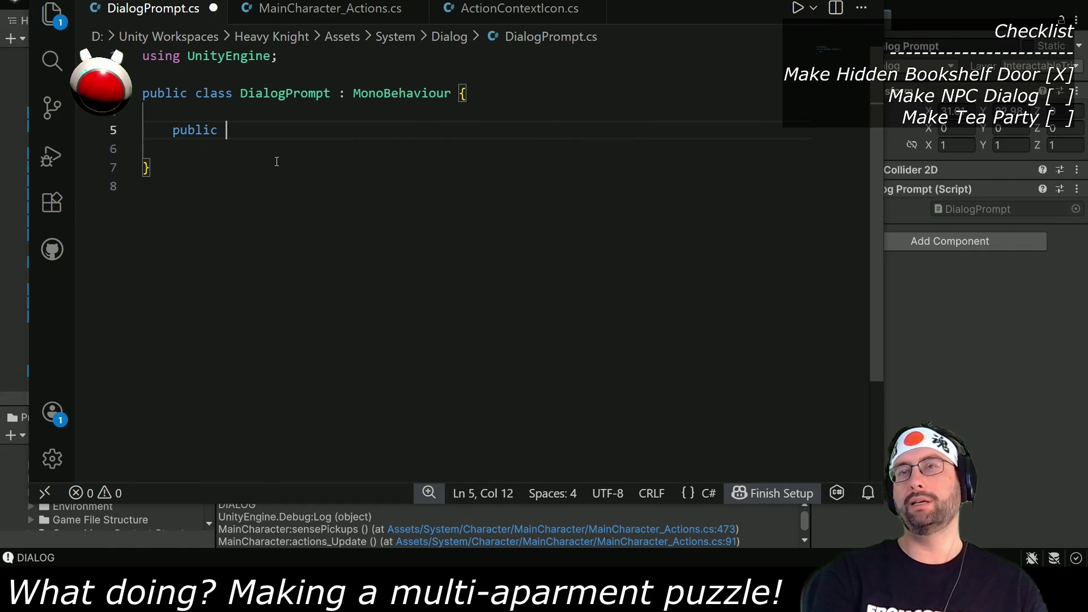
type("string dia")
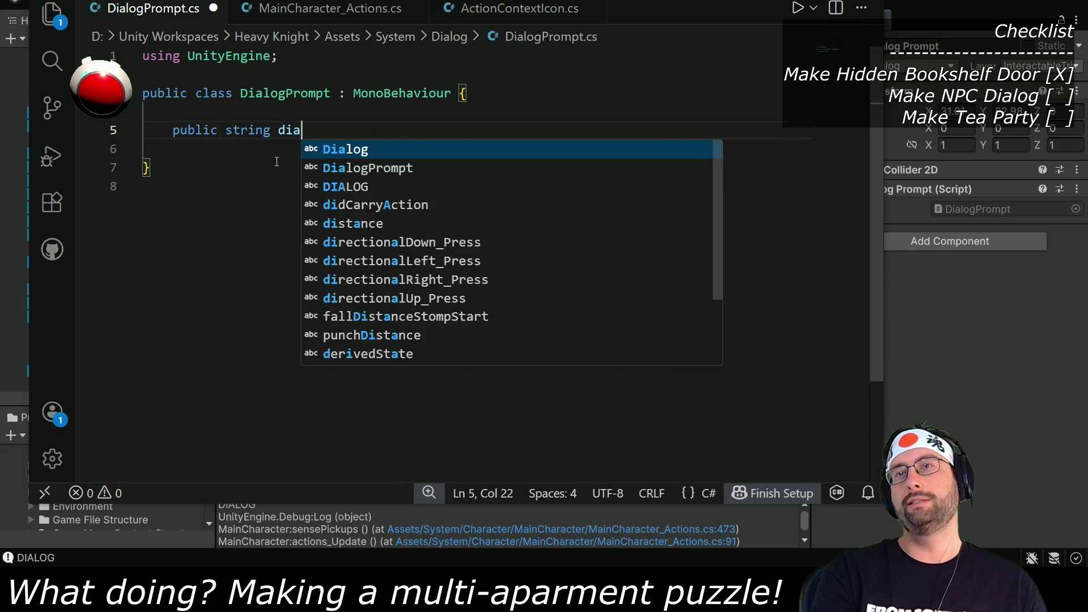
type("log;")
key("Return")
key("Return")
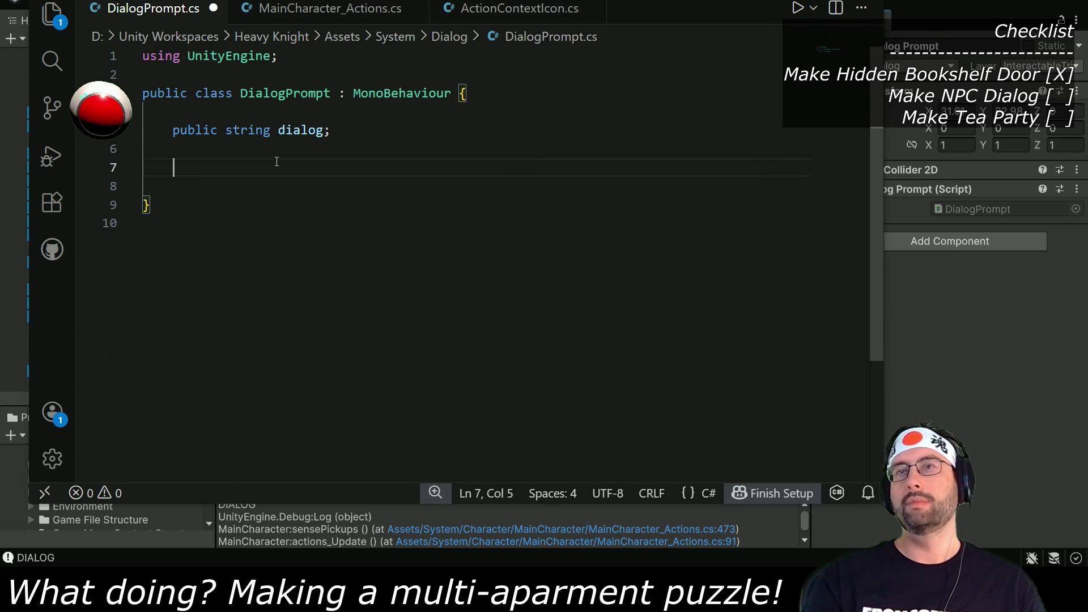
key("Return")
key("Return")
type("pub")
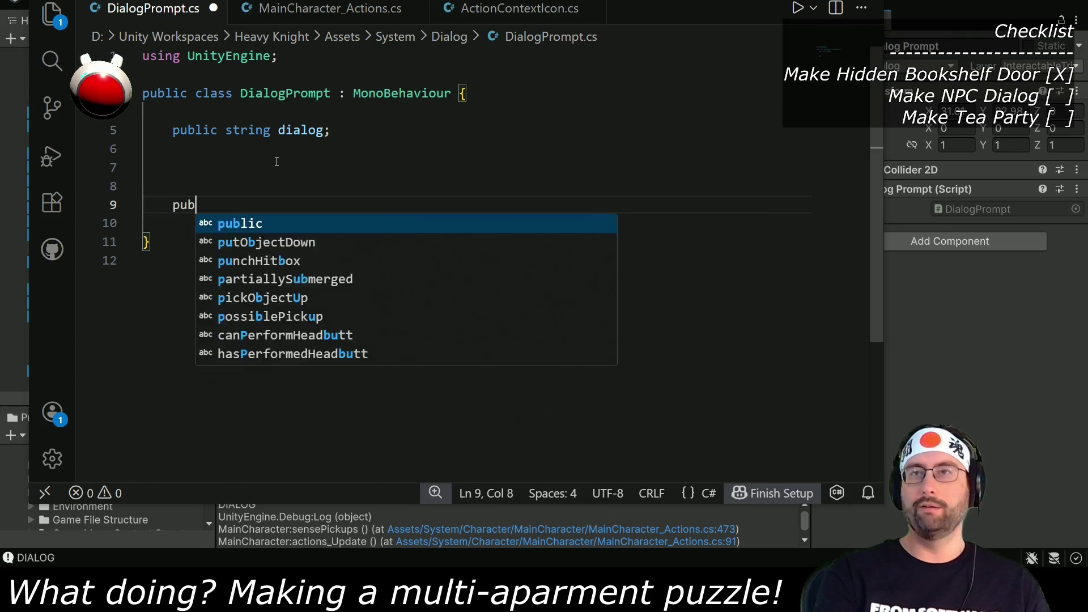
type("lic void showDialog ")
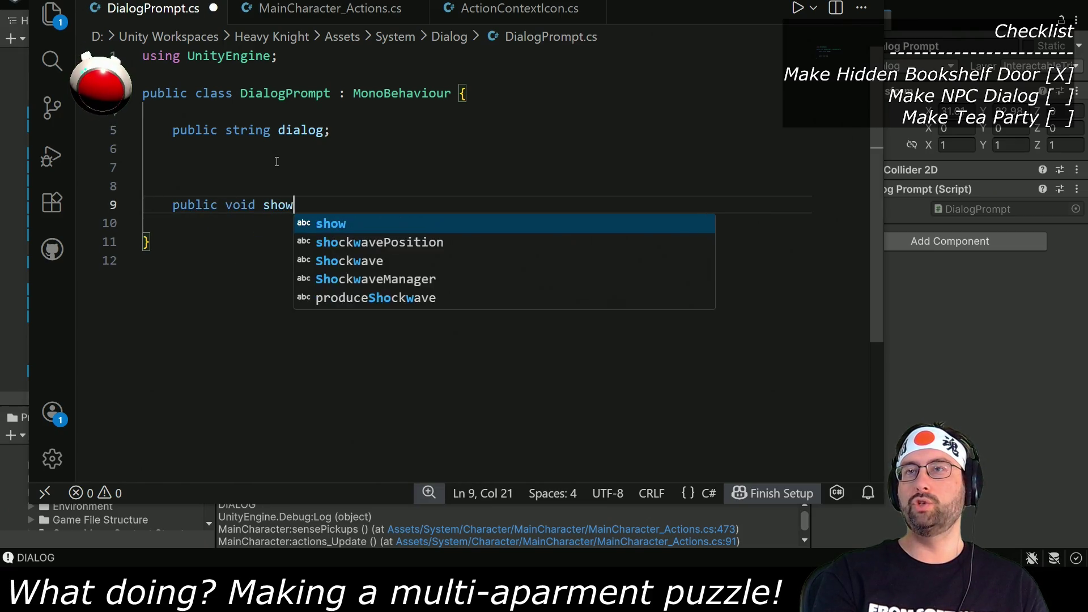
type("() {")
key("Return")
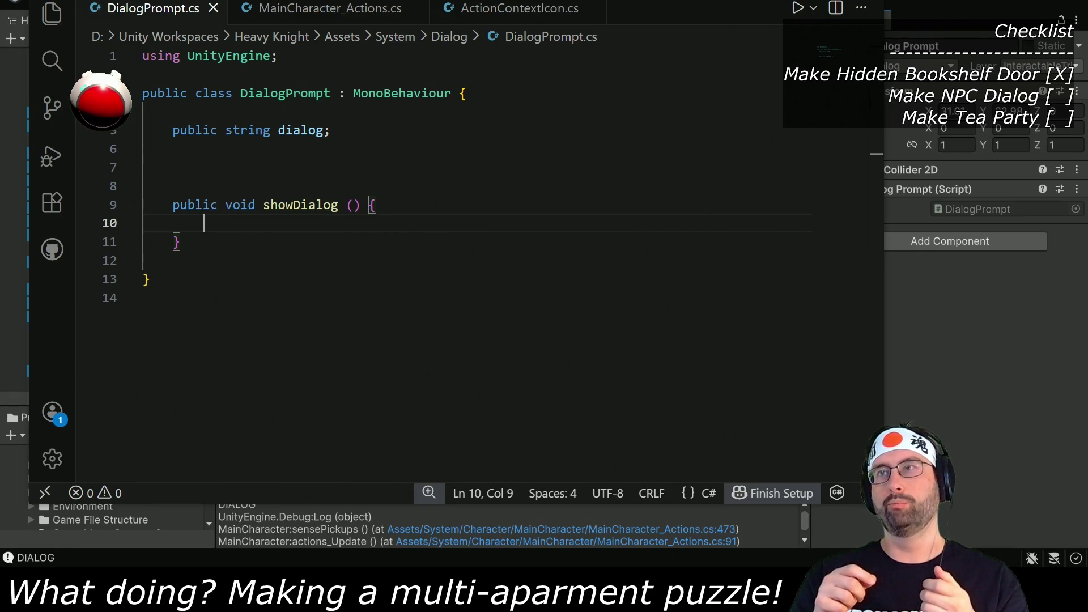
key("alt+Tab")
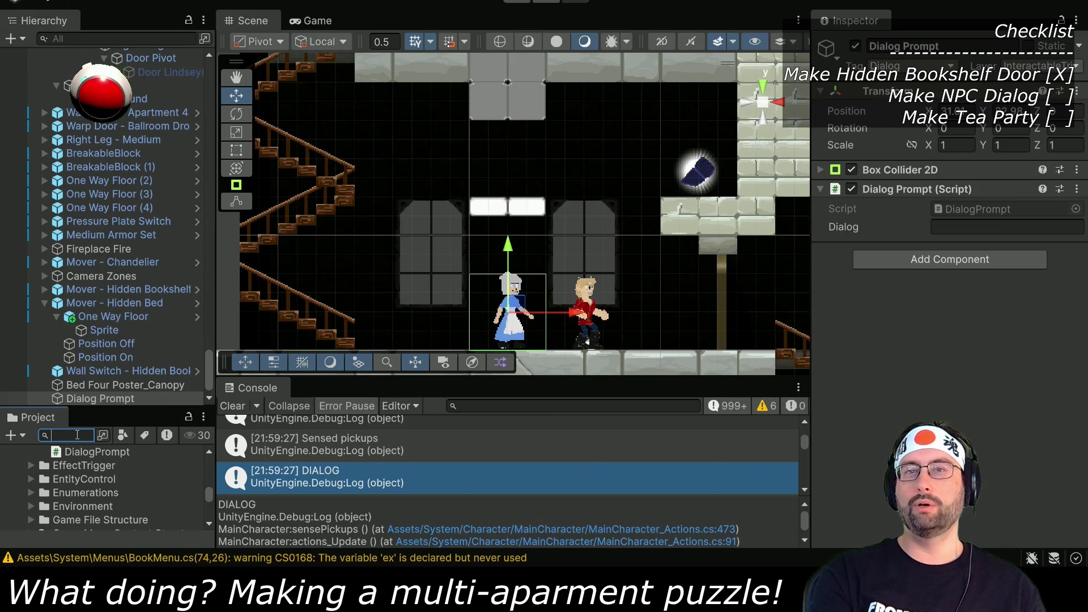
Step: Find the Tutorial Bubble prefab in the Project search and open its TutorialBubble script
type("tutorial")
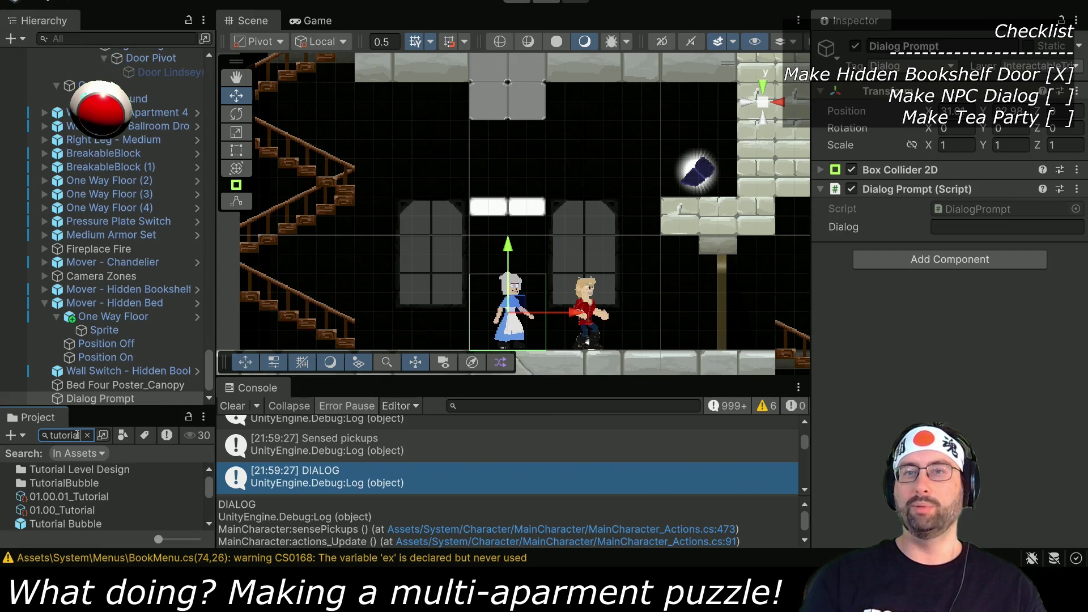
left_click_drag(89, 408, 89, 273)
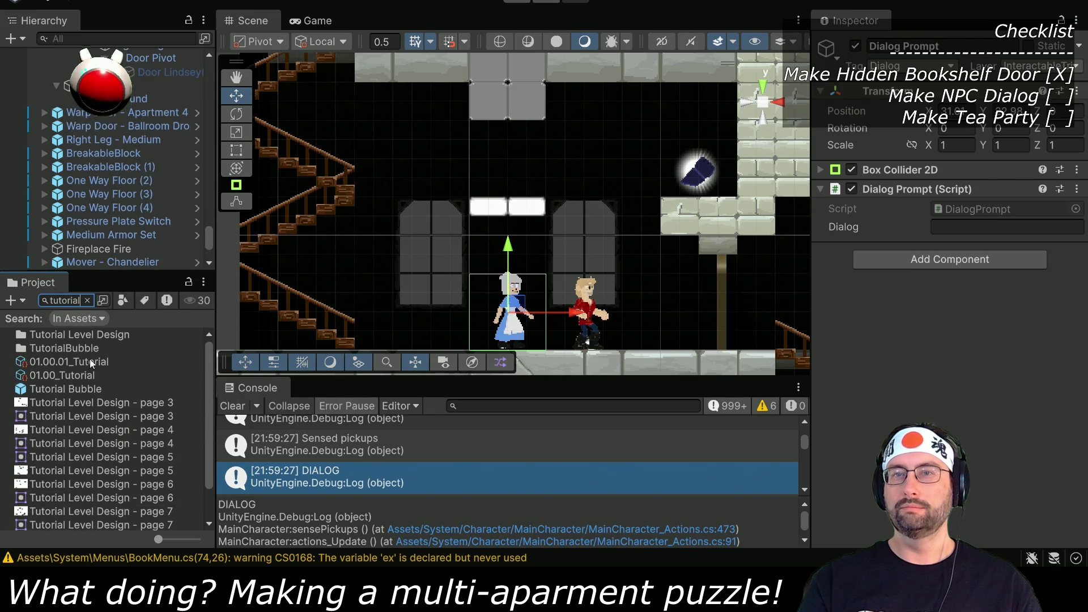
left_click(74, 389)
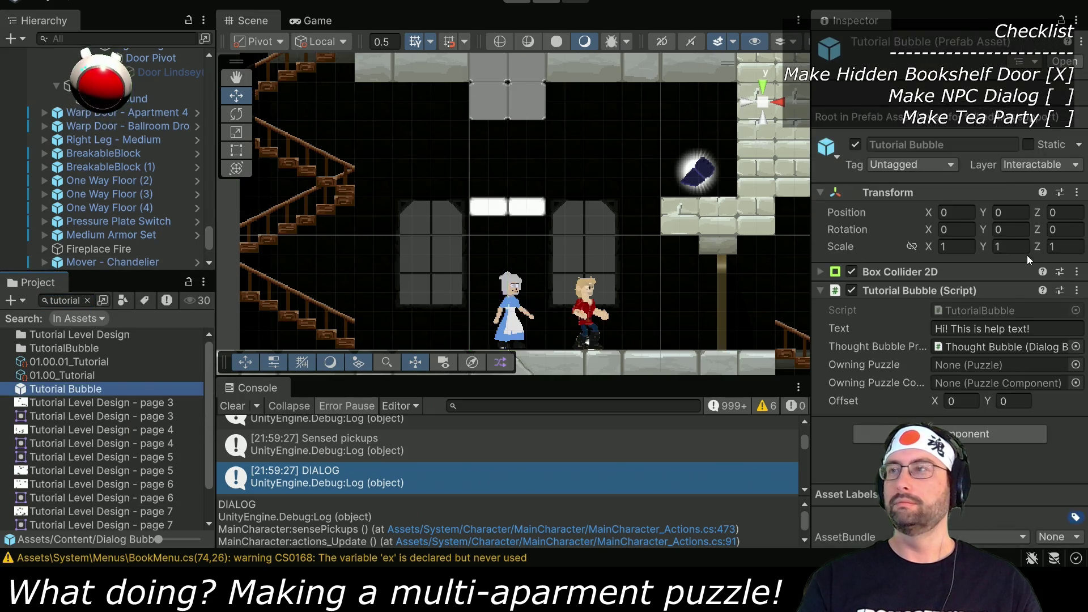
double_click(998, 312)
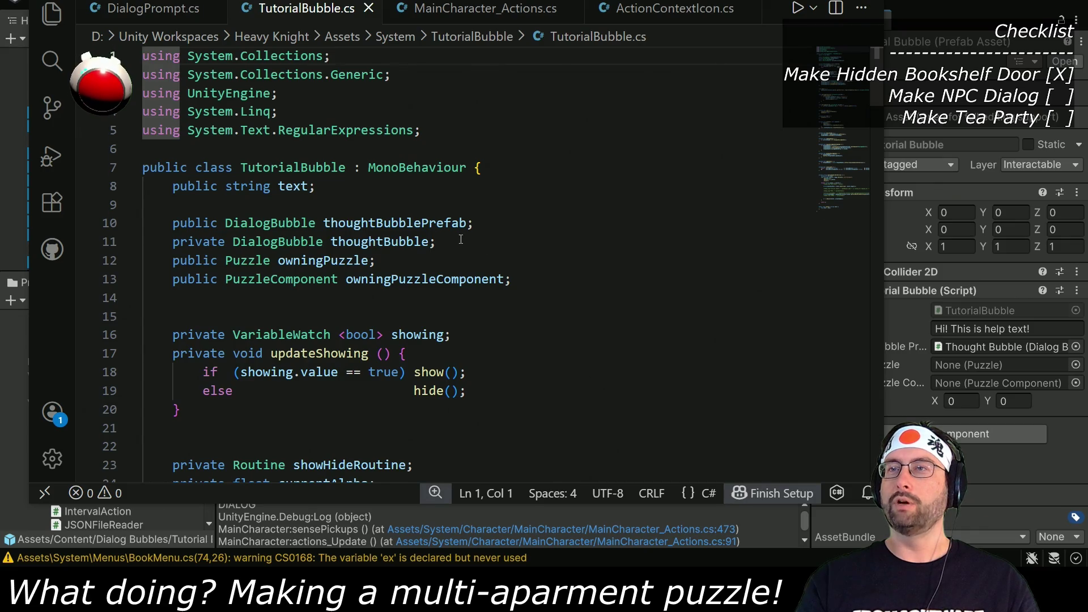
Step: Paste TutorialBubble's thoughtBubble declaration below the dialog field in DialogPrompt.cs, renamed dialogBubble
left_click_drag(460, 239, 484, 232)
key("ctrl+c")
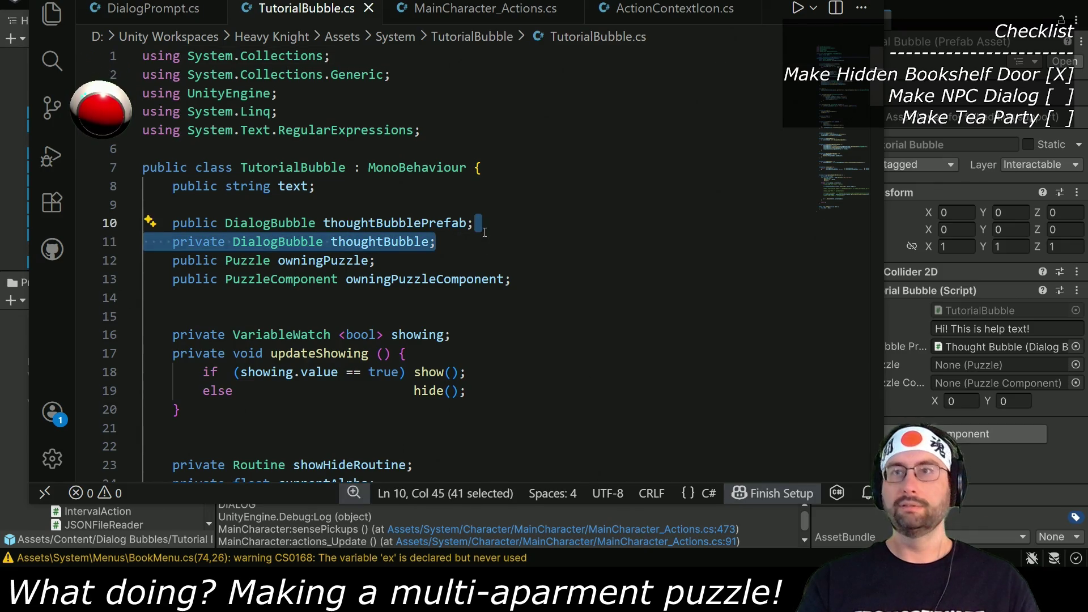
left_click(177, 11)
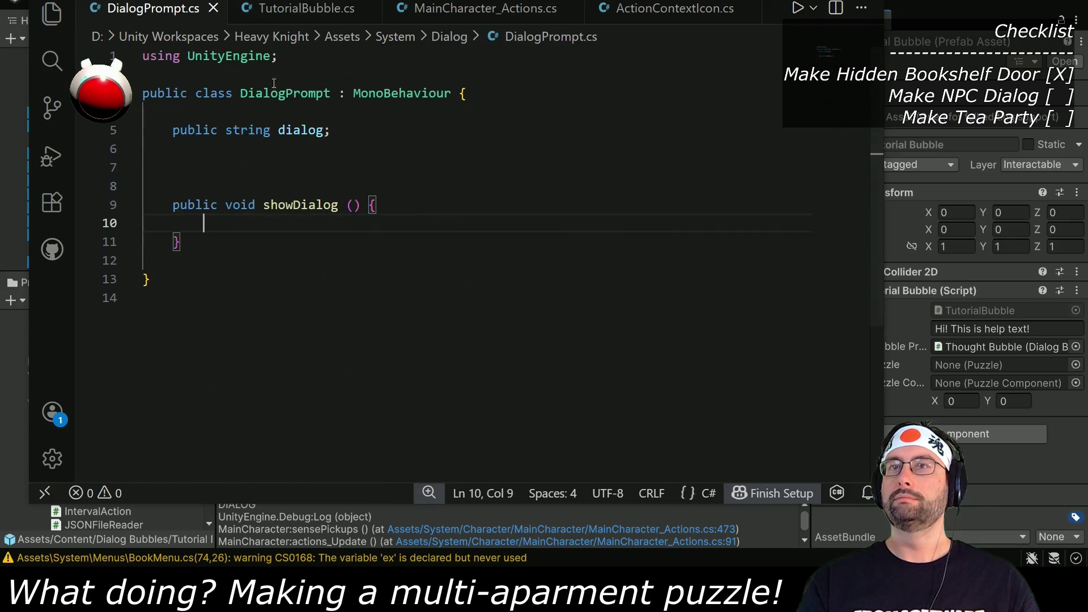
left_click(335, 131)
key("Return")
key("ctrl+v")
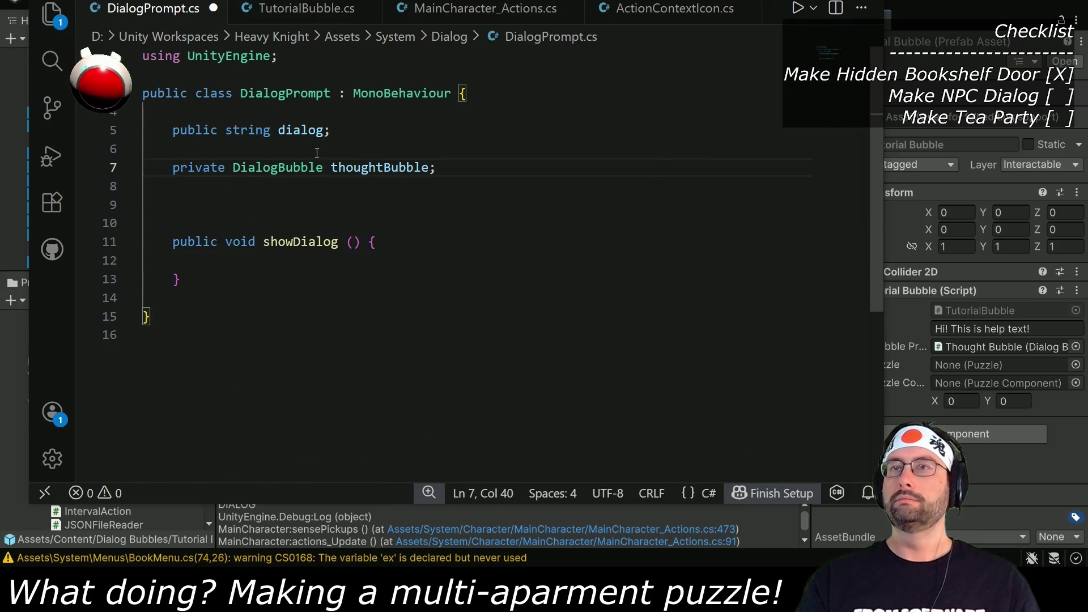
left_click_drag(331, 168, 385, 168)
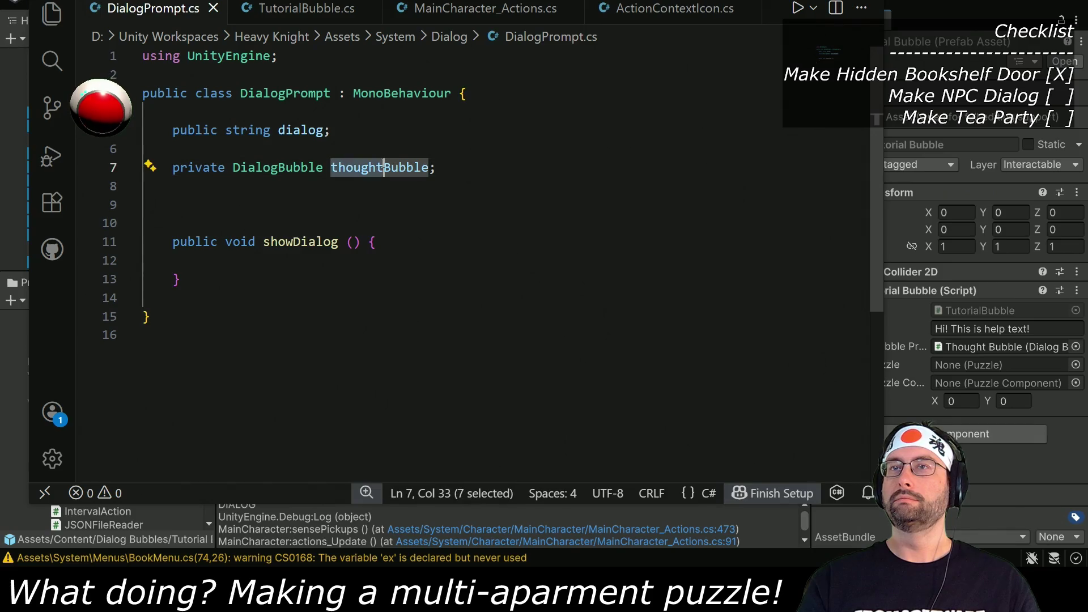
type("dialog")
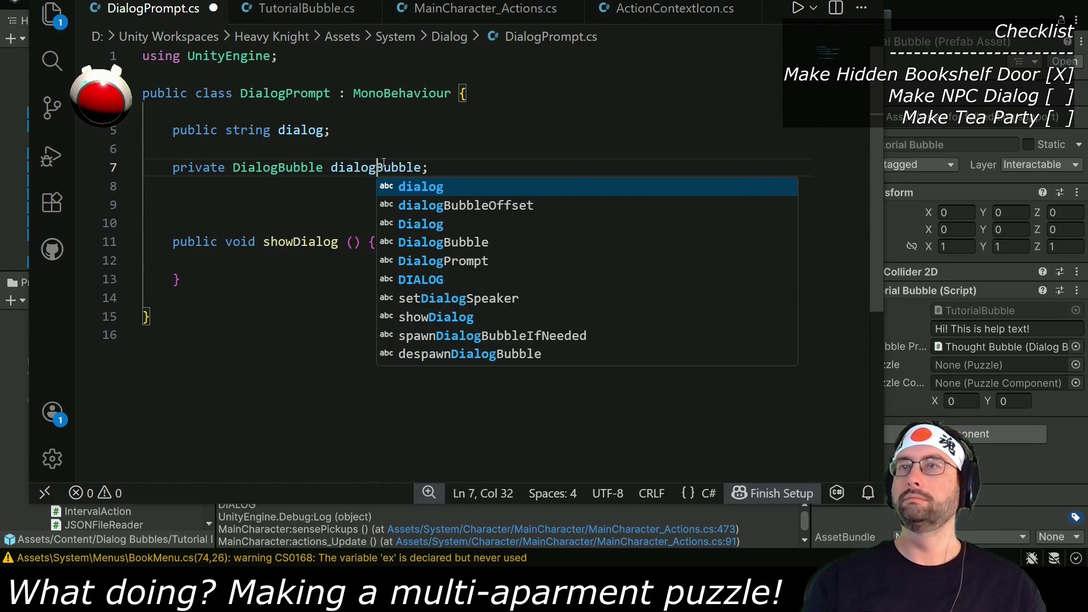
left_click(306, 8)
scroll(272, 346, "down", 5)
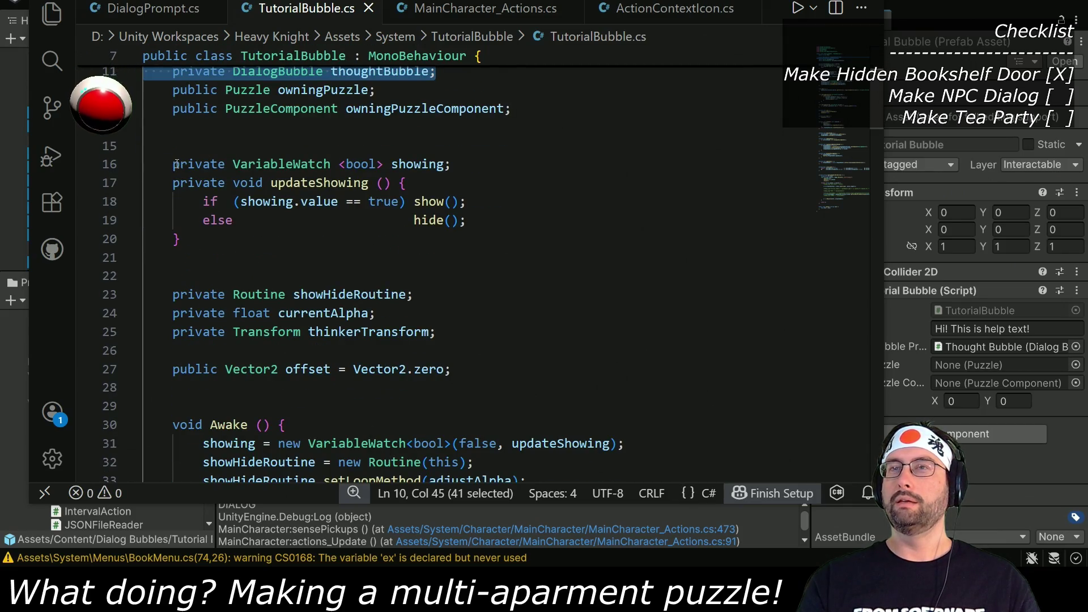
Step: Read through TutorialBubble.cs and select the word show on line 18
scroll(217, 273, "down", 3)
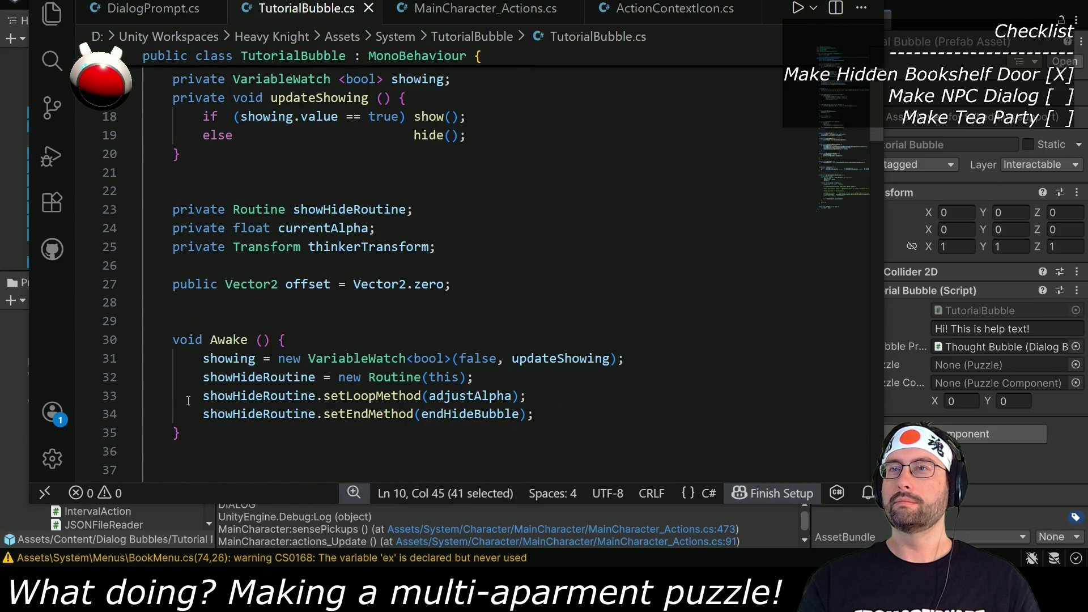
scroll(386, 259, "down", 5)
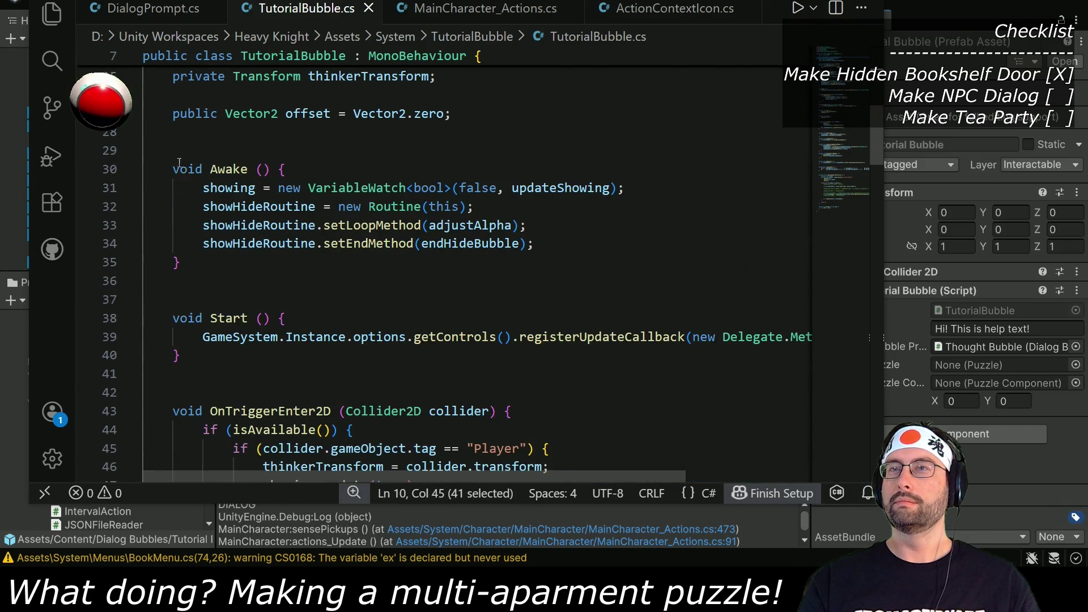
scroll(203, 235, "down", 4)
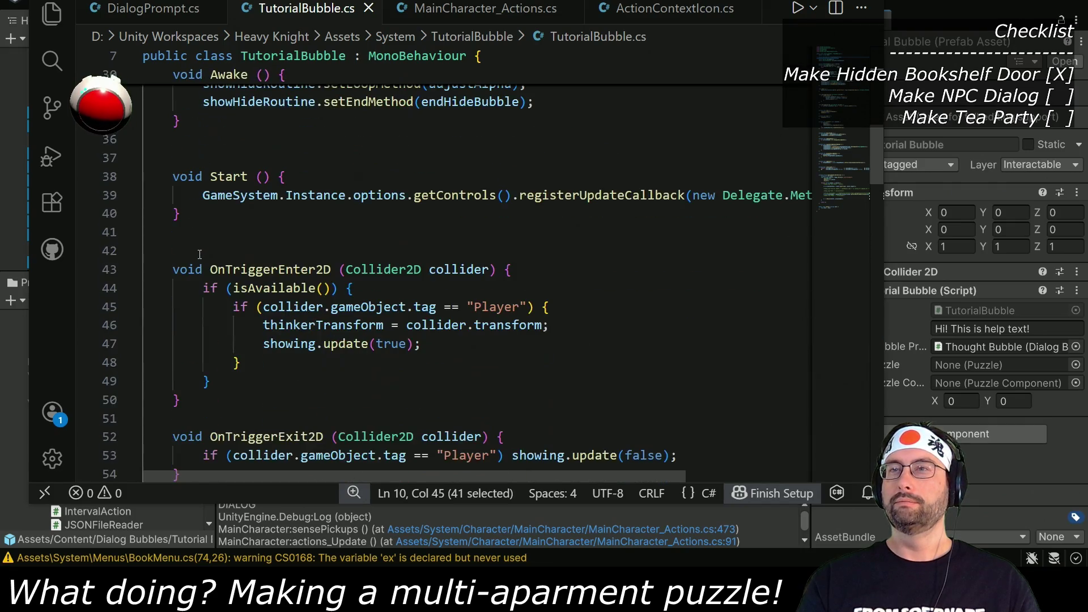
scroll(572, 206, "down", 3)
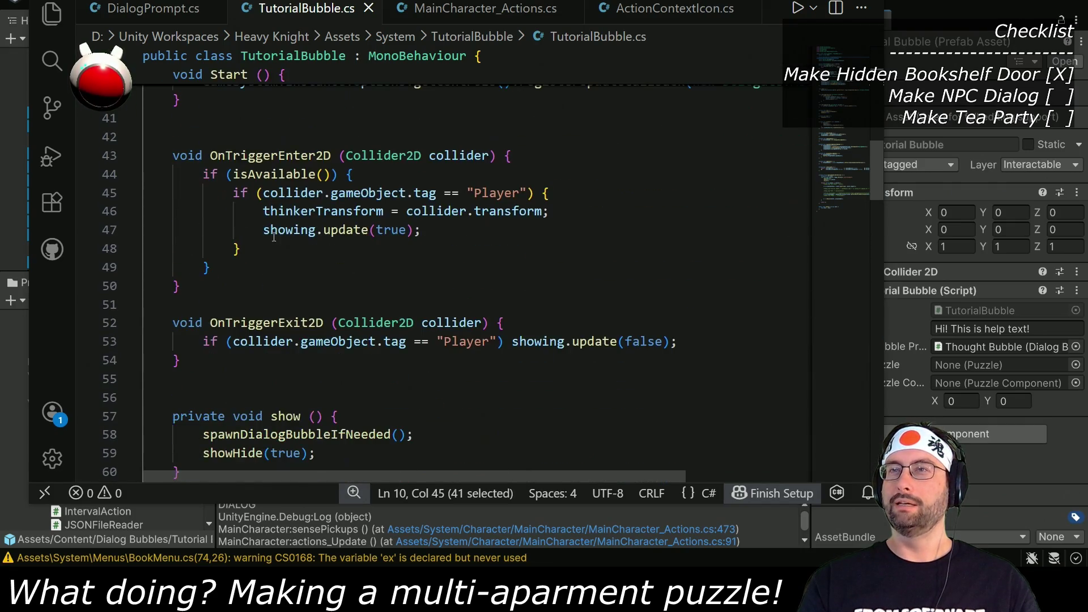
scroll(572, 206, "up", 4)
scroll(185, 132, "down", 3)
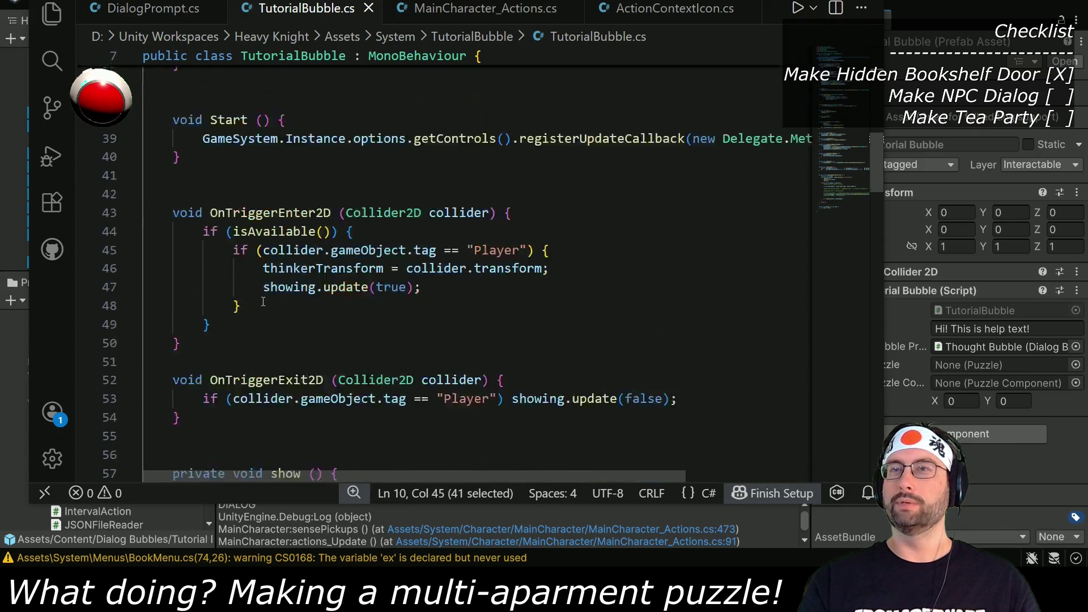
scroll(292, 253, "down", 2)
scroll(259, 194, "up", 2)
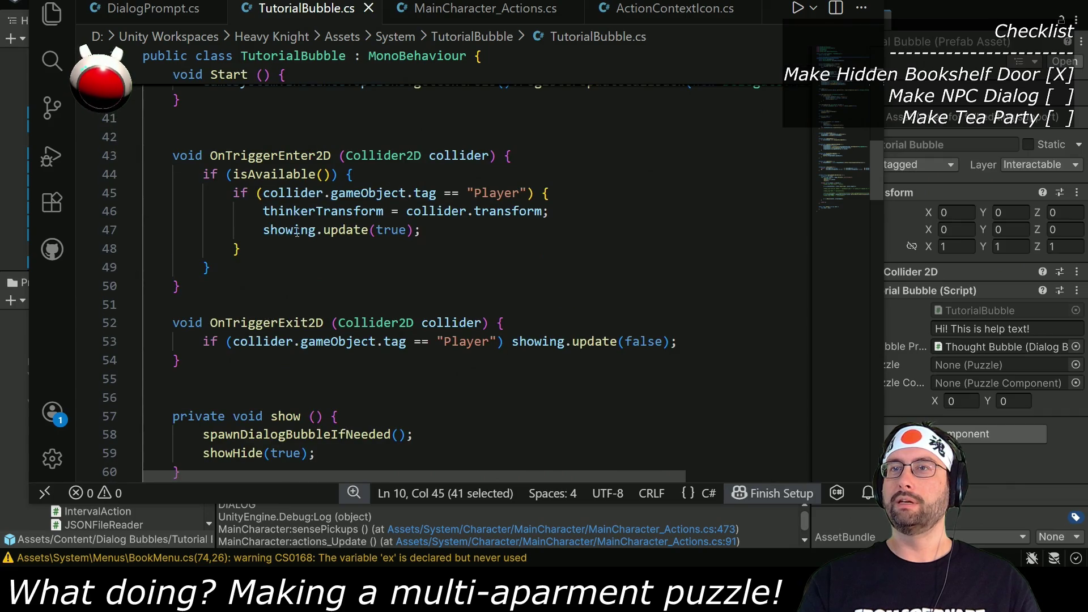
scroll(293, 231, "up", 12)
scroll(298, 307, "down", 2)
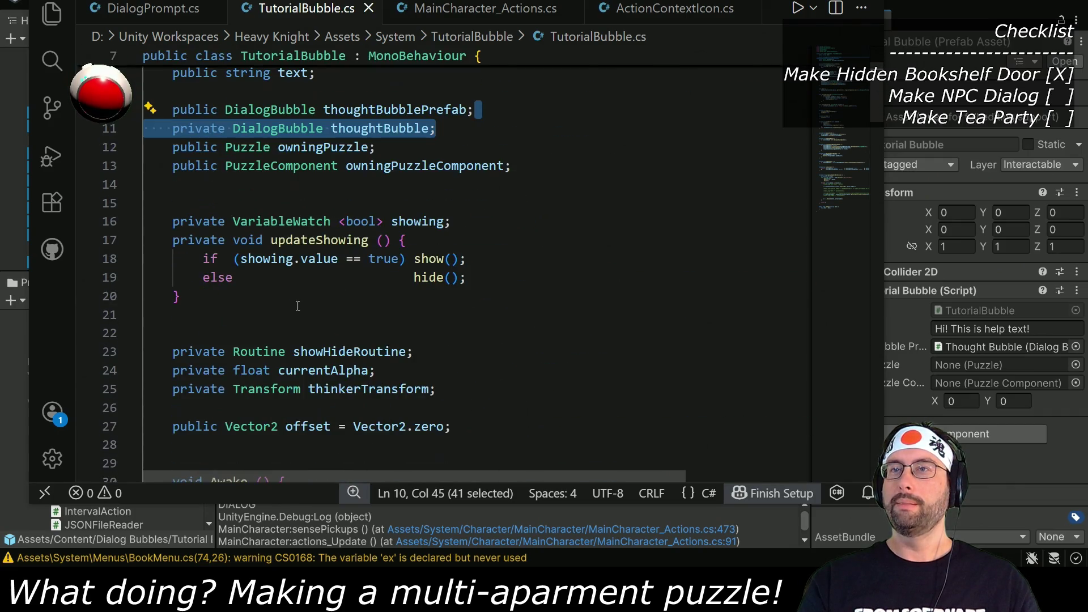
double_click(434, 259)
Step: Step through the show matches with Ctrl+F down to the show() method on line 57
key("ctrl+f")
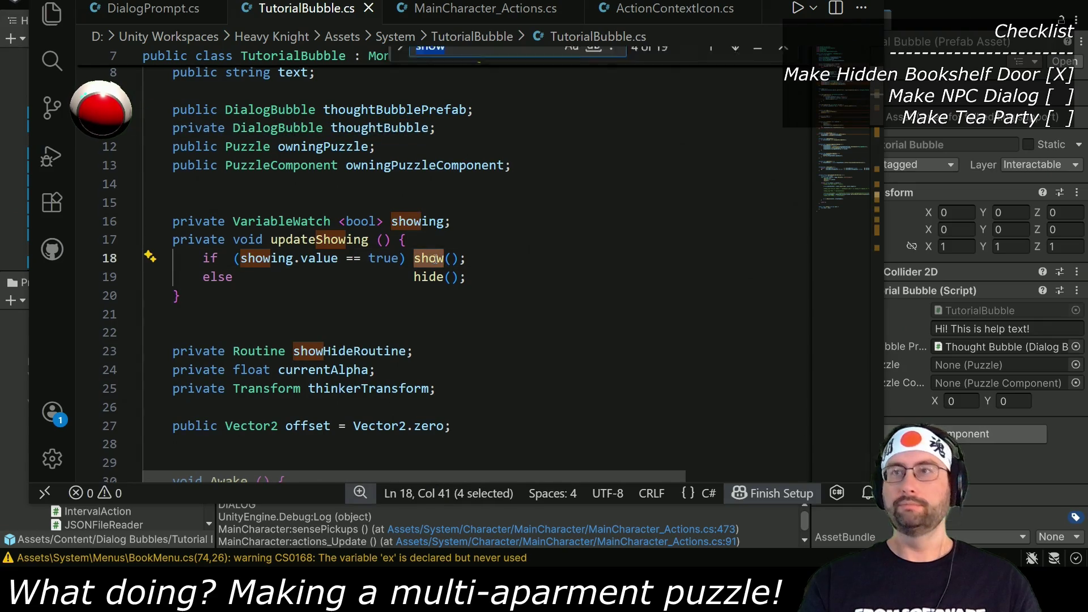
left_click(735, 63)
left_click(735, 62)
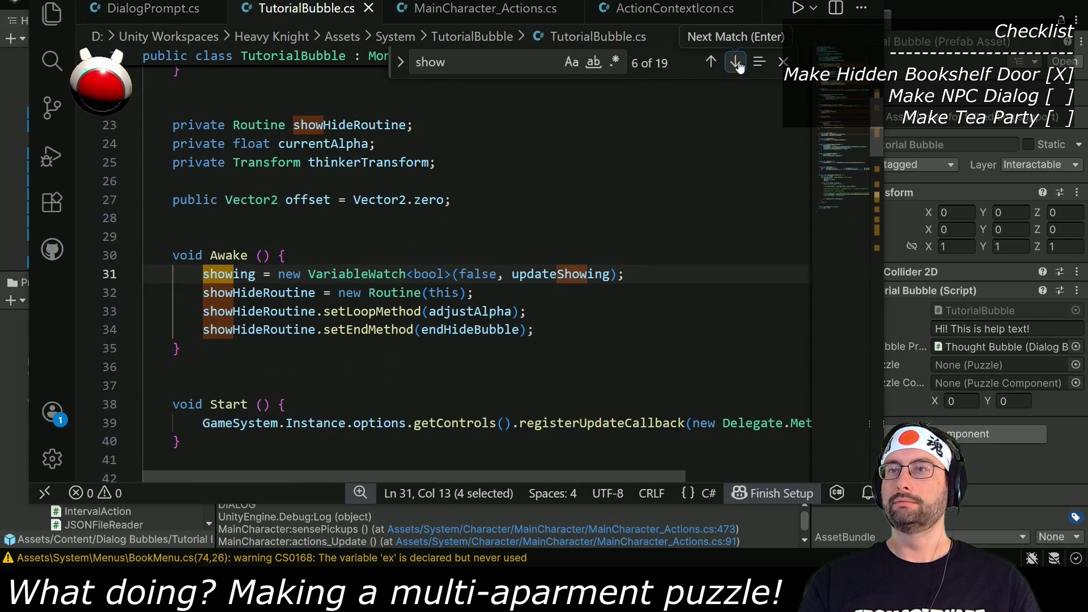
left_click(735, 62)
left_click(736, 63)
left_click(735, 62)
left_click(735, 62)
left_click(736, 62)
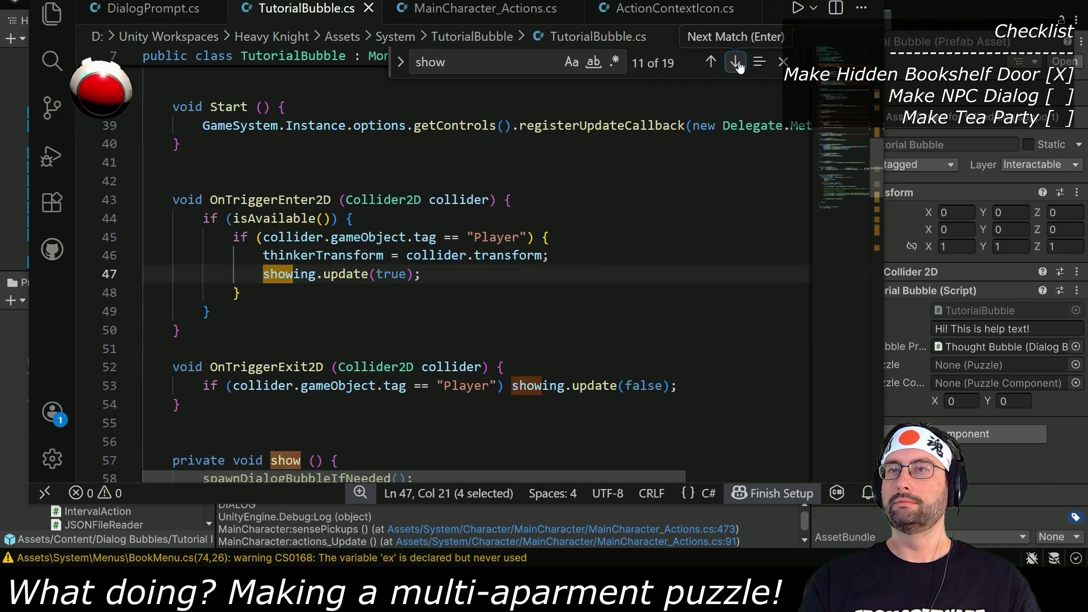
left_click(736, 63)
left_click(736, 62)
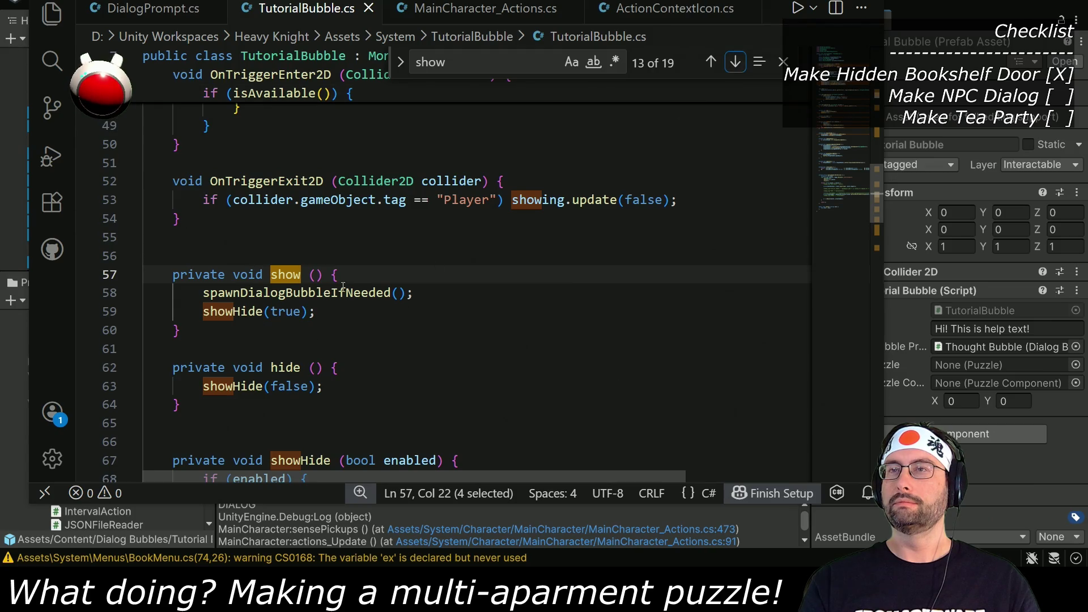
left_click(174, 274)
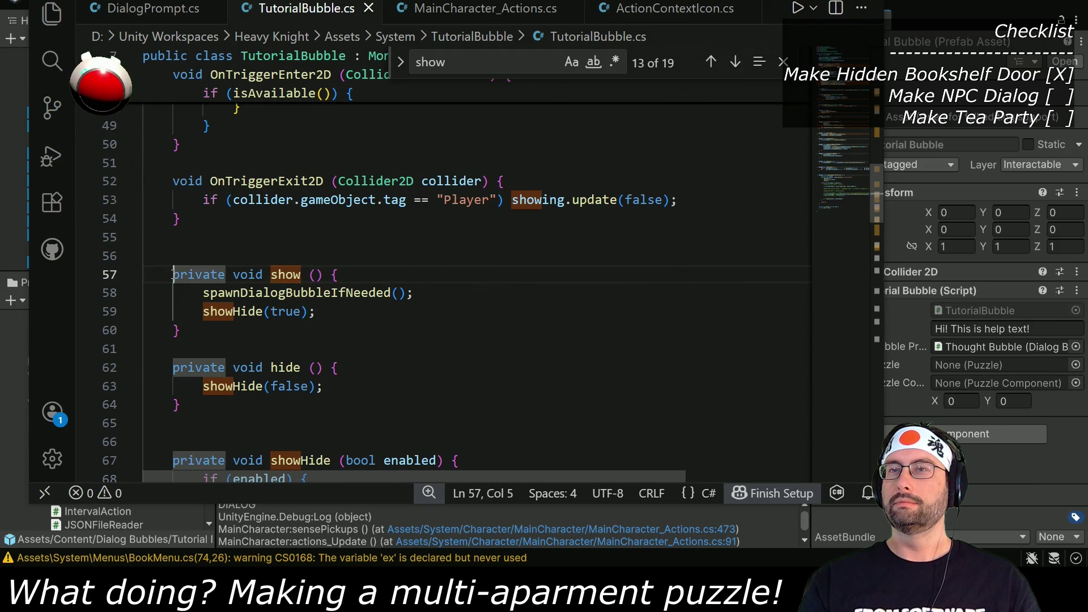
Step: Select and review the show() and hide() methods on lines 57–64, then return to Unity
left_click_drag(173, 275, 191, 406)
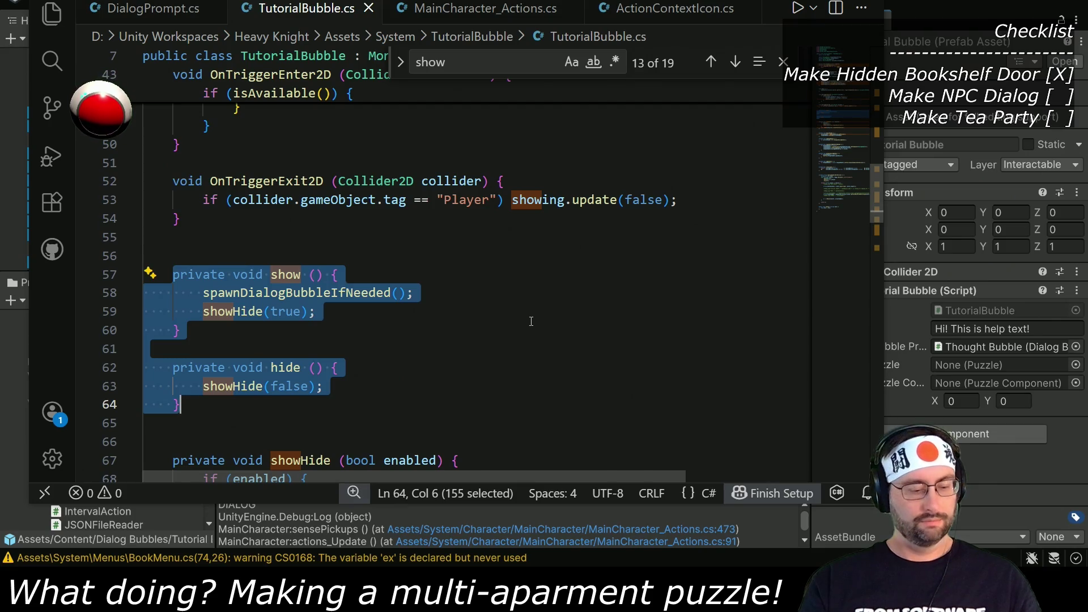
scroll(396, 266, "down", 4)
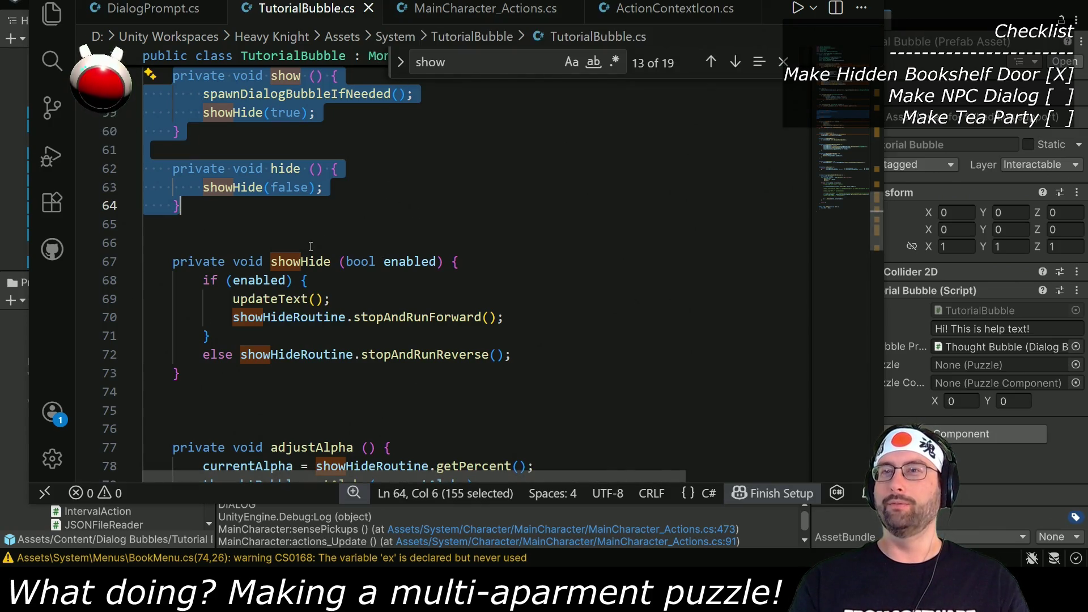
scroll(312, 246, "down", 3)
scroll(284, 272, "up", 6)
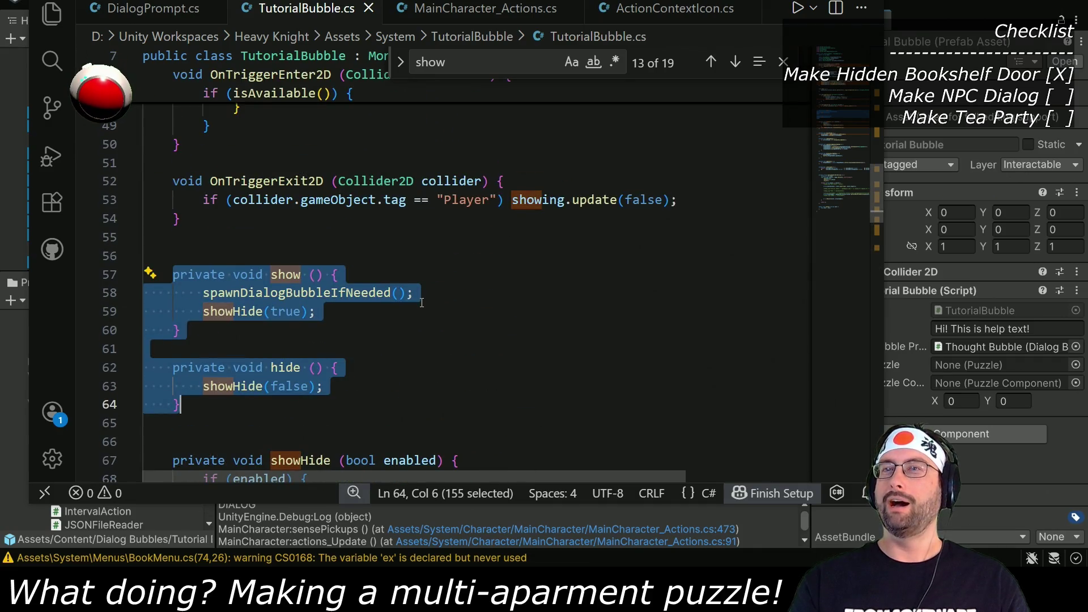
left_click(425, 311)
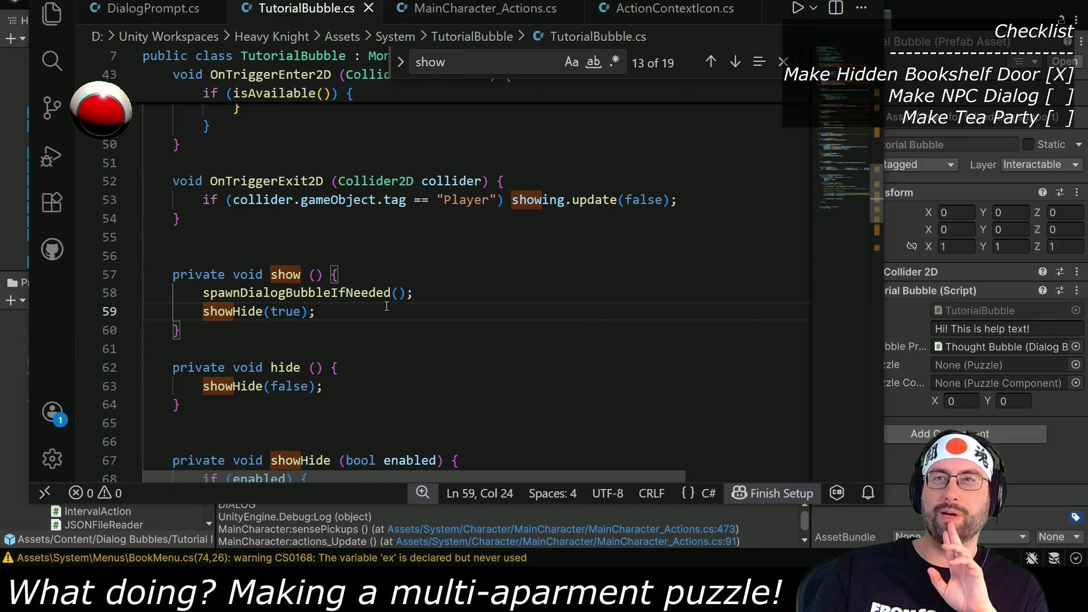
key("alt+Tab")
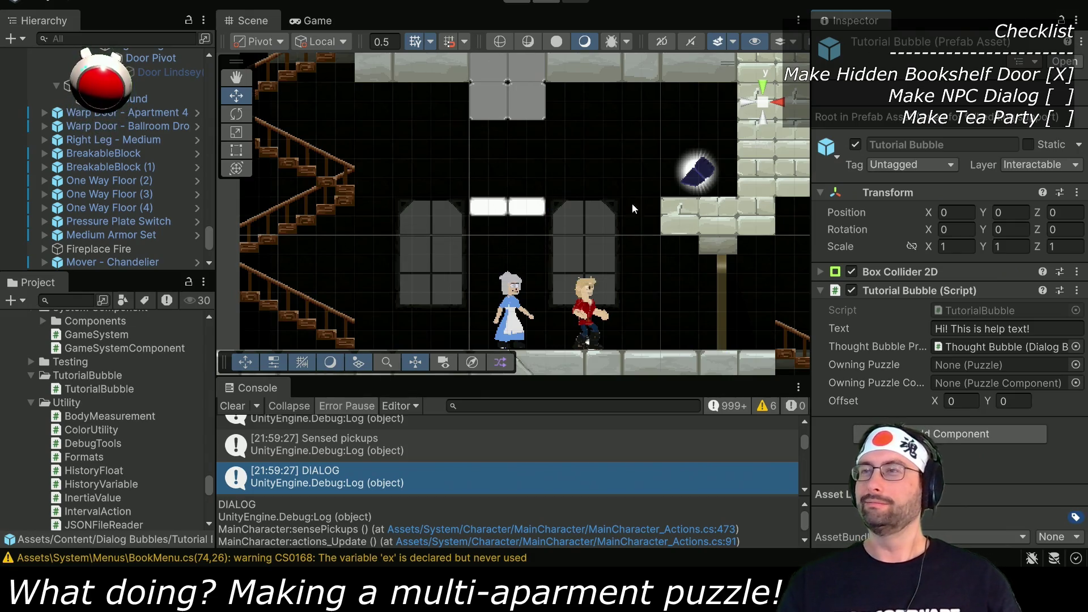
Step: Zoom the Scene view out and back in to survey the surrounding rooms
scroll(518, 183, "down", 6)
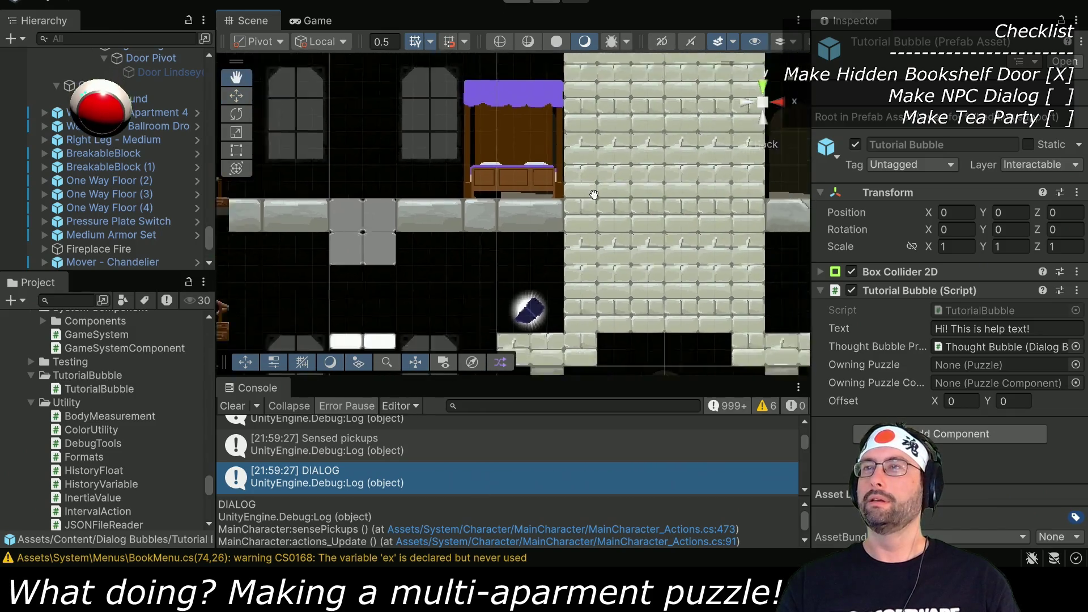
scroll(527, 209, "up", 3)
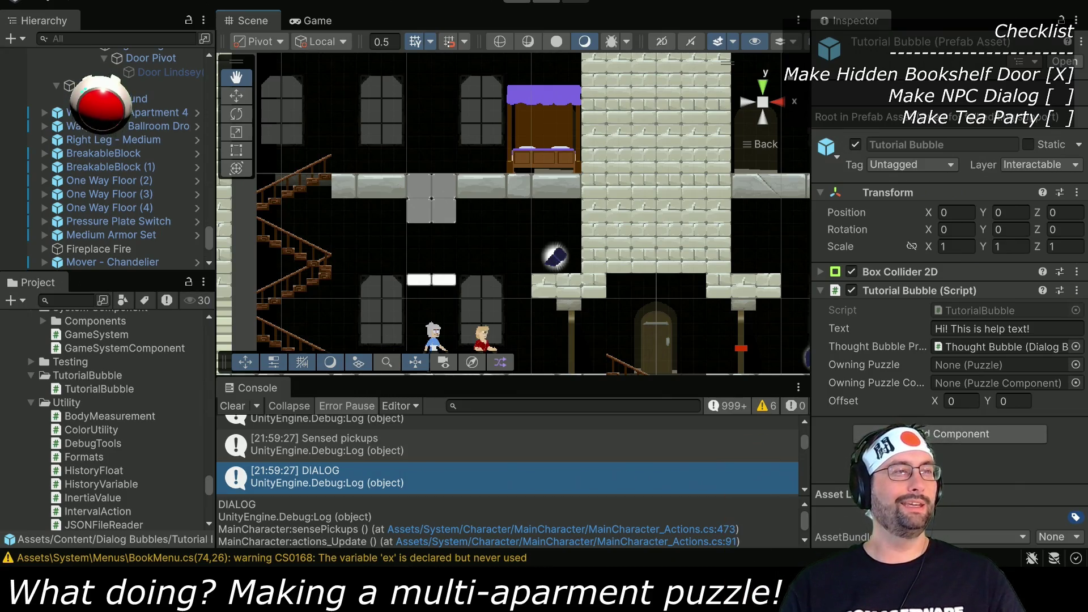
key("alt+Tab")
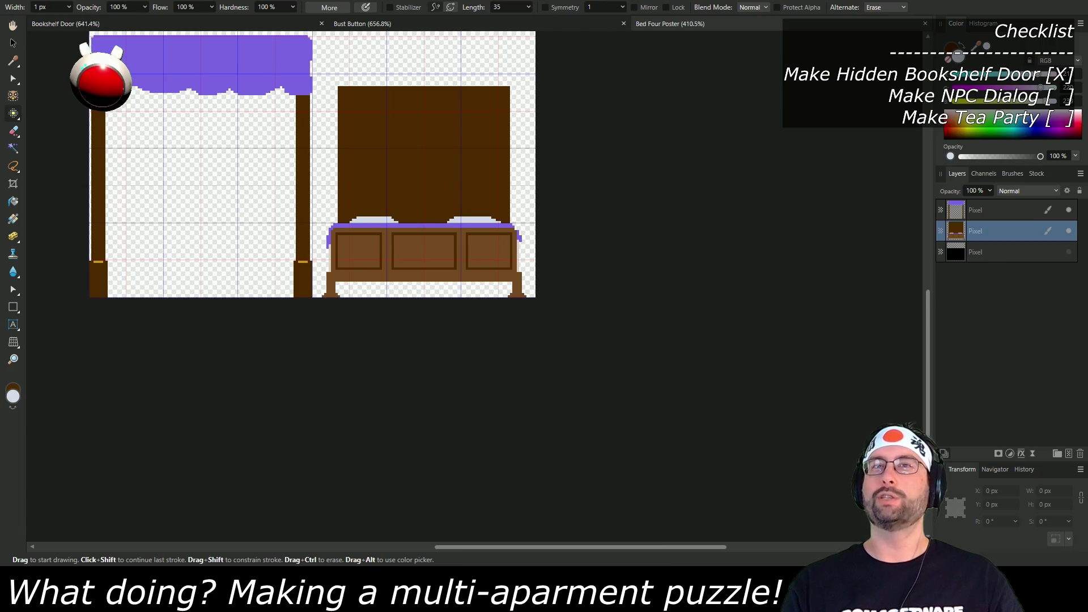
Step: Create a new document with page width 64 px and page height 192 px
key("alt+f")
key("ctrl+n")
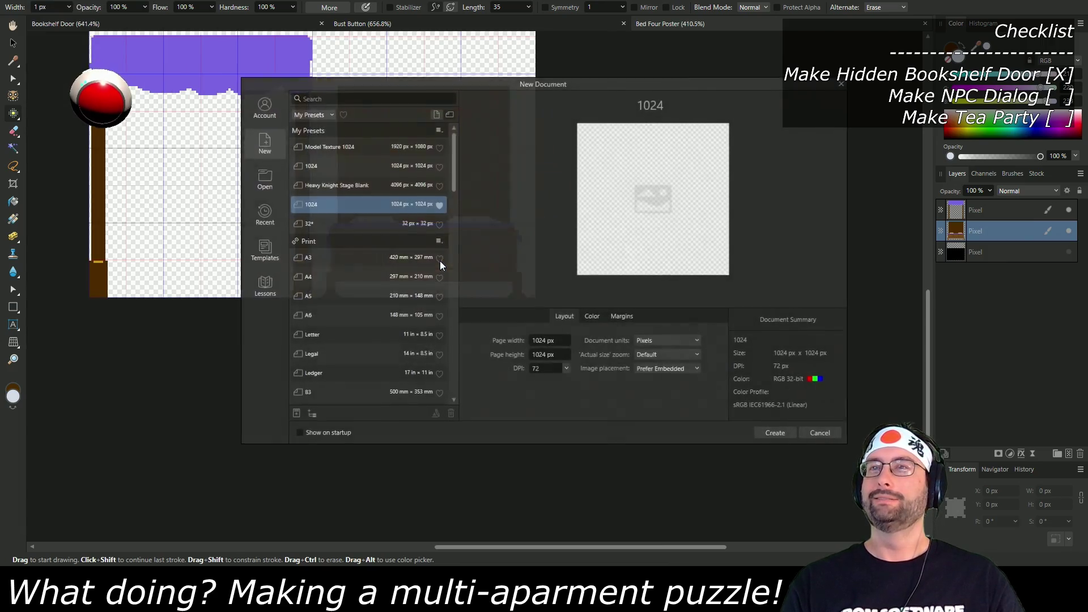
left_click(558, 341)
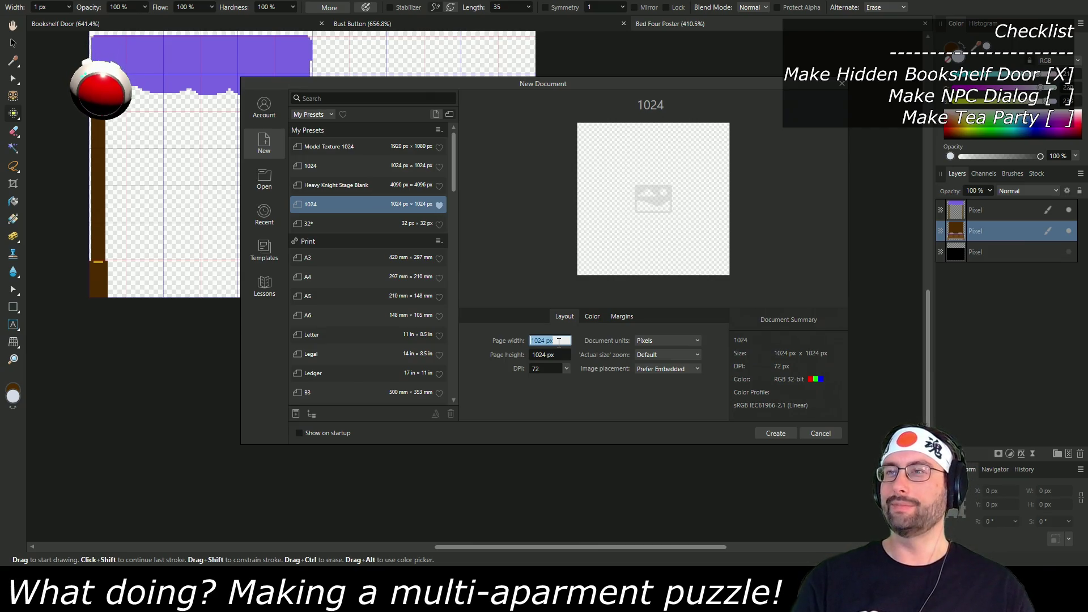
left_click(560, 339)
left_click_drag(560, 341, 505, 340)
type("64")
key("Return")
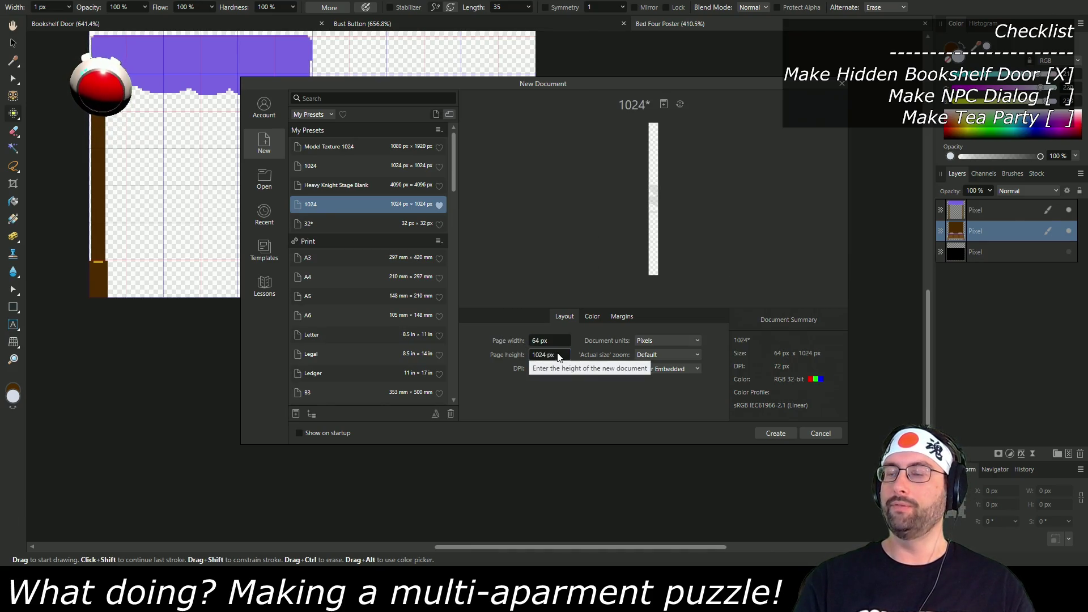
triple_click(561, 359)
type("128")
key("Tab")
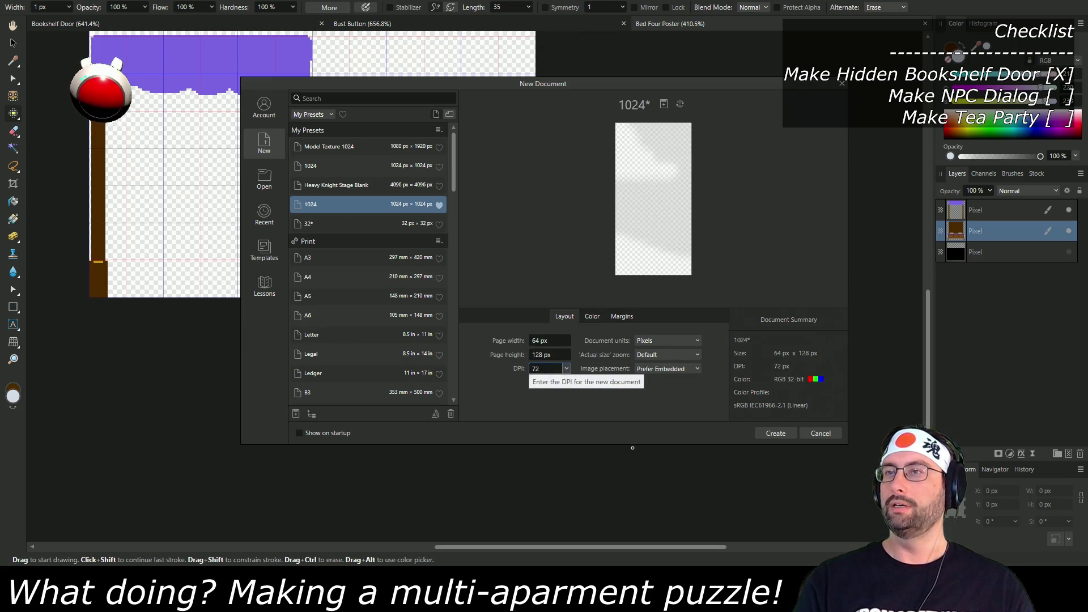
triple_click(559, 355)
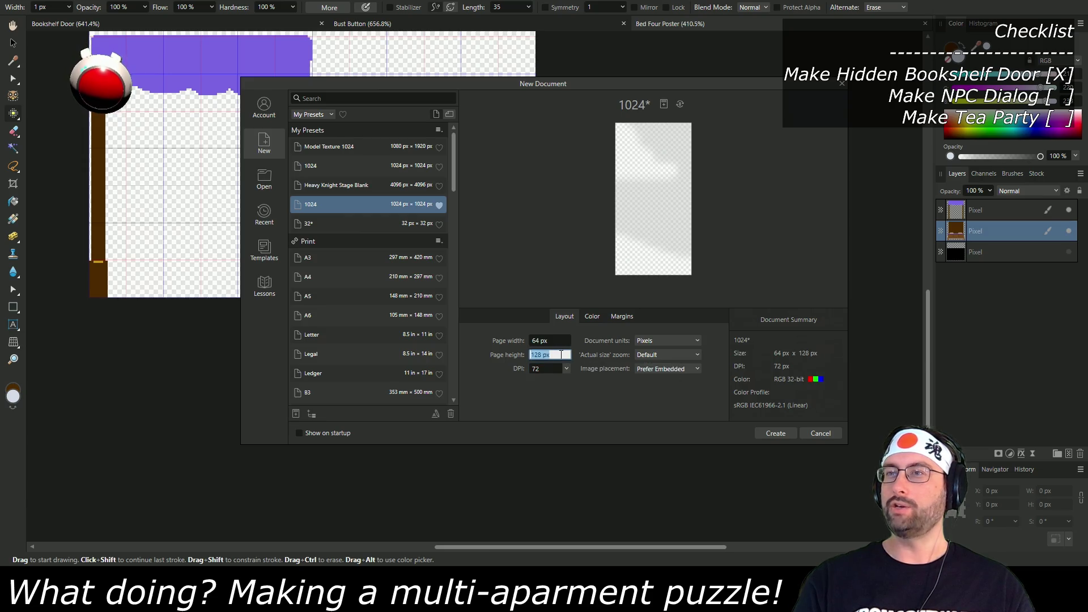
type("192")
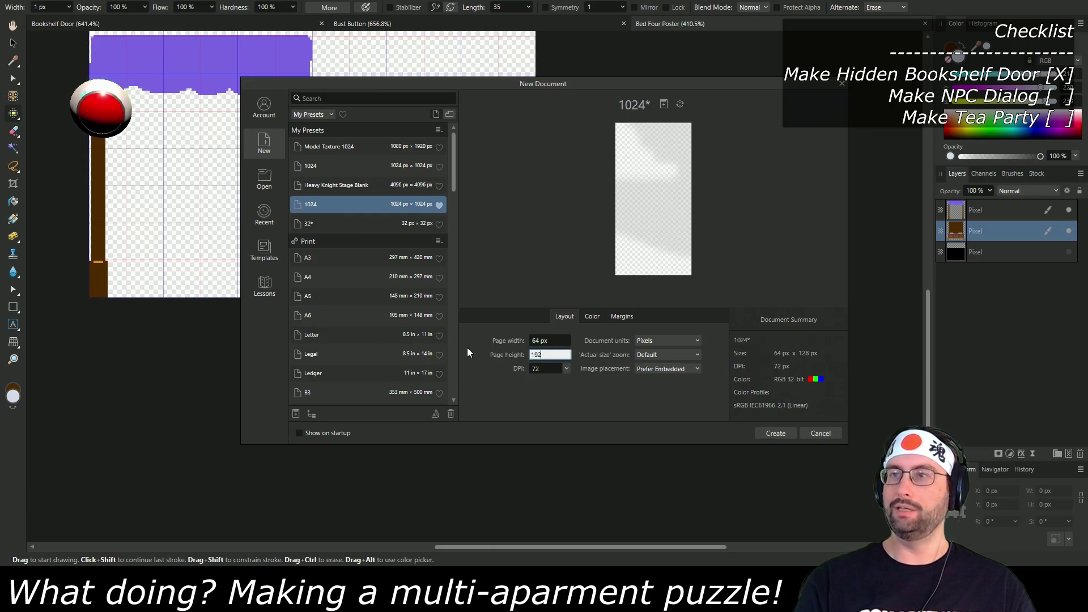
key("Tab")
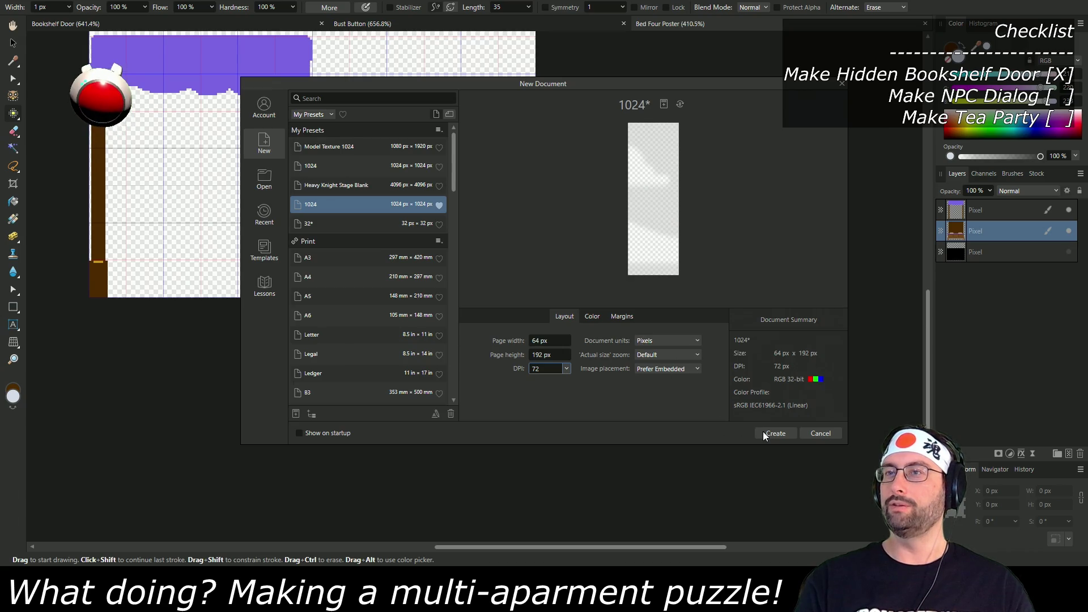
left_click(768, 435)
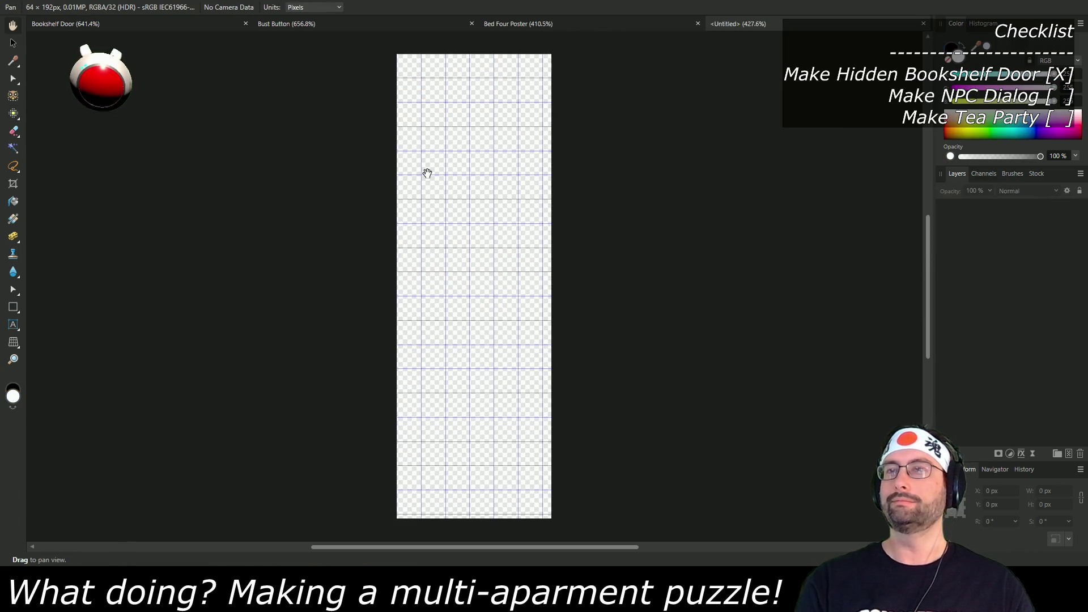
Step: Apply a coarser preset in the Grid and Axis settings
left_click(317, 6)
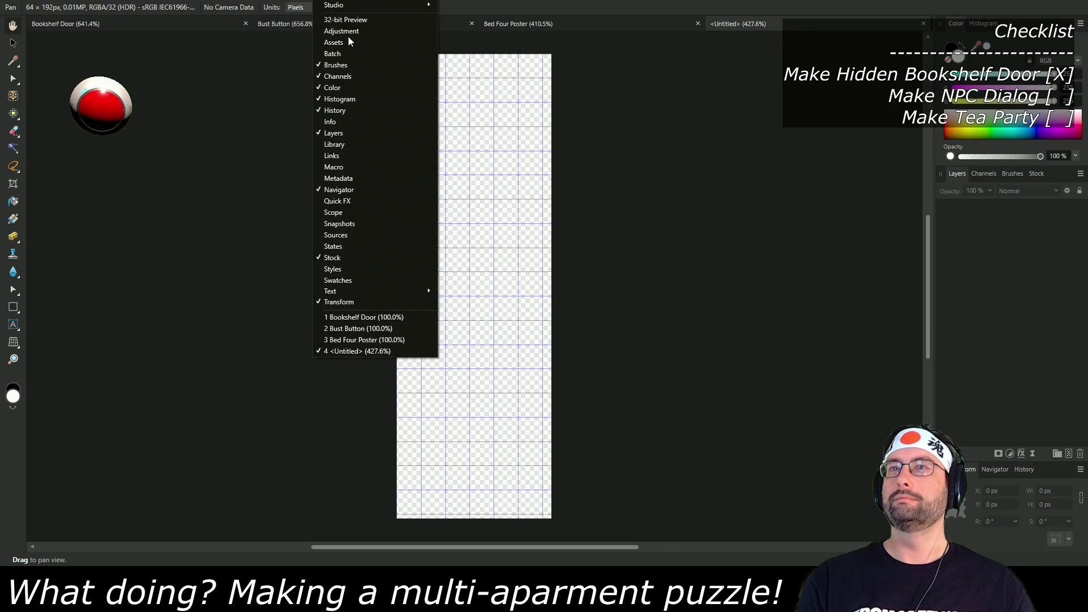
key("Left")
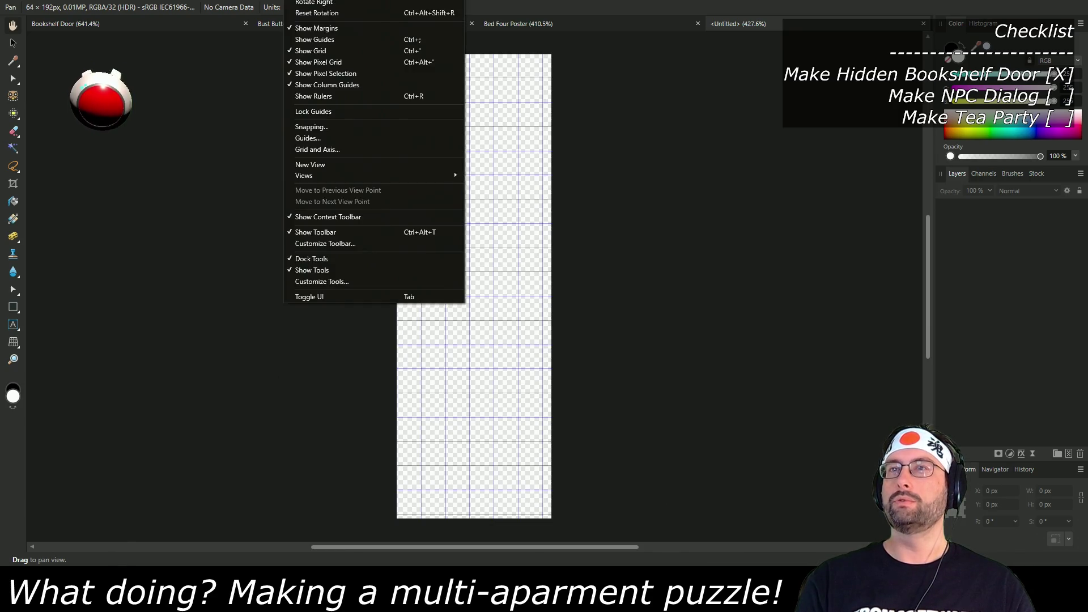
left_click(317, 150)
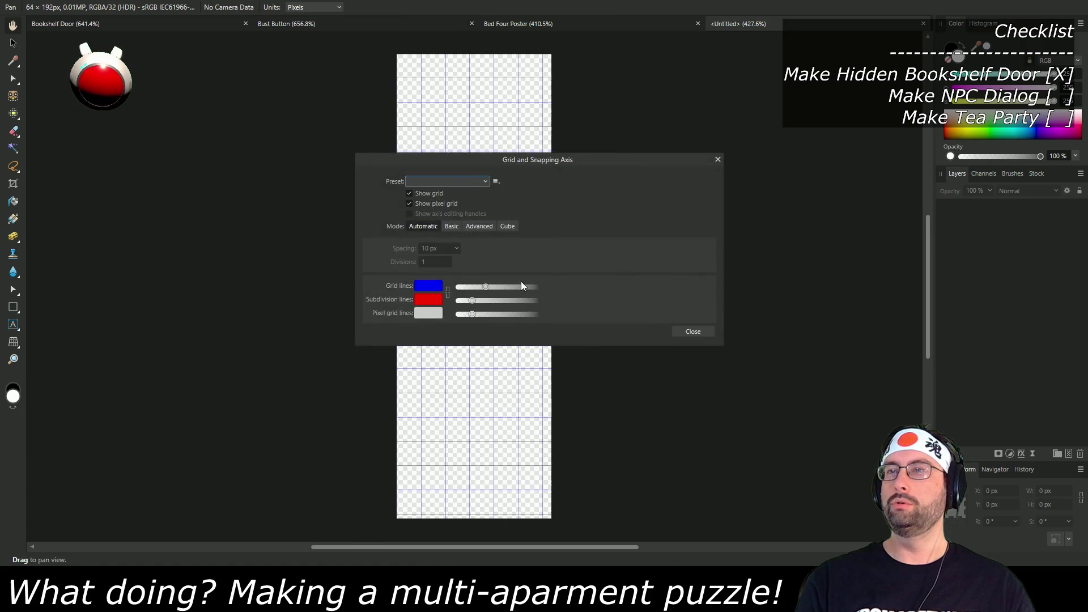
left_click(464, 181)
left_click(467, 195)
left_click(692, 332)
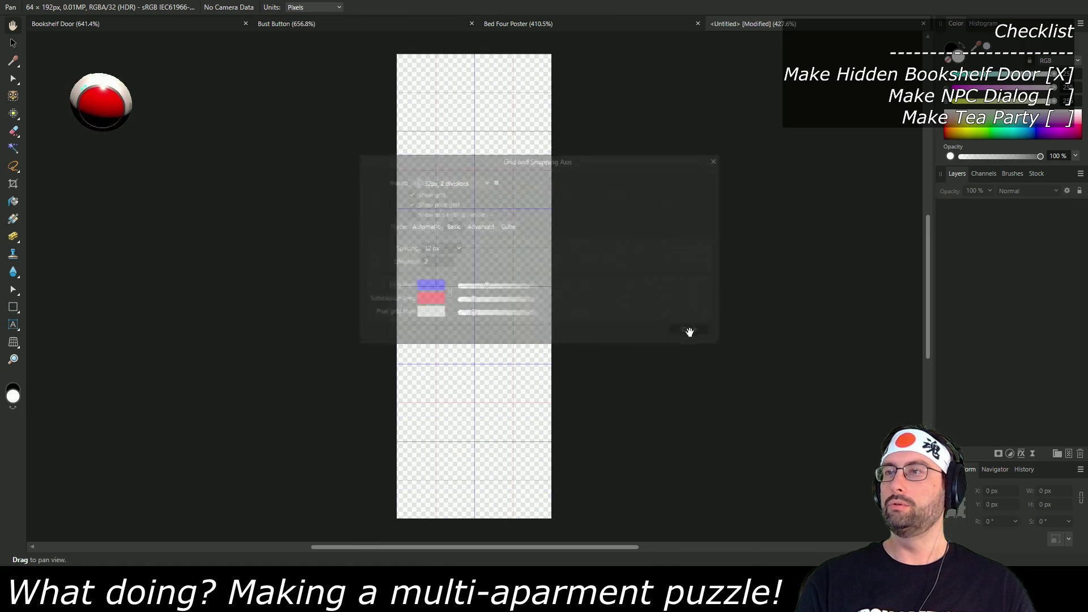
Step: Add a pixel layer and flood-fill the canvas with black
left_click(1070, 454)
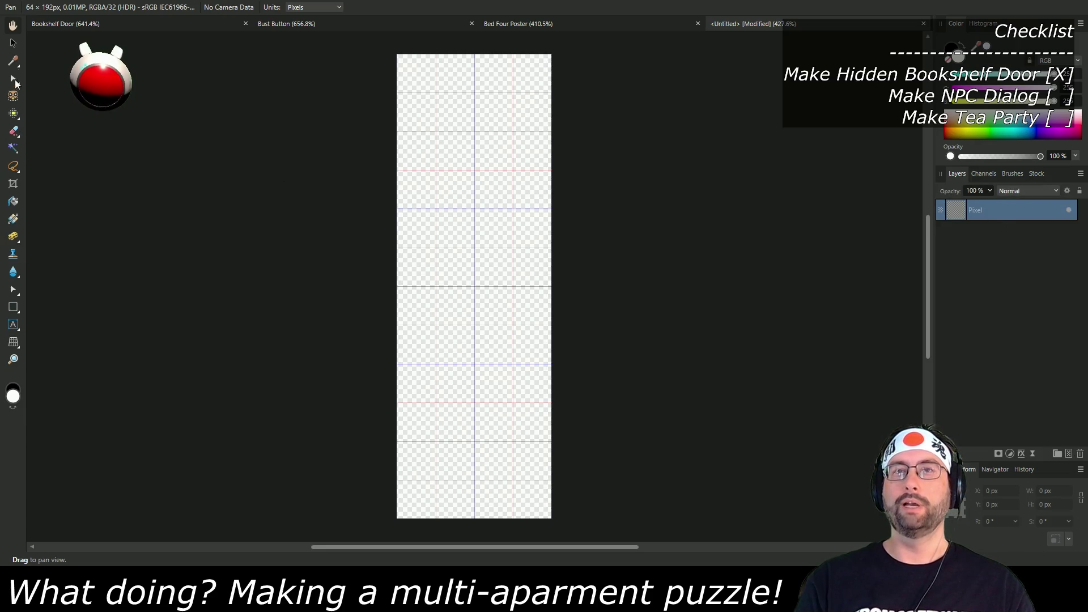
left_click(13, 200)
left_click(949, 47)
left_click(467, 171)
left_click(1069, 454)
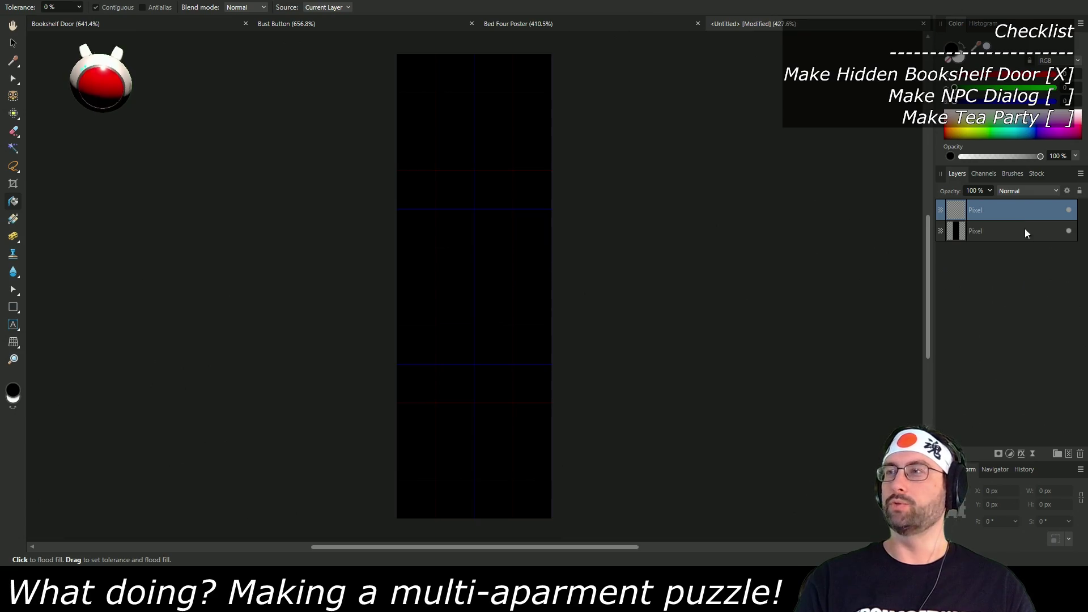
key("b")
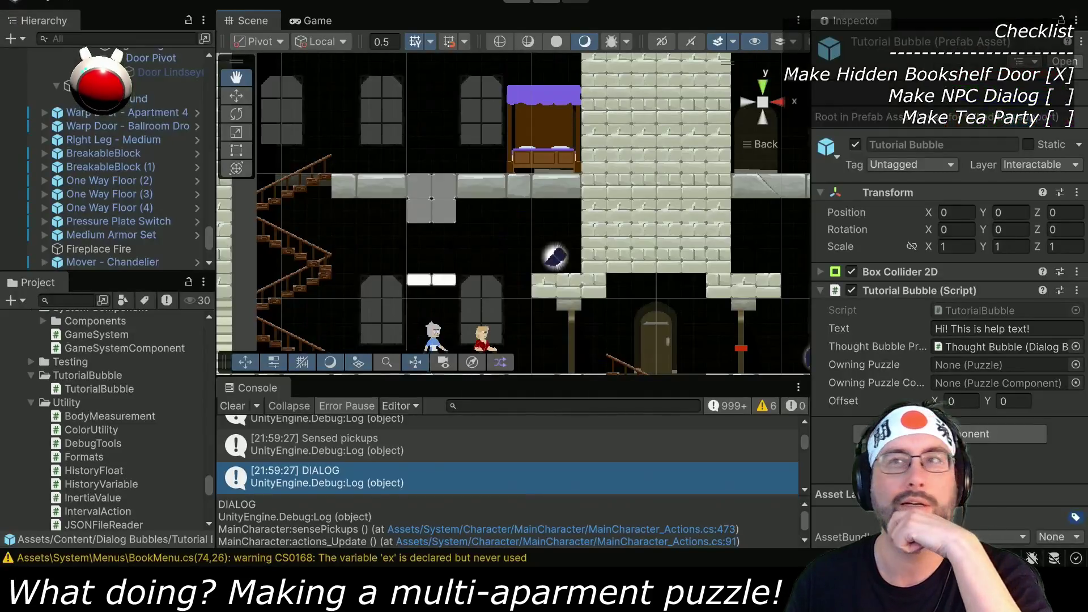
left_click_drag(526, 273, 542, 258)
scroll(542, 259, "up", 2)
left_click_drag(584, 306, 562, 185)
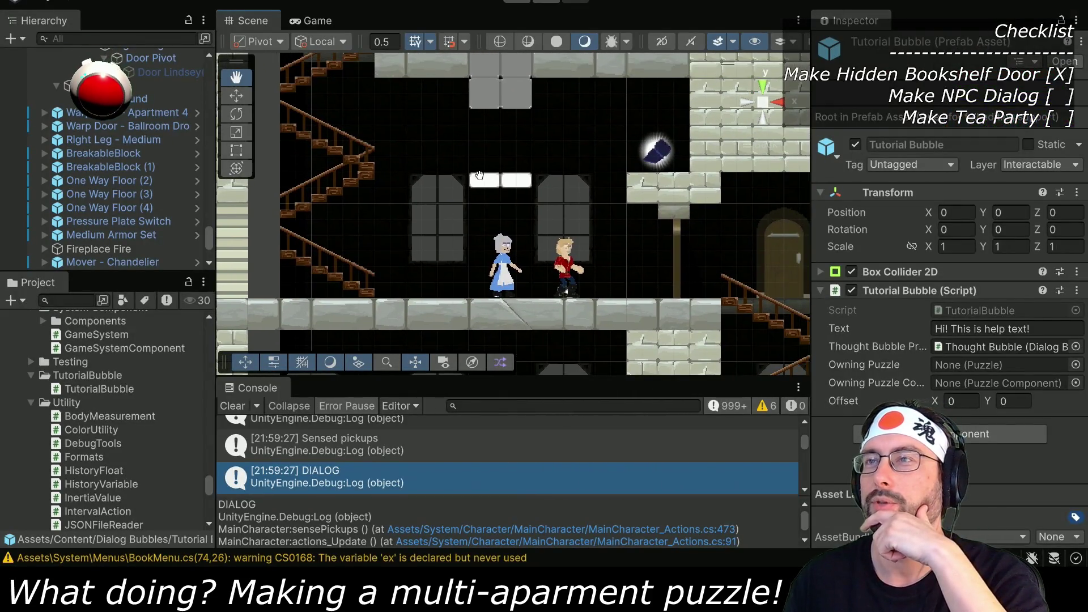
scroll(514, 212, "up", 2)
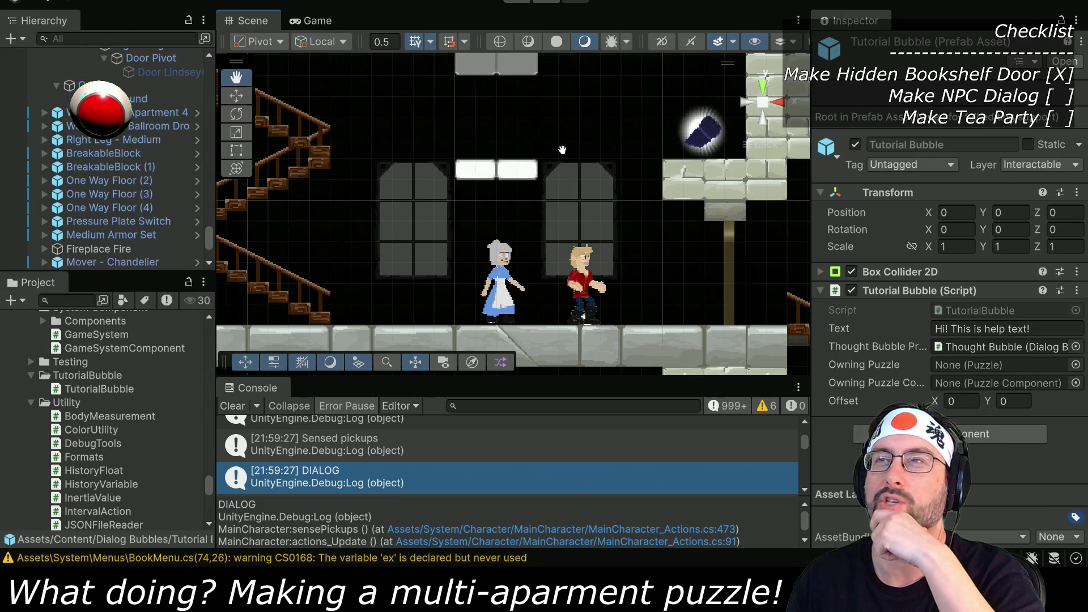
key("alt+Tab")
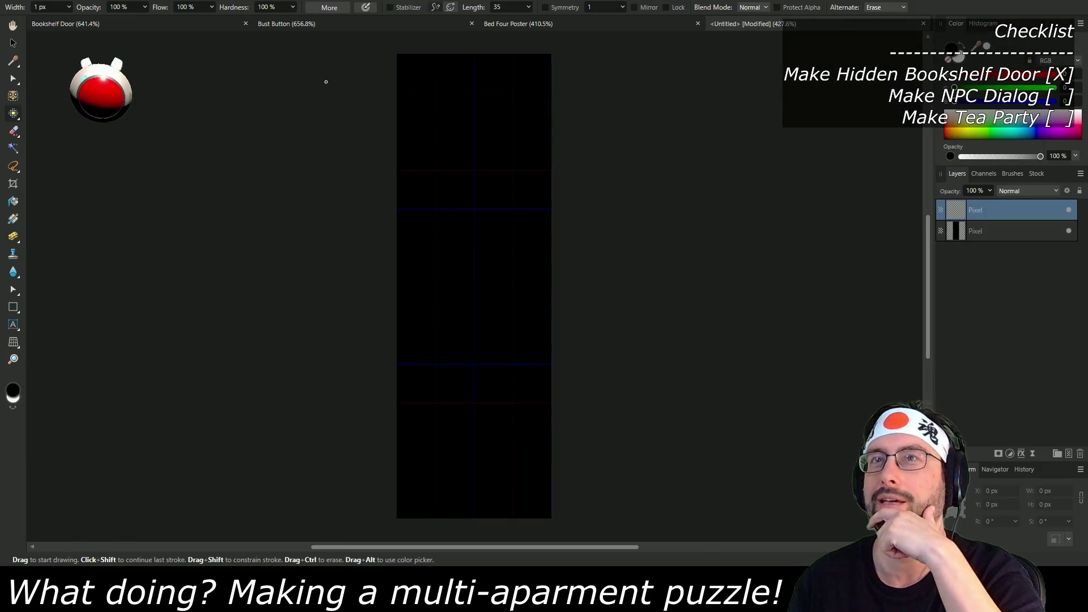
left_click(119, 0)
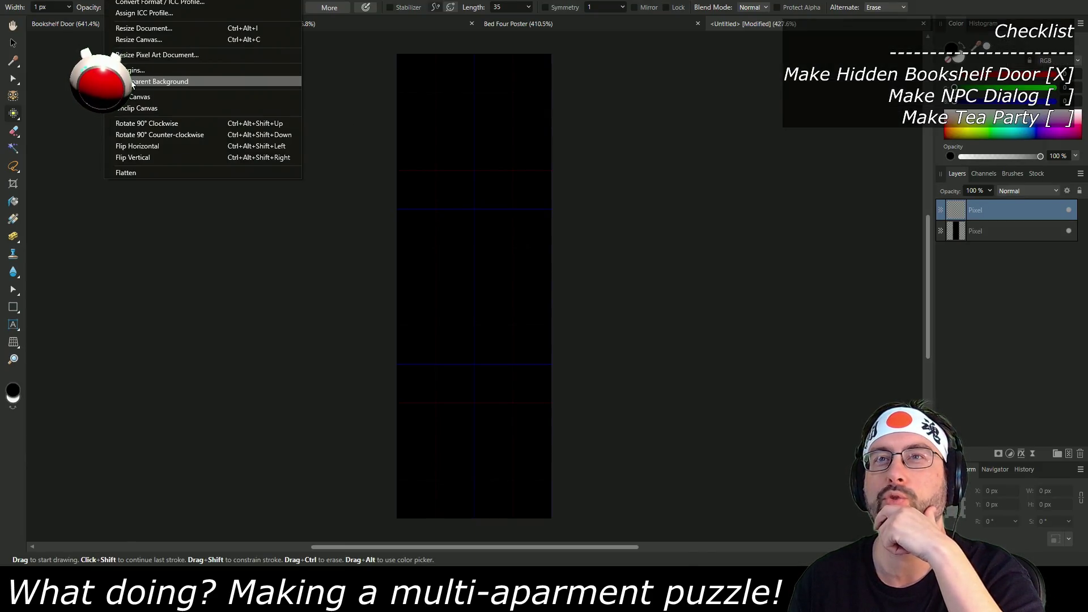
Step: Resize the canvas width from 64 px to 128 px
left_click(138, 40)
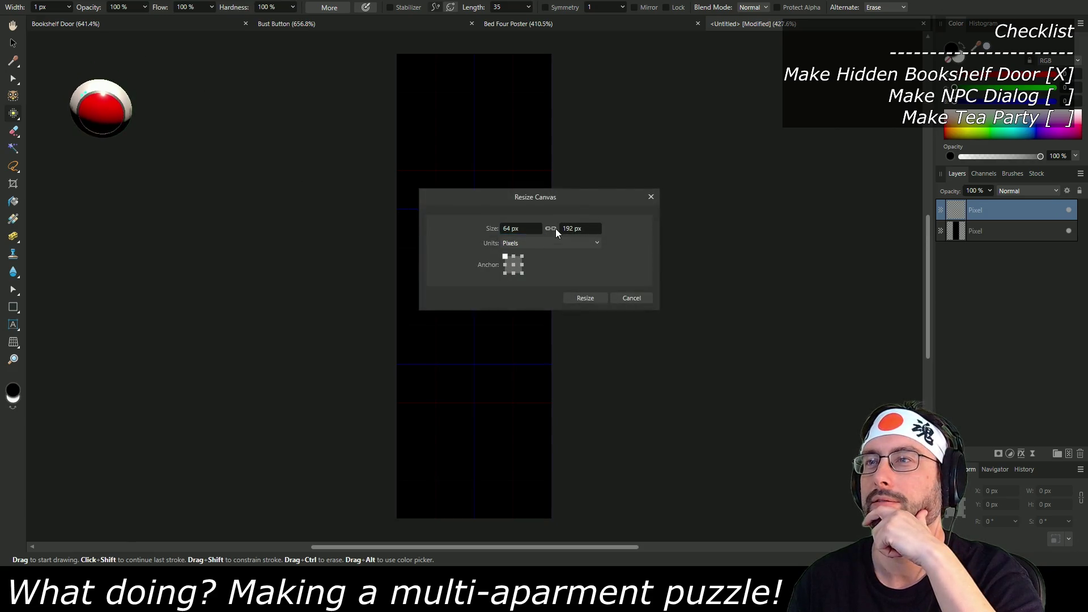
left_click(522, 229)
type("128")
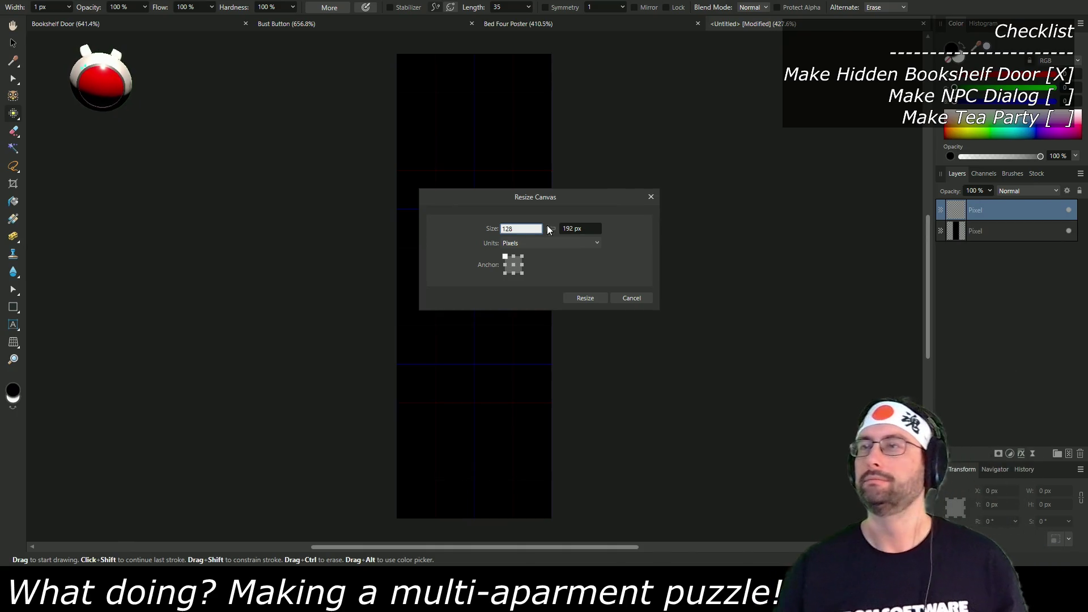
key("Return")
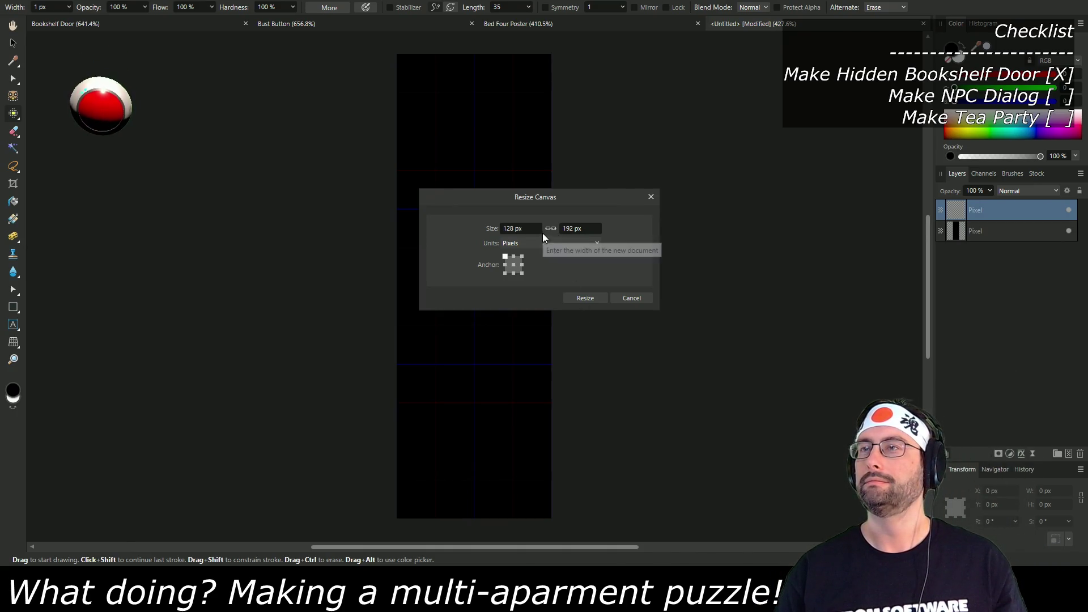
left_click(586, 298)
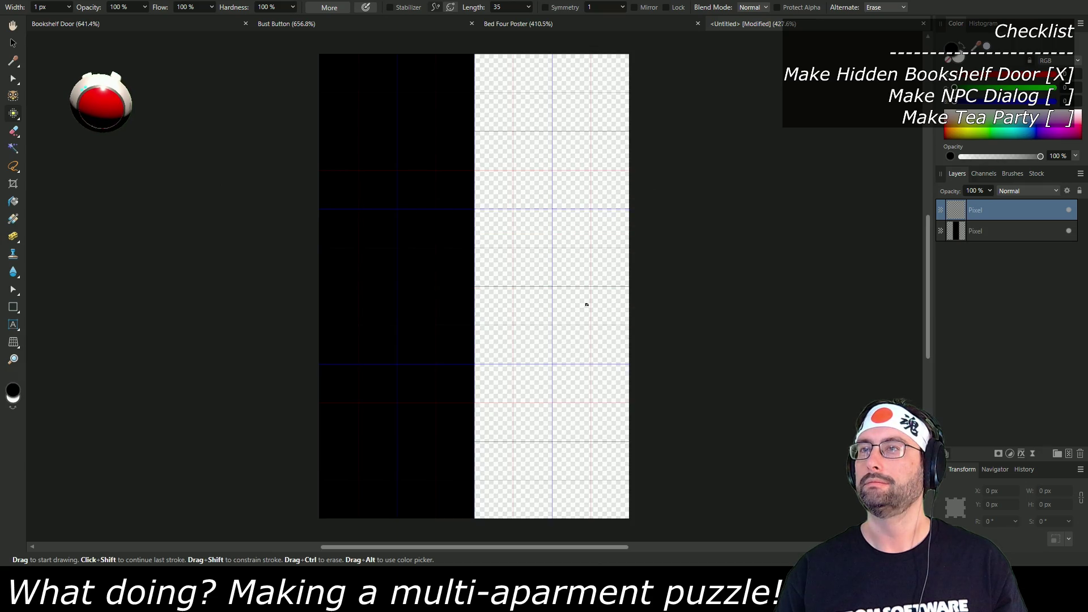
Step: Flood-fill the transparent right half of the bottom background layer with black
left_click(977, 227)
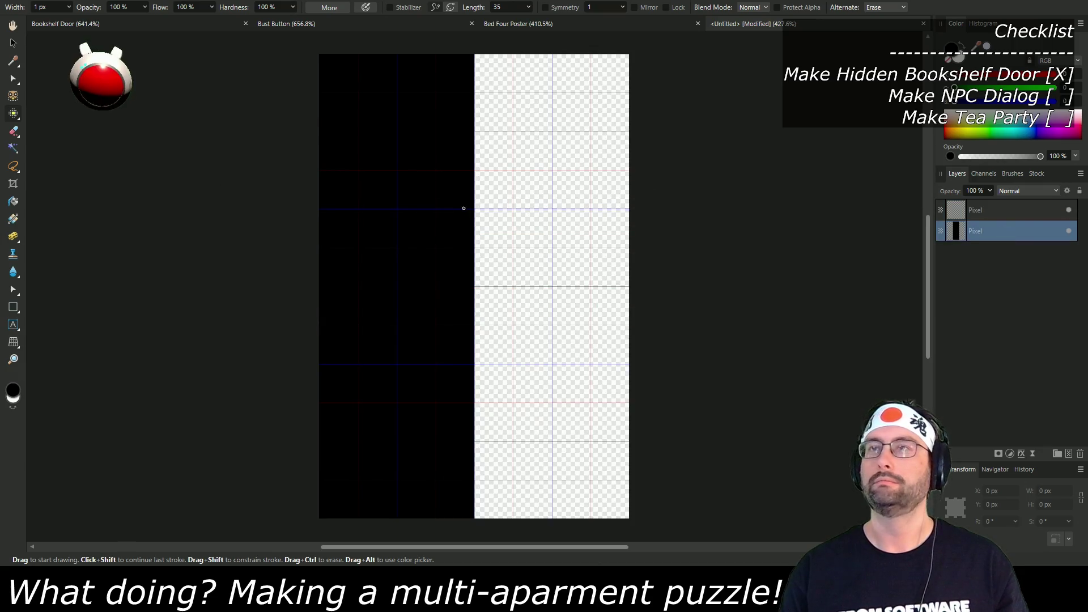
left_click(13, 201)
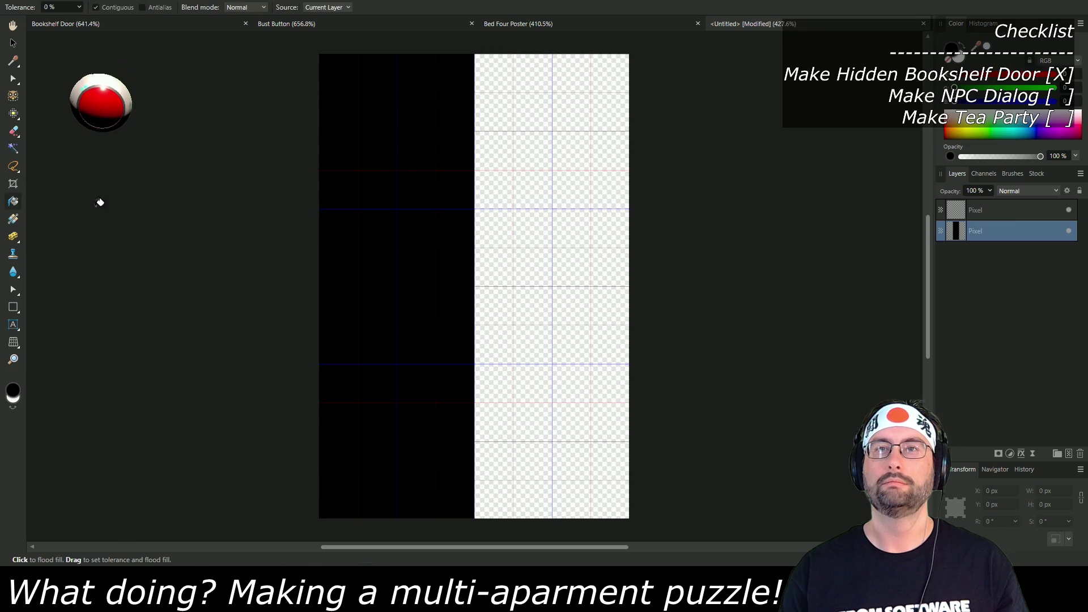
left_click(541, 204)
left_click(1013, 214)
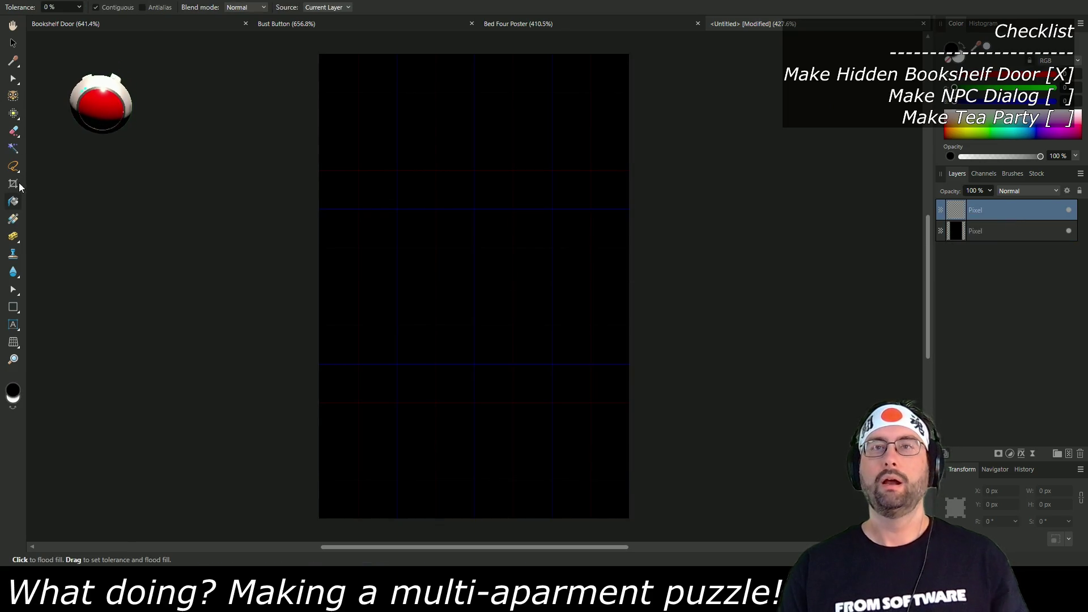
scroll(601, 304, "down", 2)
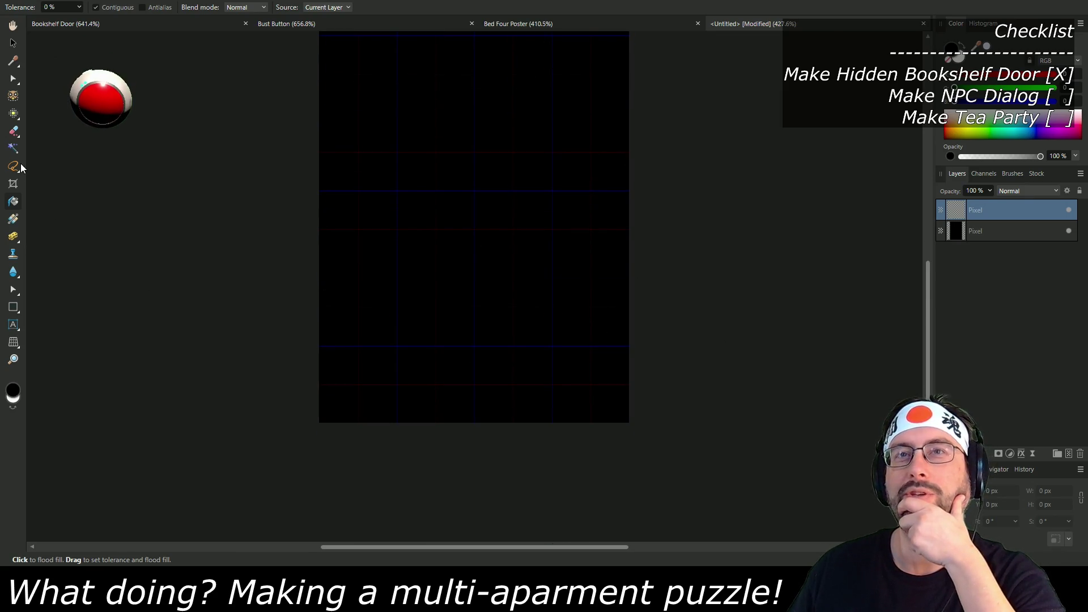
left_click(13, 113)
key("alt+Tab")
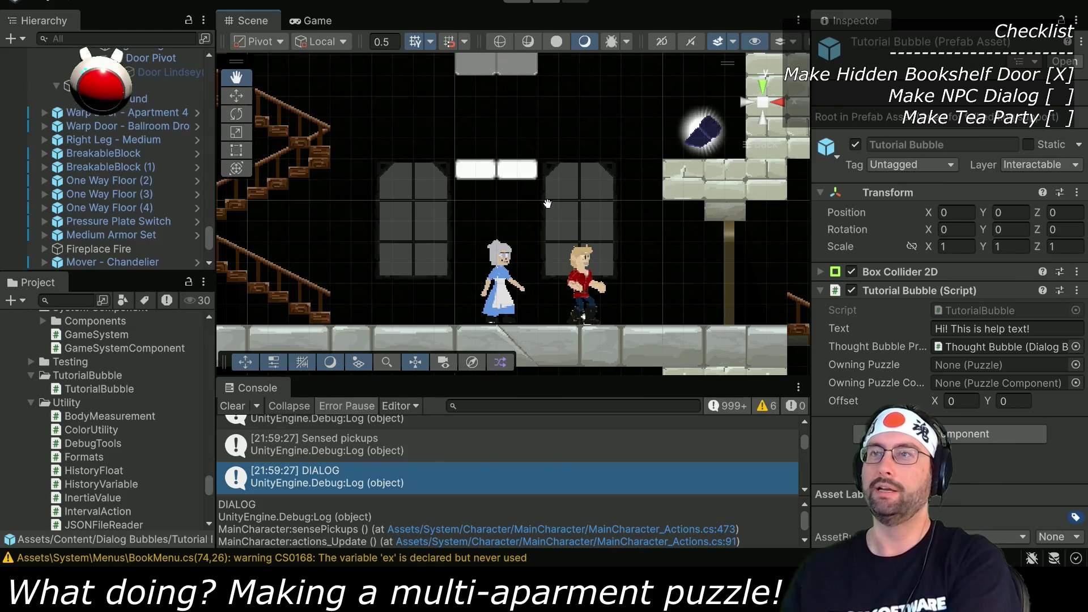
scroll(527, 166, "up", 4)
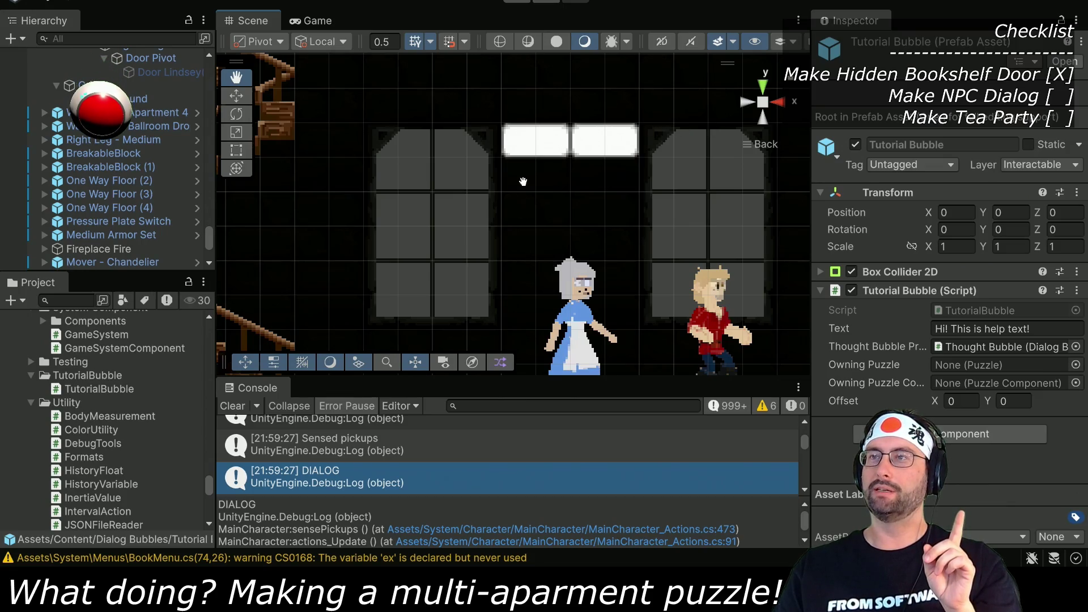
key("alt+Tab")
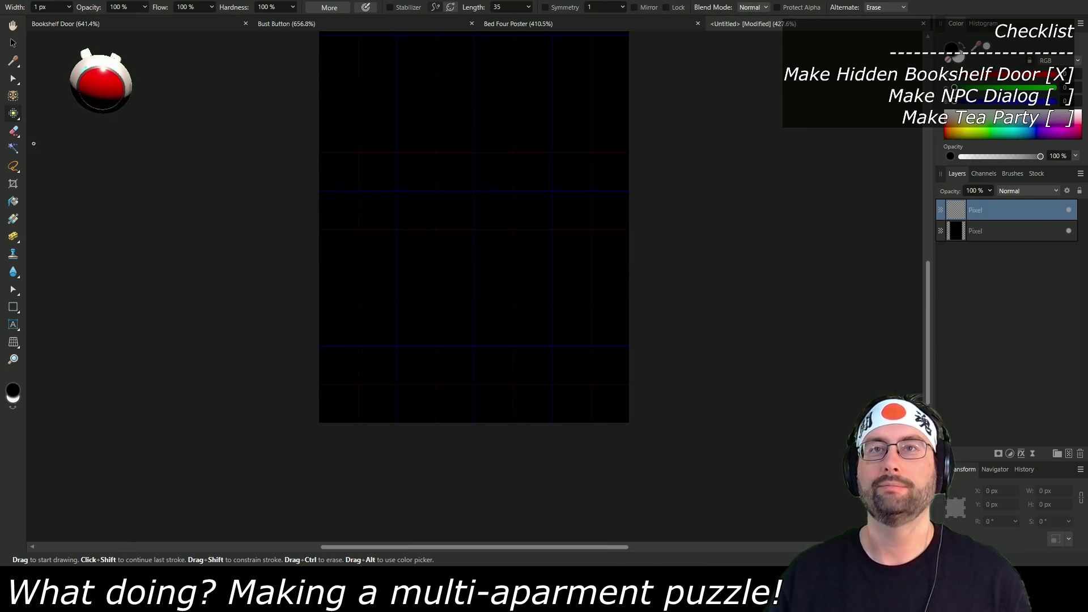
Step: Mix a light orange drawing colour in the colour panel
left_click(951, 60)
left_click(971, 104)
left_click(999, 90)
left_click(1008, 77)
left_click_drag(997, 90, 990, 89)
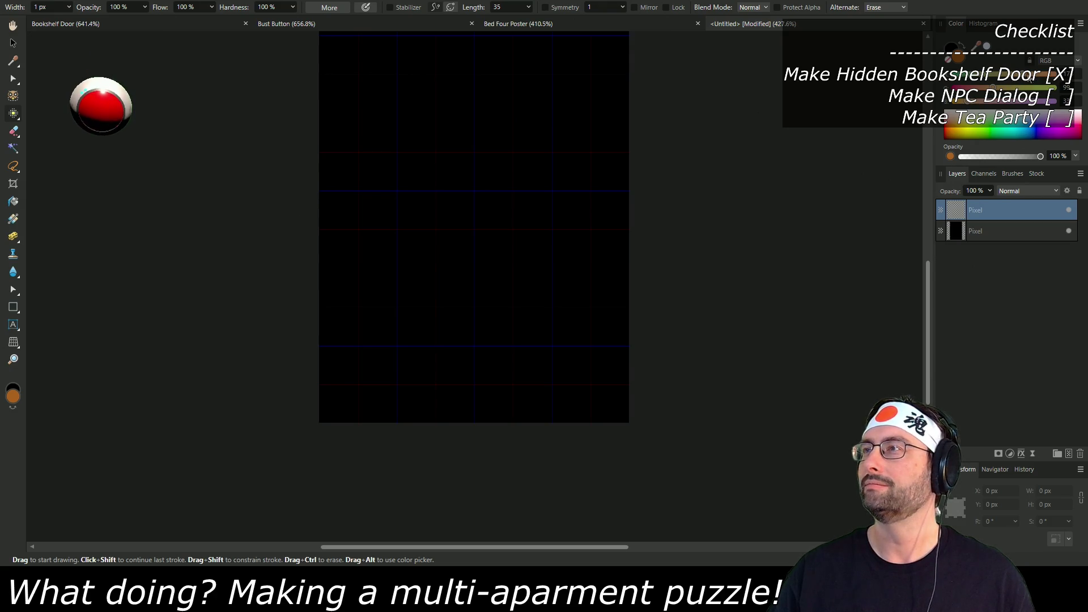
left_click(1009, 78)
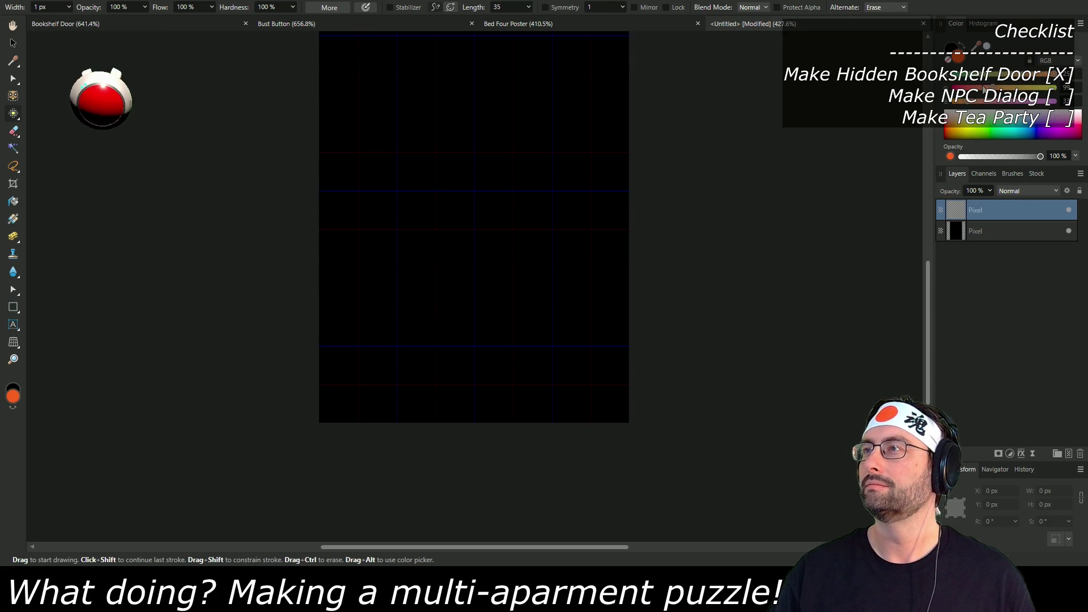
mouse_move(990, 89)
left_mouse_down()
mouse_move(980, 90)
mouse_move(1013, 89)
left_mouse_up()
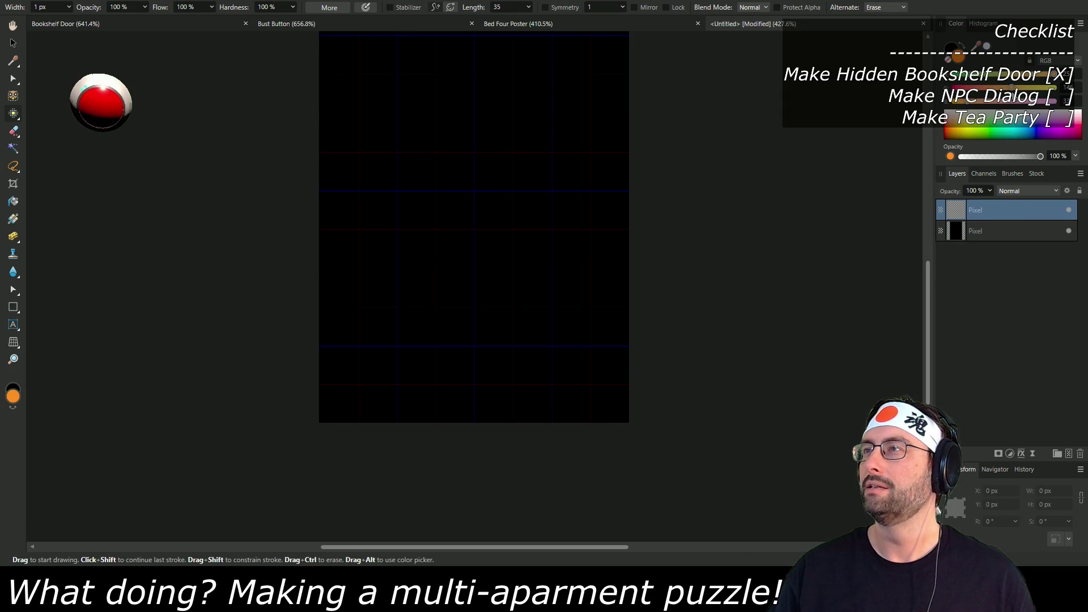
Step: Draw a straight orange pixel line along the tabletop after undoing trial strokes
left_click_drag(525, 186, 487, 339)
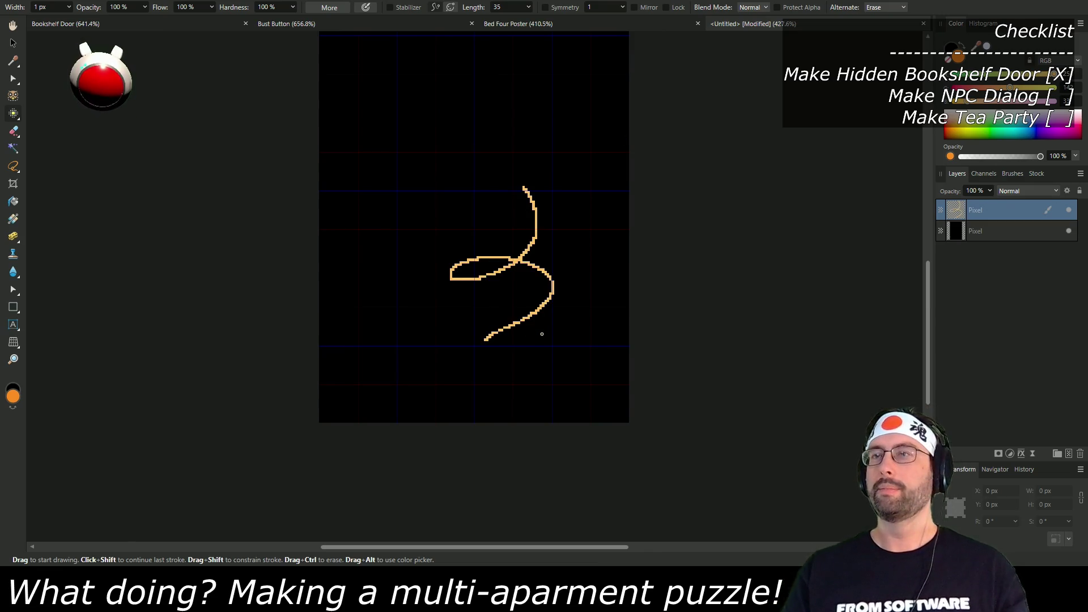
key("ctrl+z")
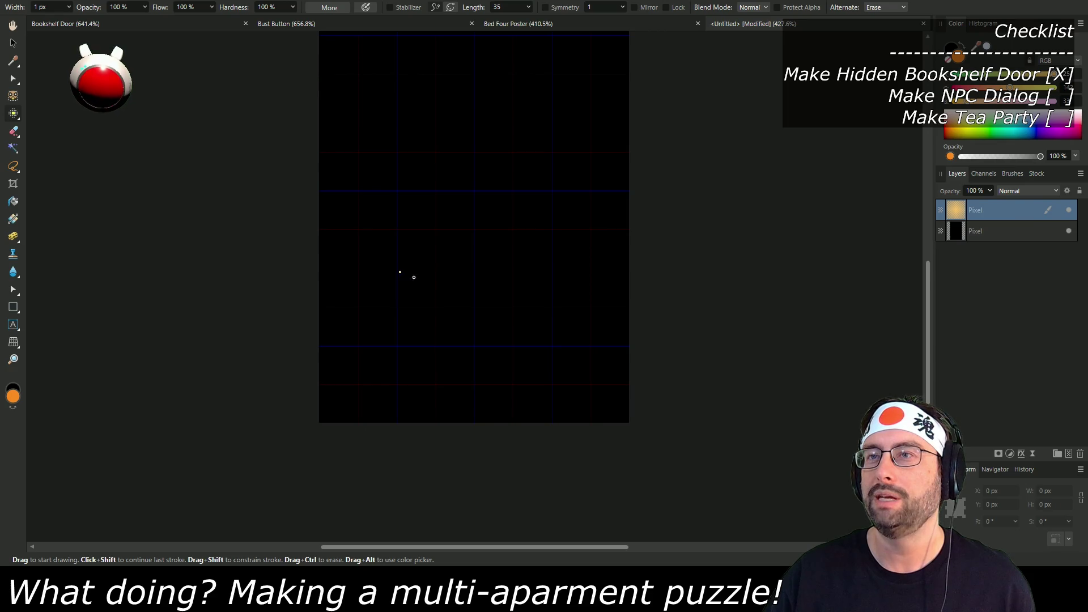
scroll(479, 287, "up", 2)
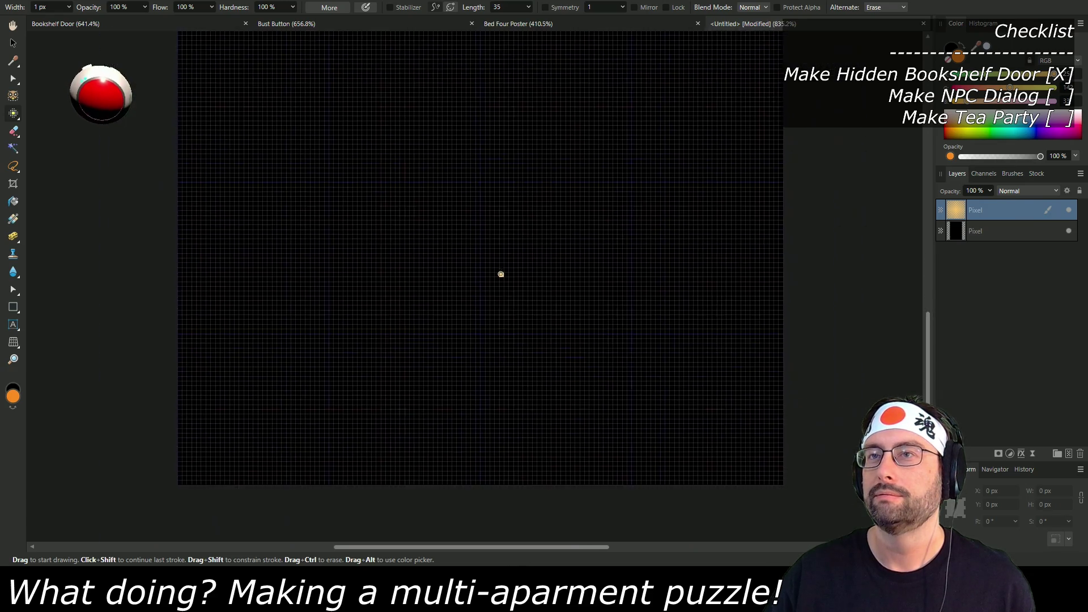
scroll(501, 275, "down", 1)
left_click_drag(364, 202, 479, 200)
key("ctrl+z")
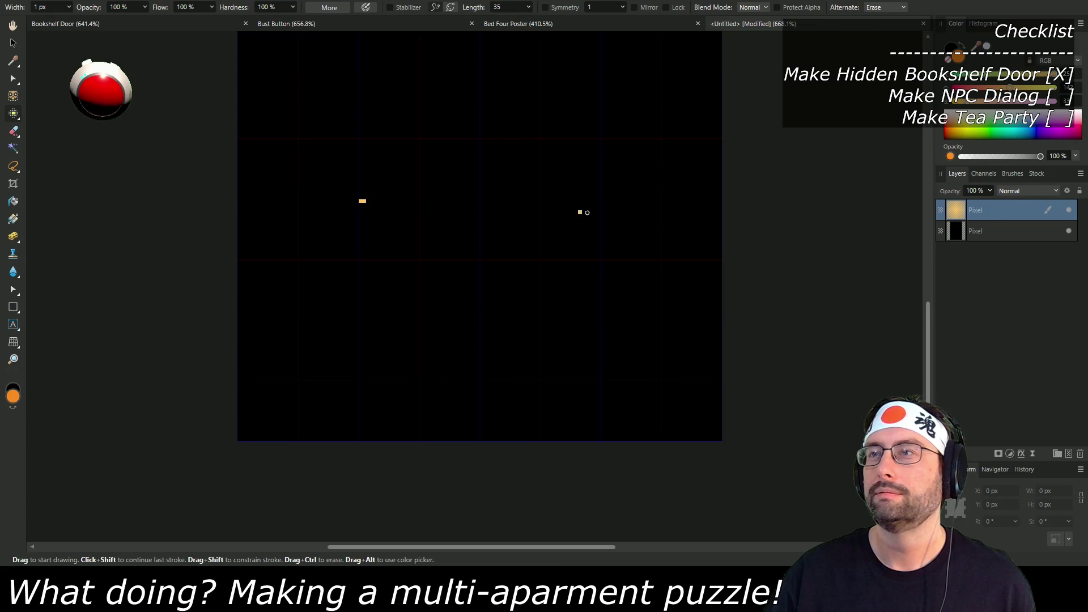
left_click(599, 201, "shift")
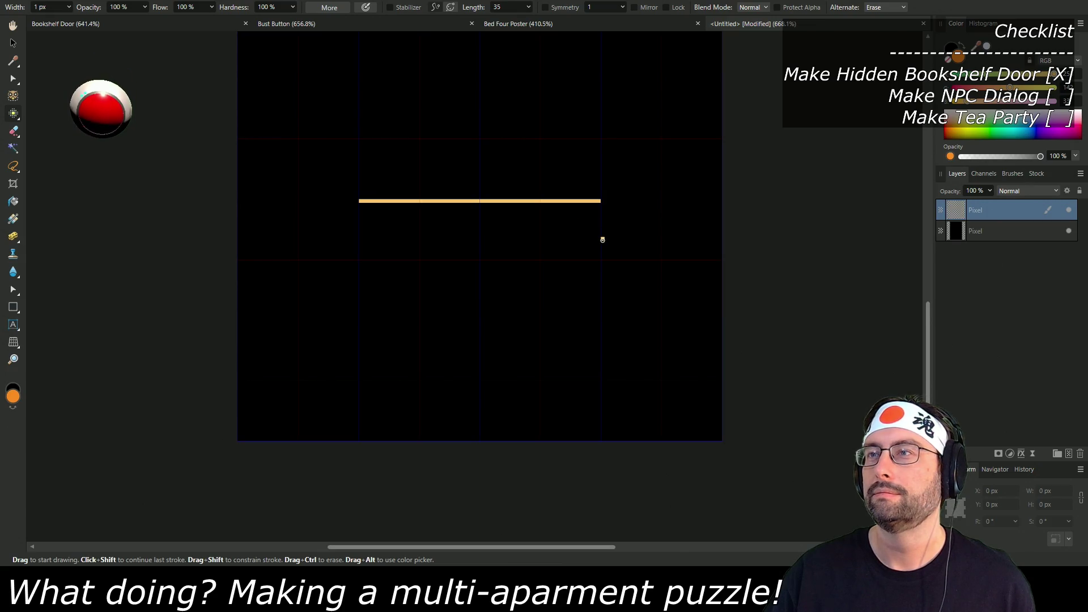
Step: Add the first full-width pixel rows directly beneath the tabletop bar
left_click(503, 261)
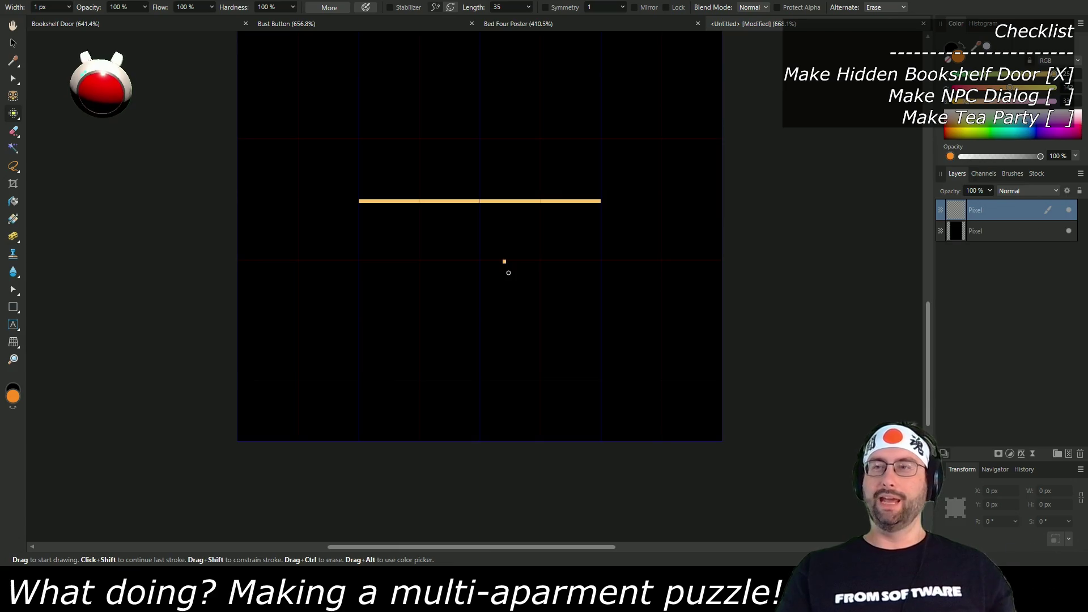
key("ctrl+z")
left_click(546, 280)
scroll(395, 232, "up", 5)
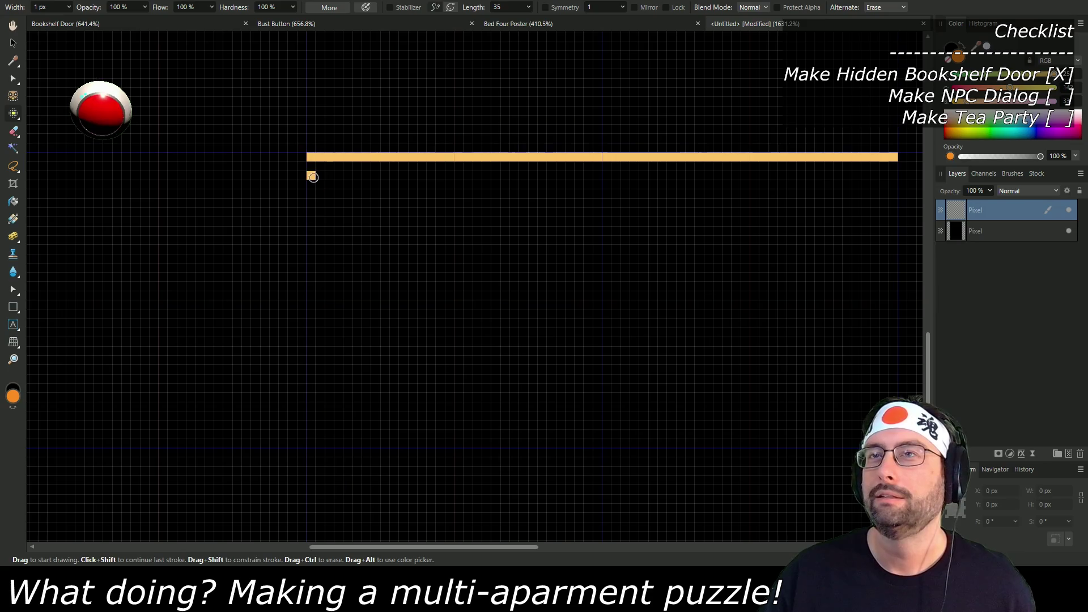
left_click(656, 183)
scroll(642, 187, "right", 3)
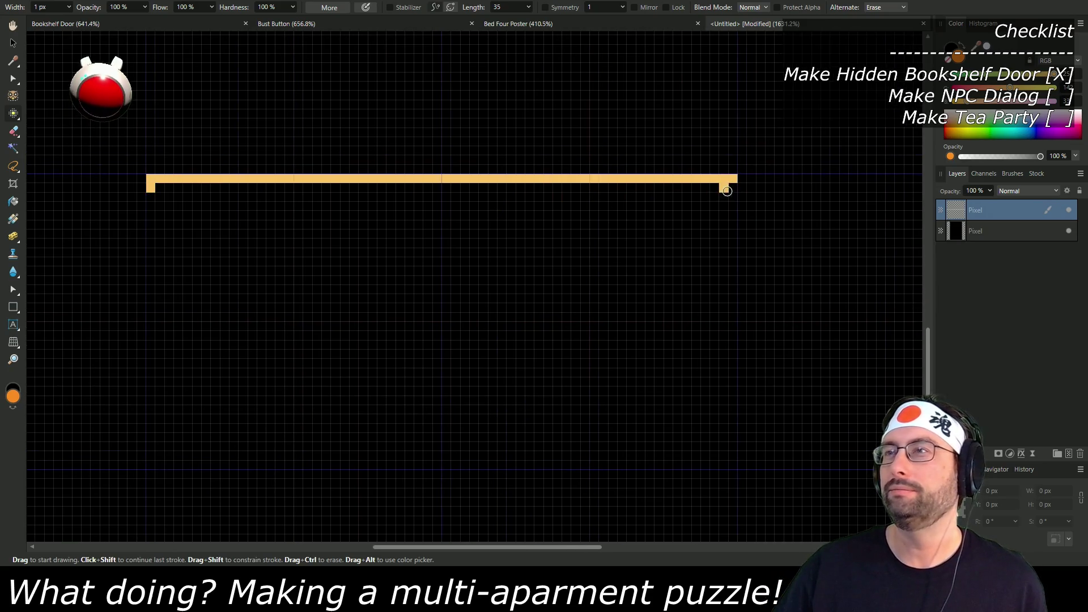
left_click(699, 196, "shift")
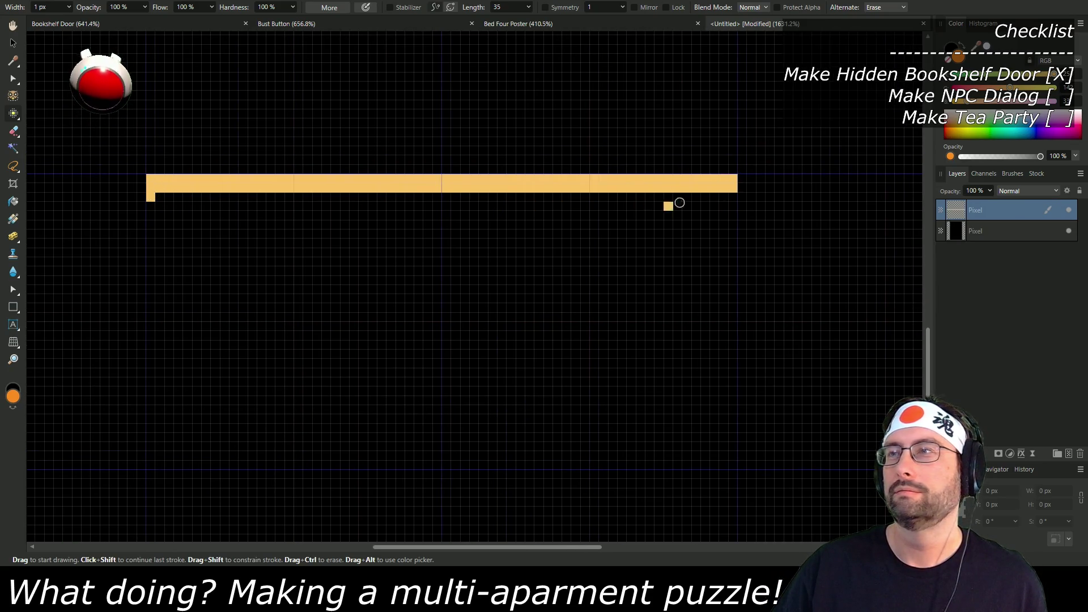
left_click(730, 194, "shift")
left_click(160, 206)
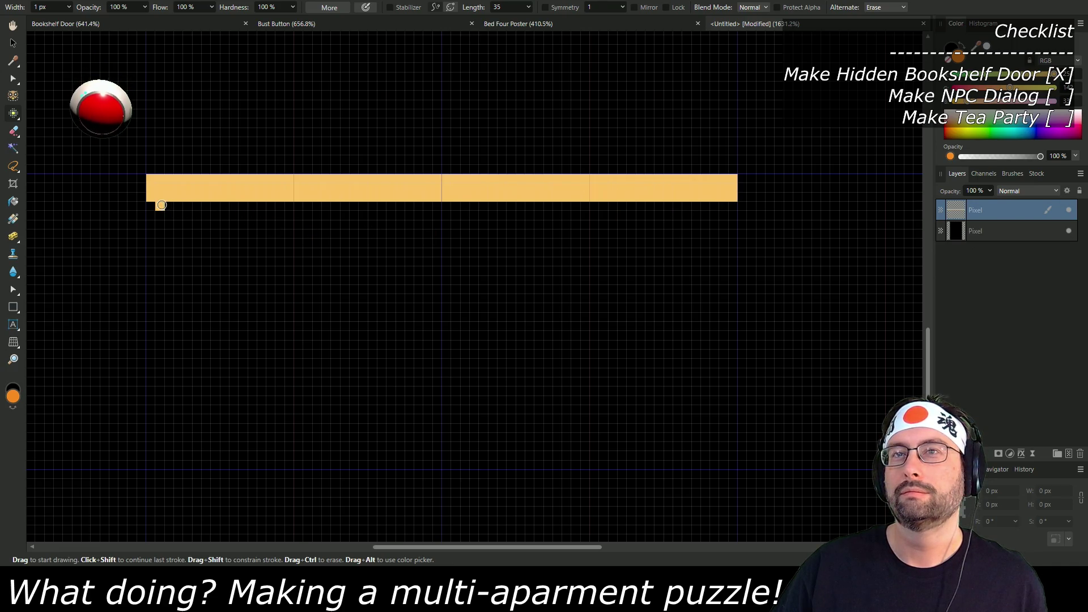
left_click(721, 207, "shift")
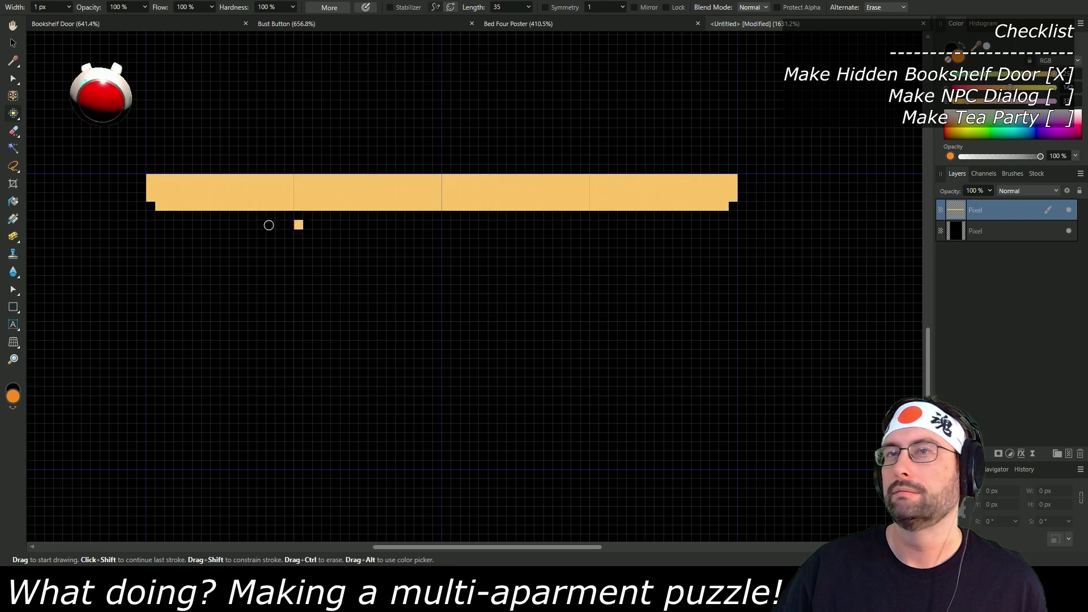
Step: Fill further pixel rows under the tabletop, each stepping inward
left_click(710, 212, "shift")
left_click(201, 228)
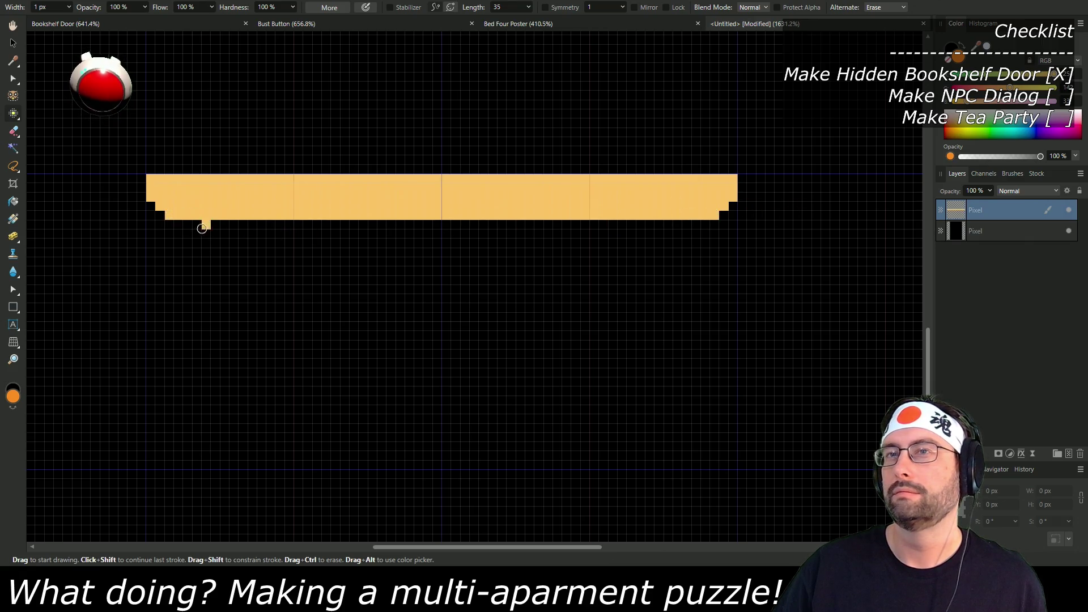
left_click(703, 221, "shift")
left_click(205, 244)
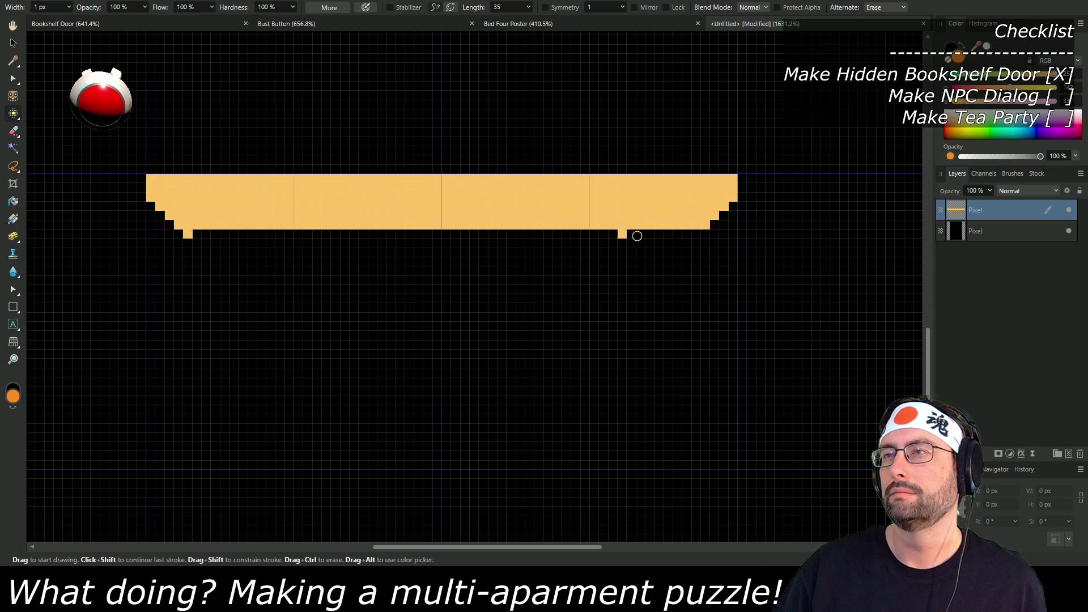
left_click(685, 234, "shift")
left_click(203, 244)
key("ctrl+z")
Step: Add progressively narrower rows down to the lowest row of the curved underside
left_click(202, 244)
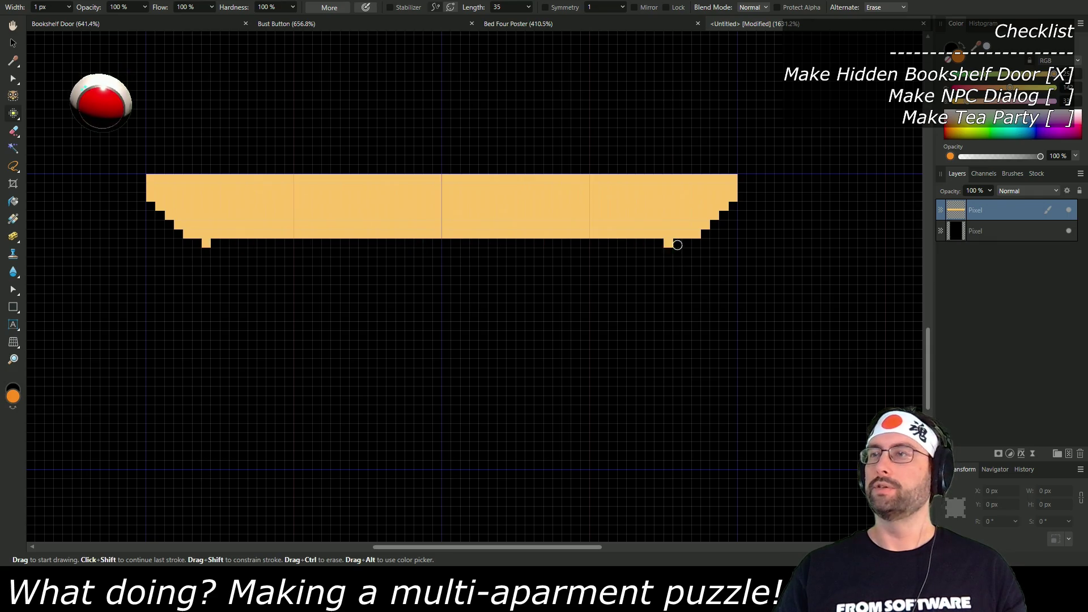
left_click(675, 243, "shift")
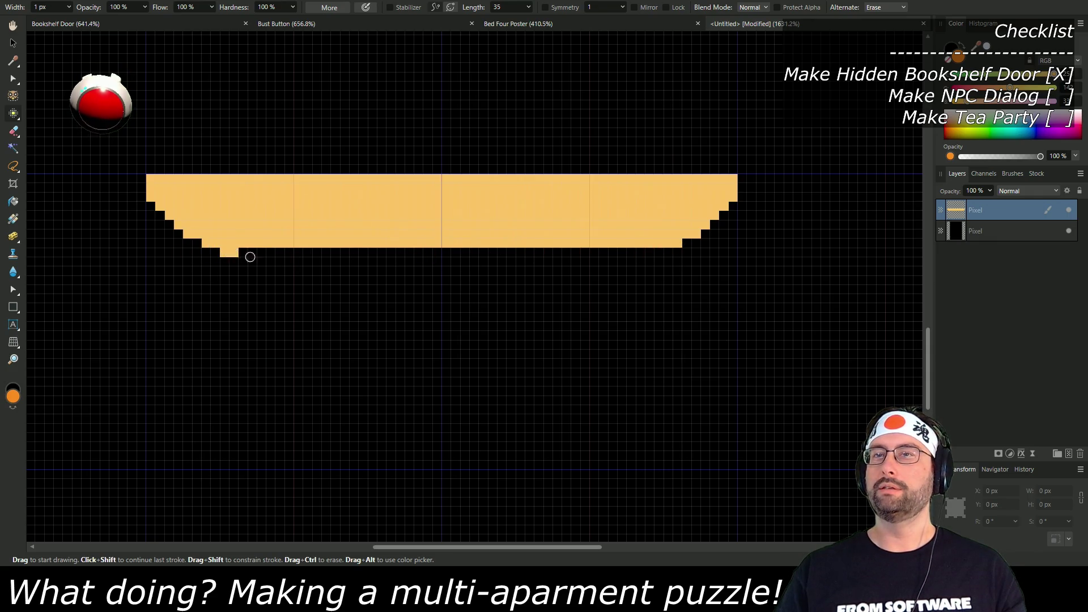
left_click(658, 252, "shift")
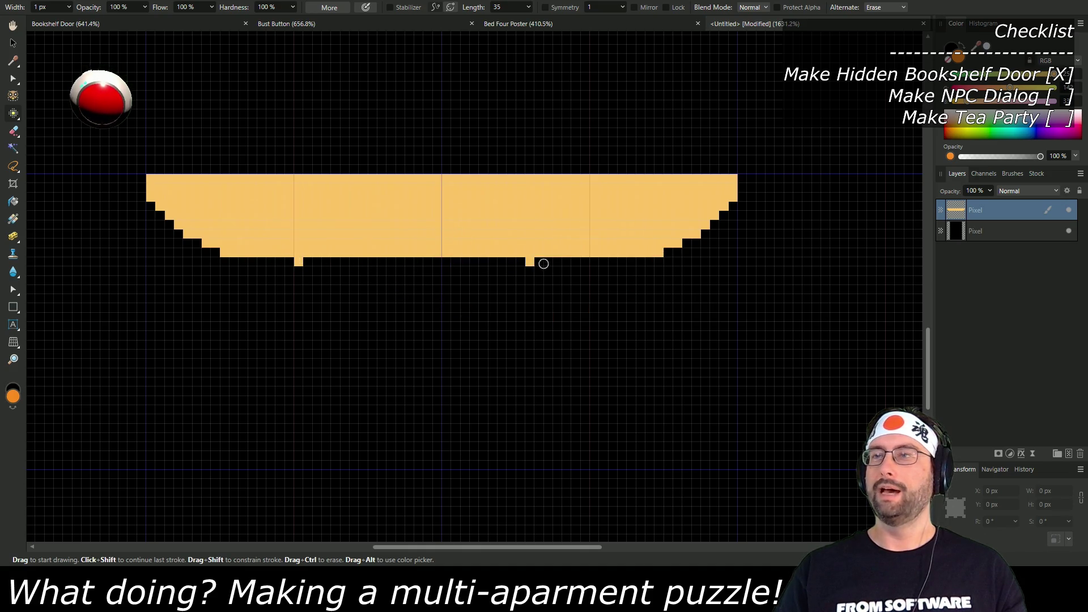
left_click(578, 264, "shift")
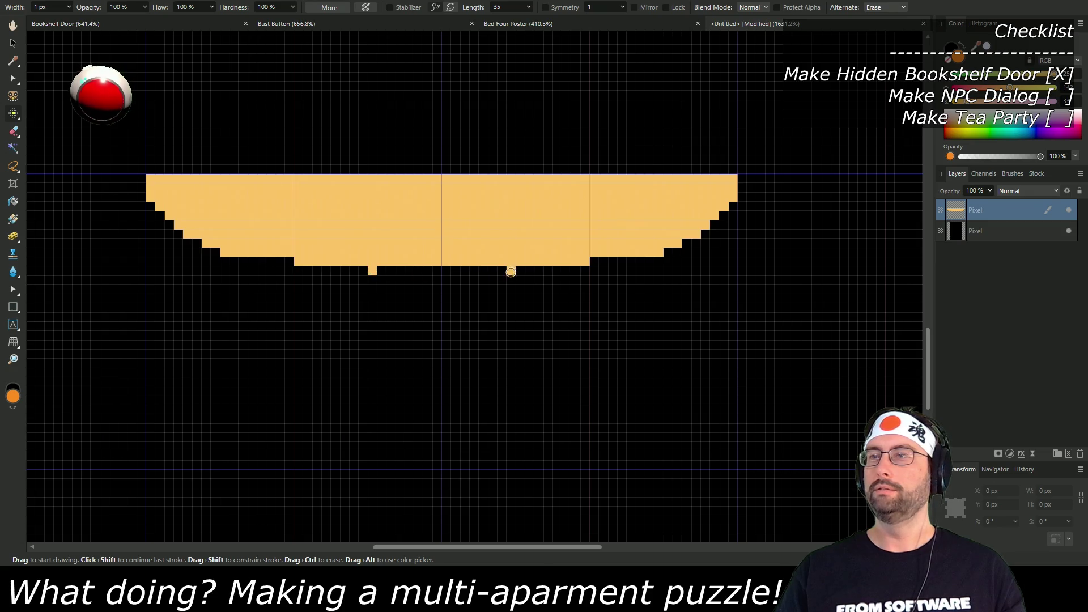
left_click(512, 271, "shift")
left_click(511, 280)
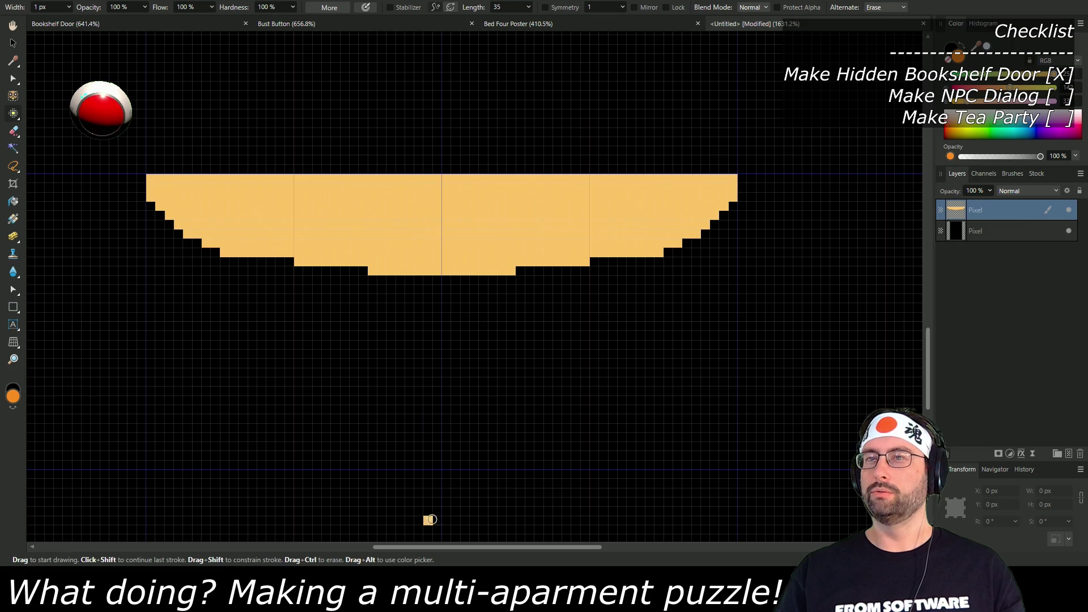
scroll(440, 409, "down", 5)
scroll(438, 210, "up", 4)
Step: On a new pixel layer, draw four thin orange leg strokes below the tabletop
key("ctrl+z")
scroll(423, 273, "down", 3)
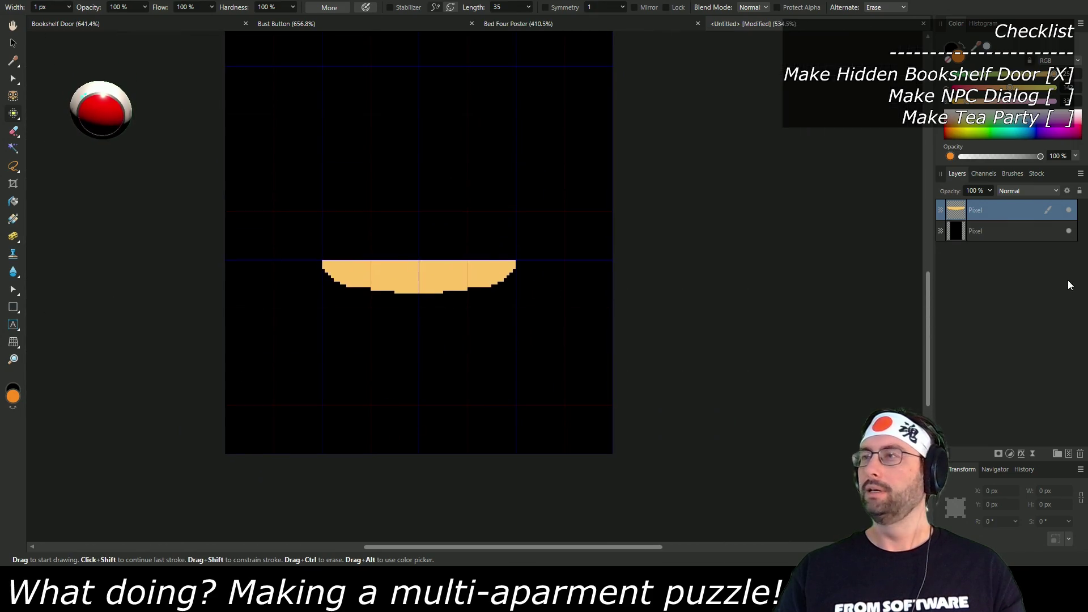
left_click(1070, 454)
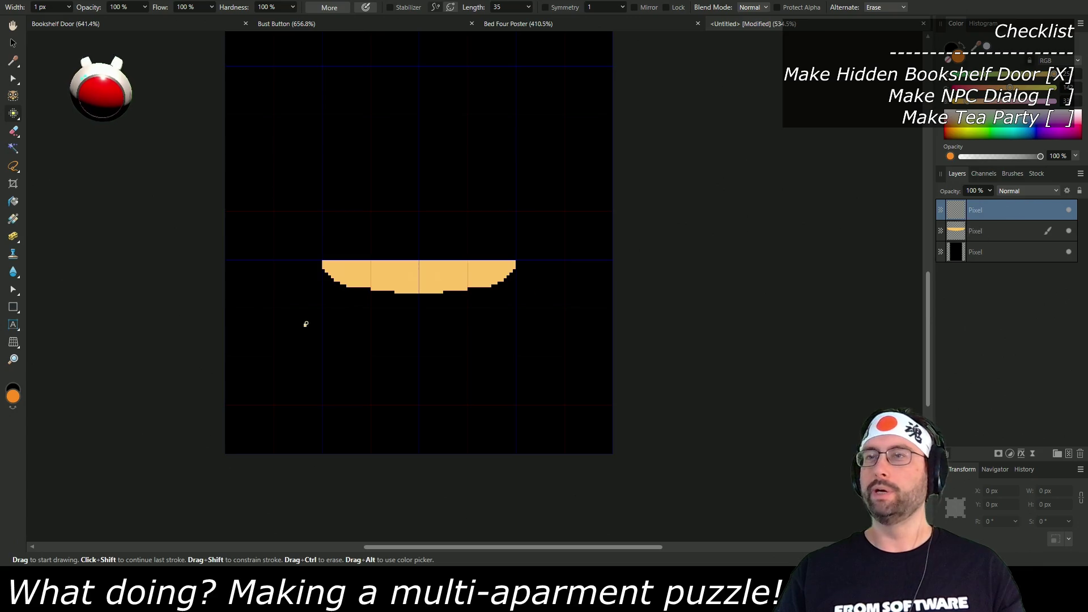
left_click_drag(340, 275, 353, 387)
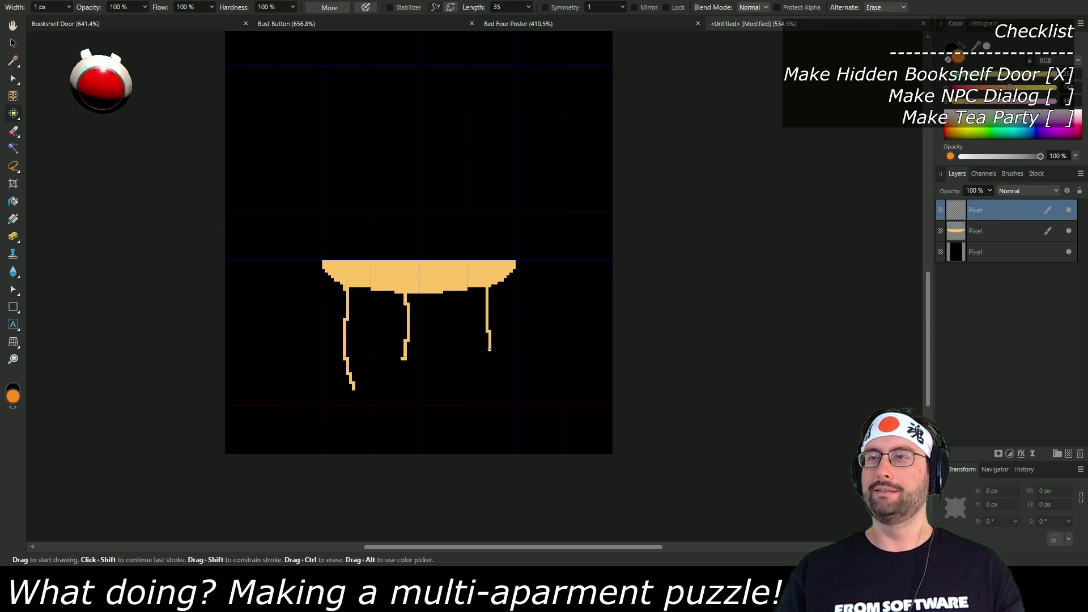
left_click_drag(463, 291, 445, 381)
left_click_drag(481, 259, 480, 306)
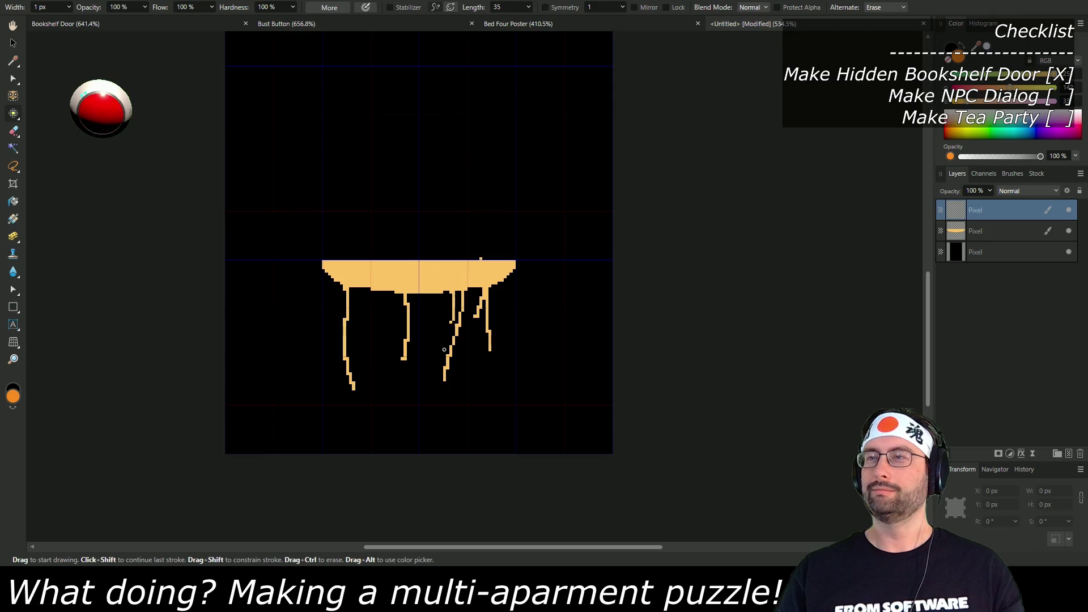
left_click_drag(502, 281, 488, 374)
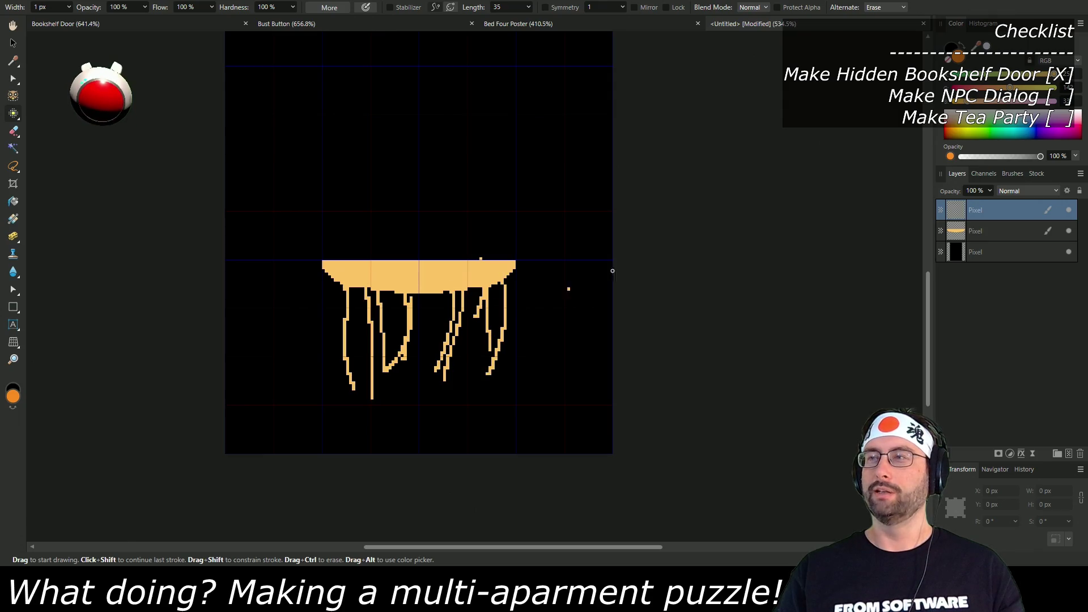
Step: Hide the leg sketch layer and add another empty pixel layer
left_click(1068, 210)
left_click(1068, 211)
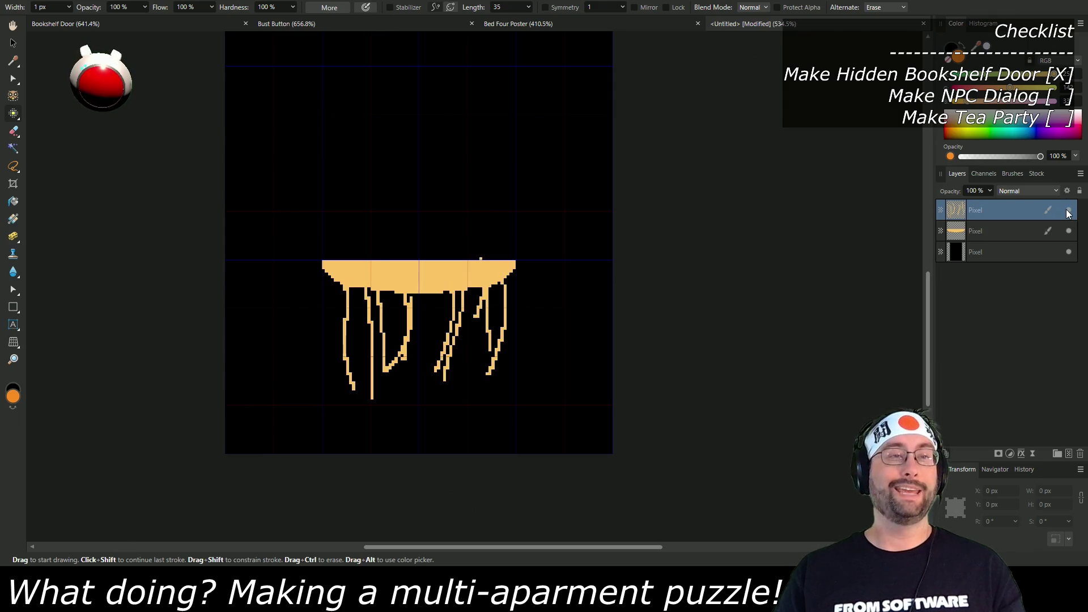
left_click(1068, 212)
left_click(1068, 211)
left_click(1069, 211)
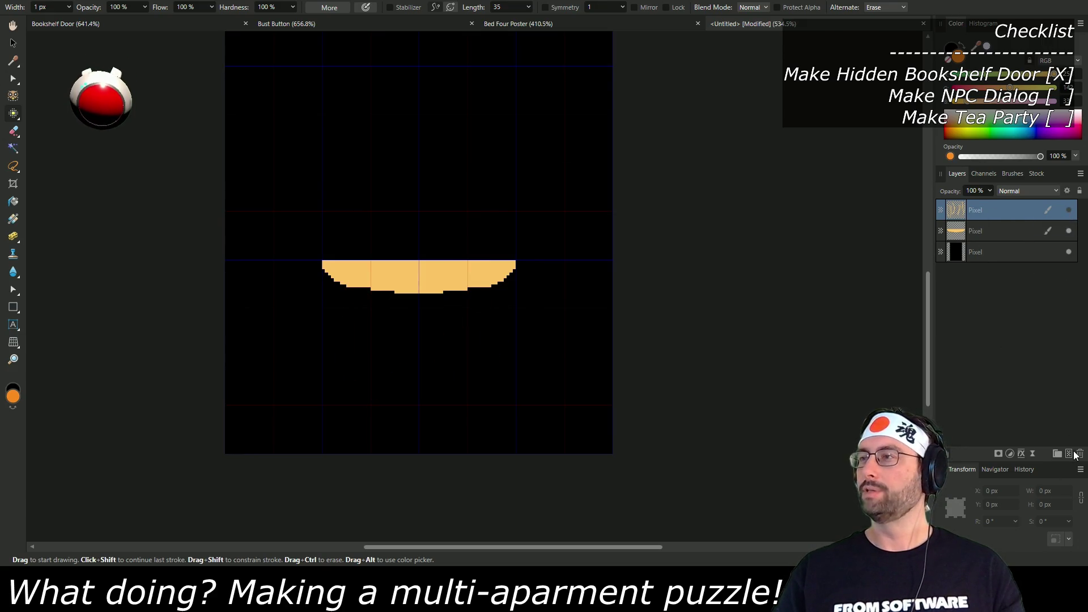
left_click(1073, 453)
mouse_move(428, 202)
left_mouse_down()
mouse_move(425, 381)
mouse_move(418, 309)
left_mouse_up()
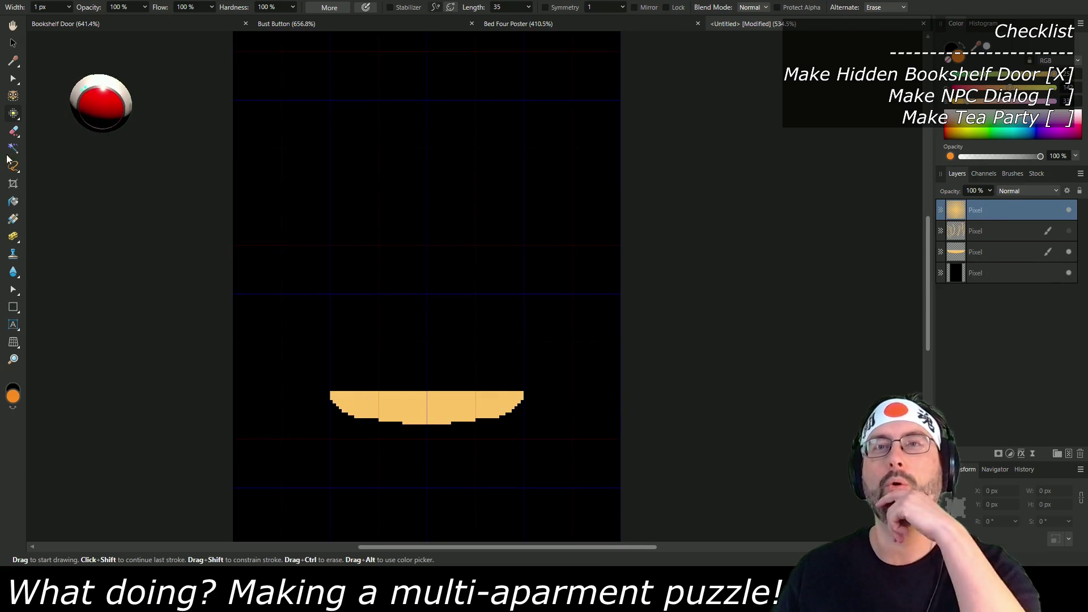
Step: Swap foreground and background colours and set the painting colour to grey
key("x")
mouse_move(991, 77)
left_mouse_down()
mouse_move(1008, 78)
mouse_move(1007, 106)
left_mouse_up()
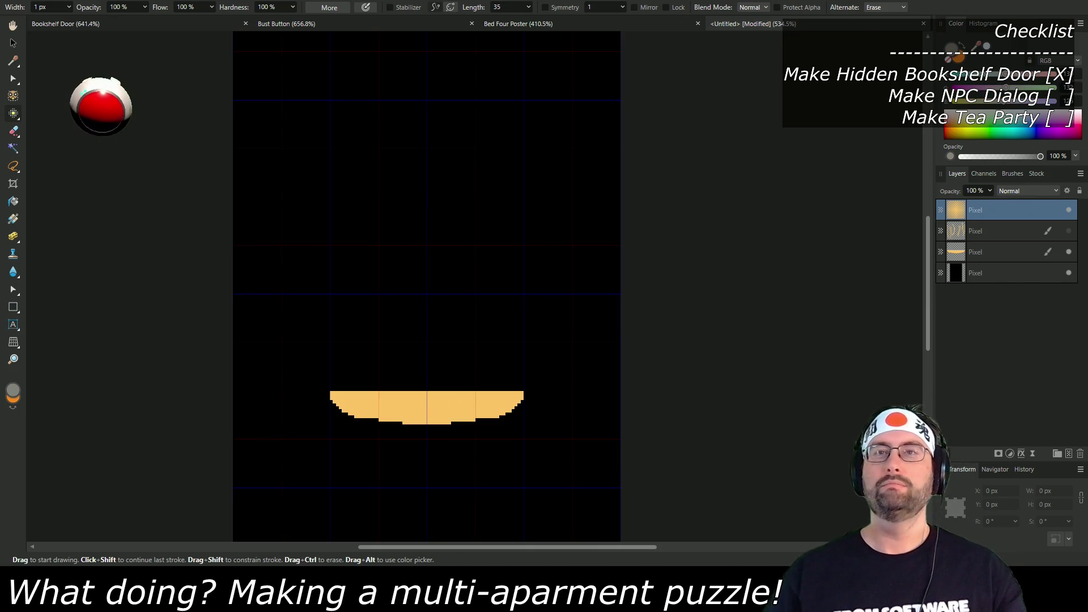
scroll(408, 340, "up", 1)
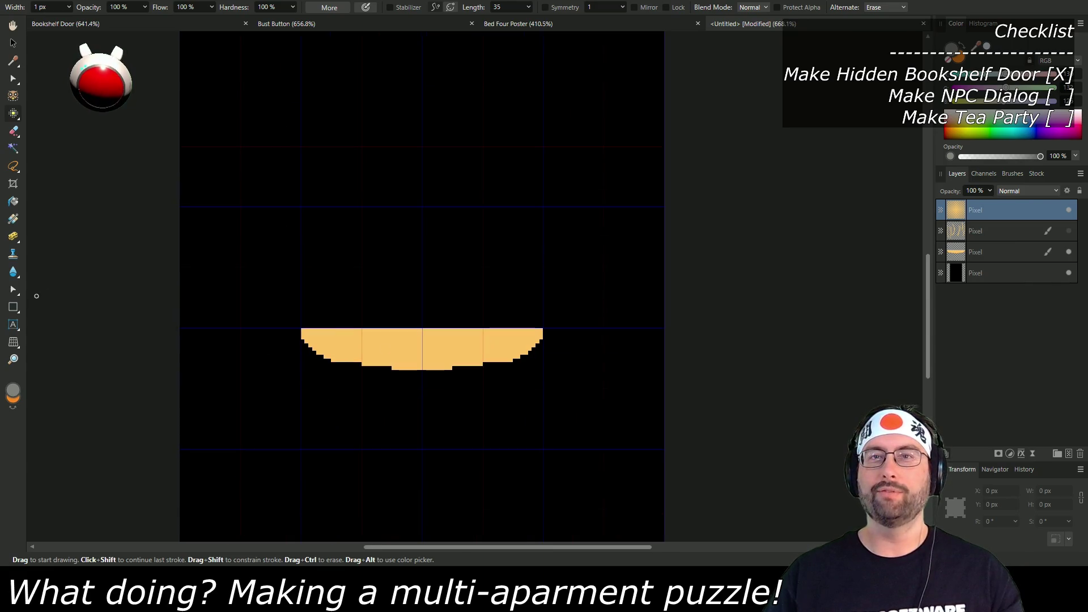
left_click(13, 308)
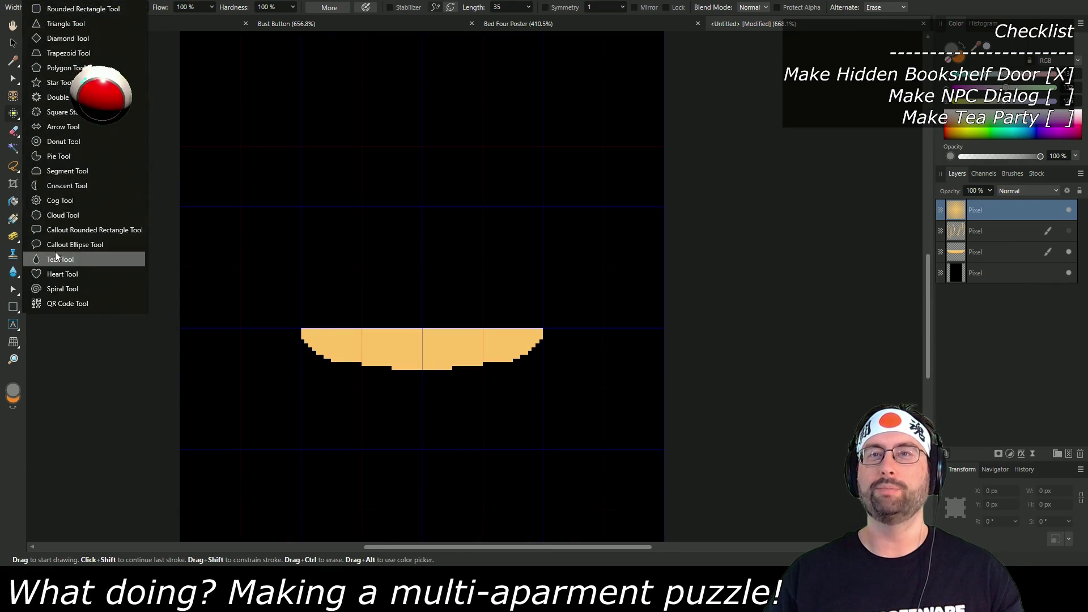
Step: Draw an 8×16 px donut ring above the tabletop's centre, replacing the first attempt
left_click(52, 142)
left_click_drag(412, 275, 437, 206)
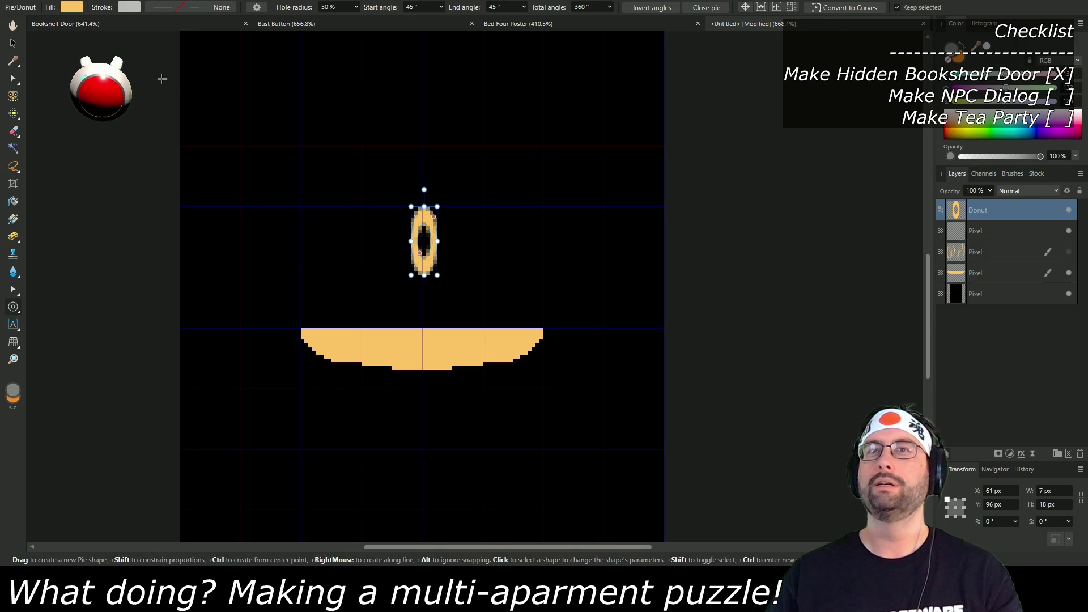
left_click(257, 8)
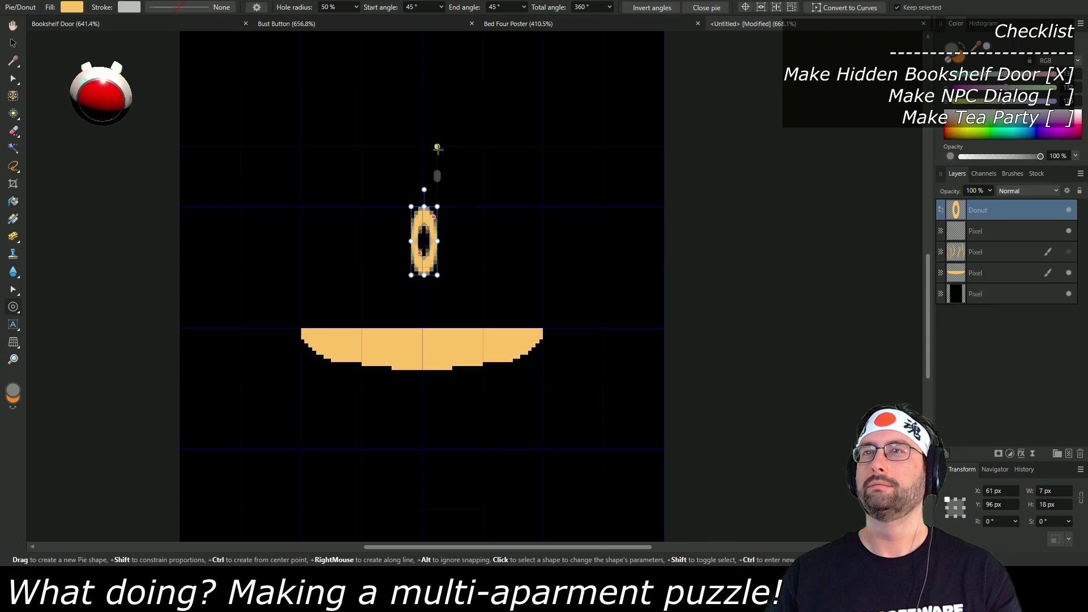
key("Delete")
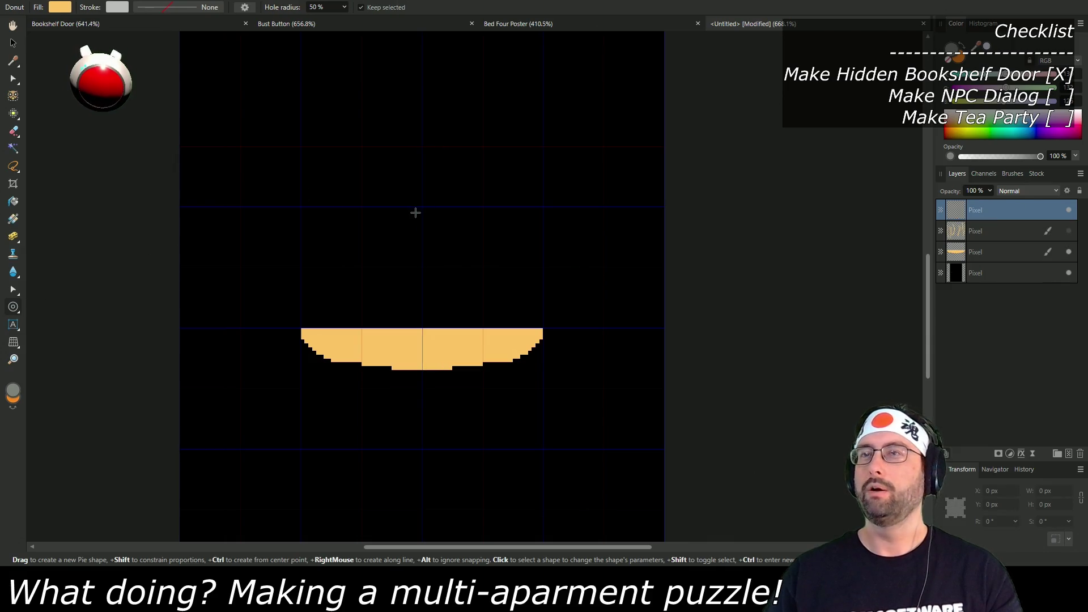
left_click_drag(423, 206, 452, 266)
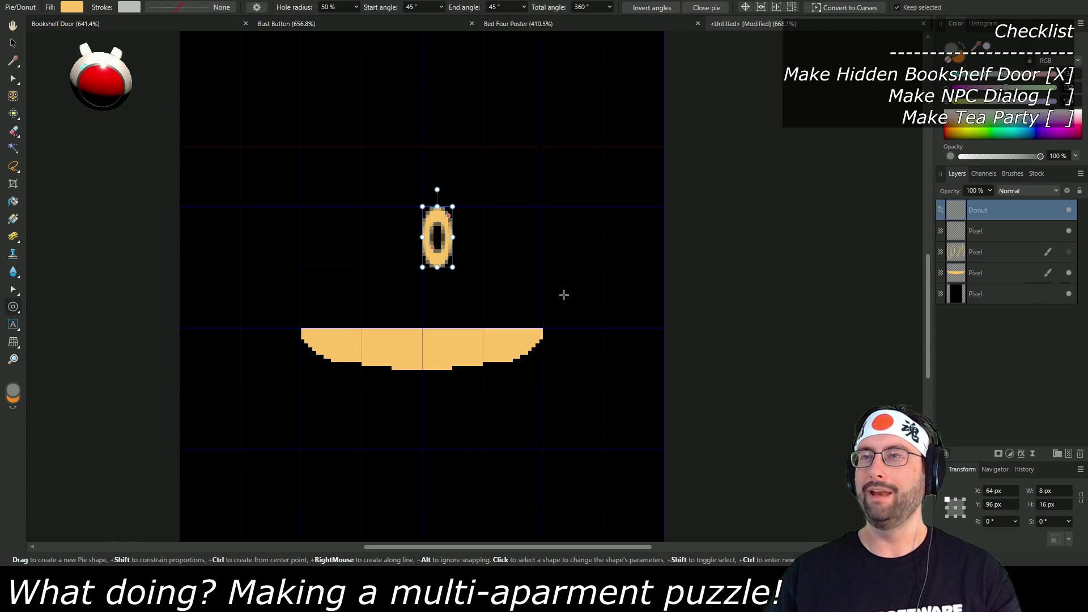
scroll(521, 284, "up", 3)
scroll(574, 322, "up", 2)
scroll(573, 321, "left", 3)
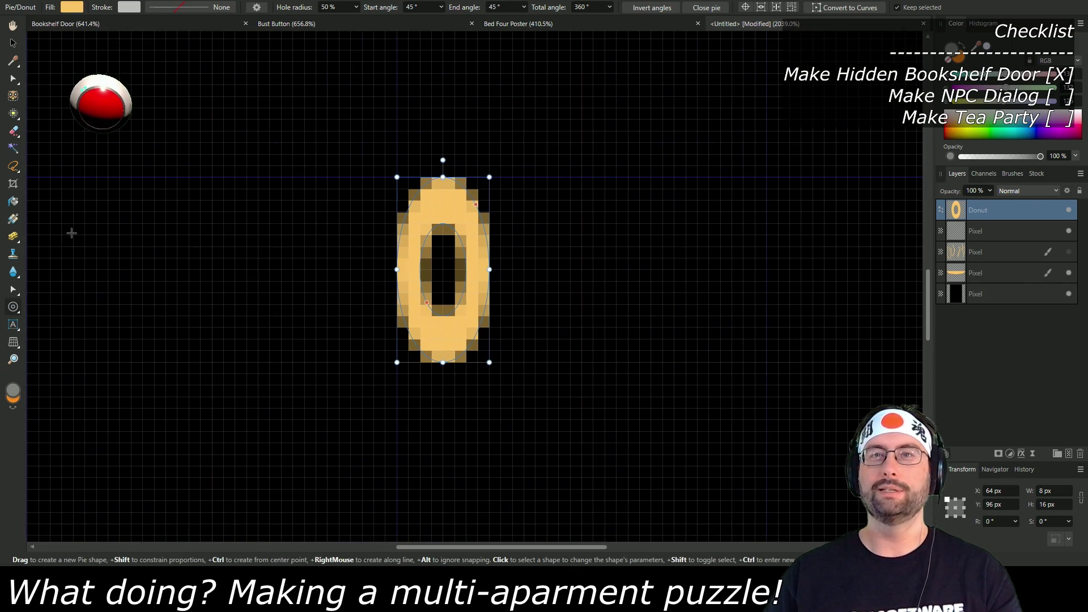
left_click(13, 115)
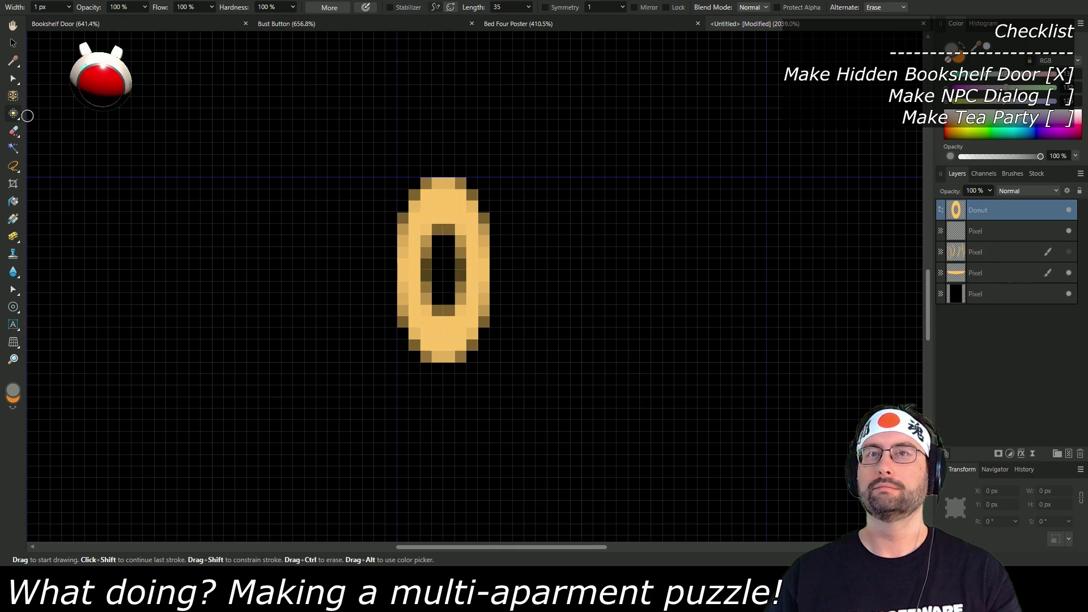
Step: On a pixel layer above the donut, paint the ring's pixels grey
left_click(993, 233)
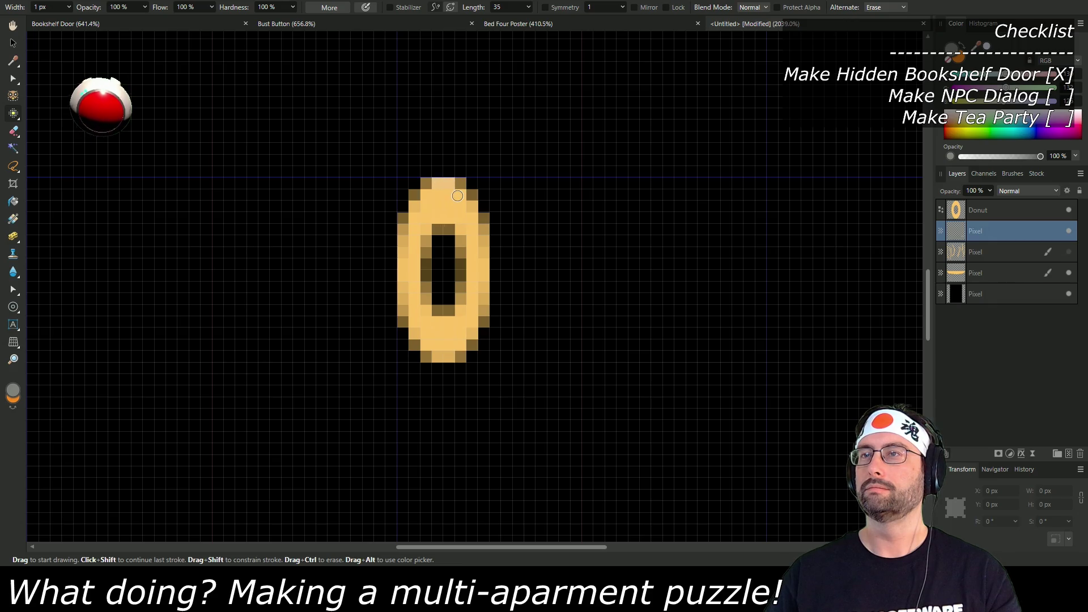
left_click_drag(1007, 232, 1010, 205)
left_click(454, 204)
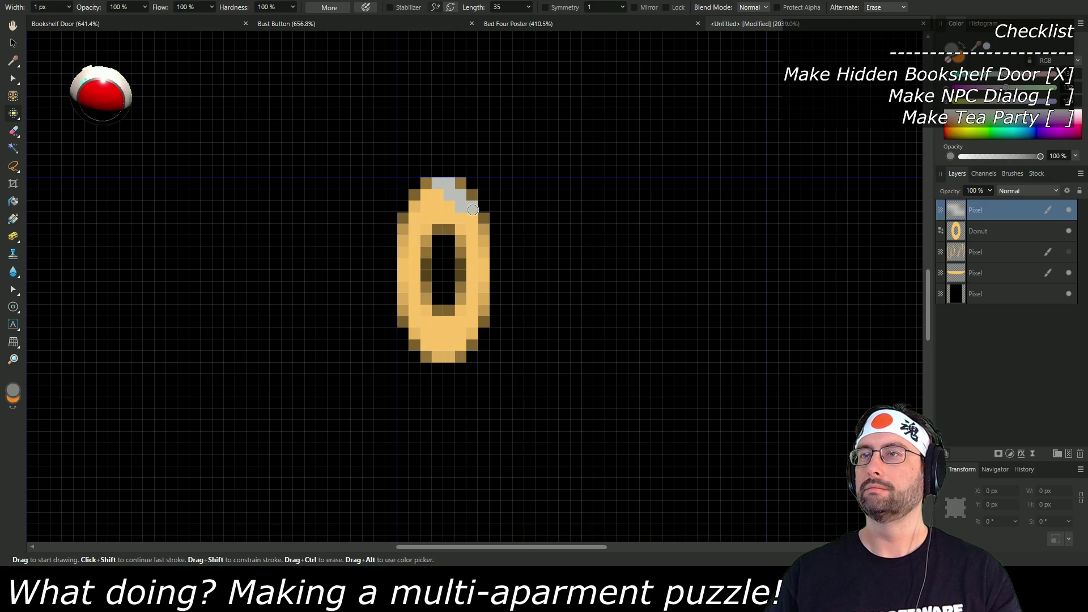
left_click_drag(477, 231, 485, 243)
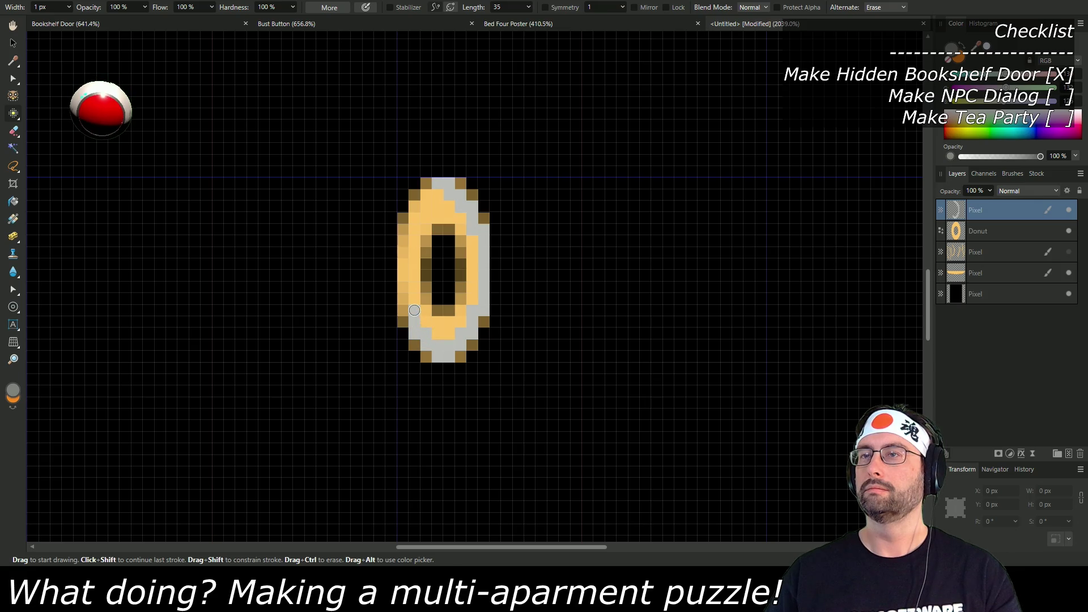
mouse_move(414, 310)
left_mouse_down()
mouse_move(411, 226)
mouse_move(407, 307)
left_mouse_up()
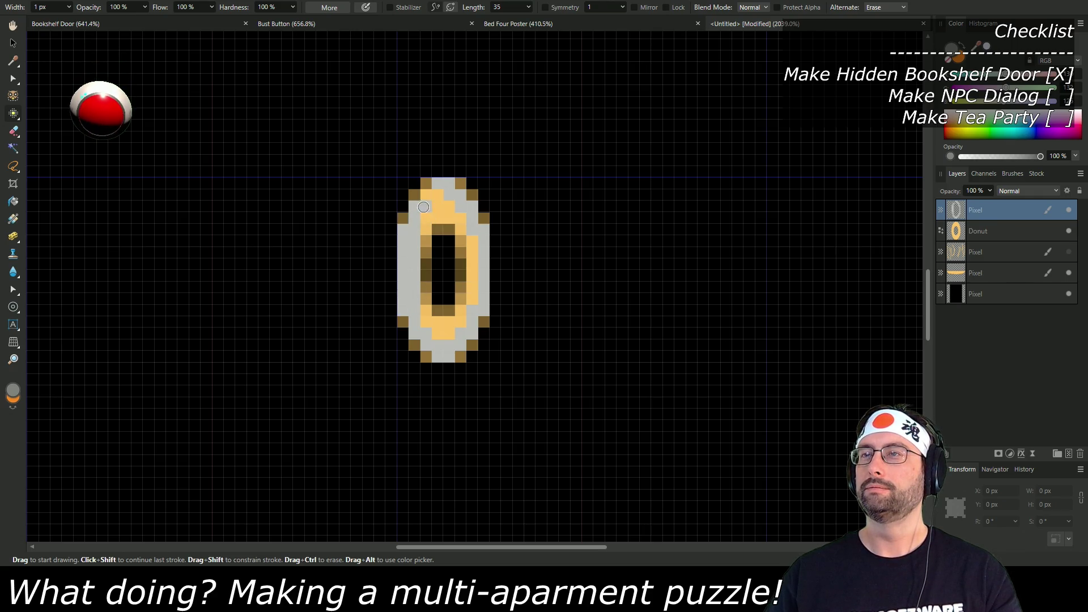
mouse_move(436, 197)
left_mouse_down()
mouse_move(445, 201)
mouse_move(430, 215)
mouse_move(458, 217)
mouse_move(471, 241)
mouse_move(473, 292)
mouse_move(456, 327)
mouse_move(437, 331)
mouse_move(428, 316)
mouse_move(427, 230)
left_mouse_up()
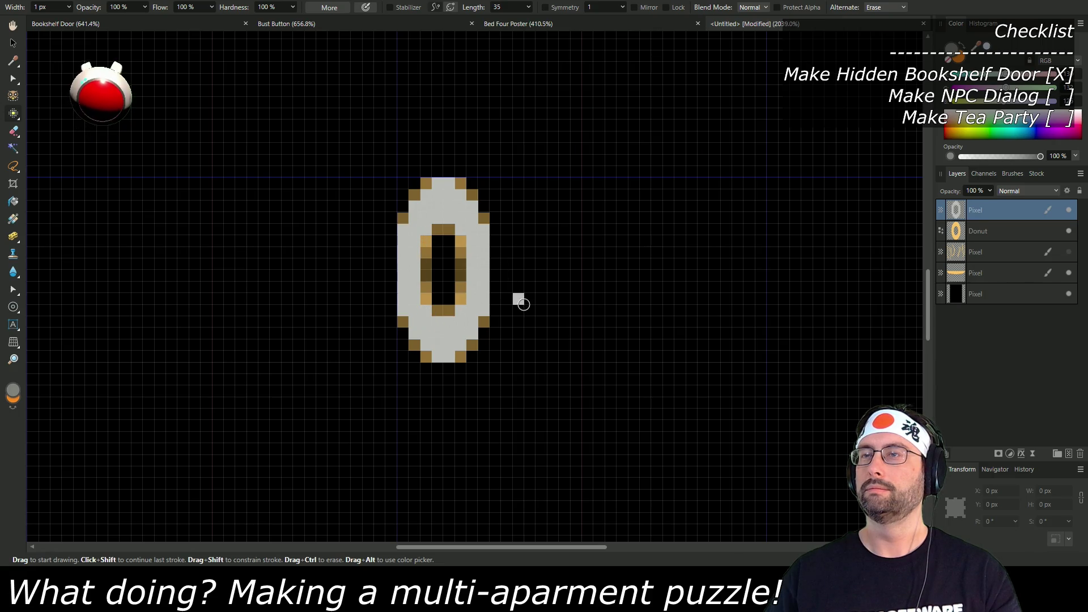
Step: Delete the Donut layer and zoom to fit the whole document
left_click(1027, 227)
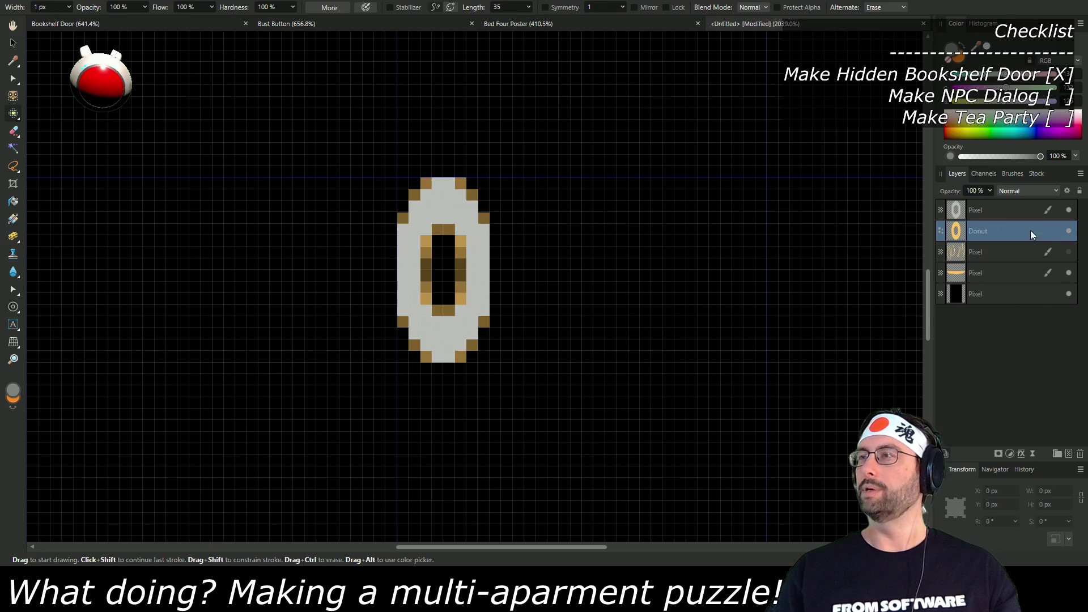
right_click(1031, 230)
left_click(974, 347)
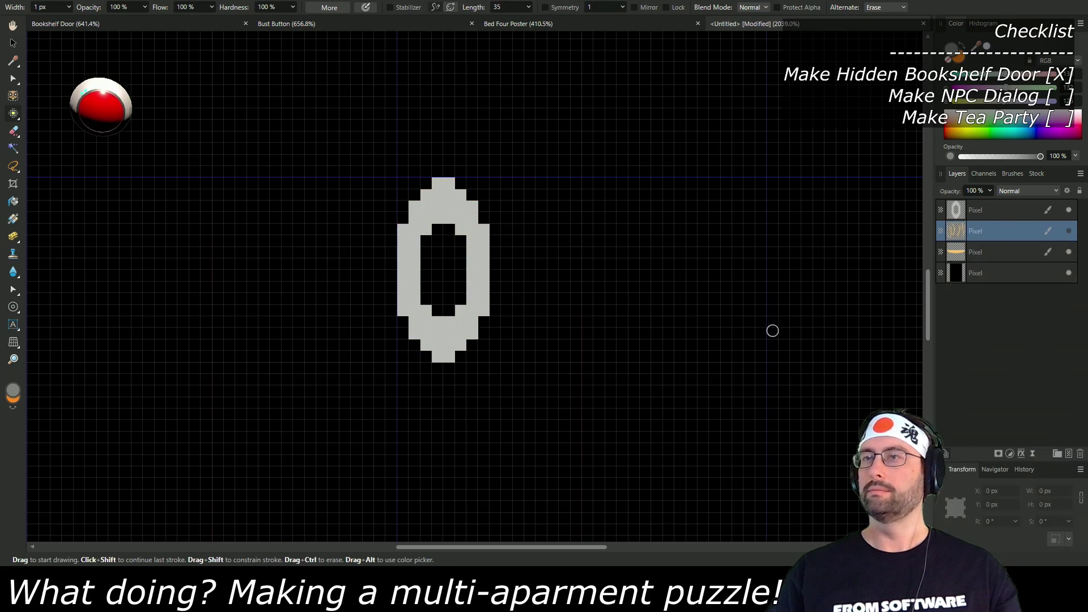
key("ctrl+0")
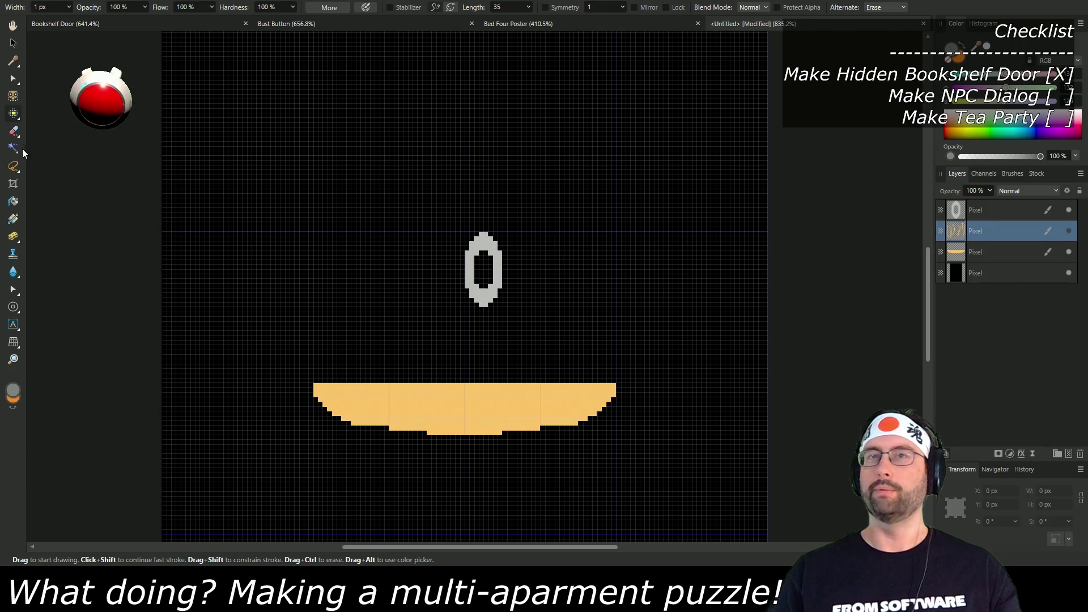
Step: Duplicate the grey ring layer and place a copy on the bowl's centre above the background
left_click(13, 43)
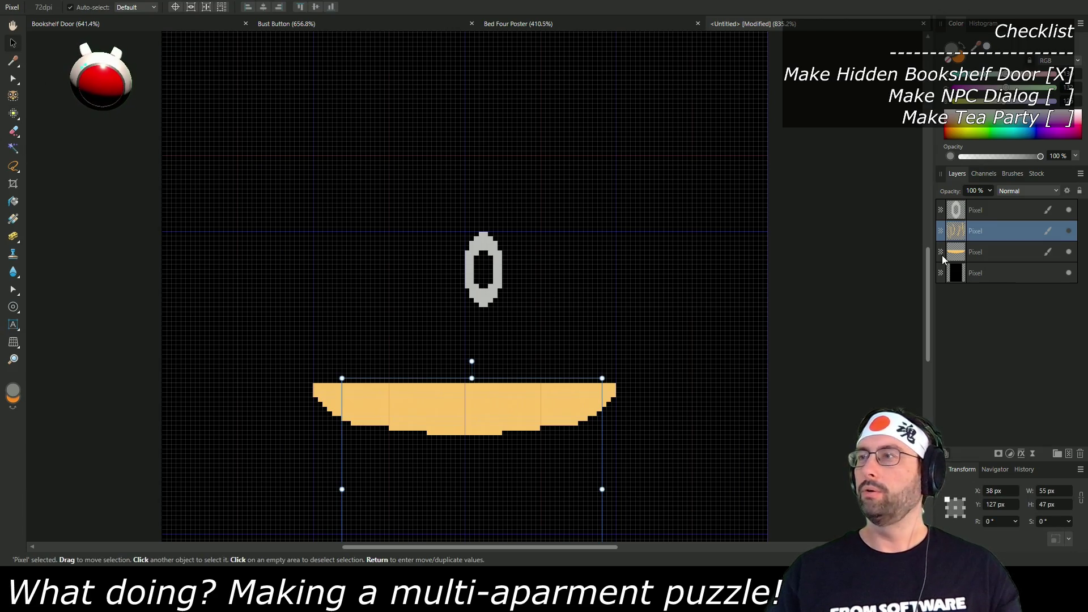
left_click(958, 211)
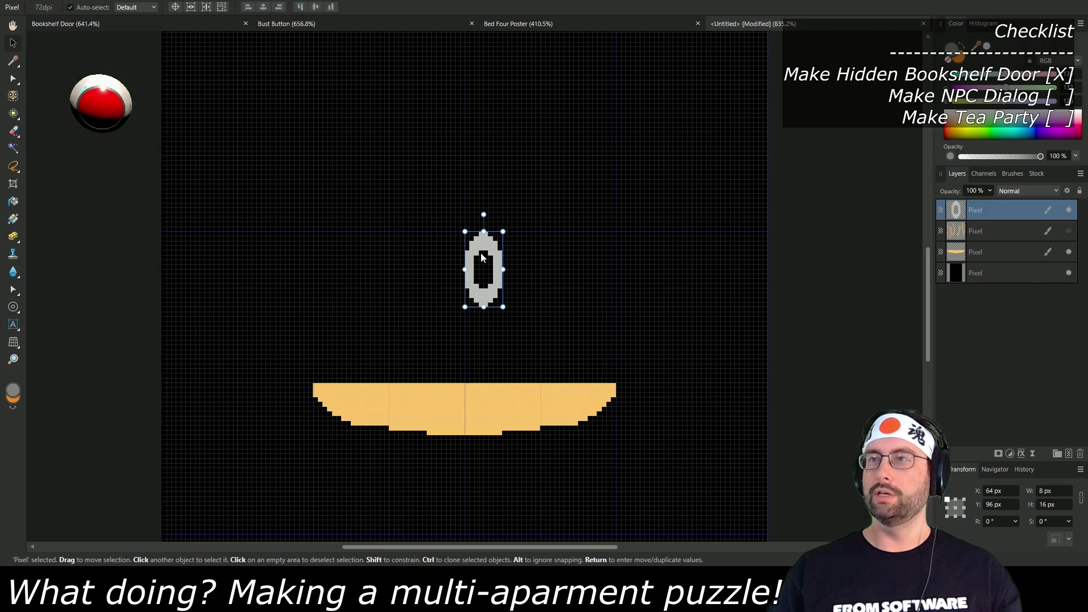
key("ctrl+j")
key("ctrl+j")
key("ctrl+j")
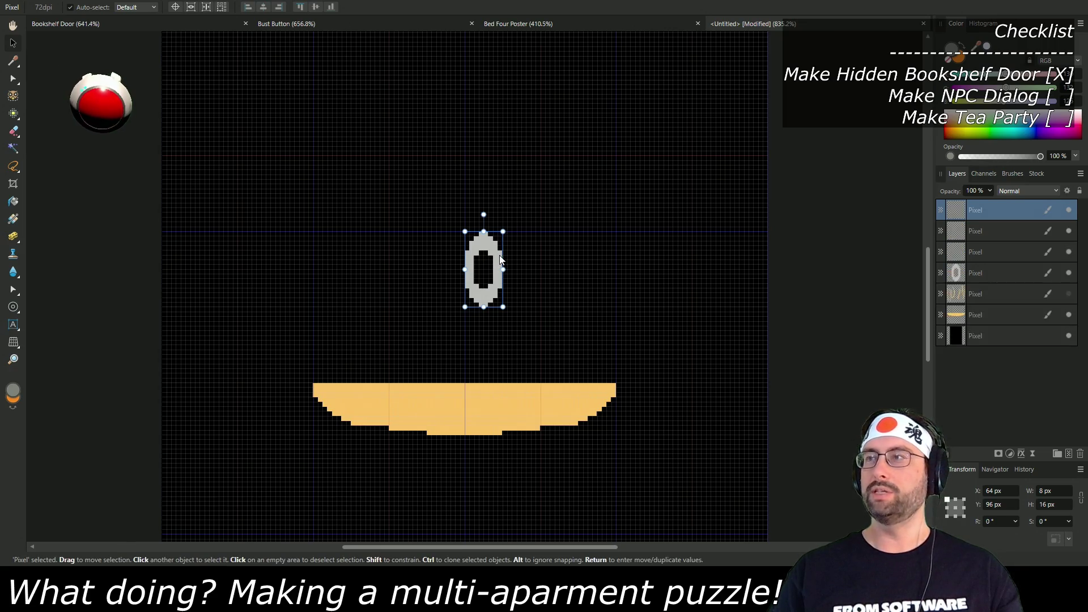
left_click(986, 357)
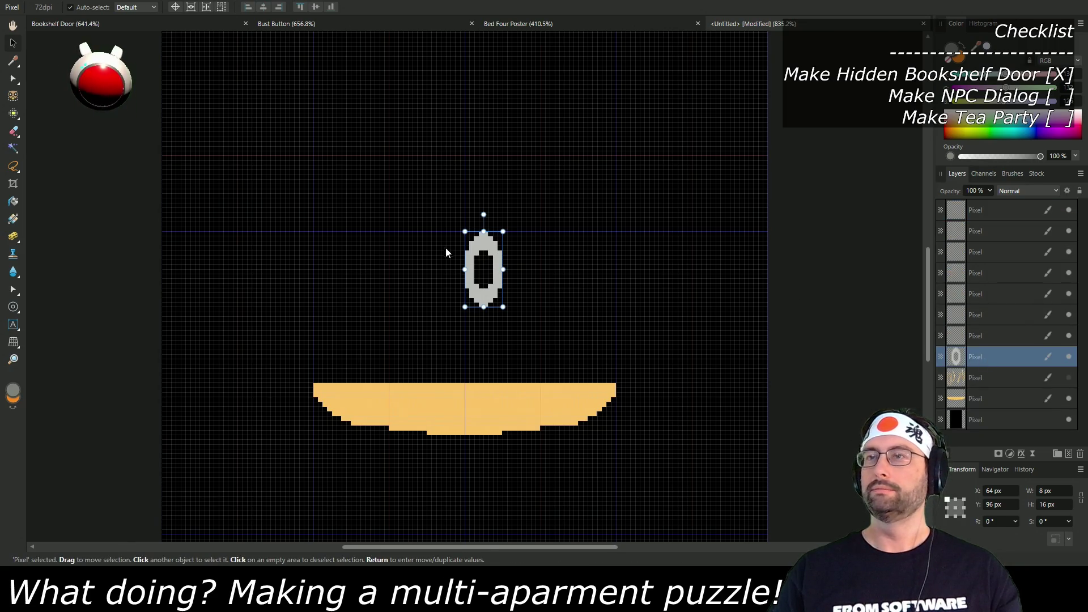
left_click_drag(487, 246, 471, 360)
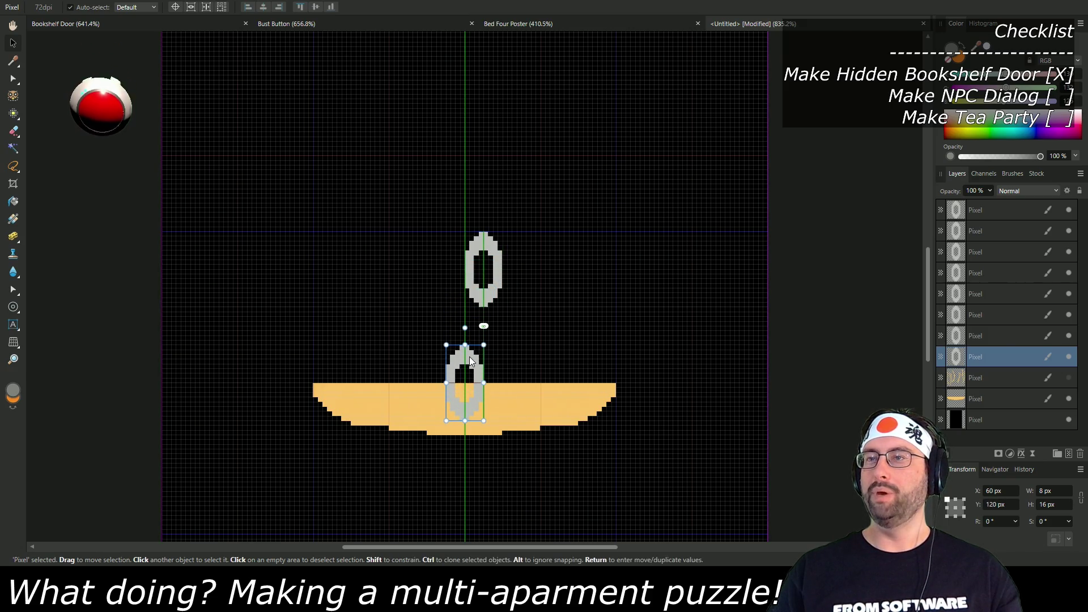
left_click_drag(1005, 357, 1005, 426)
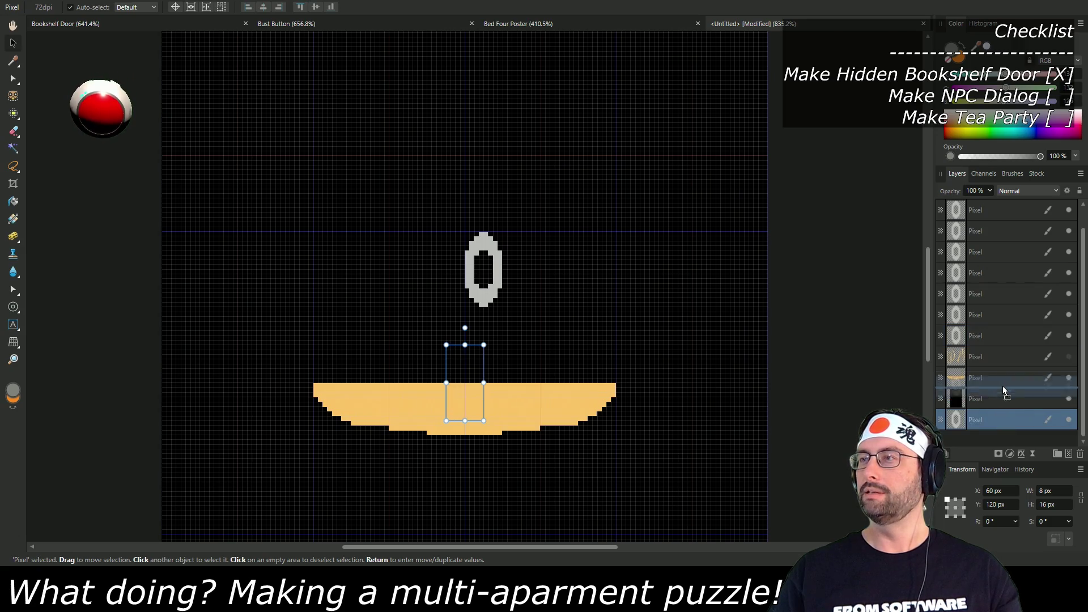
left_click_drag(1002, 384, 1002, 385)
Step: Stack another ring copy onto the lowest link, nudged up one pixel
left_click(972, 336)
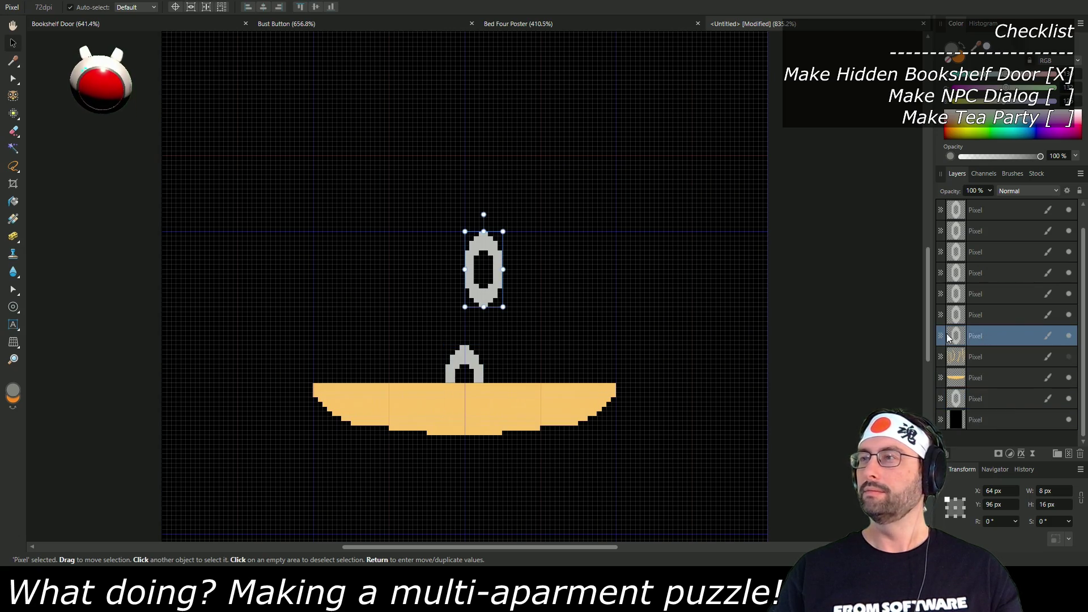
mouse_move(482, 264)
left_mouse_down()
mouse_move(450, 295)
mouse_move(455, 335)
left_mouse_up()
key("ctrl+z")
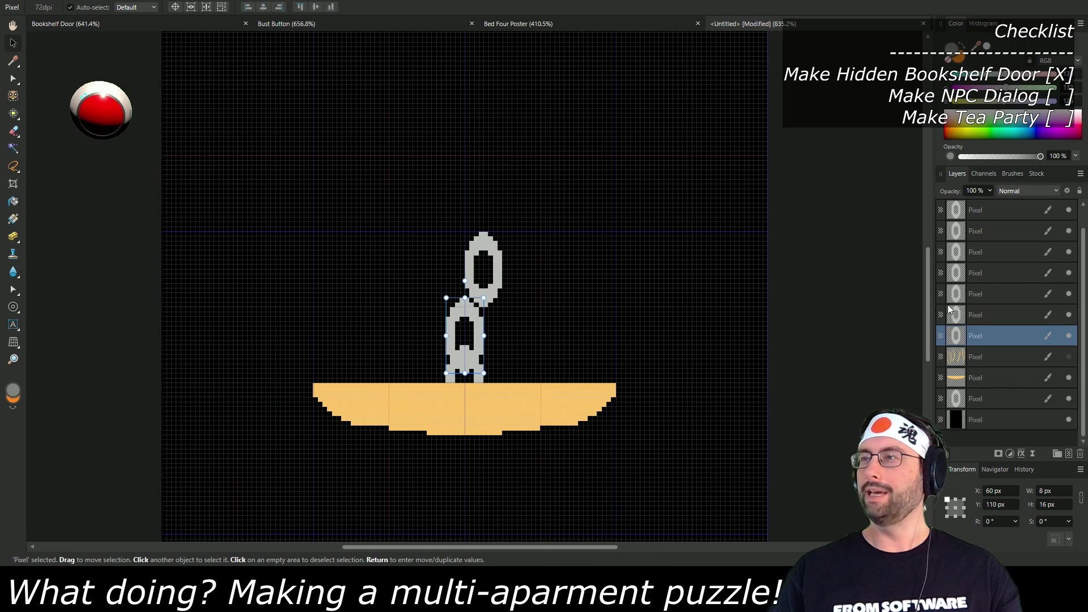
left_click(495, 263)
left_click_drag(491, 276, 477, 295)
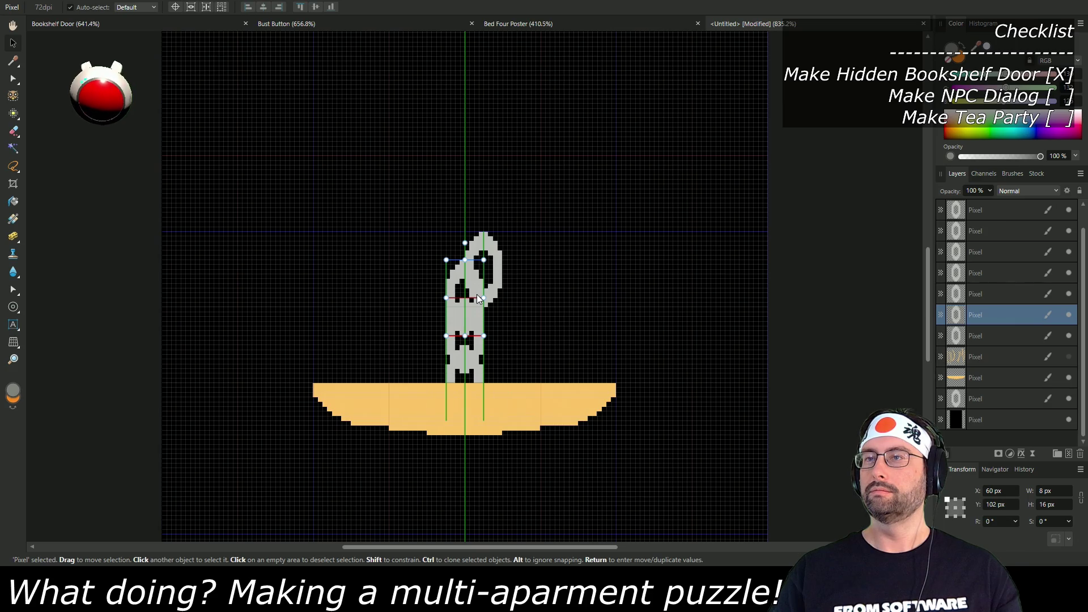
left_click_drag(476, 293, 474, 283)
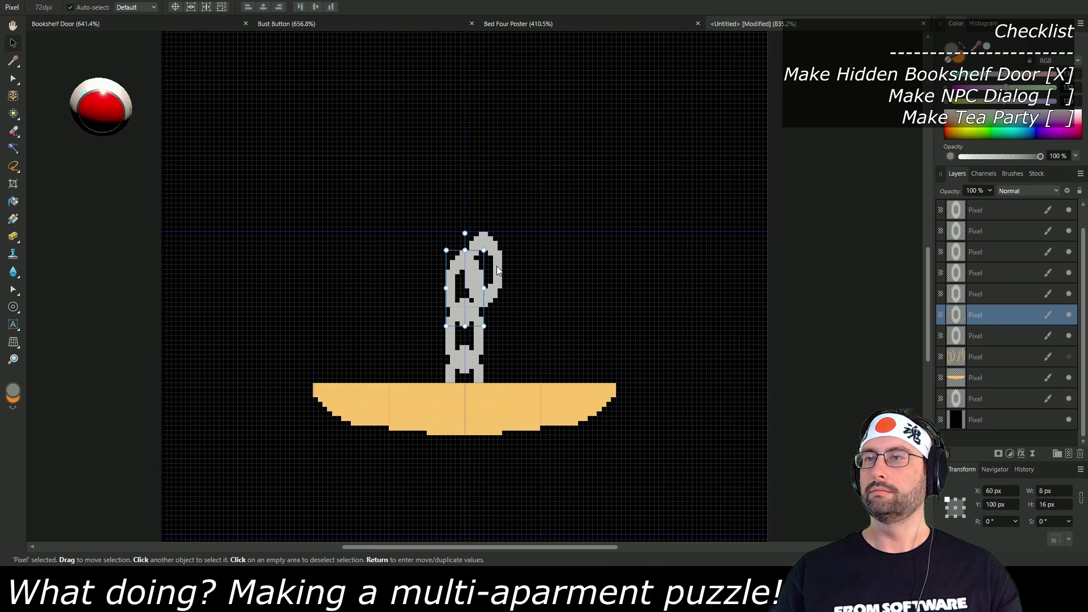
Step: Move the next ring and the side-facing link to the top of the chain
left_click(975, 294)
mouse_move(489, 243)
left_mouse_down()
mouse_move(469, 216)
mouse_move(477, 172)
left_mouse_up()
left_click(496, 250)
left_click_drag(493, 264, 474, 138)
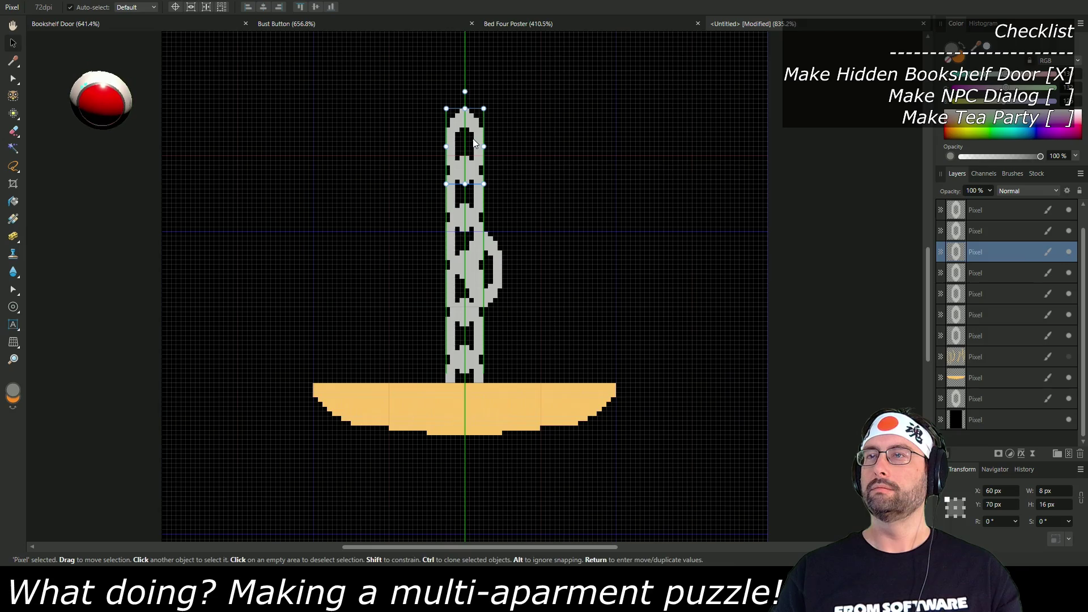
mouse_move(554, 196)
left_mouse_down()
mouse_move(544, 349)
mouse_move(544, 315)
left_mouse_up()
scroll(539, 313, "down", 5)
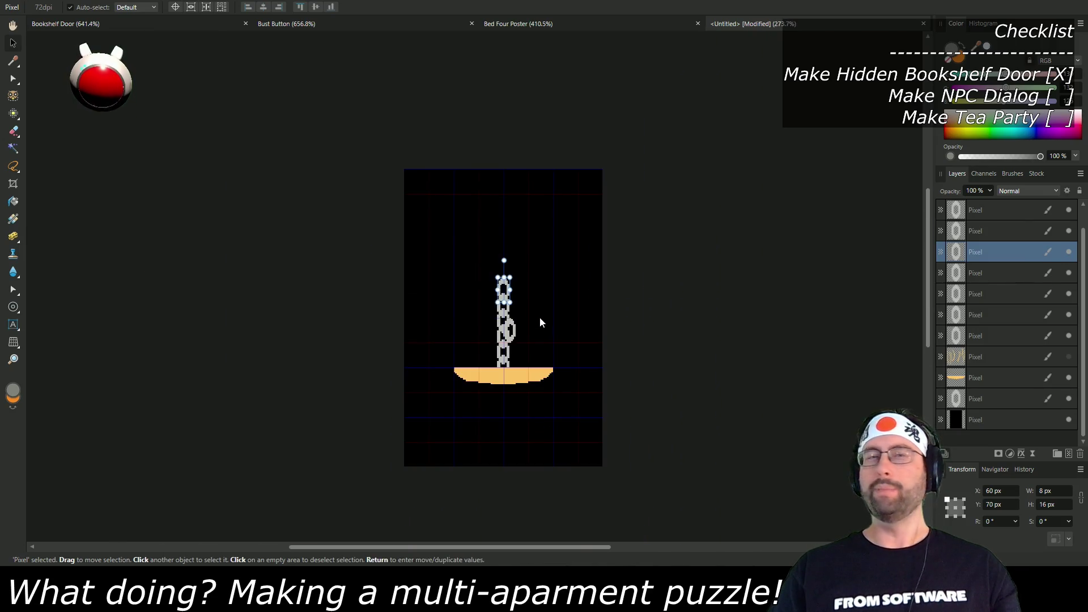
Step: Lift the leftover ring links, including side links, onto the top of the chain
scroll(540, 318, "up", 4)
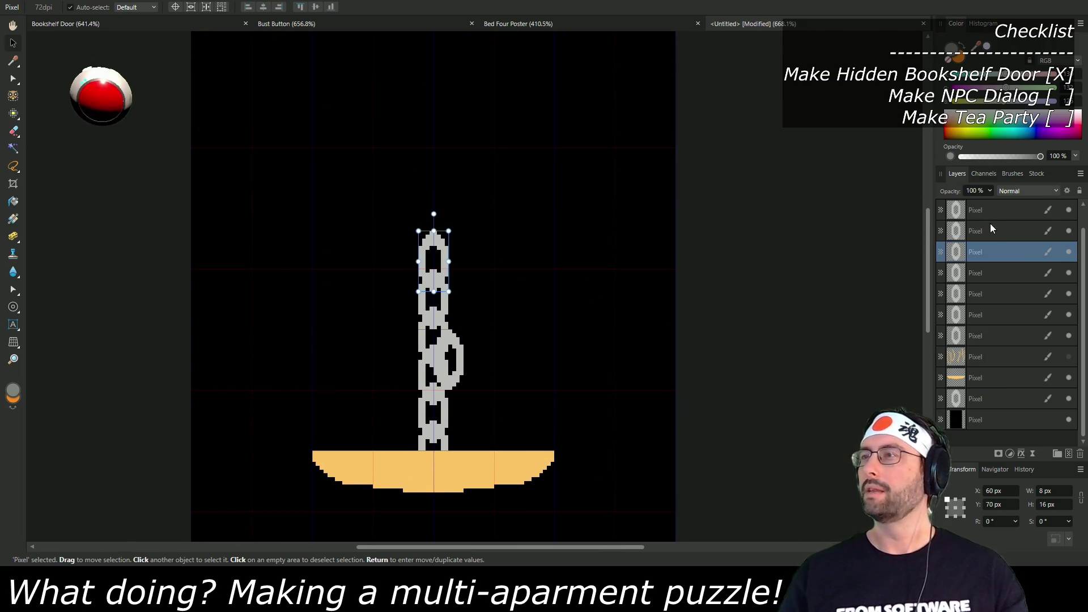
left_click(989, 224)
mouse_move(442, 261)
left_mouse_down()
mouse_move(435, 208)
mouse_move(442, 226)
left_mouse_up()
left_click(994, 214)
left_click_drag(461, 357, 447, 181)
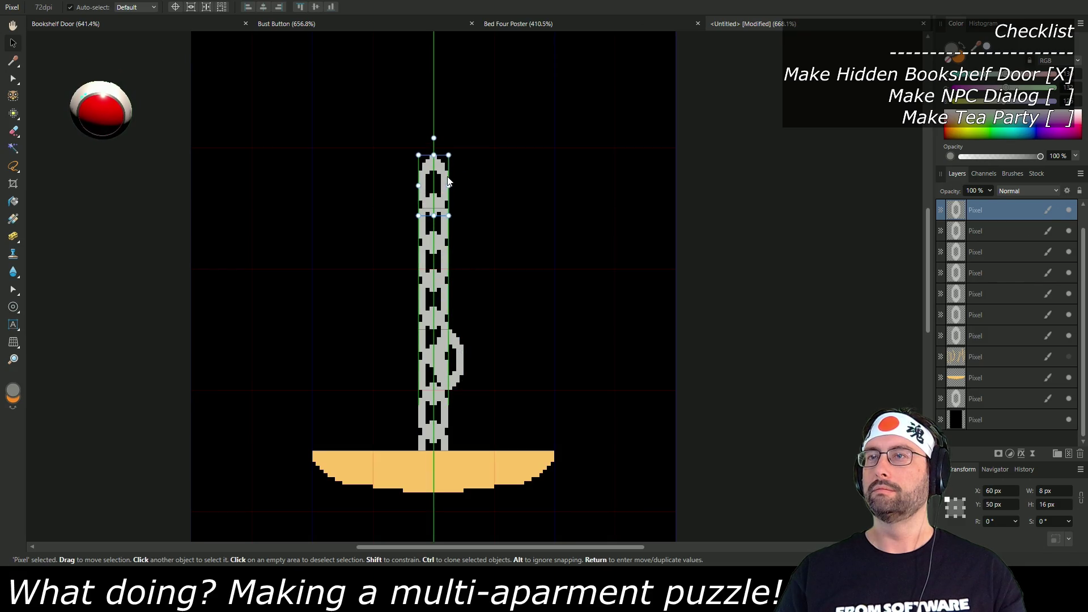
left_click_drag(461, 354, 440, 146)
mouse_move(522, 171)
left_mouse_down()
mouse_move(525, 303)
mouse_move(531, 287)
left_mouse_up()
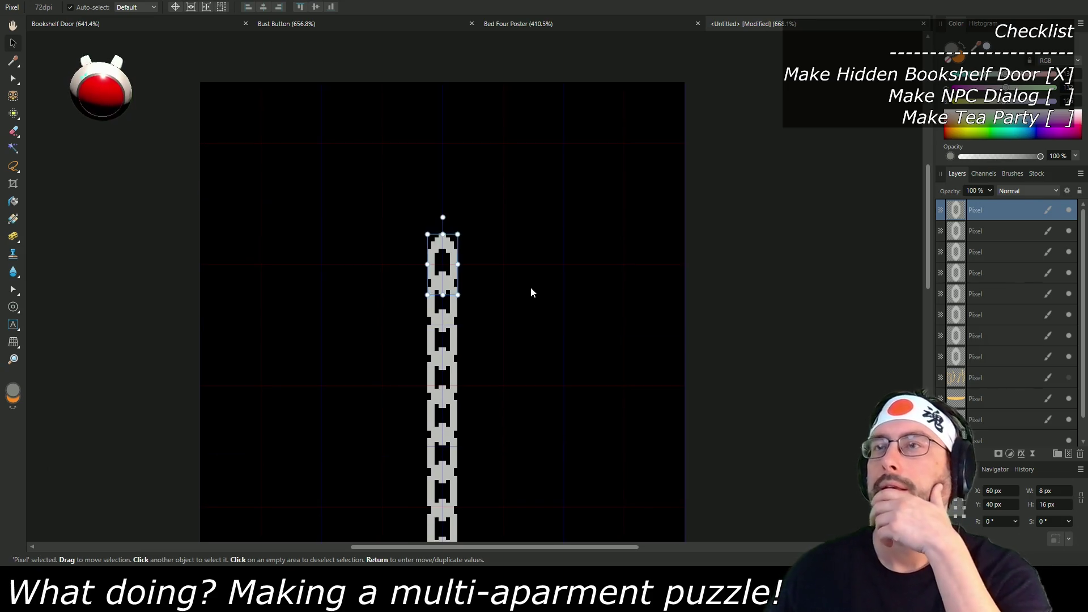
Step: Bring the chain and bowl into view and make the hidden table legs layer visible
scroll(533, 309, "down", 3)
scroll(532, 199, "up", 4)
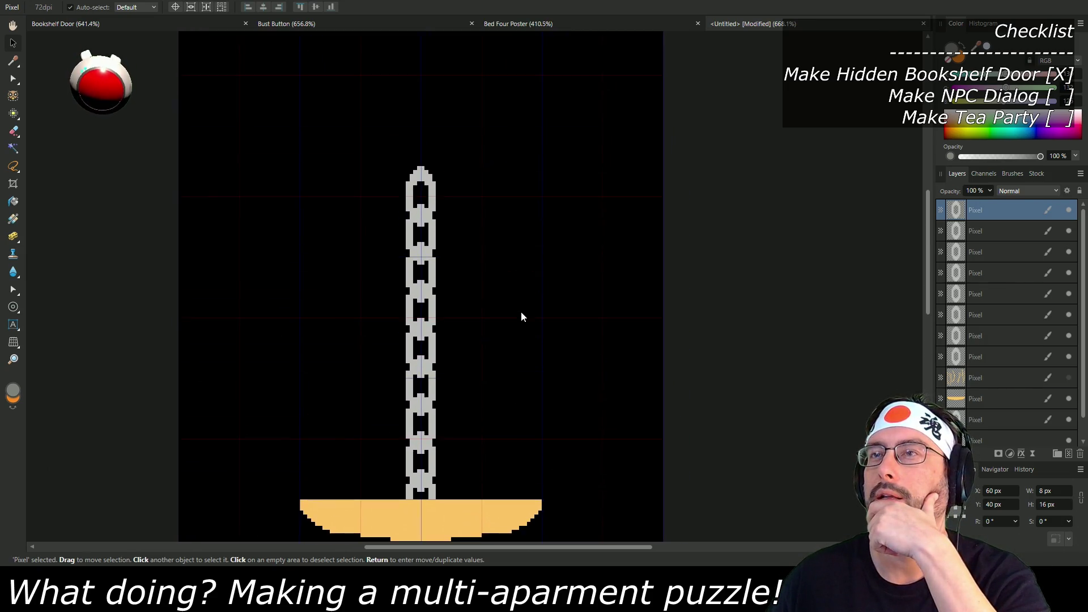
mouse_move(522, 350)
left_mouse_down()
mouse_move(518, 387)
mouse_move(526, 266)
left_mouse_up()
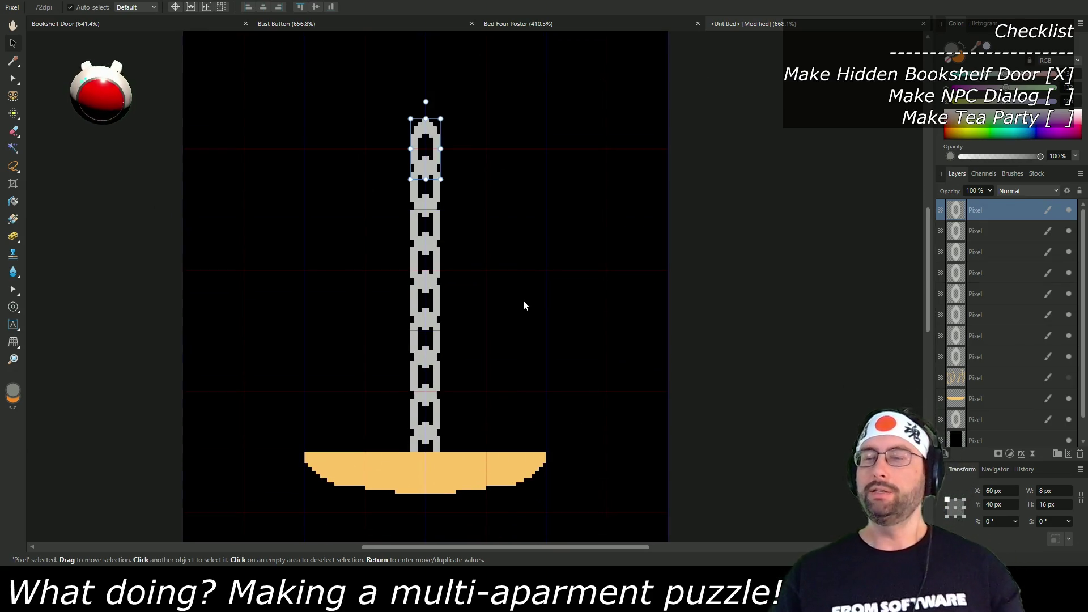
left_click(1069, 378)
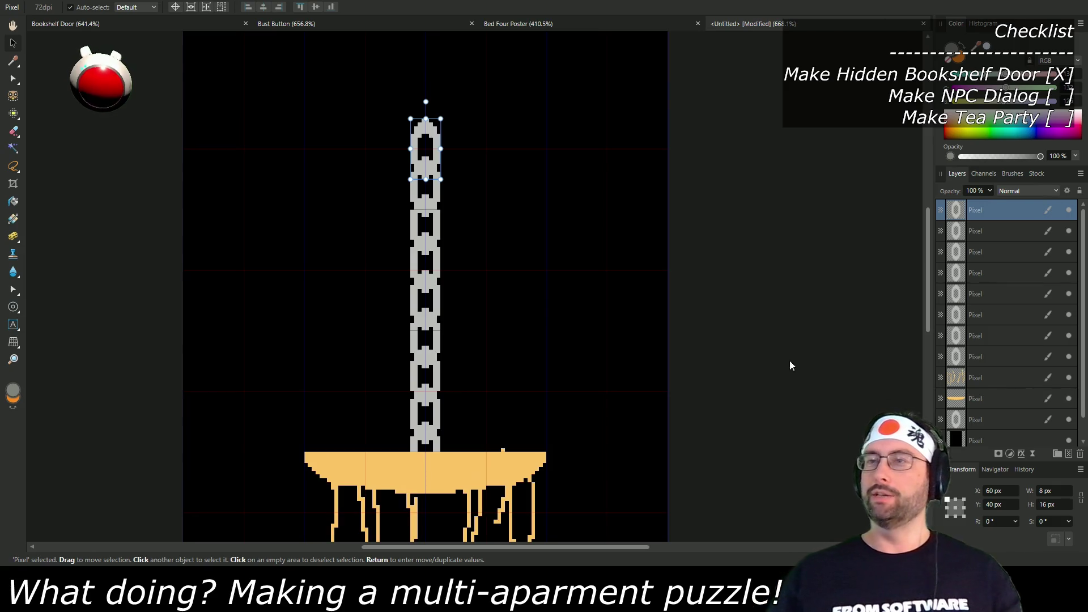
scroll(1043, 420, "down", 1)
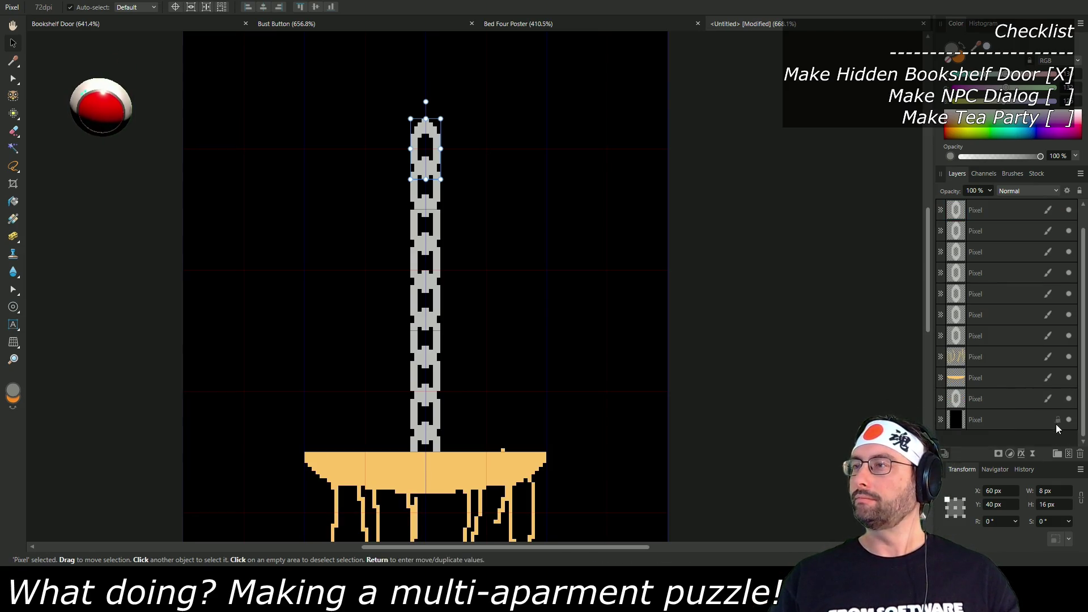
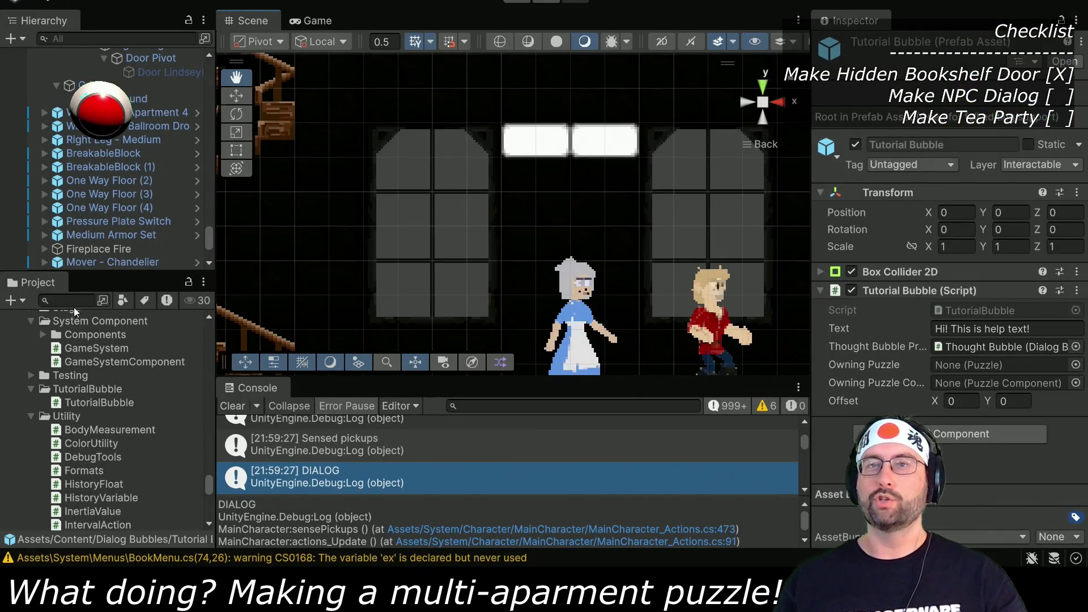
Step: Find the Chandelier texture via 'chand' and import it at 32 pixels per unit with Point filtering
left_click(77, 297)
type("chand")
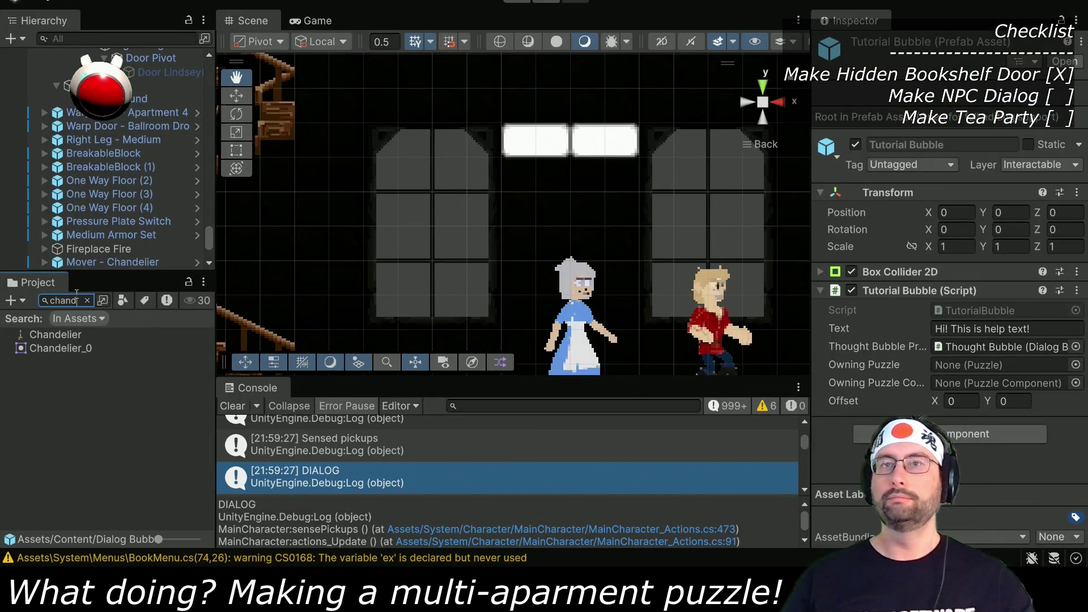
left_click(61, 336)
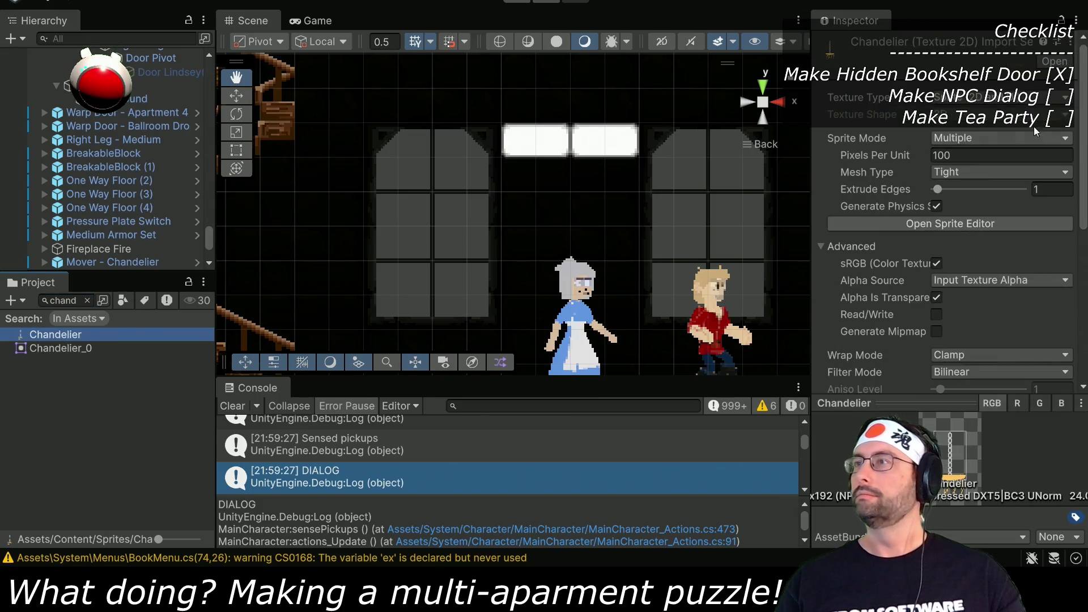
left_click(982, 156)
type("32")
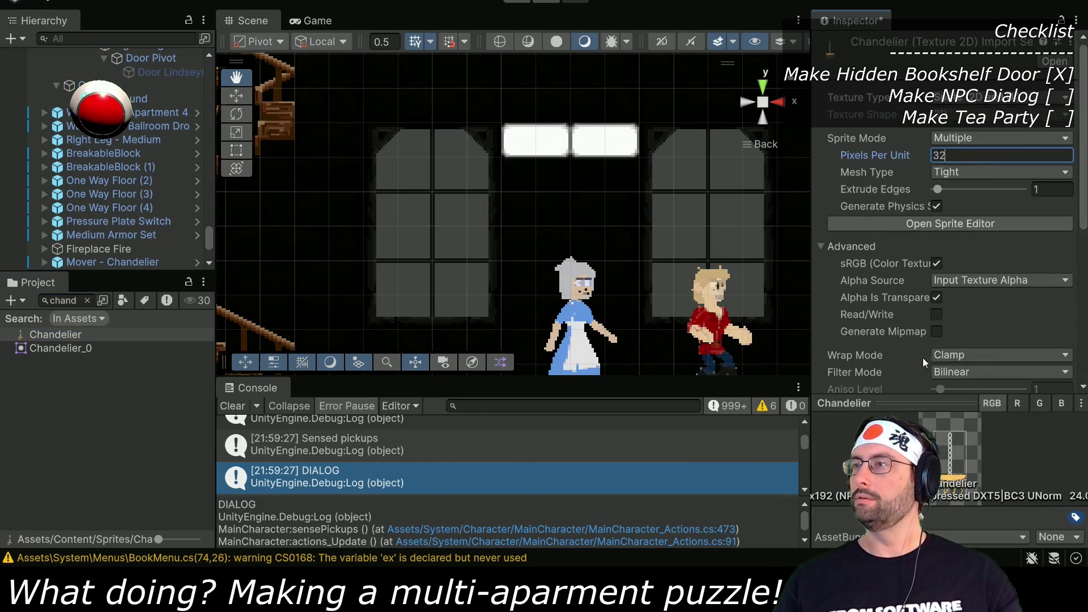
scroll(919, 356, "down", 3)
left_click(953, 280)
left_click(953, 295)
scroll(983, 271, "down", 6)
left_click(1055, 260)
Step: Drag the Chandelier_0 sprite into the scene
scroll(865, 268, "up", 8)
scroll(998, 141, "up", 2)
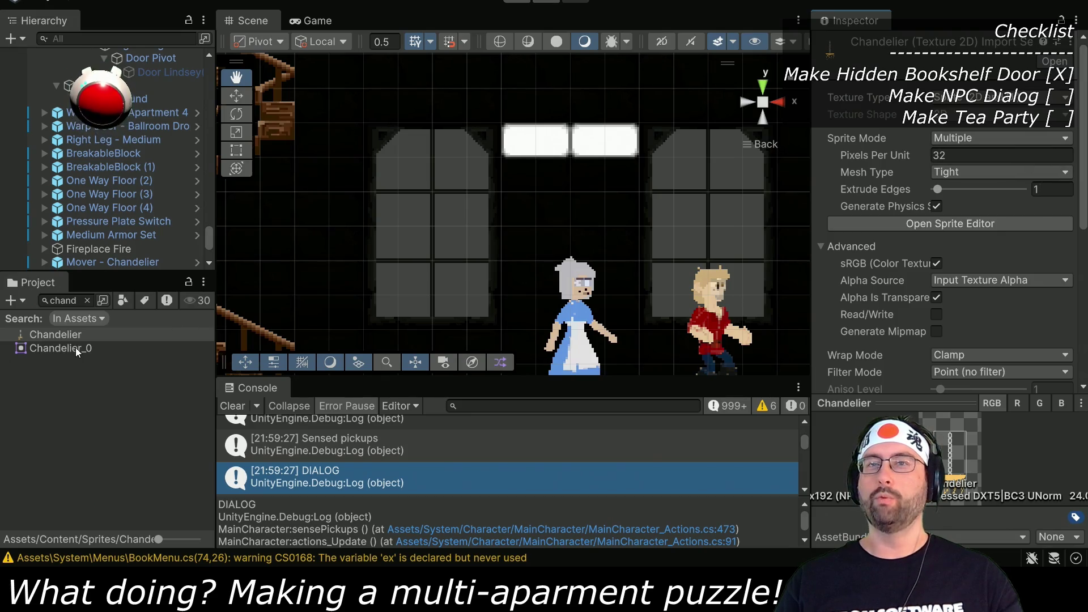
mouse_move(69, 349)
left_mouse_down()
mouse_move(170, 329)
mouse_move(569, 187)
left_mouse_up()
Step: Select Chandelier_0, clear its Z position and set its X position to 21
scroll(654, 218, "down", 1)
key("f")
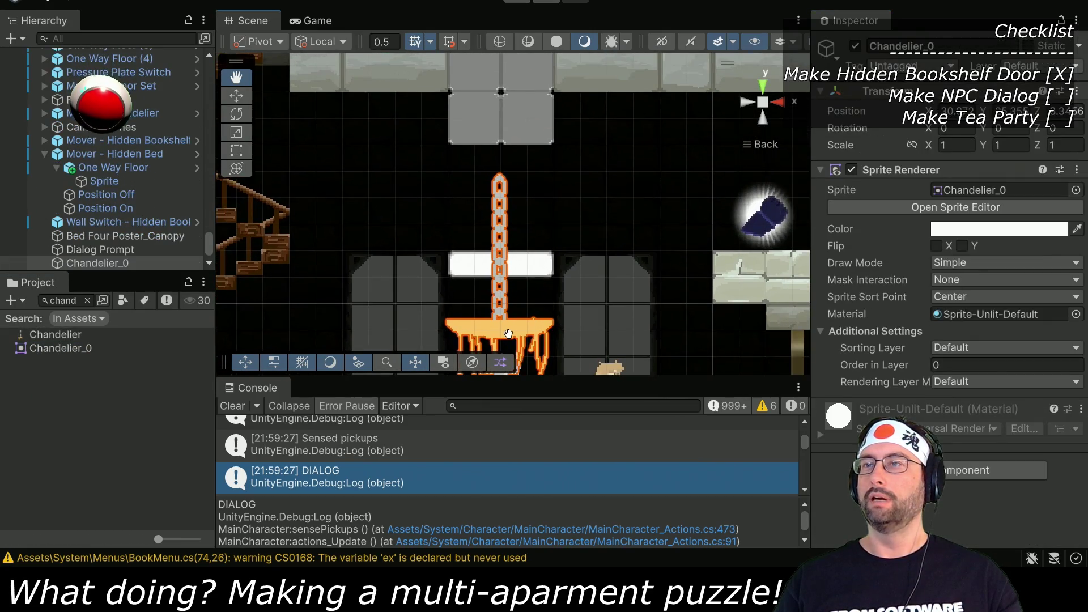
left_click(97, 263)
left_click(1075, 114)
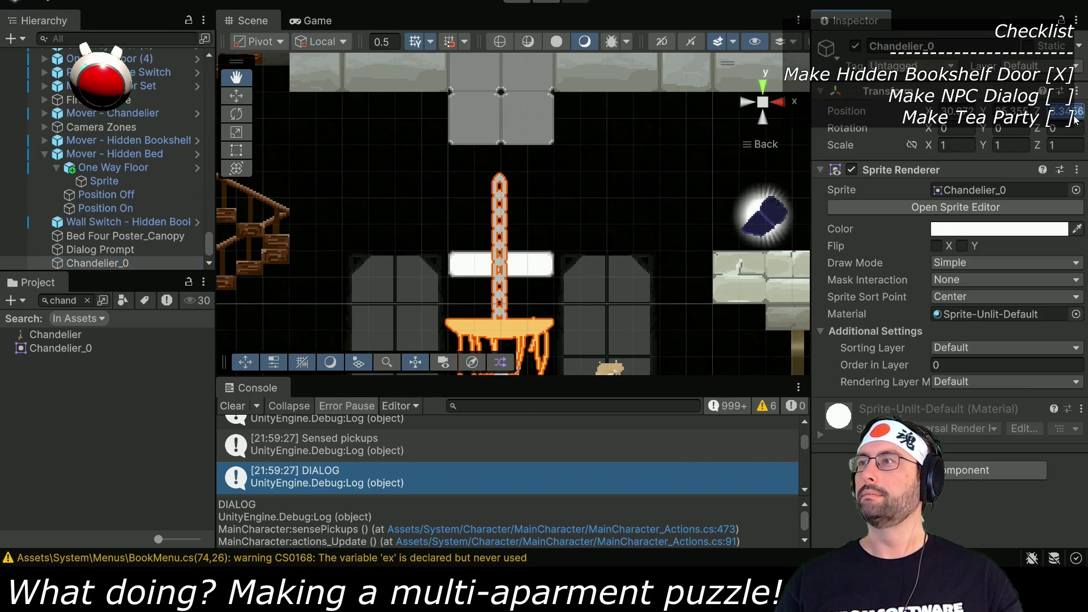
key("BackSpace")
left_click(958, 111)
type("21")
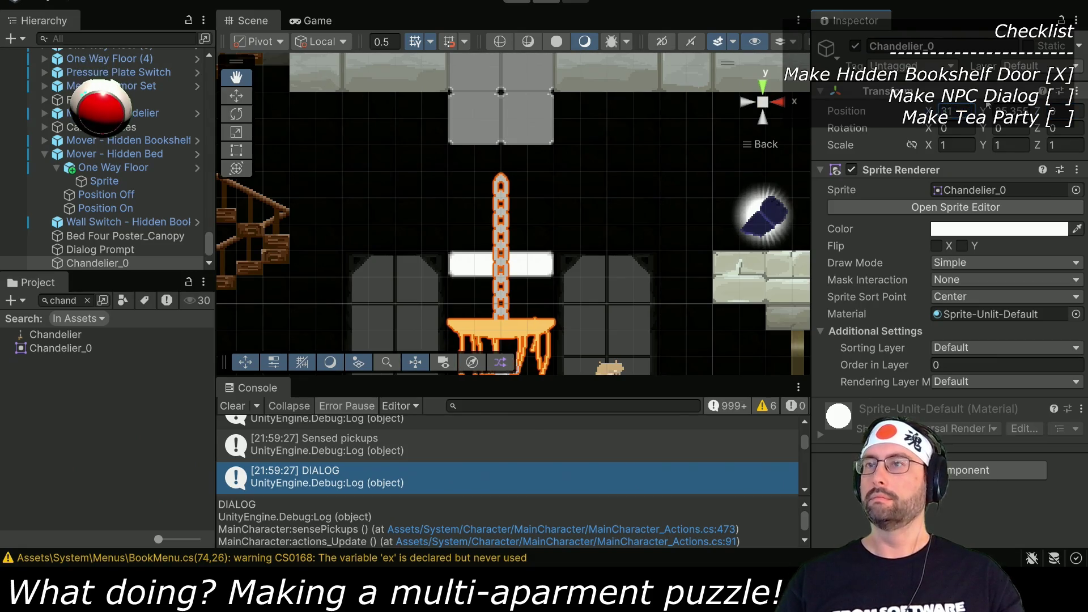
mouse_move(998, 105)
left_mouse_down()
mouse_move(1037, 111)
mouse_move(1028, 117)
left_mouse_up()
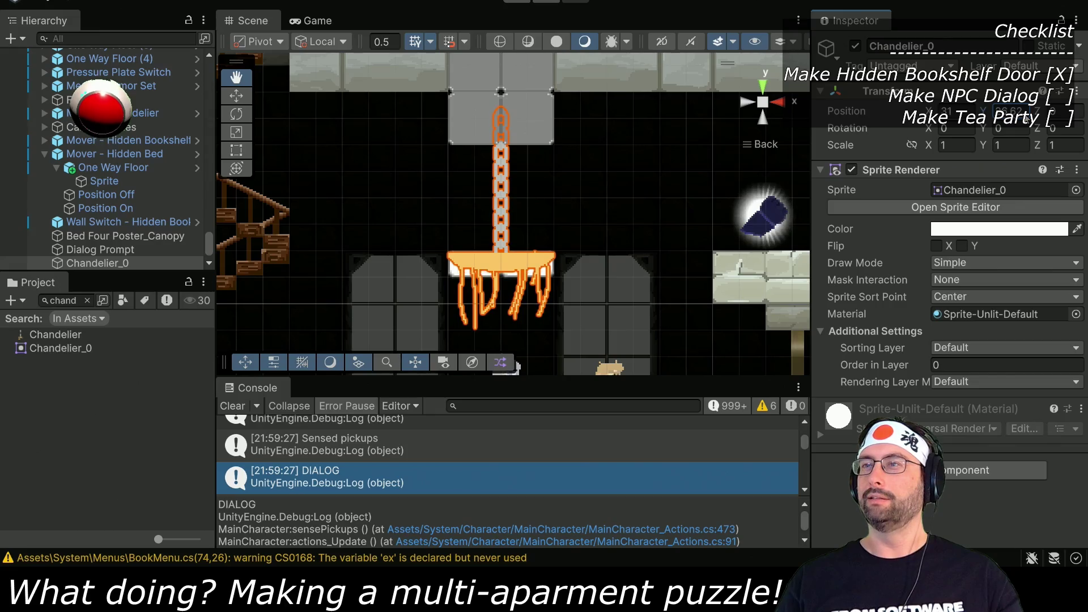
mouse_move(601, 261)
left_mouse_down()
mouse_move(581, 216)
mouse_move(580, 141)
mouse_move(586, 272)
left_mouse_up()
Step: Fine-tune the chandelier's Y position to about 26.75 so the chain meets the ceiling block
left_click(1011, 111)
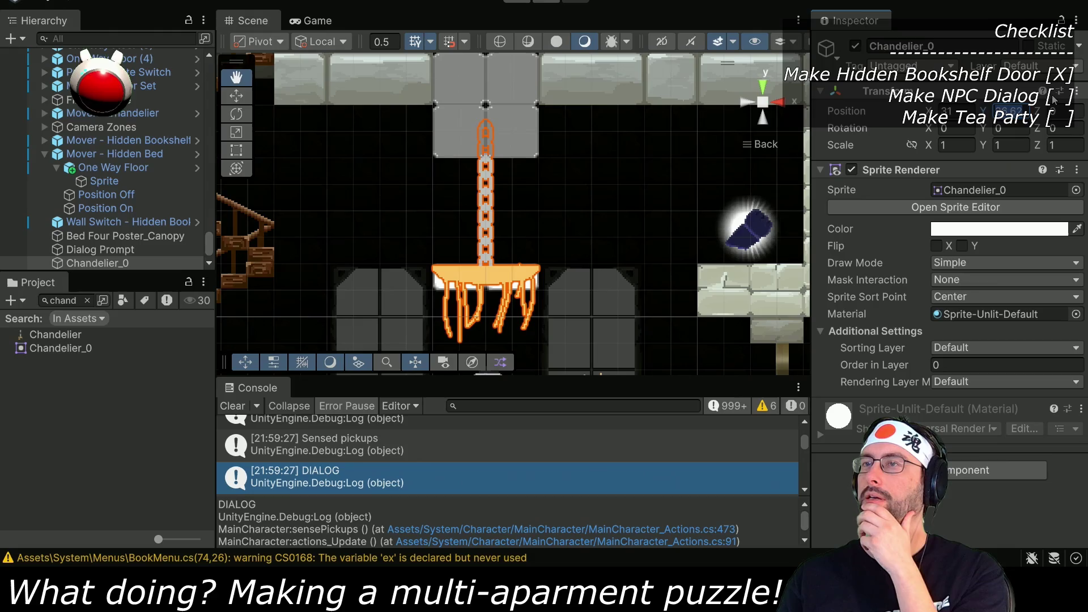
type("26")
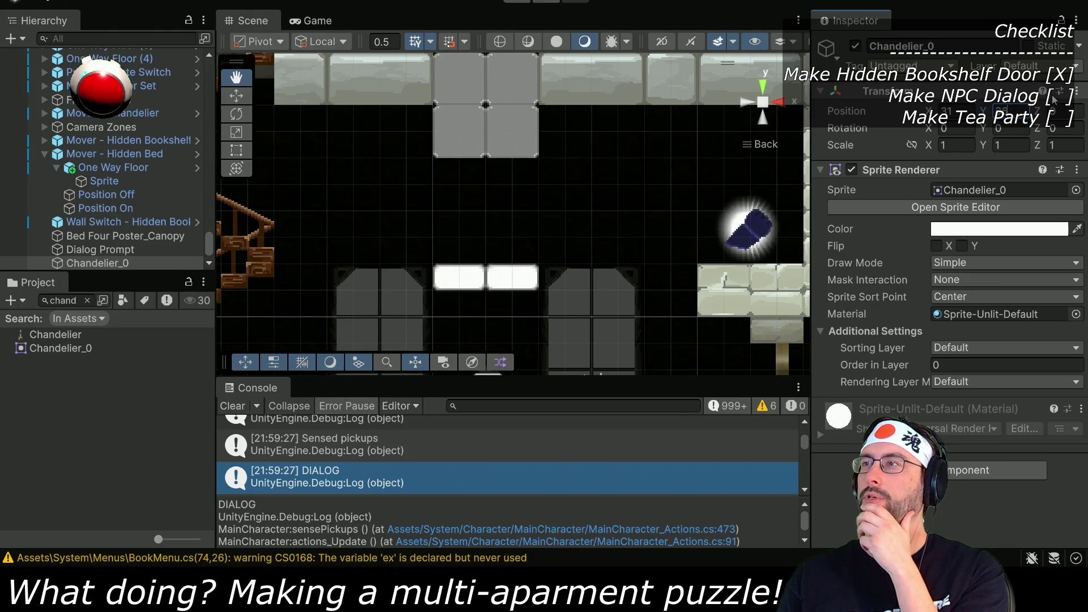
key("Return")
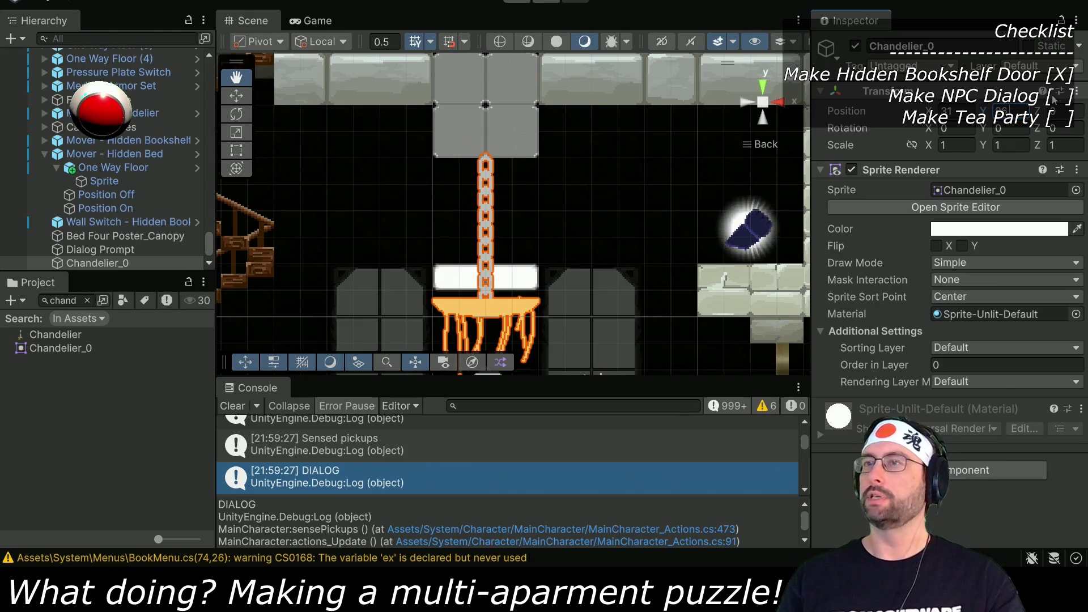
type(".75")
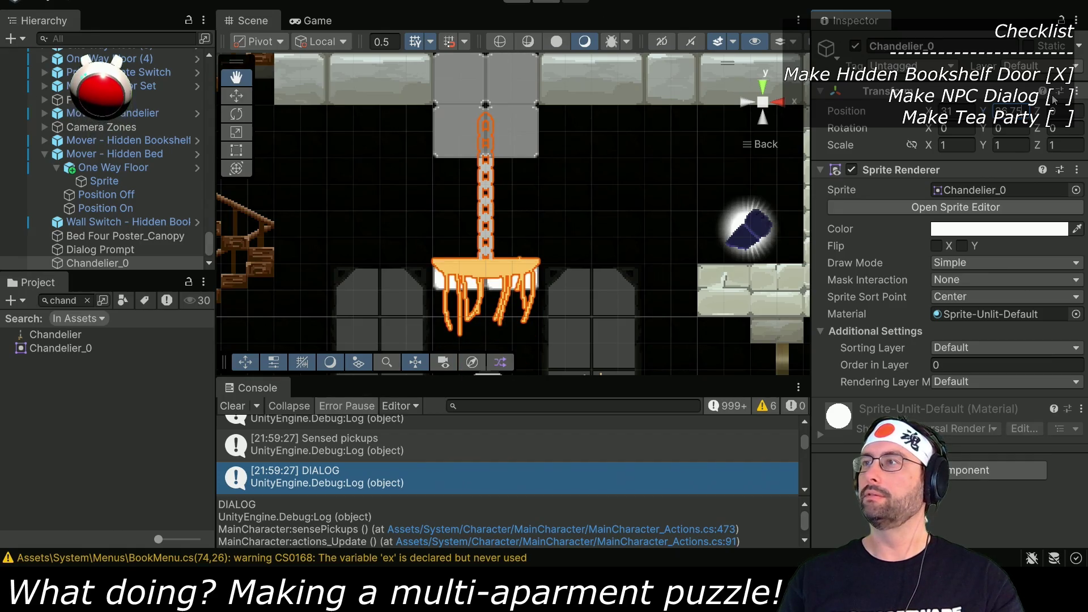
key("BackSpace")
key("BackSpace")
key("BackSpace")
key("BackSpace")
type("7")
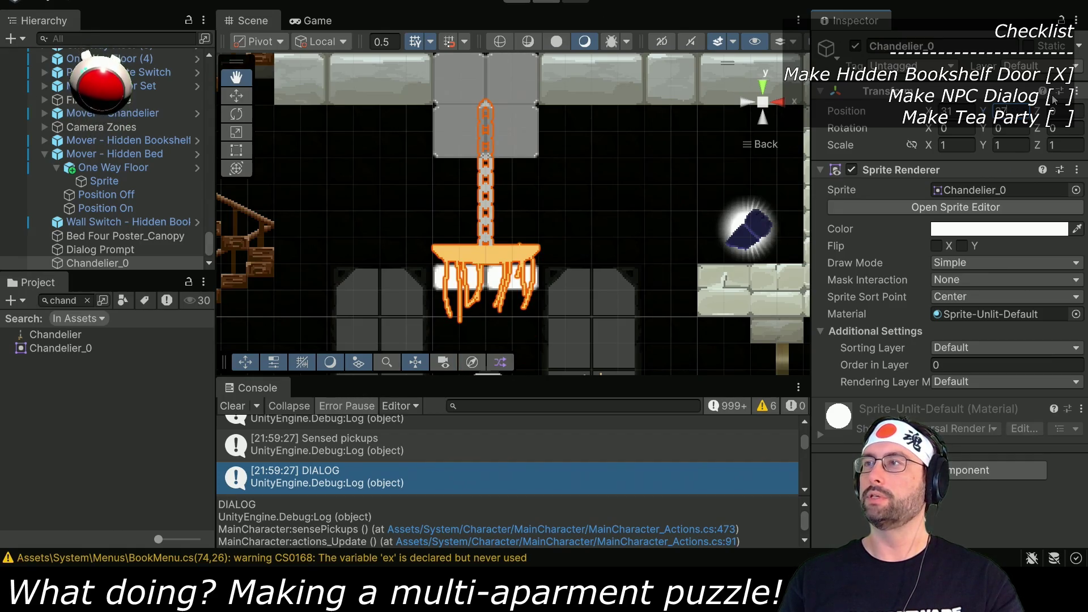
key("BackSpace")
type("6")
key("BackSpace")
type("5")
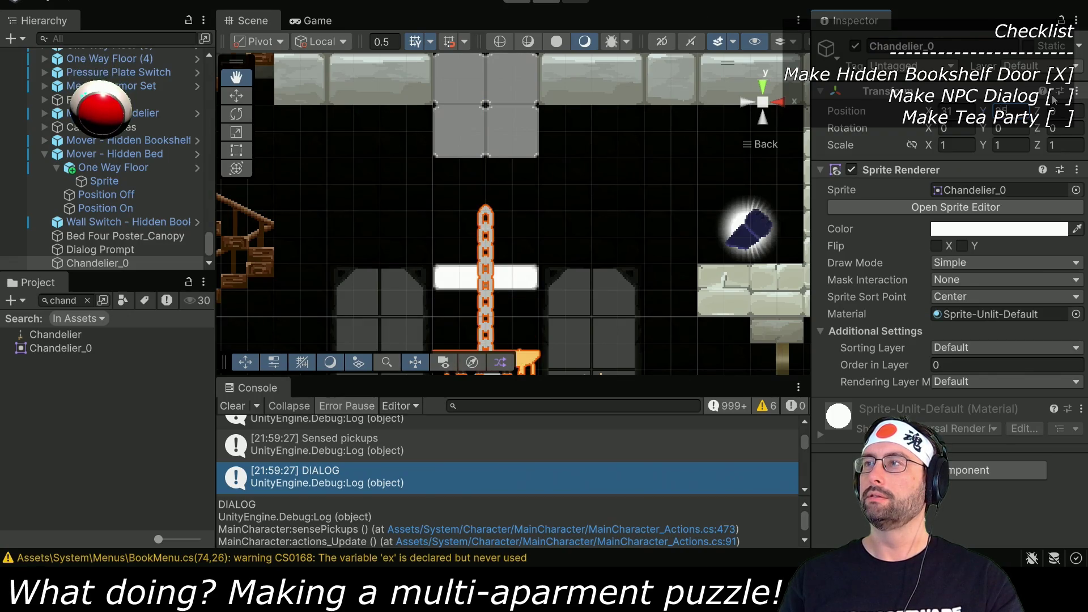
key("BackSpace")
type("6.5")
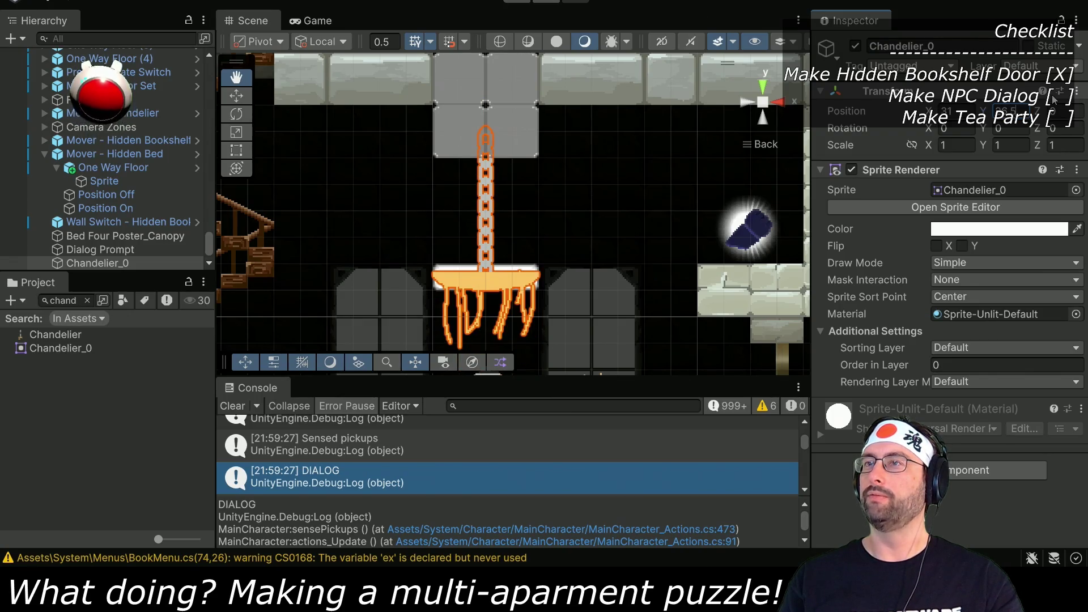
key("BackSpace")
type("75")
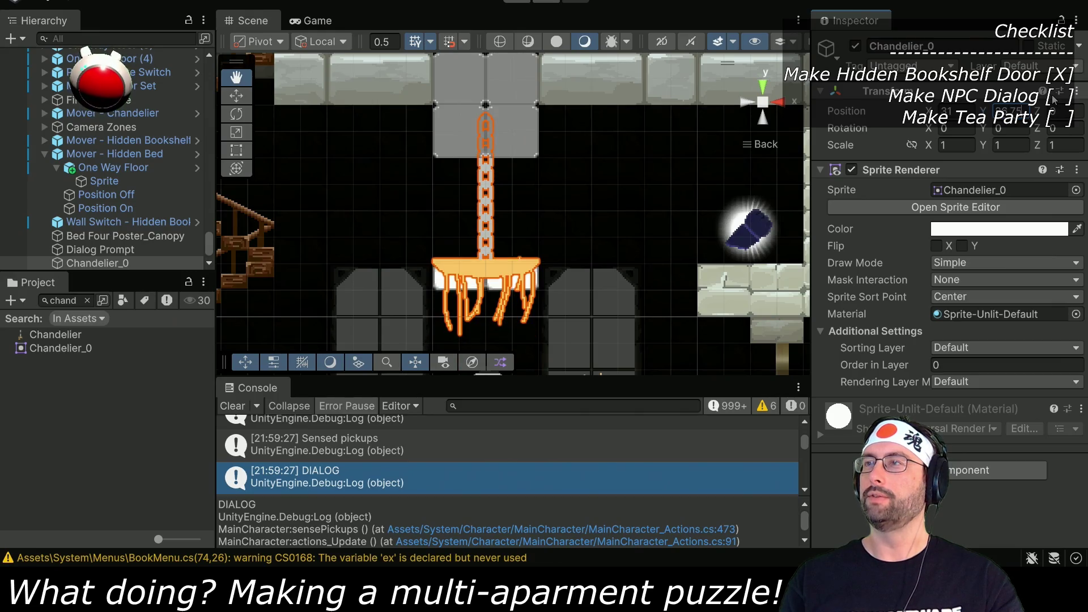
key("BackSpace")
key("BackSpace")
type("5")
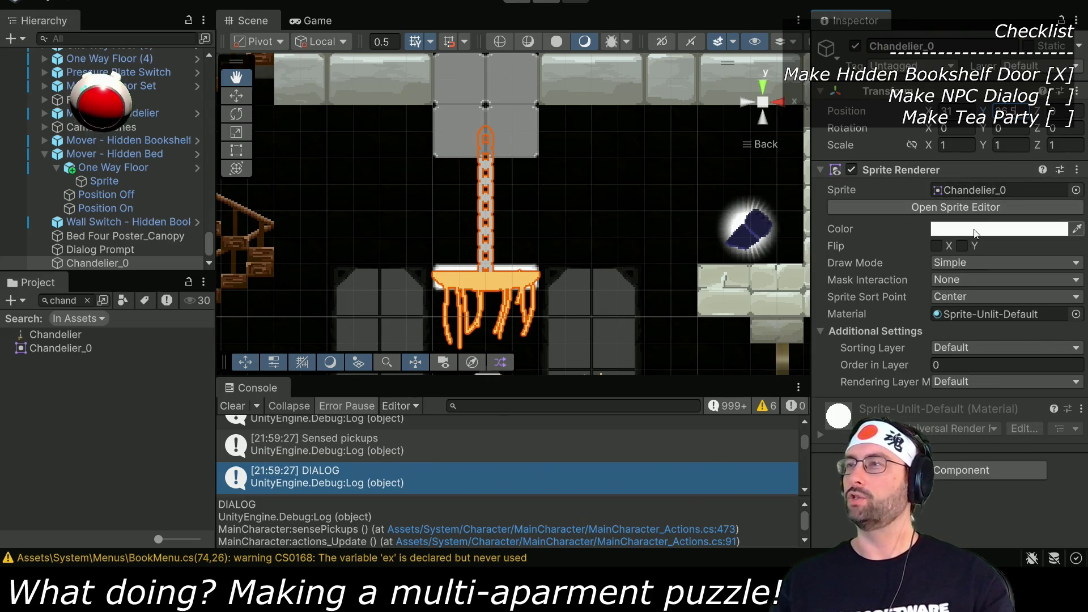
left_click(958, 207)
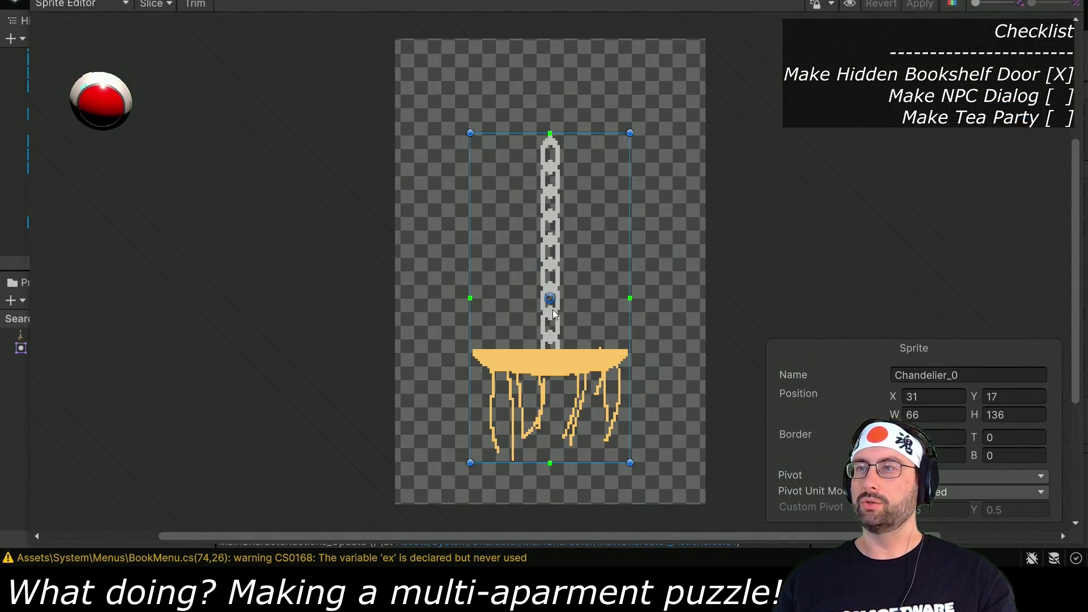
Step: Give Chandelier_0 a Custom pivot at Y 0.25 in the Sprite Editor and apply it
left_click(979, 397)
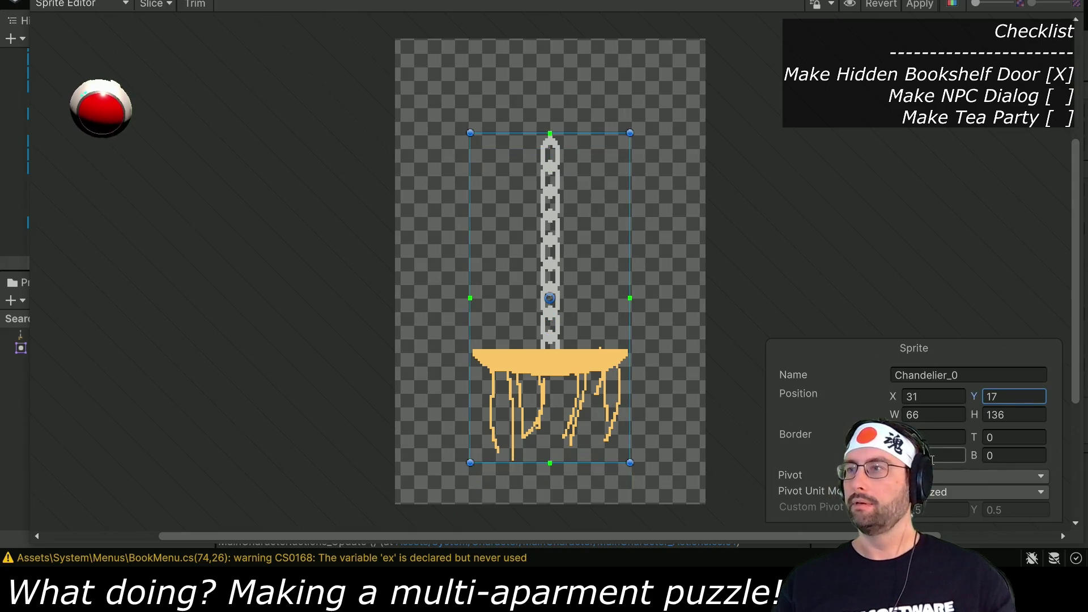
left_click(956, 475)
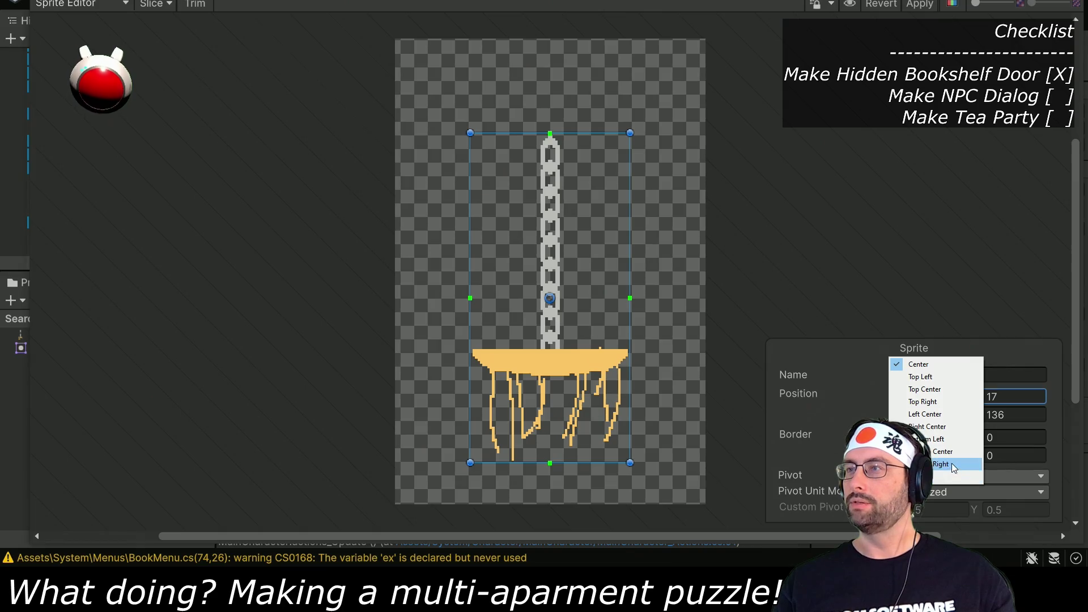
left_click(951, 464)
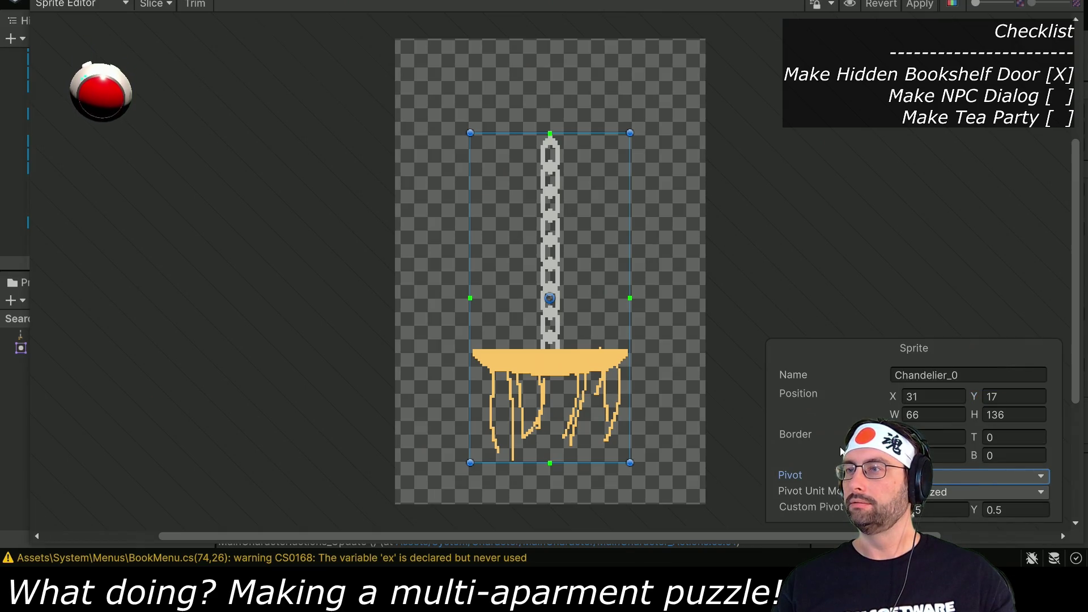
left_click_drag(973, 509, 967, 512)
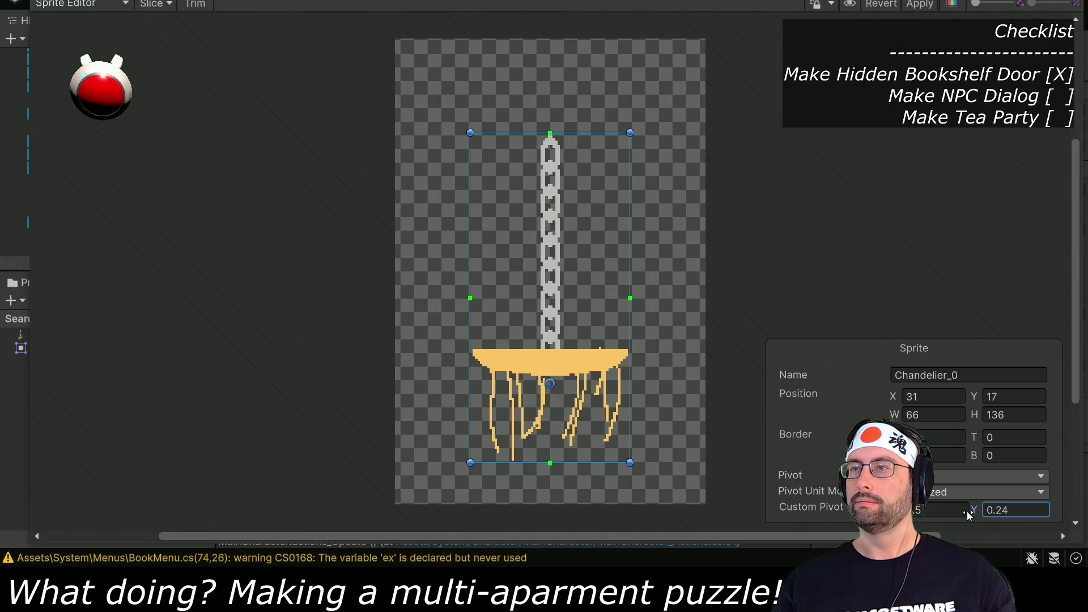
key("BackSpace")
type("5")
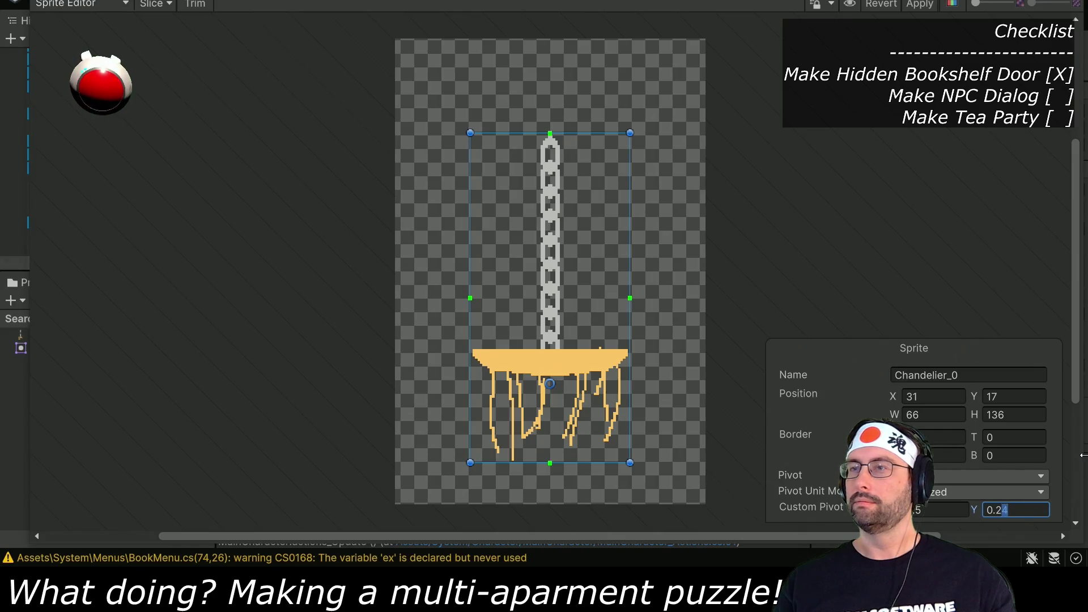
left_click(920, 5)
key("Escape")
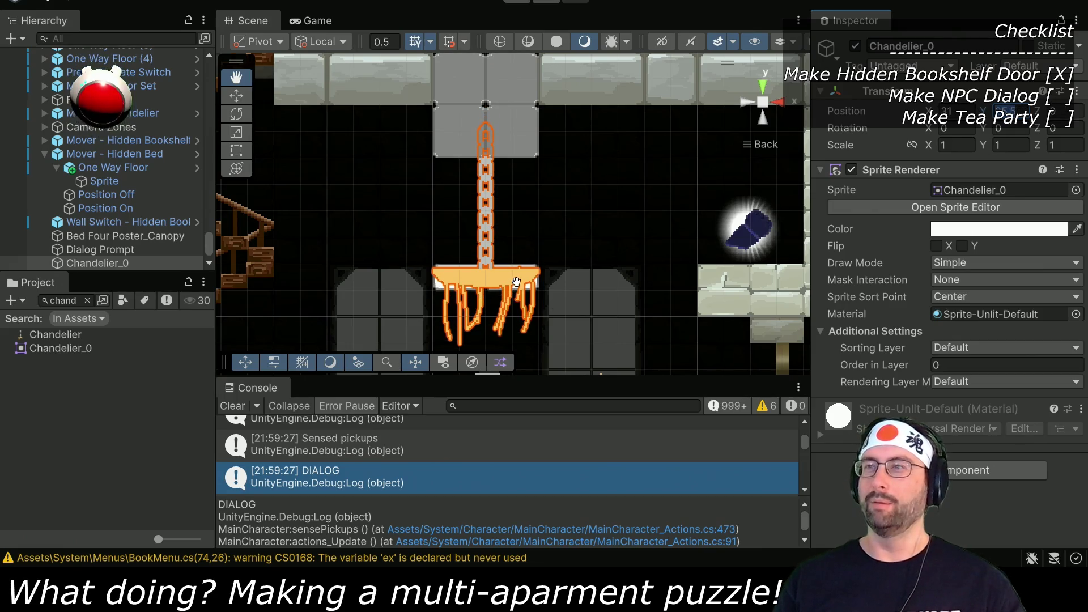
Step: Reopen the Sprite Editor, nudge the custom pivot to about Y 0.244, and close it
scroll(596, 228, "up", 5)
left_click_drag(596, 229, 440, 276)
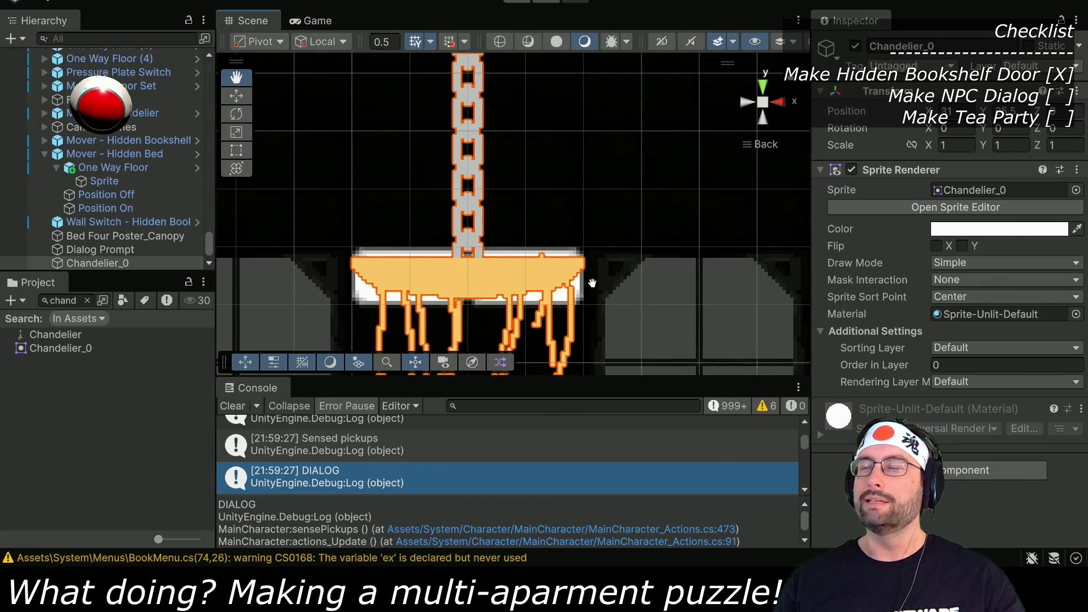
left_click_drag(987, 113, 989, 113)
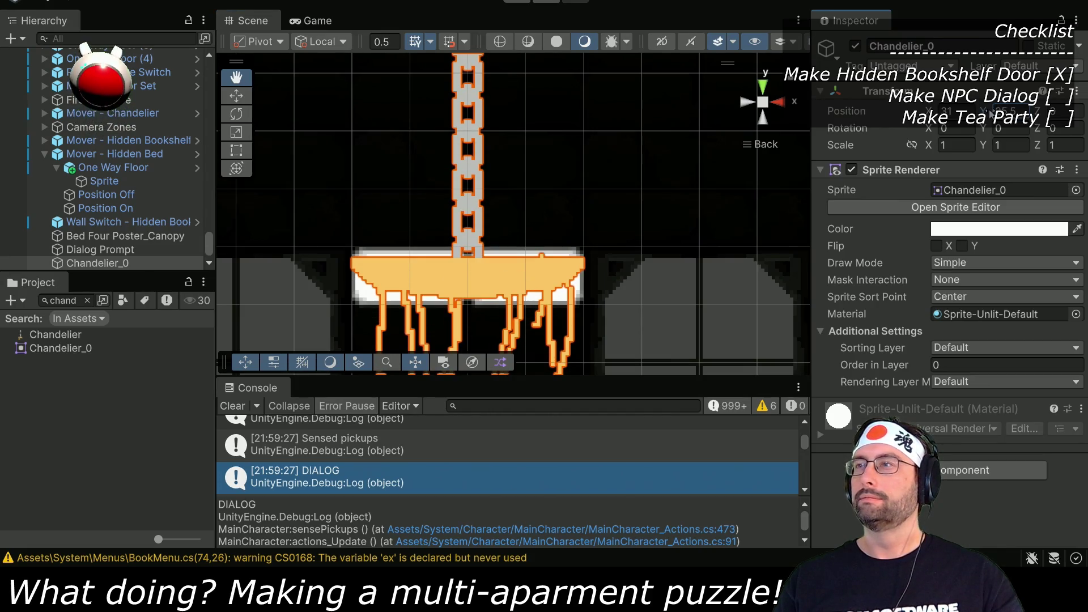
left_click(955, 206)
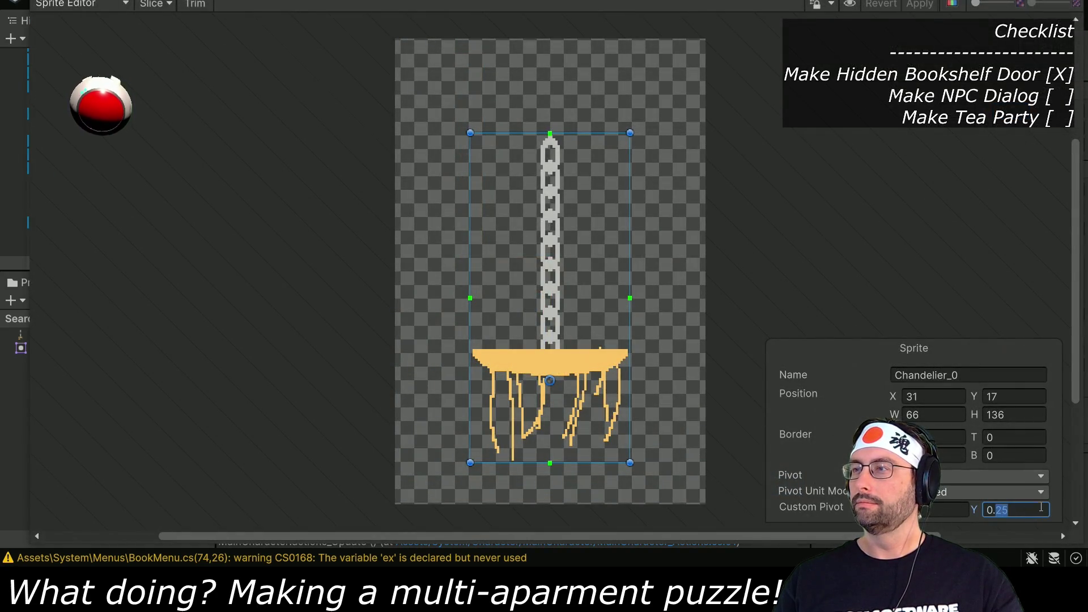
key("Return")
scroll(568, 411, "up", 5)
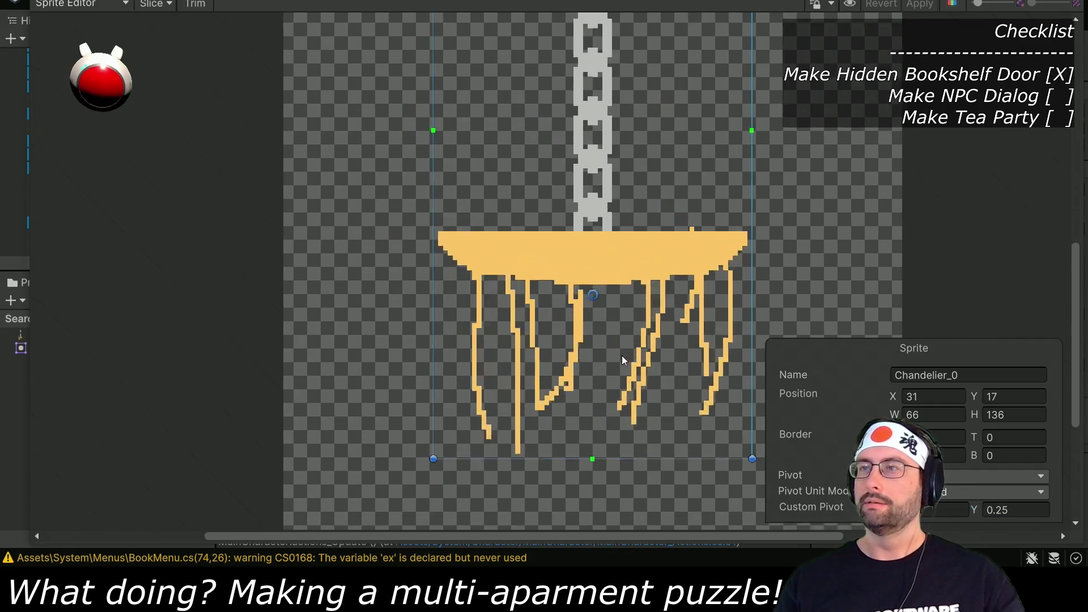
scroll(621, 355, "up", 3)
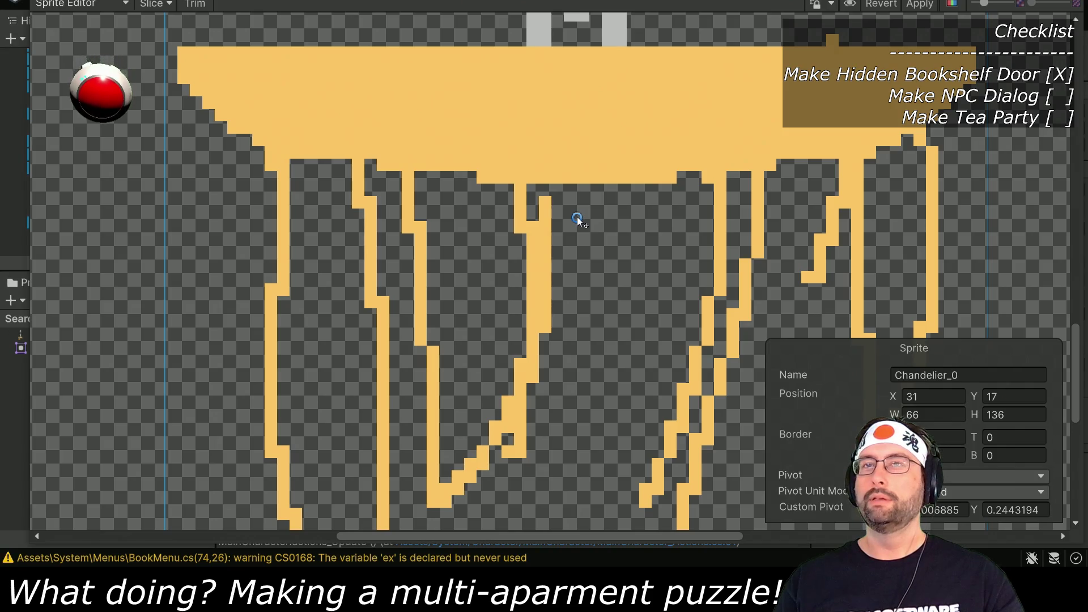
left_click_drag(579, 220, 579, 220)
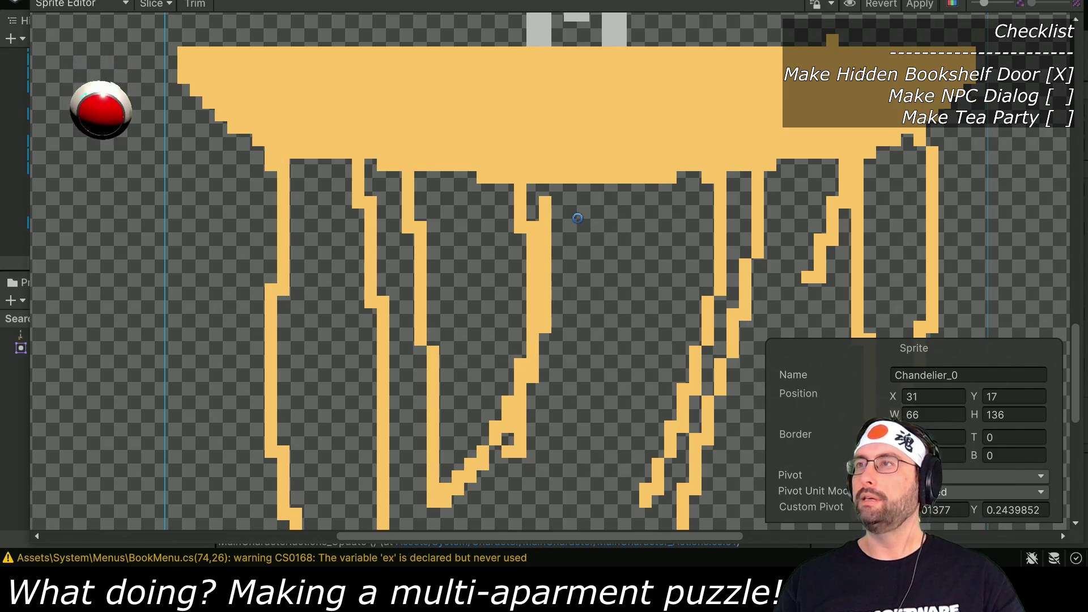
key("alt+F4")
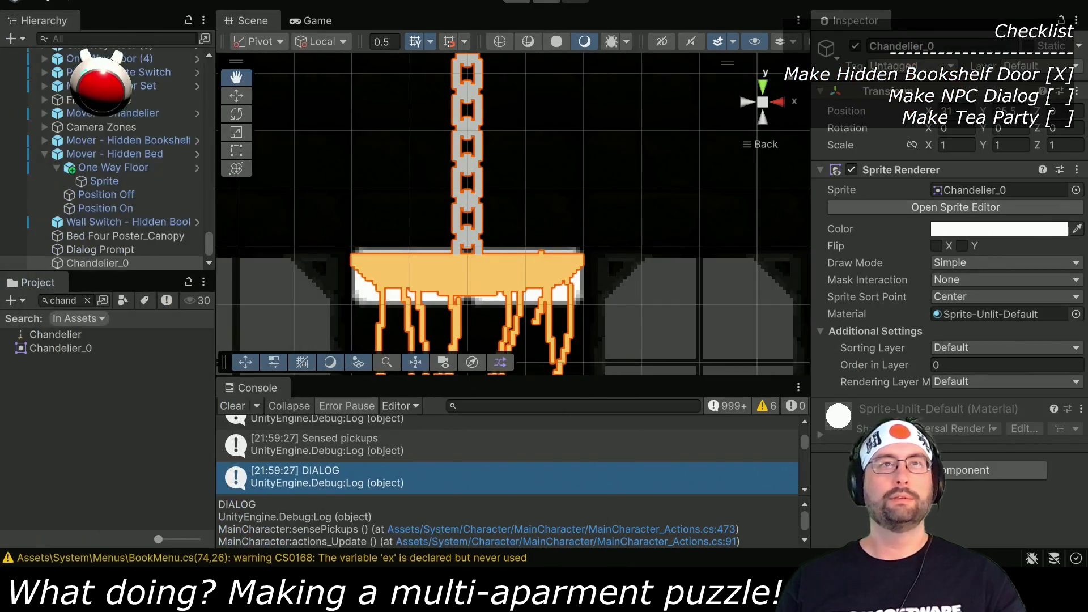
Step: Select Chandelier_0 and frame it so its full chain up to the ceiling shows
left_click(100, 250)
left_click(97, 263)
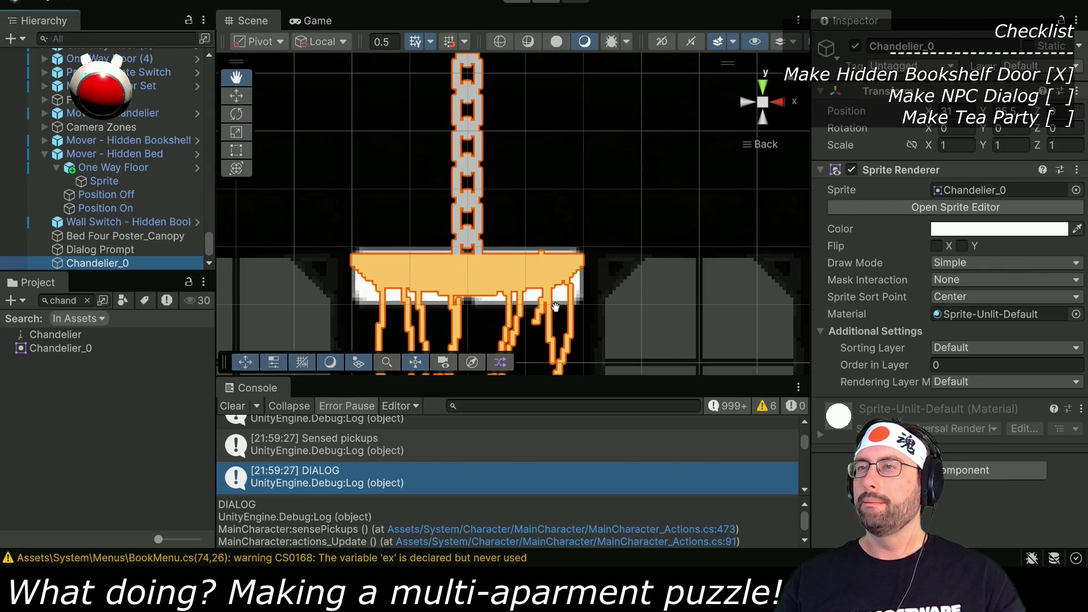
left_click_drag(555, 307, 605, 201)
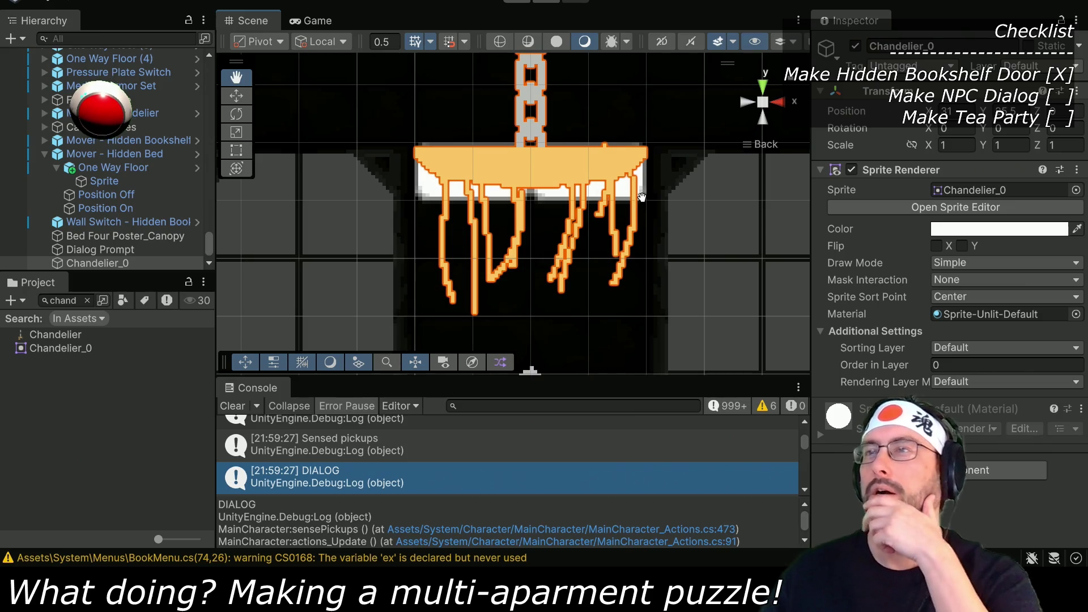
key("f")
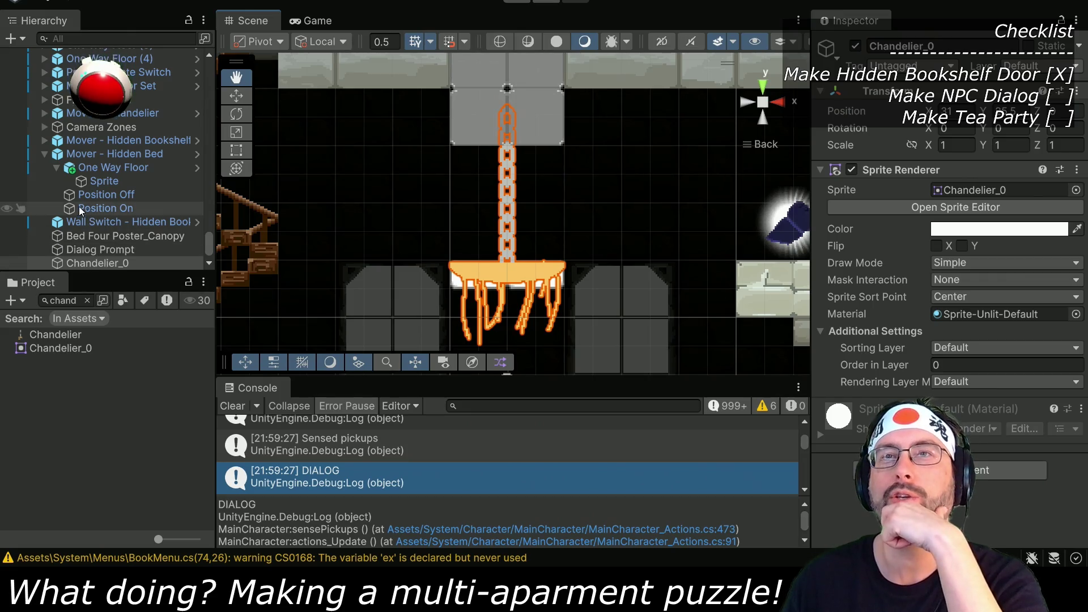
Step: Inspect the positions of One Way Floor (2), (3) and (4)
scroll(79, 163, "up", 4)
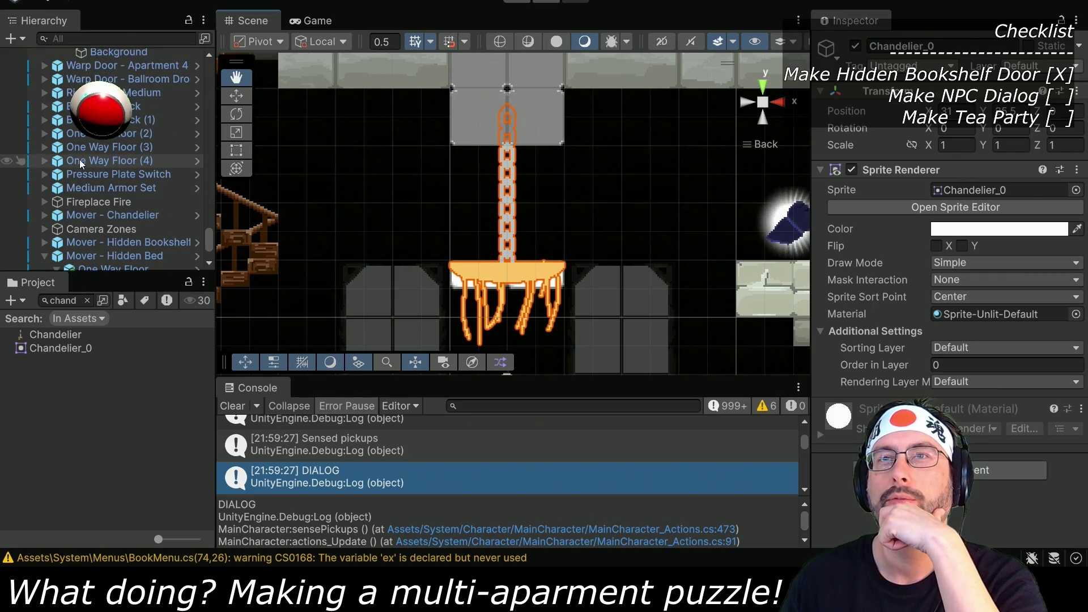
left_click(79, 134)
scroll(109, 143, "up", 8)
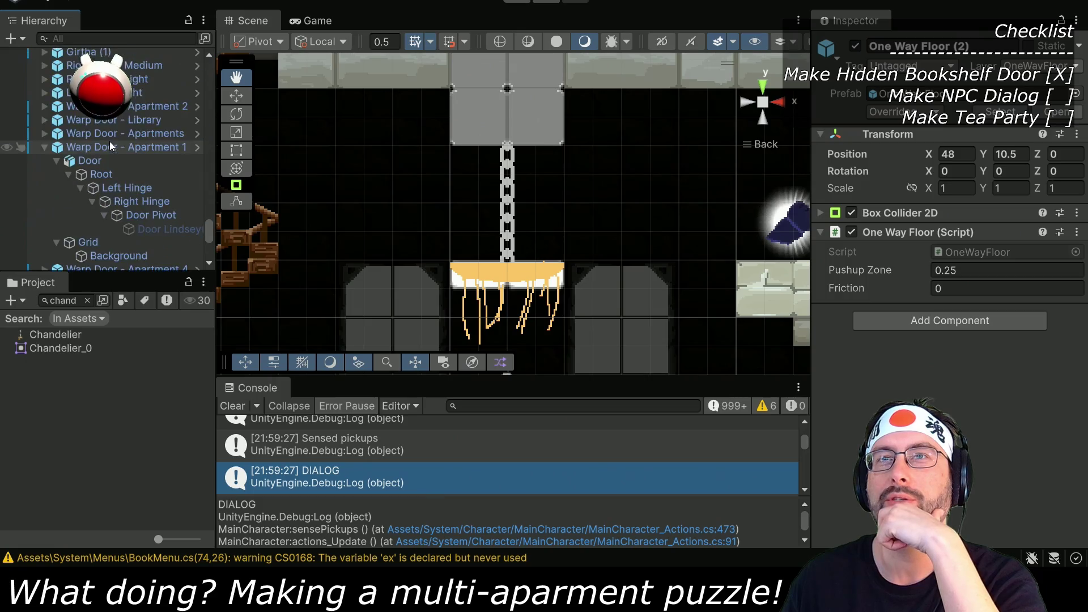
scroll(107, 141, "up", 2)
scroll(102, 164, "up", 2)
scroll(102, 164, "up", 2)
scroll(102, 164, "down", 6)
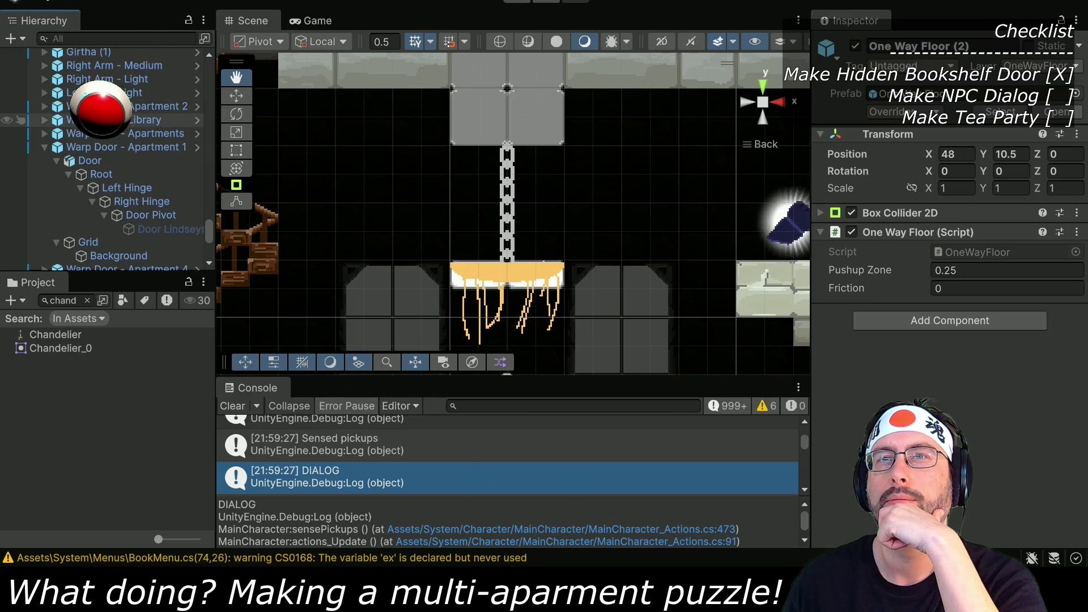
scroll(121, 117, "down", 8)
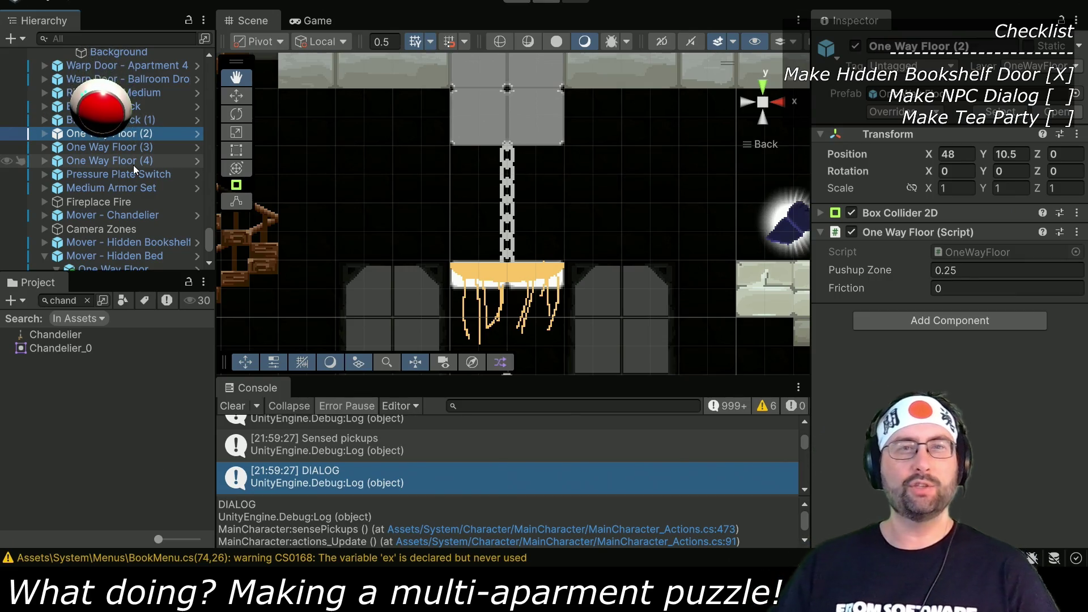
left_click(132, 149)
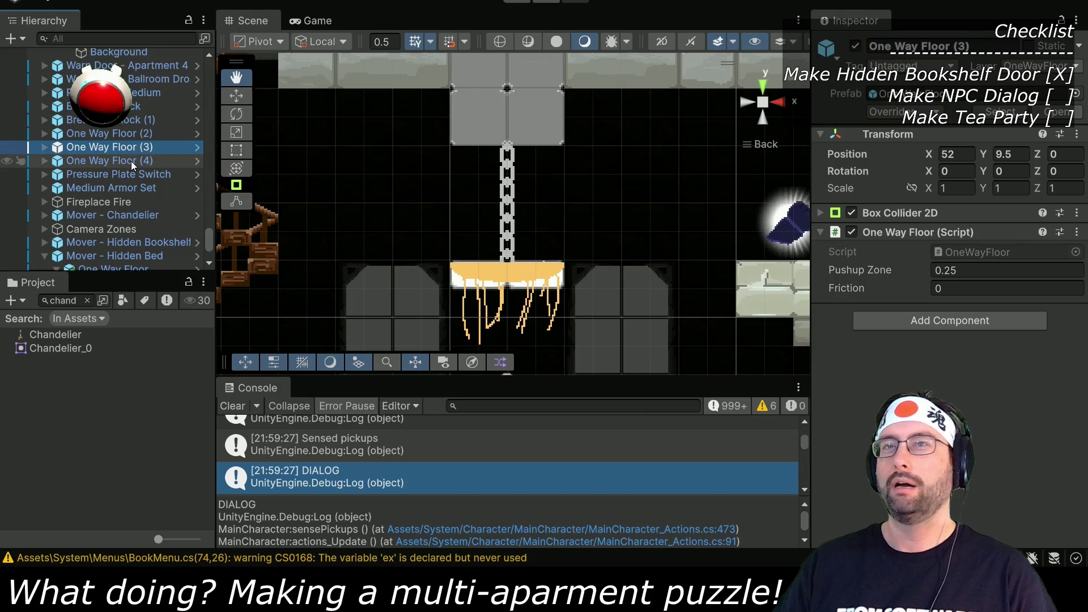
left_click(132, 161)
Step: Expand Mover - Chandelier and select its One Way Floor child
scroll(125, 163, "down", 4)
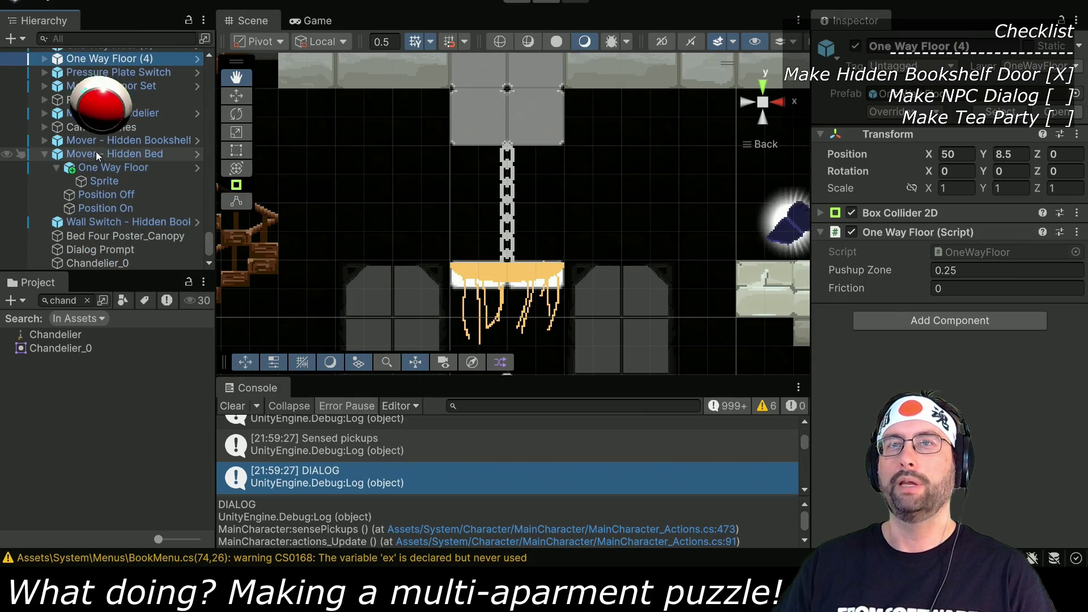
left_click(45, 112)
left_click(90, 131)
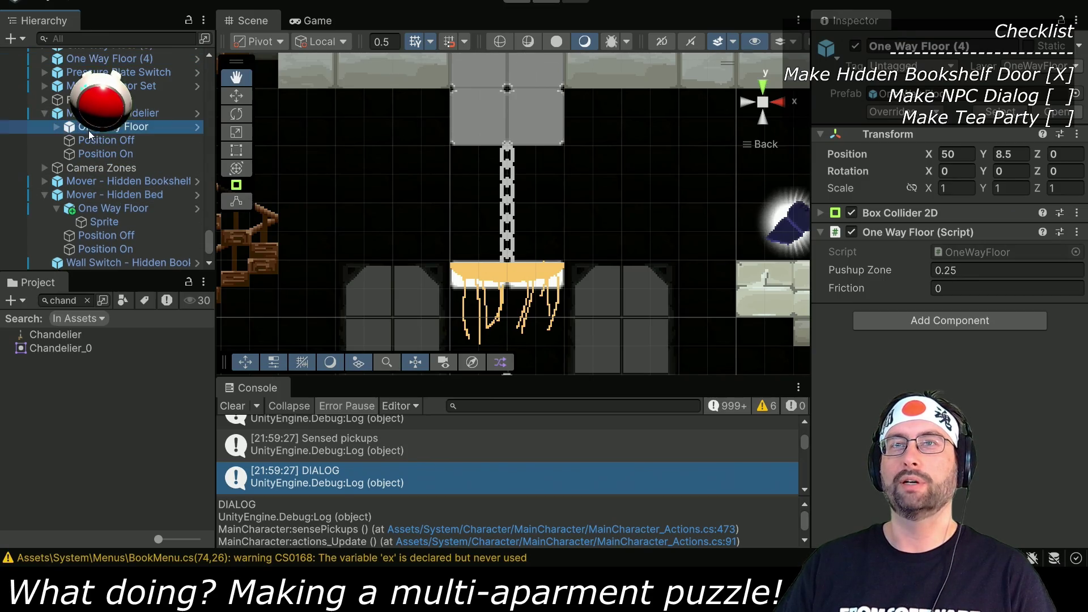
Step: Select the mover floor's Sprite child and remove the separate Chandelier_0 object
left_click(55, 127)
left_click(98, 141)
scroll(118, 181, "down", 2)
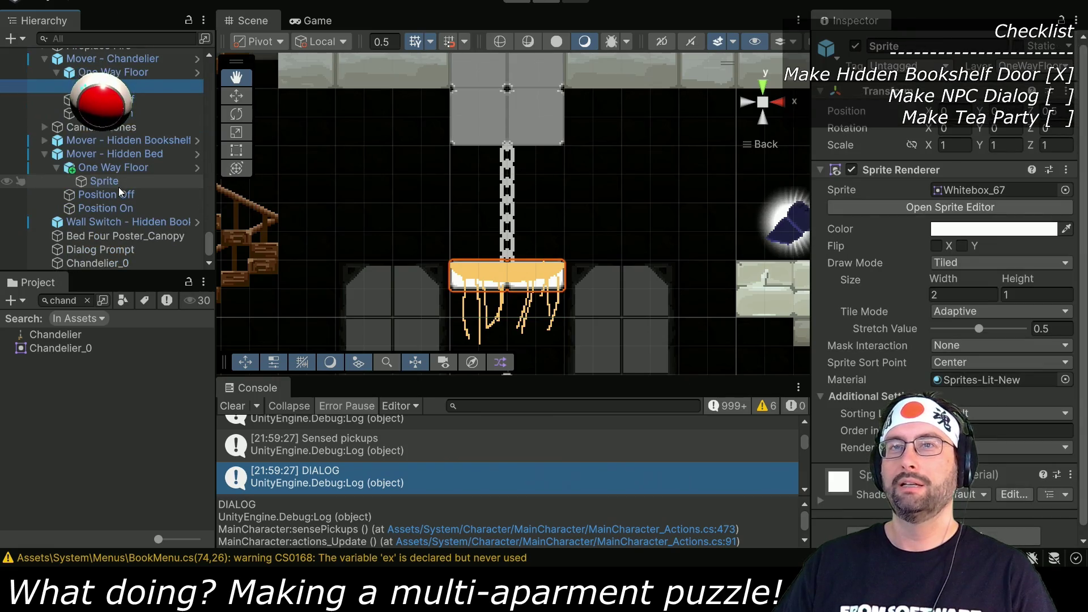
mouse_move(108, 261)
left_mouse_down()
mouse_move(148, 152)
mouse_move(133, 77)
left_mouse_up()
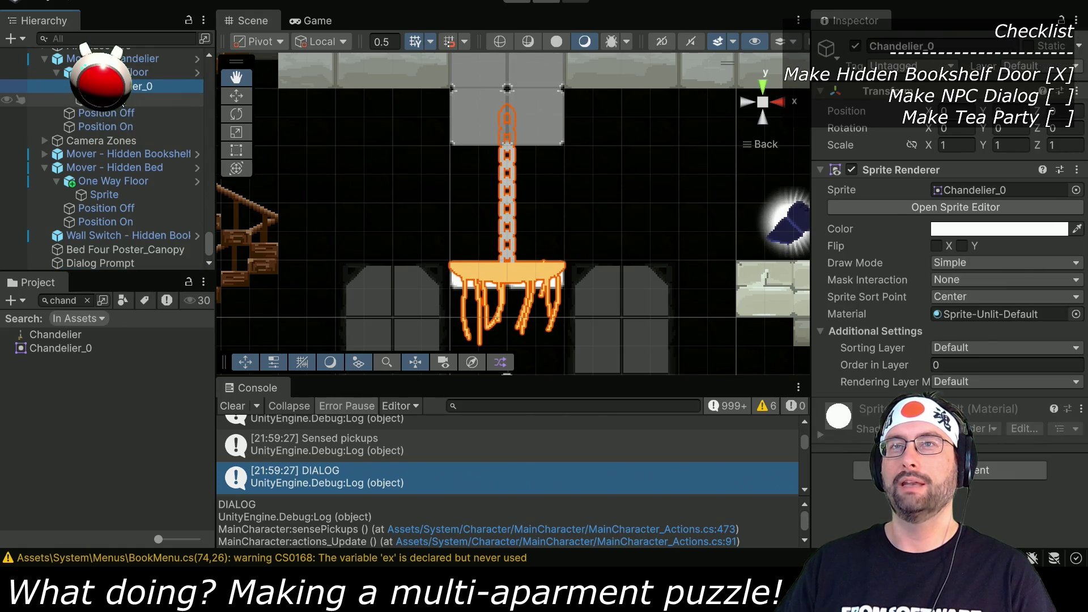
key("ctrl+z")
key("ctrl+z")
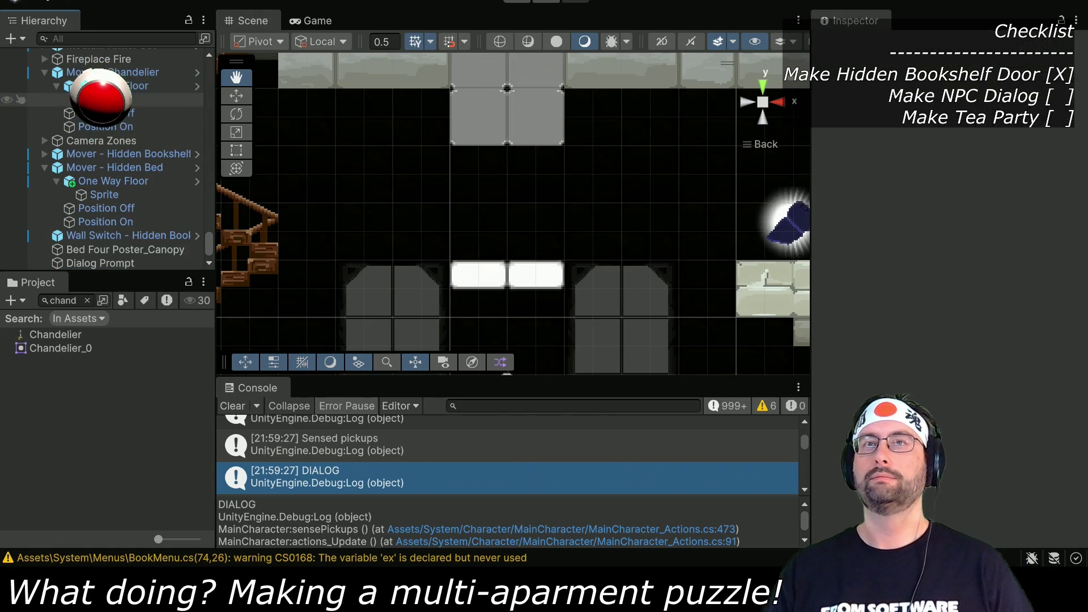
Step: Assign Chandelier_0 to the floor's Sprite and set its tiled size to 2 by 4
left_click_drag(59, 348, 965, 193)
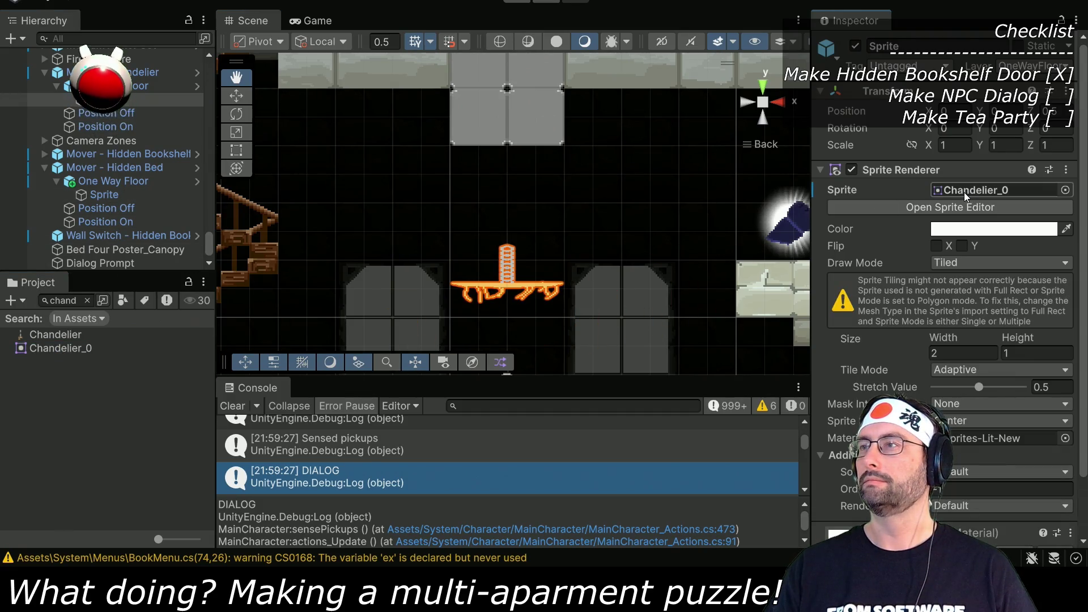
left_click(977, 349)
type("4")
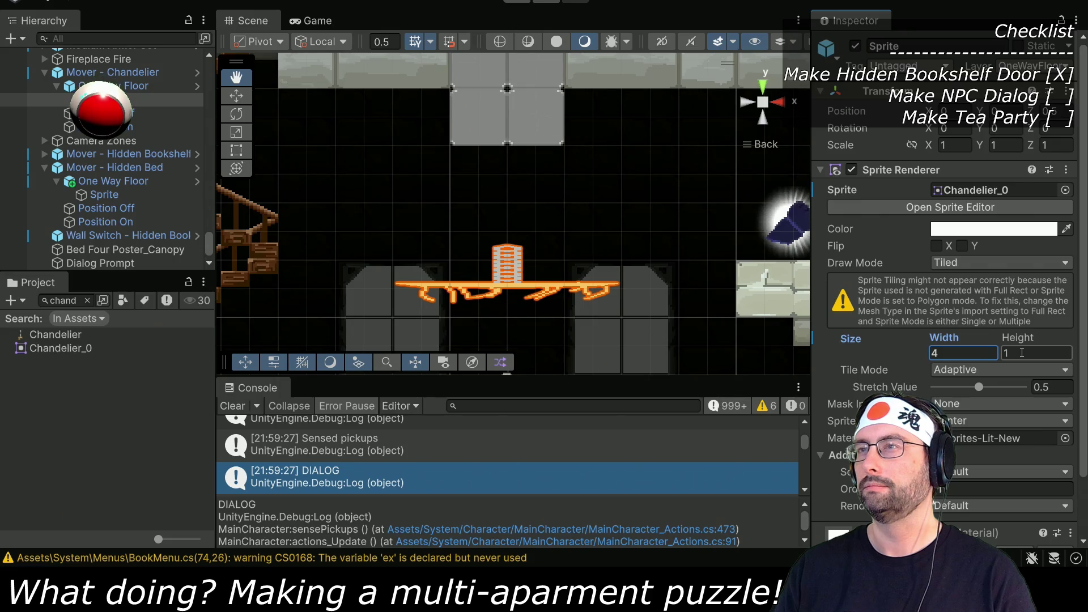
left_click(943, 223)
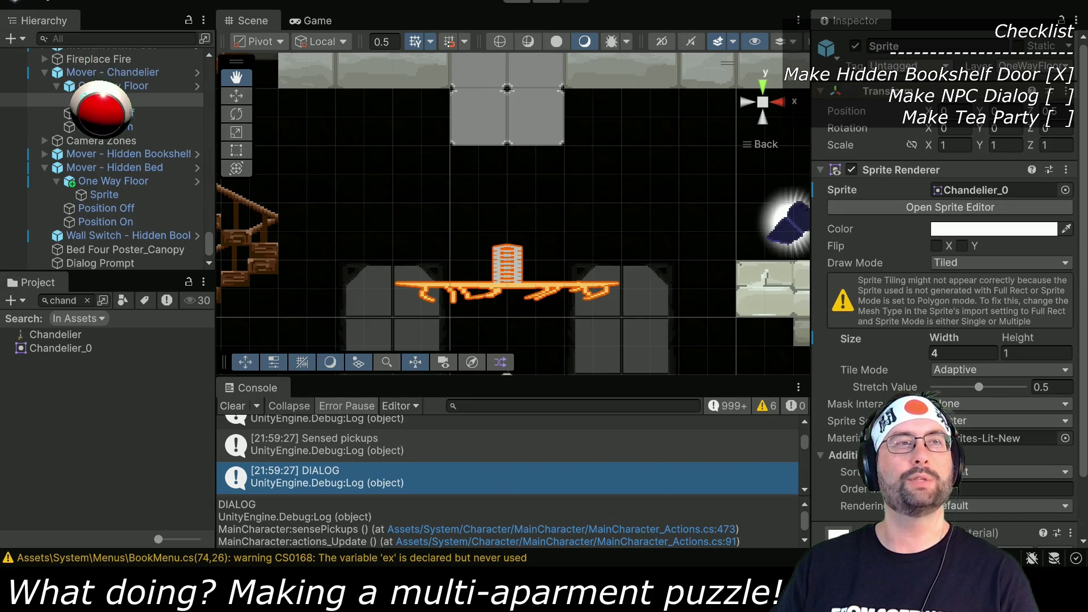
type("2")
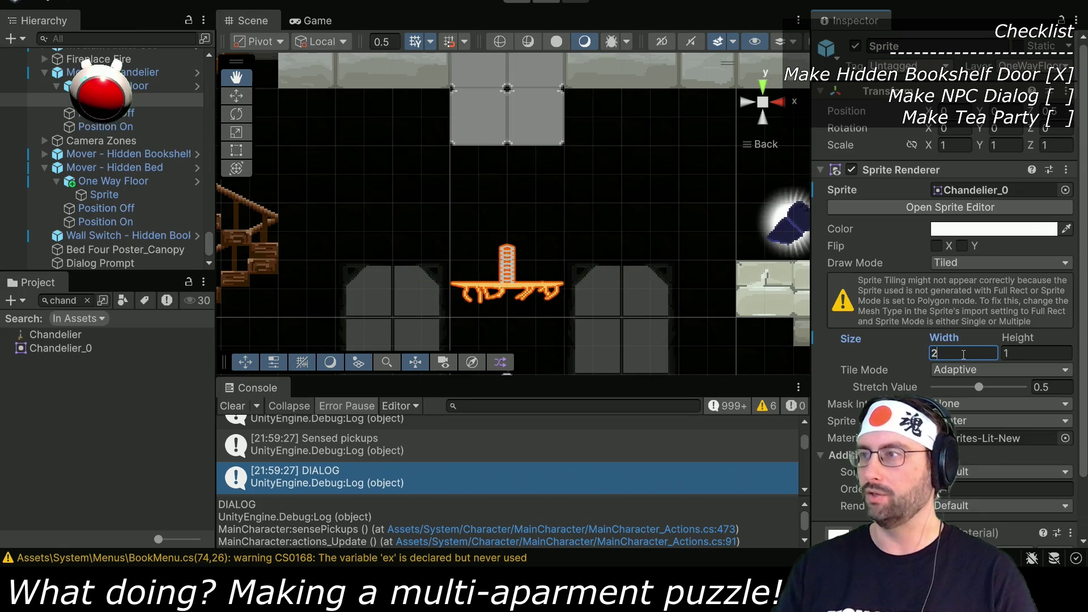
left_click(1003, 354)
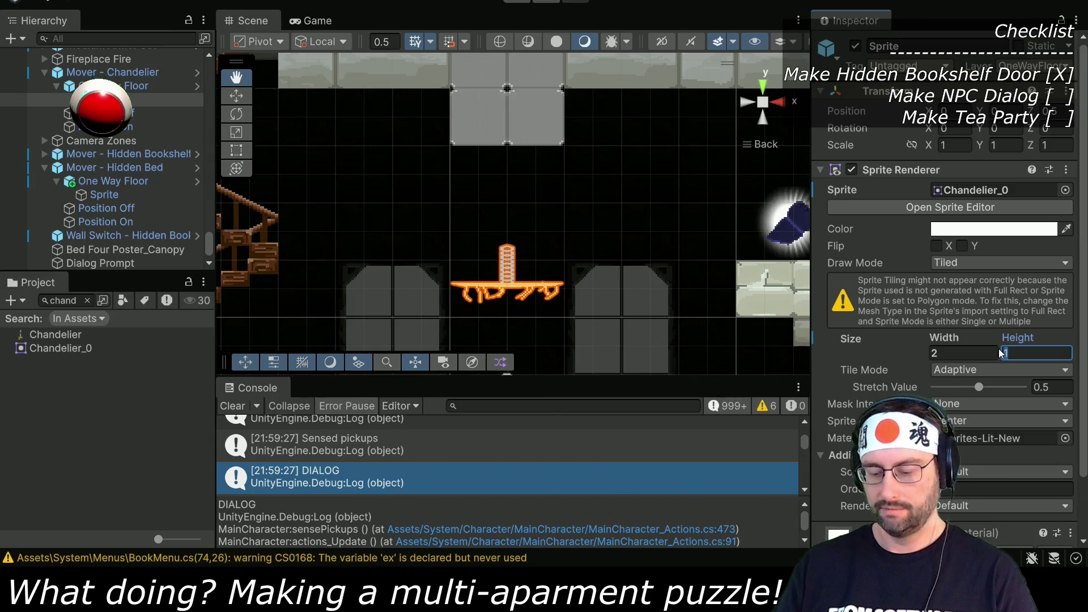
type("4")
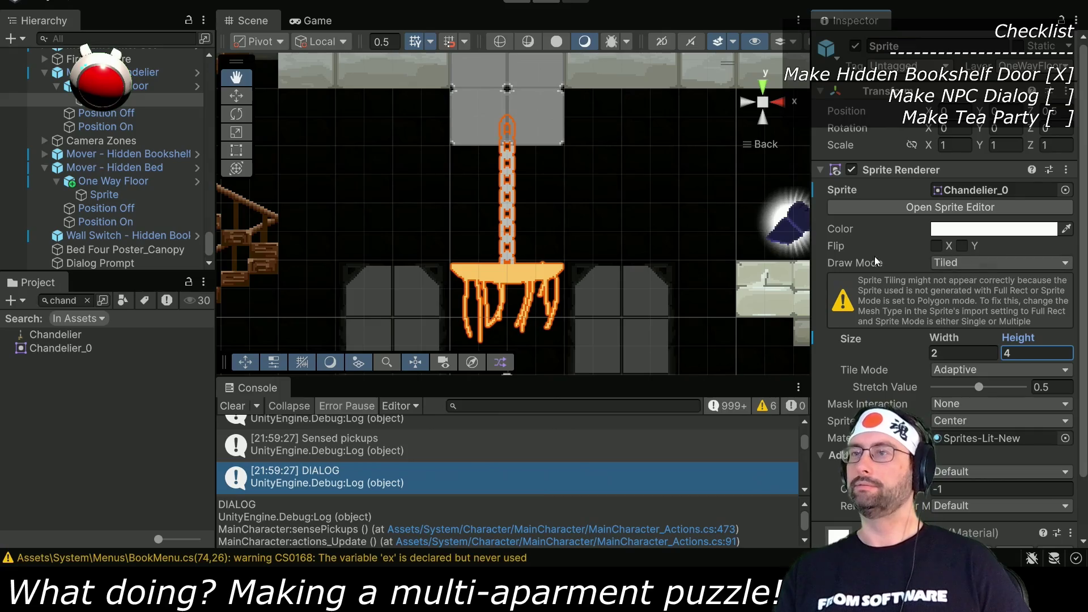
left_click_drag(614, 298, 608, 271)
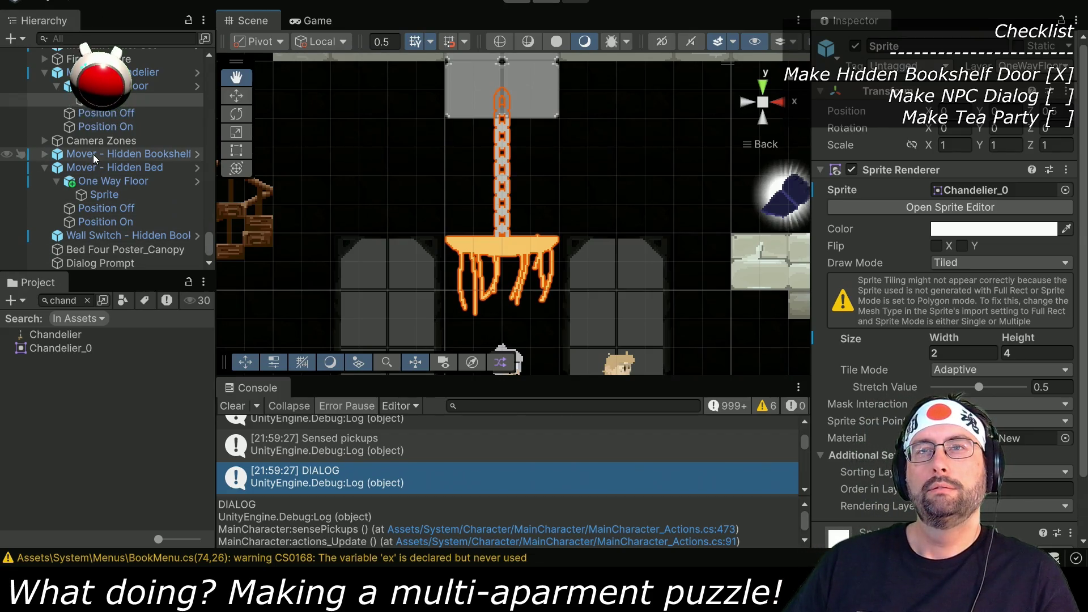
left_click(101, 195)
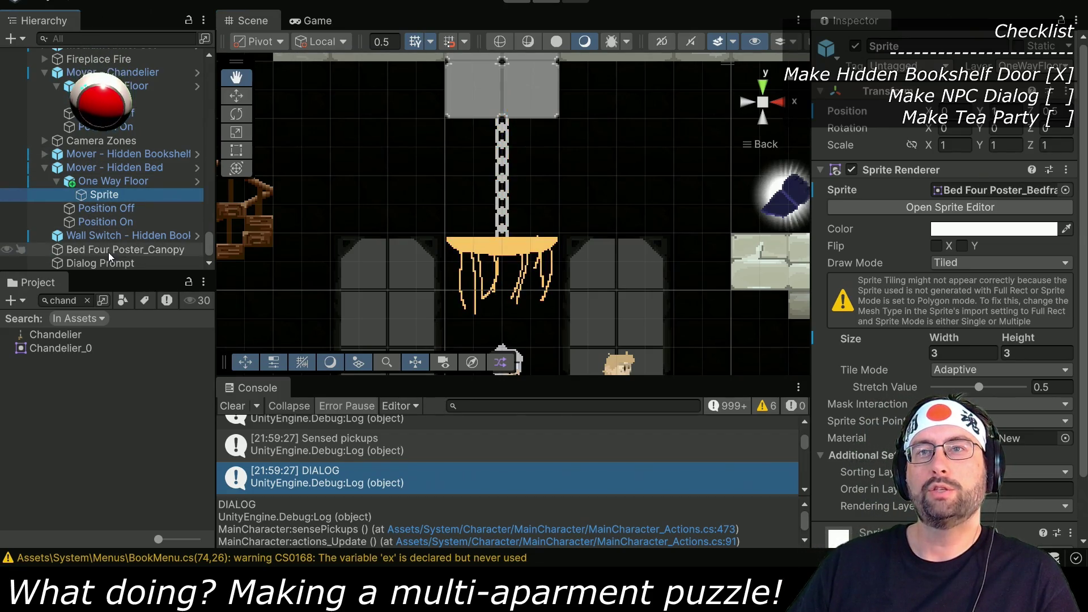
left_click(114, 185)
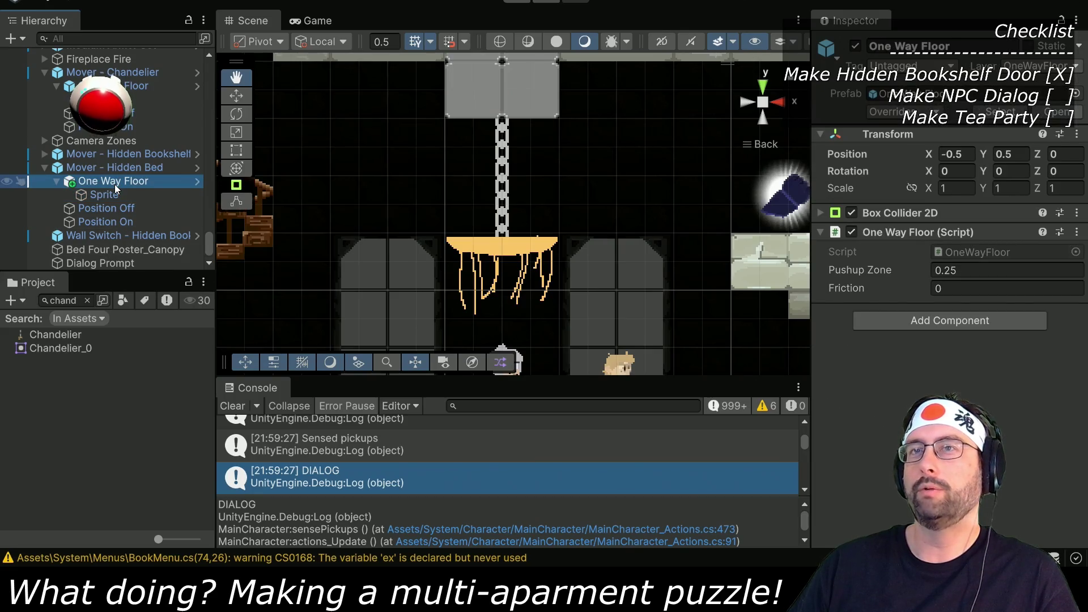
left_click(830, 213)
left_click(940, 239)
left_click(943, 240)
left_click(935, 273)
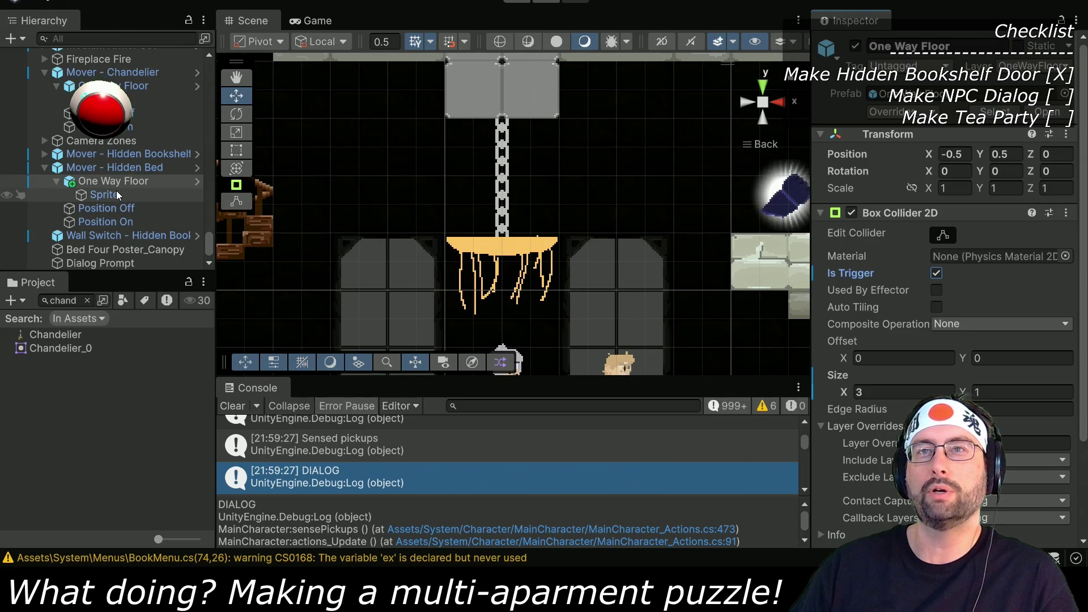
scroll(539, 213, "down", 3)
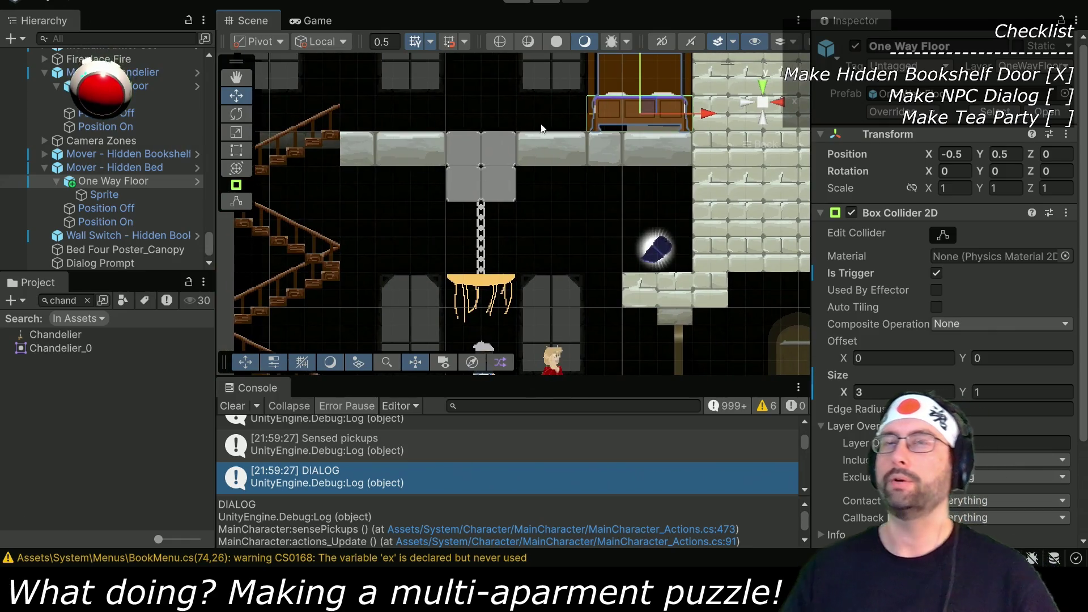
left_click_drag(682, 222, 573, 172)
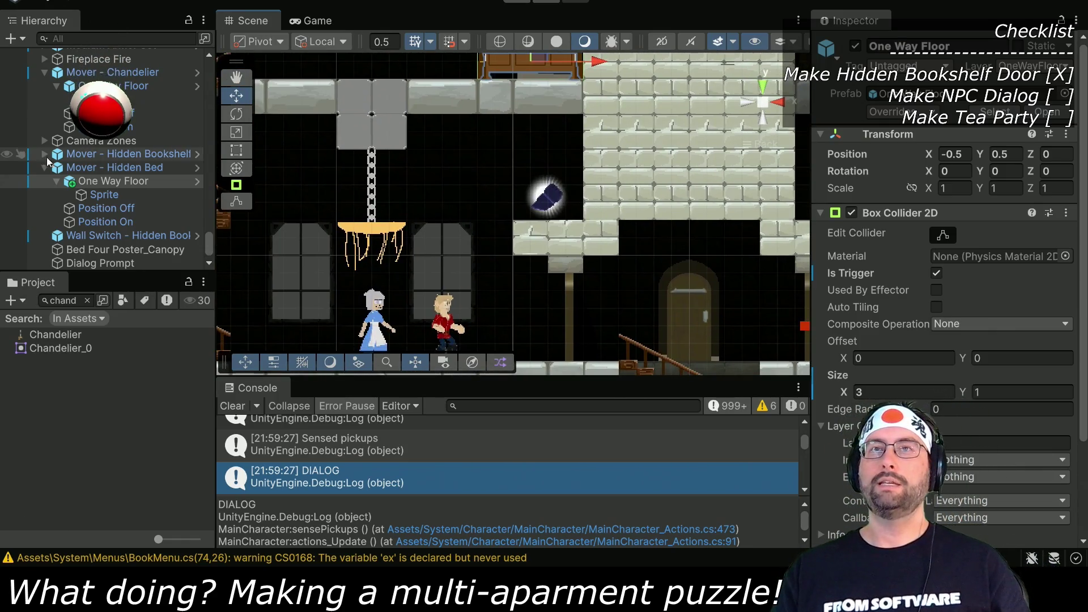
scroll(59, 154, "down", 5)
scroll(66, 137, "up", 10)
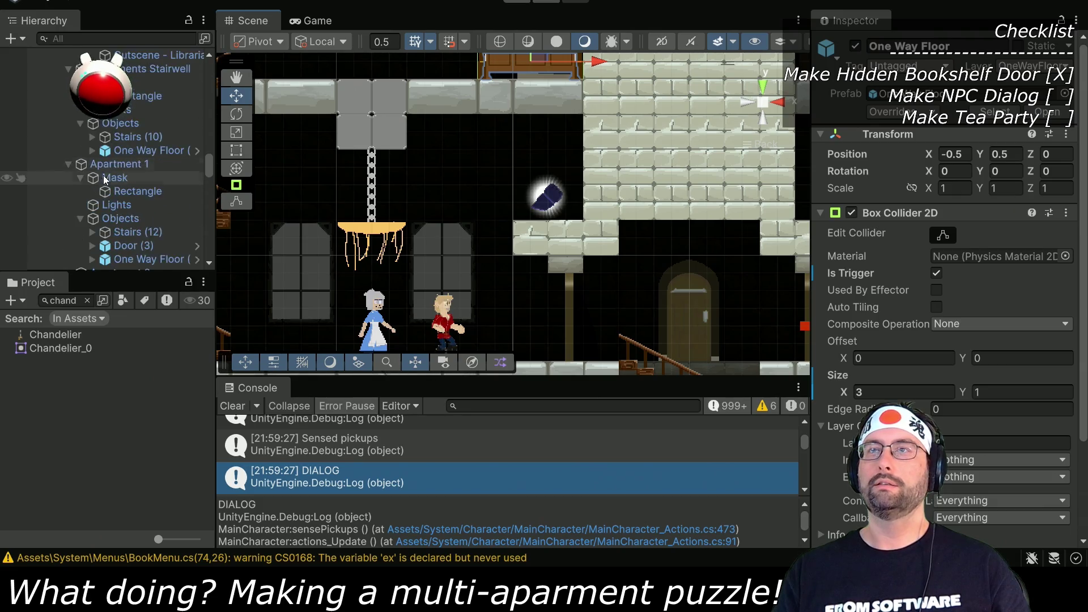
scroll(112, 173, "up", 5)
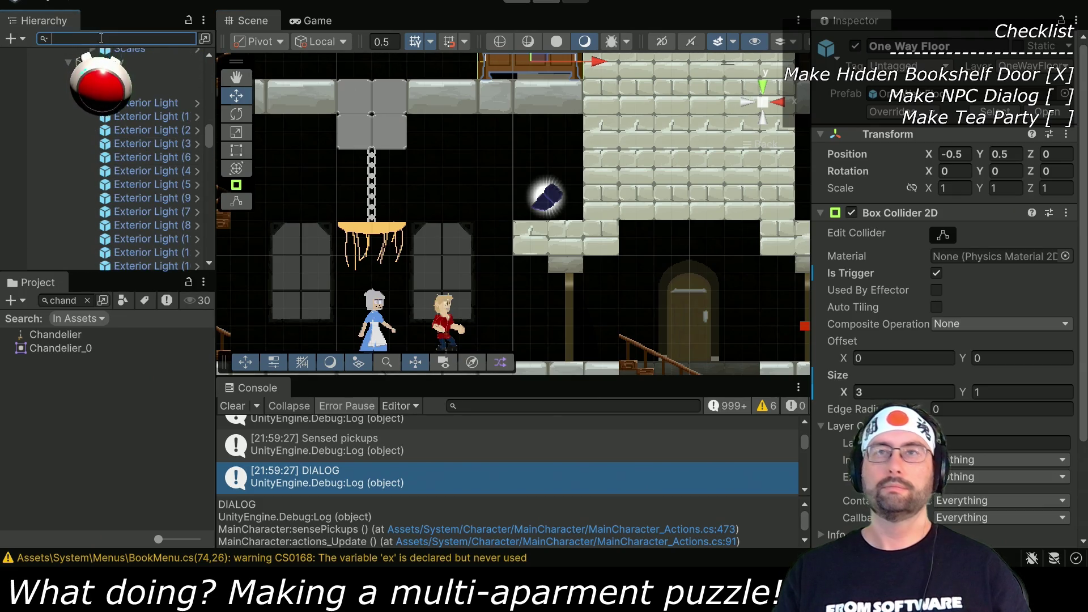
type("dent")
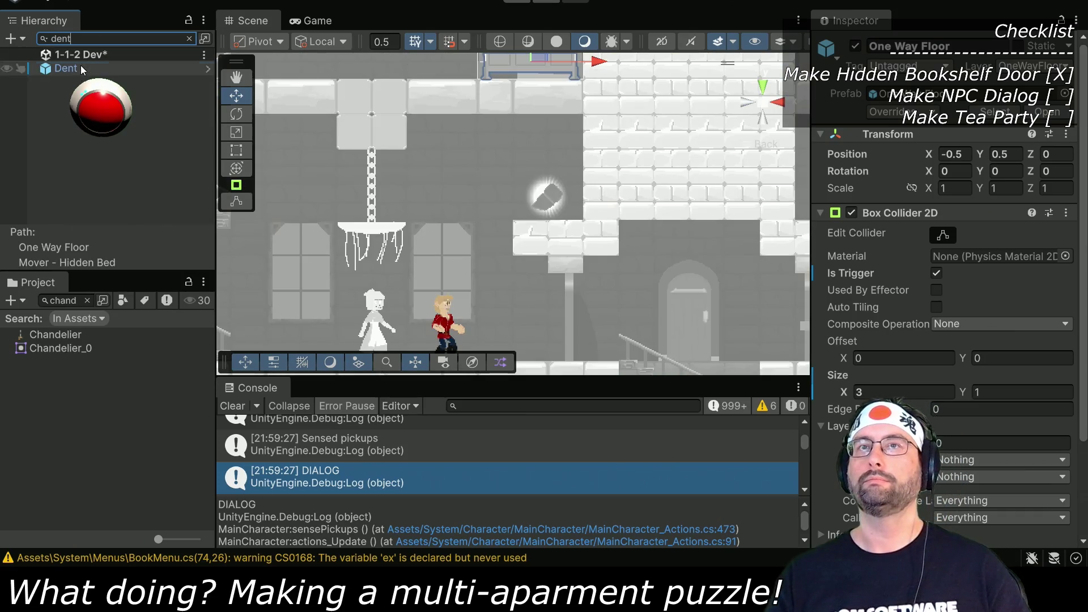
left_click(81, 69)
key("f")
left_click_drag(477, 286, 722, 139)
left_click_drag(731, 209, 513, 211)
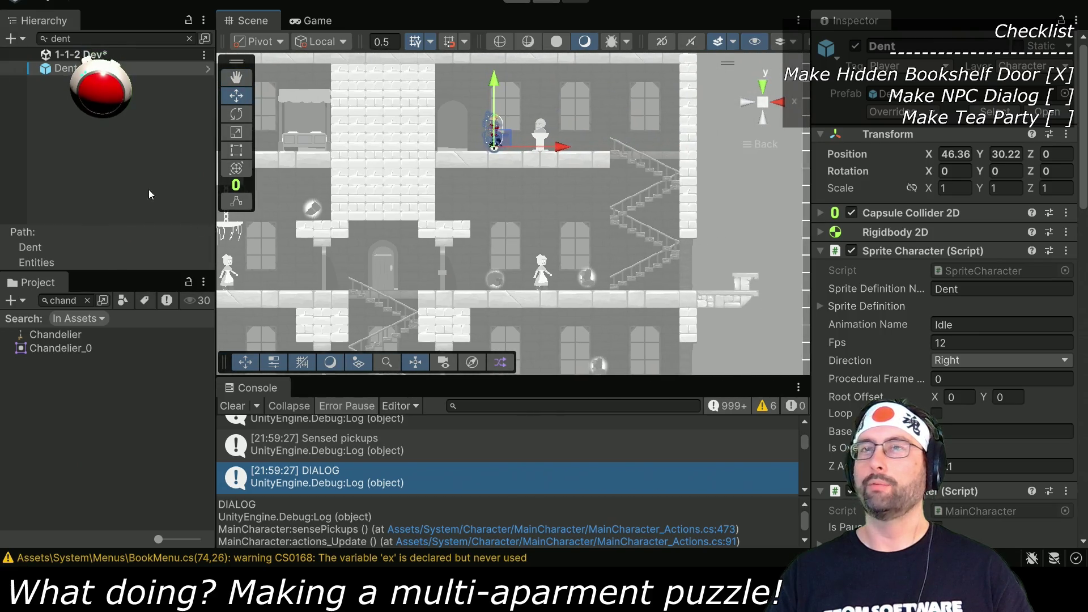
left_click(188, 38)
left_click(91, 51)
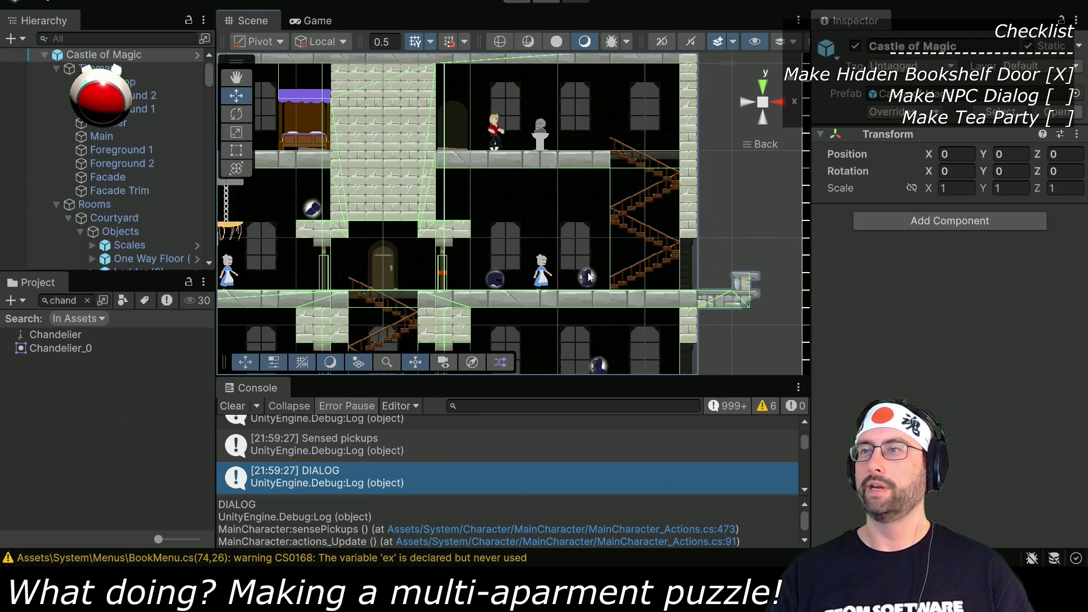
scroll(48, 233, "down", 5)
scroll(48, 233, "down", 10)
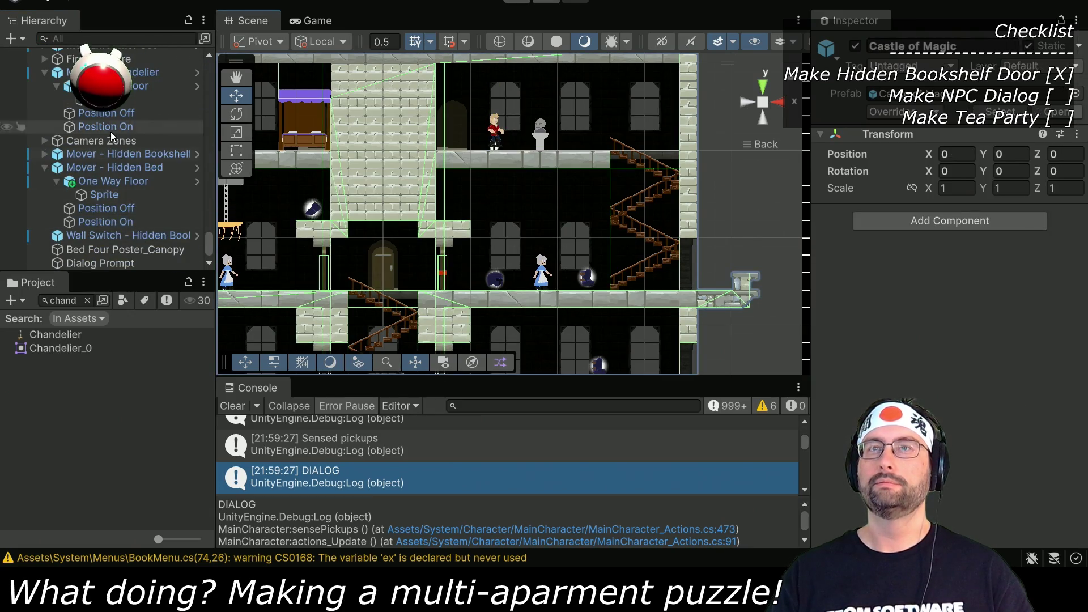
scroll(111, 132, "up", 5)
left_click(518, 137)
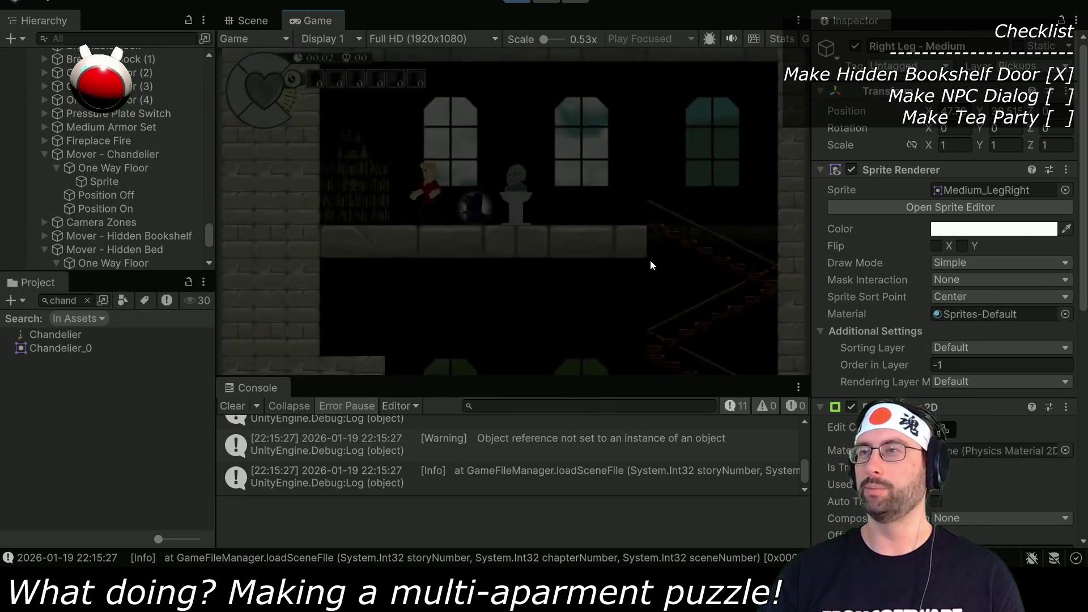
Step: Walk to the statue, open the bookshelf, pass through, and hide behind the bed
key("d")
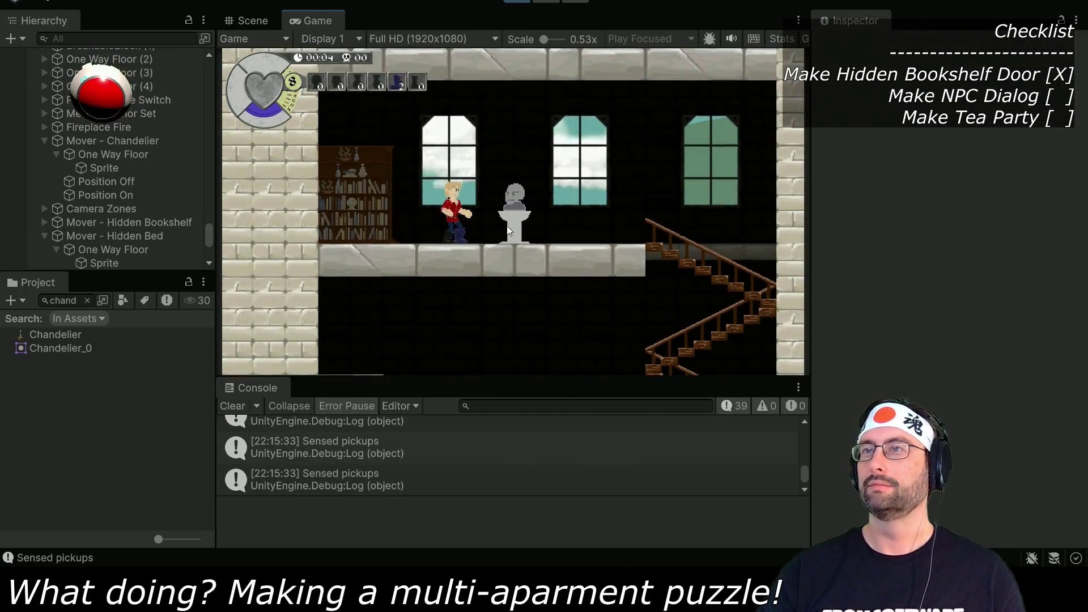
key("e")
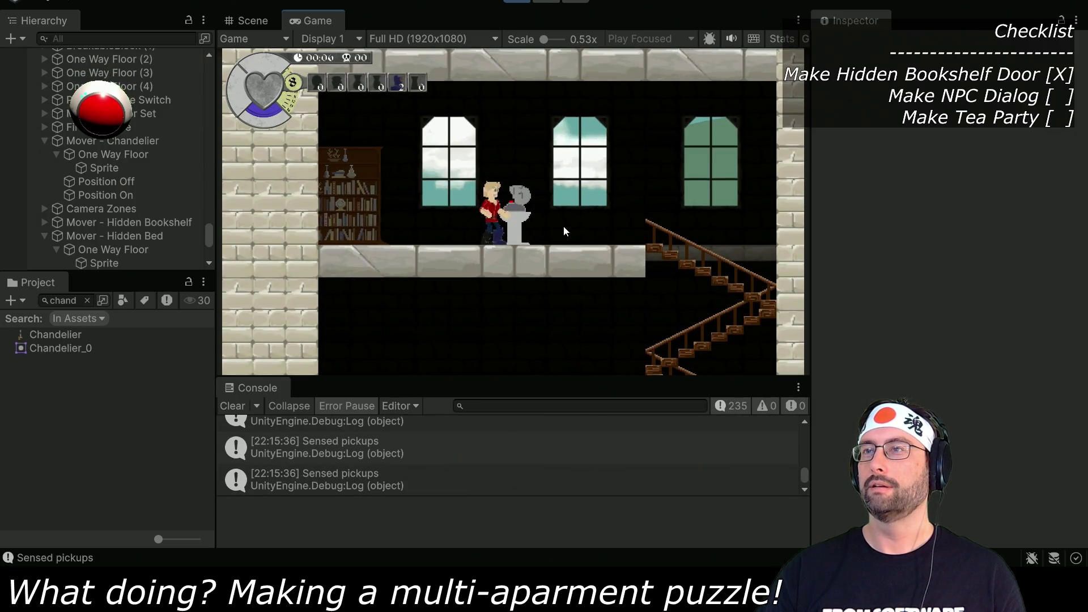
key("a")
key("a")
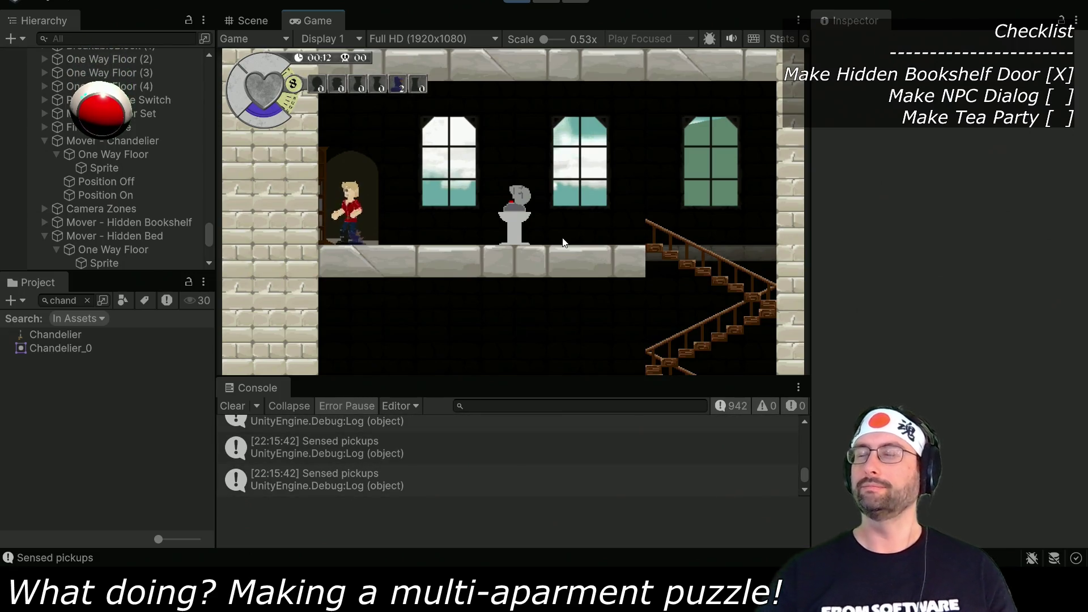
key("e")
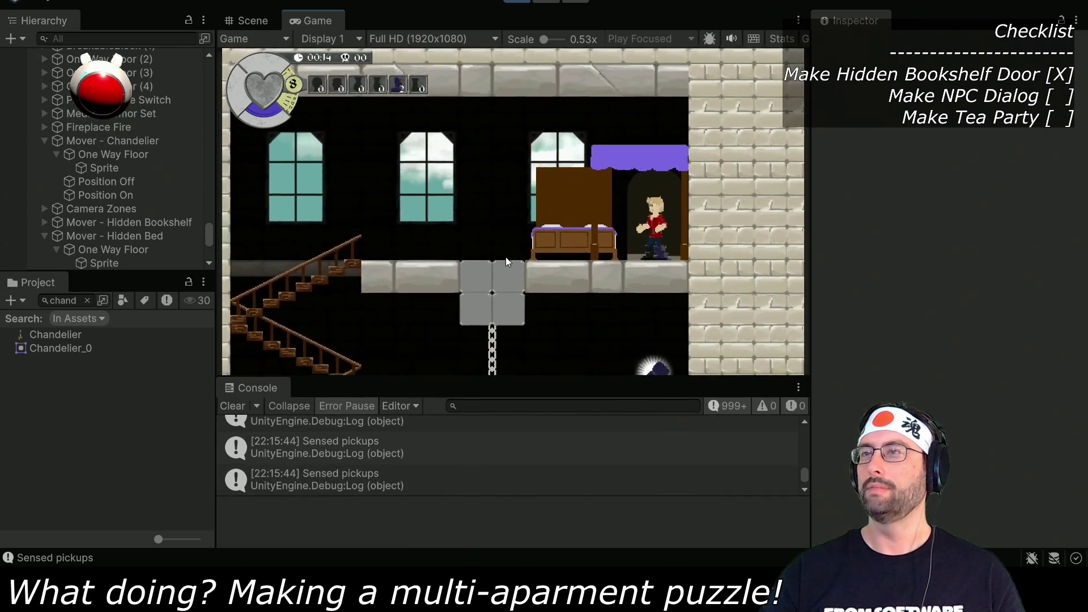
key("a")
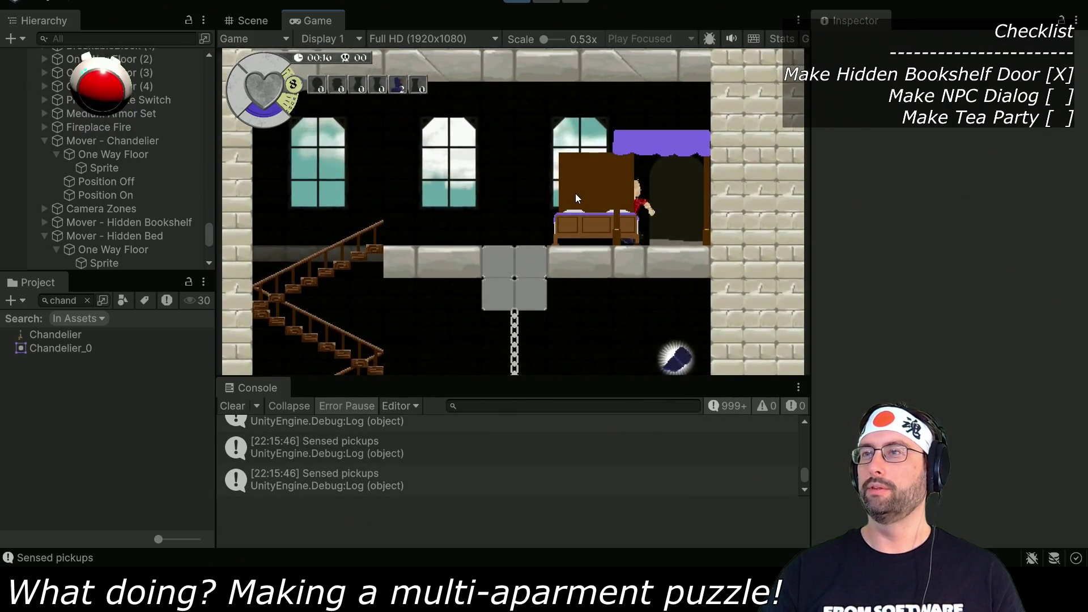
key("e")
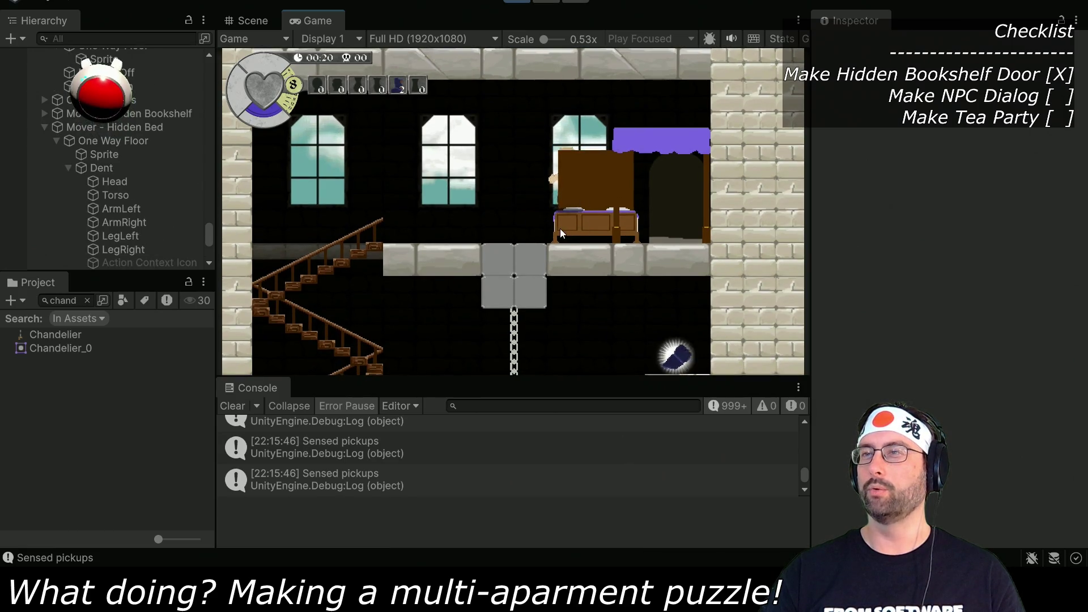
Step: Leave the hiding spot, drop onto the trap floor, then stop Play and switch to the artwork
key("e")
key("a")
key("d")
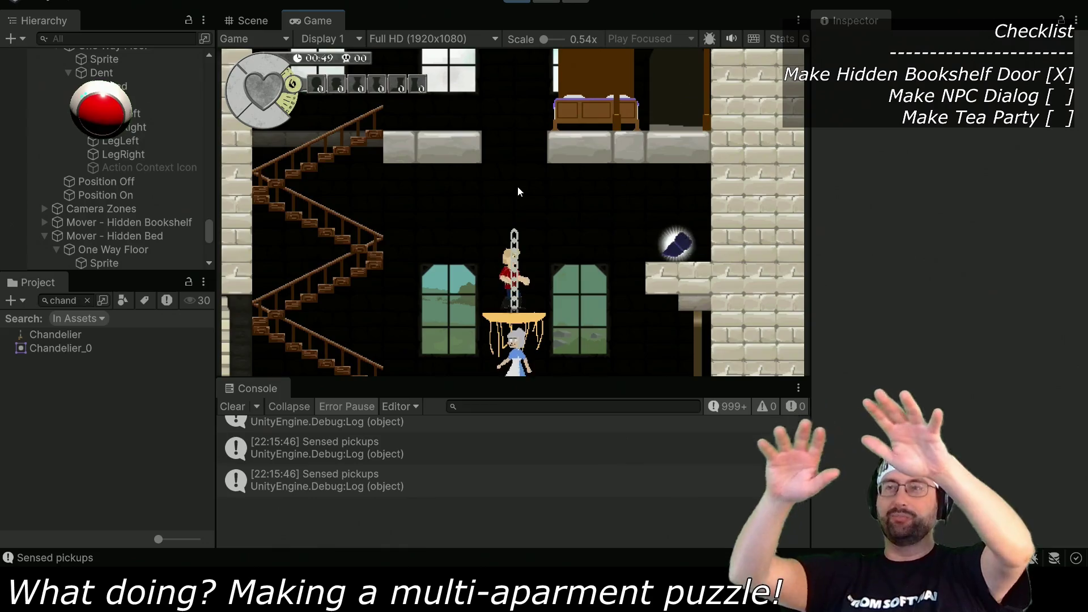
key("ctrl+p")
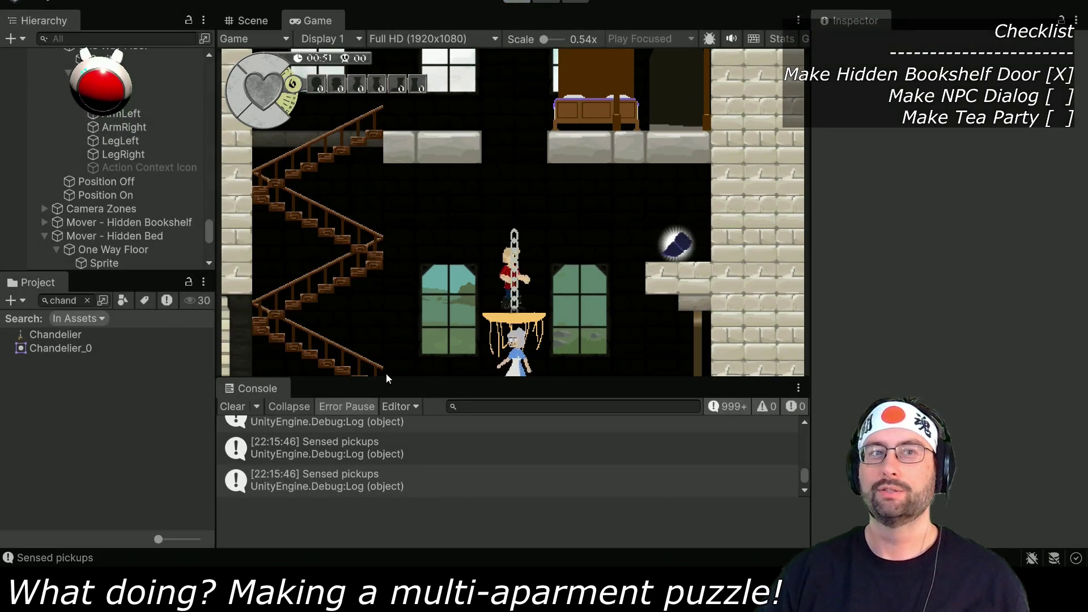
key("alt+Tab")
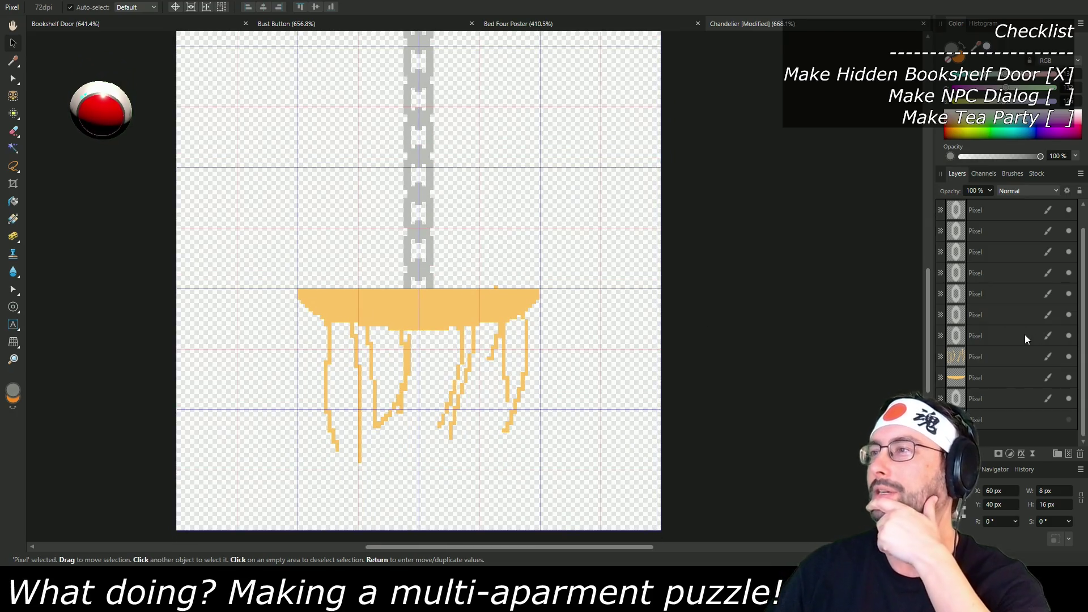
Step: Show the black background layer behind the chandelier artwork
scroll(525, 452, "up", 1)
scroll(474, 284, "down", 1)
scroll(467, 403, "down", 2)
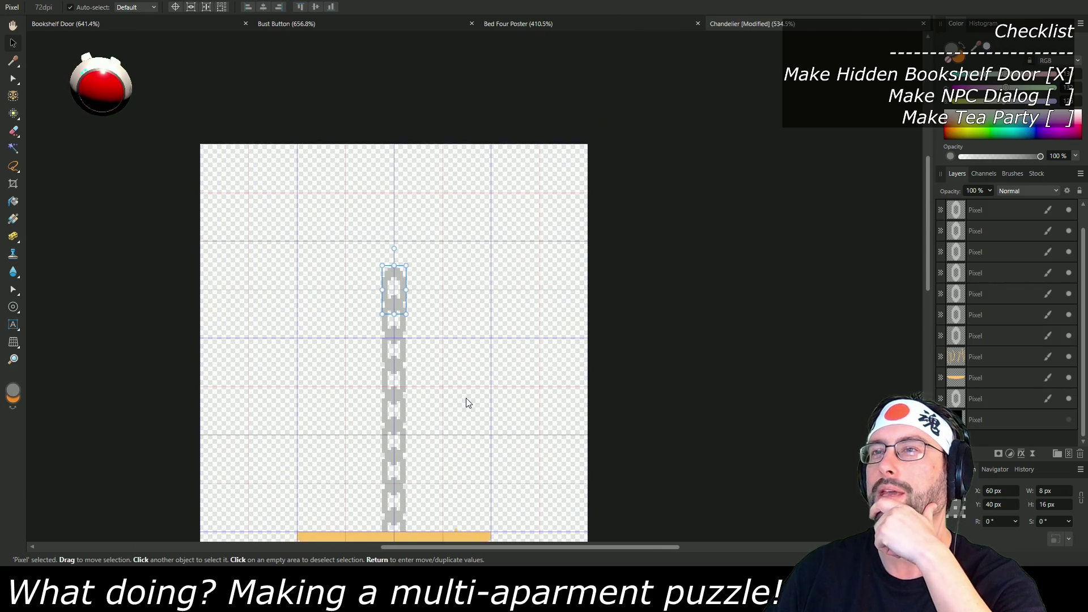
left_click(1068, 420)
Step: Duplicate the top chain link and snap the copy upward to extend the chain
scroll(548, 317, "up", 4)
scroll(699, 355, "down", 3)
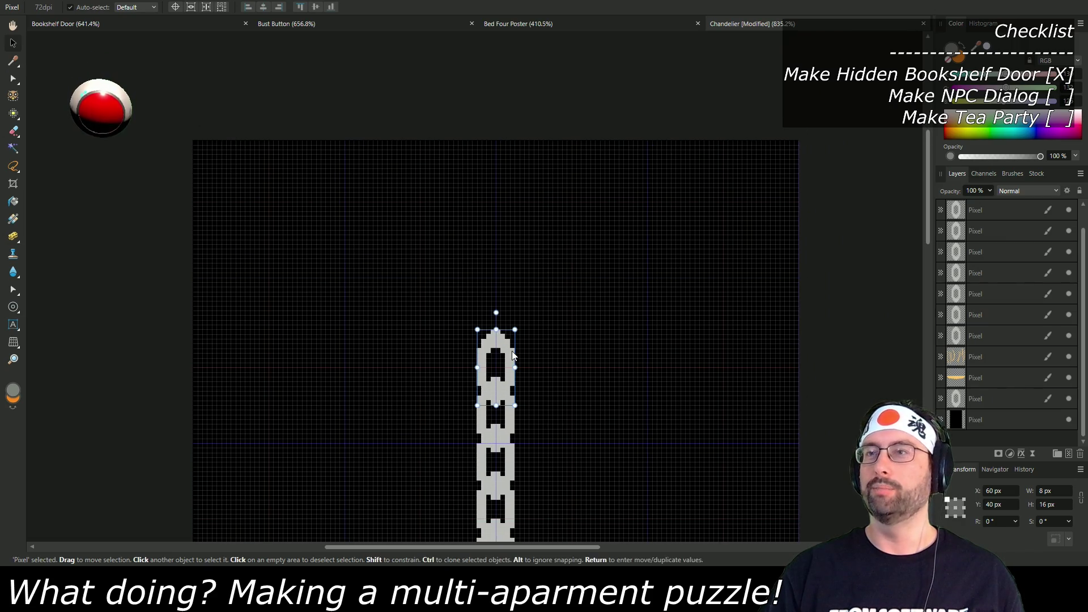
key("ctrl+z")
key("ctrl+z")
key("ctrl+z")
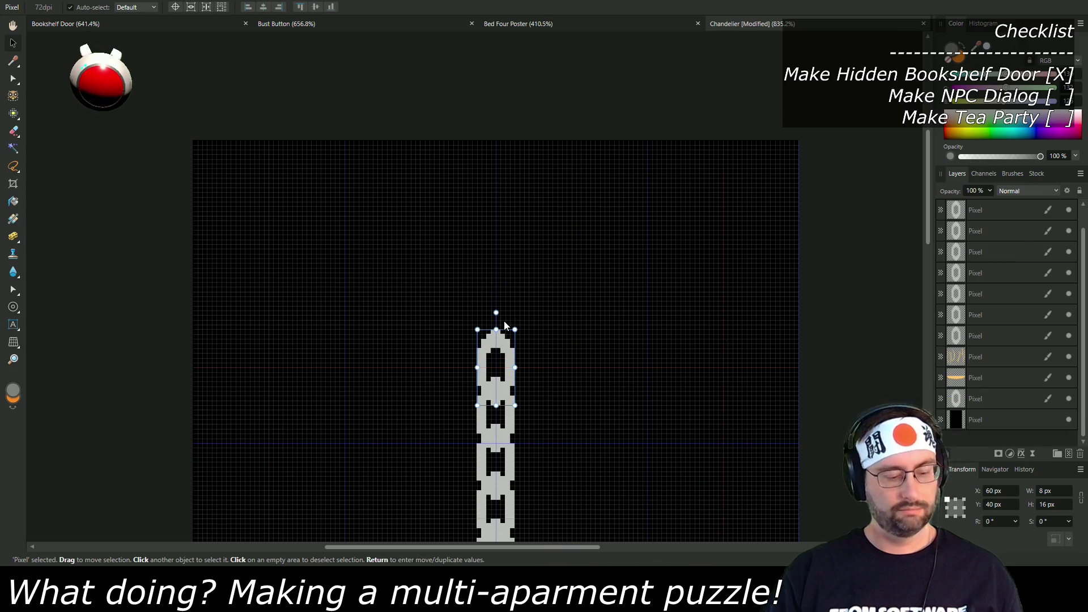
key("ctrl+j")
left_click_drag(503, 350, 505, 177)
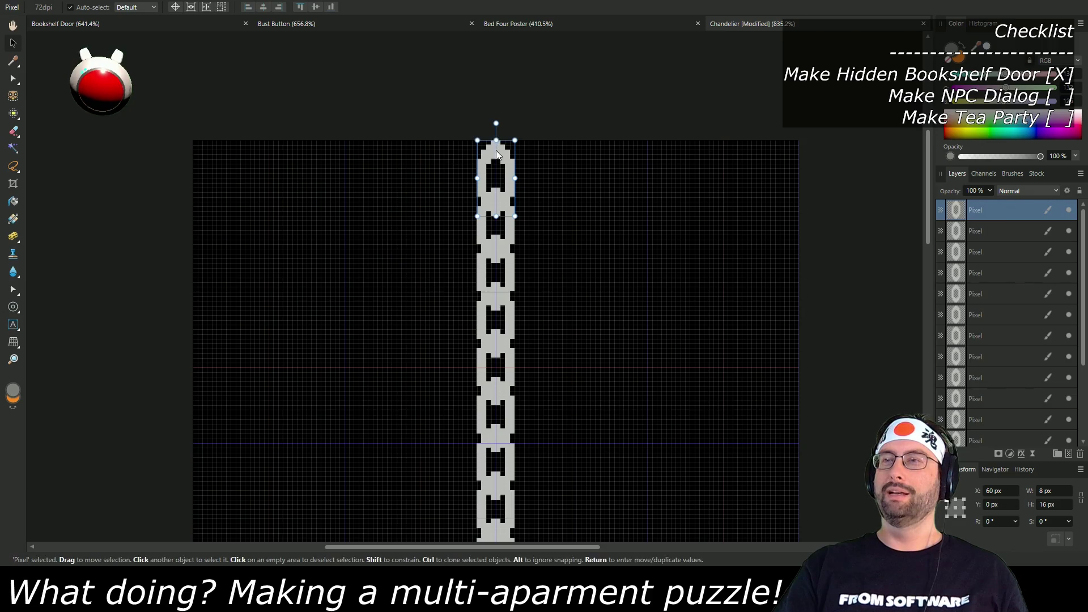
scroll(692, 367, "down", 5)
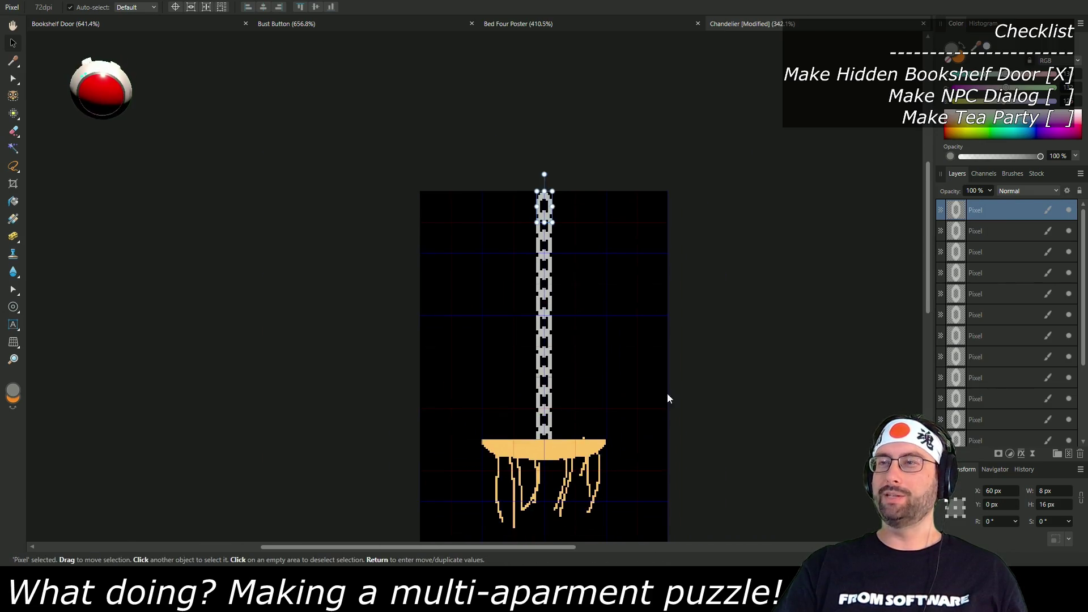
scroll(576, 319, "up", 2)
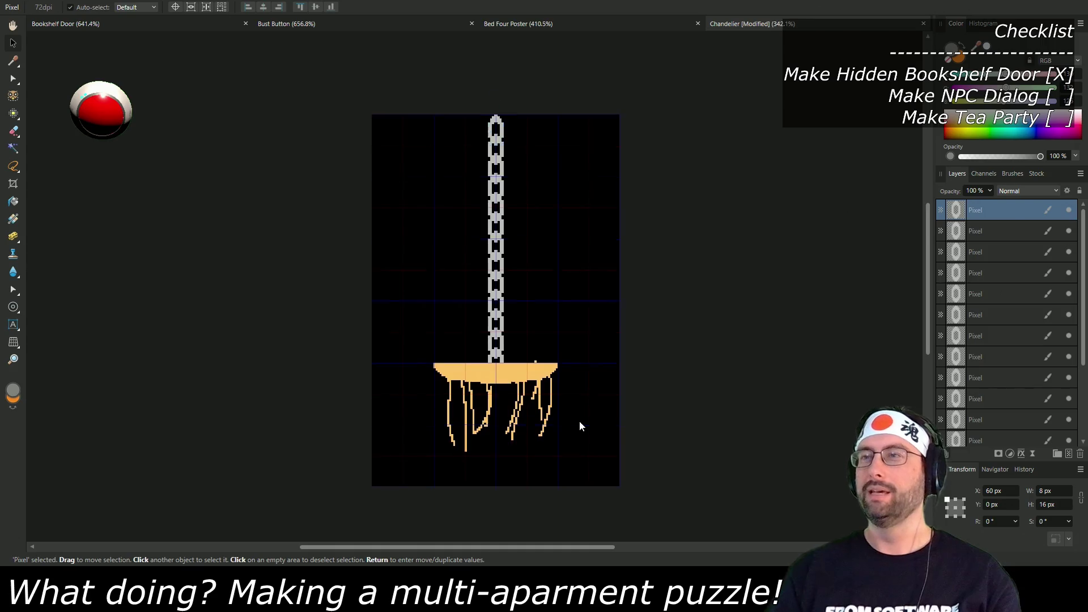
scroll(580, 421, "up", 4)
scroll(641, 412, "up", 1)
scroll(641, 408, "up", 1)
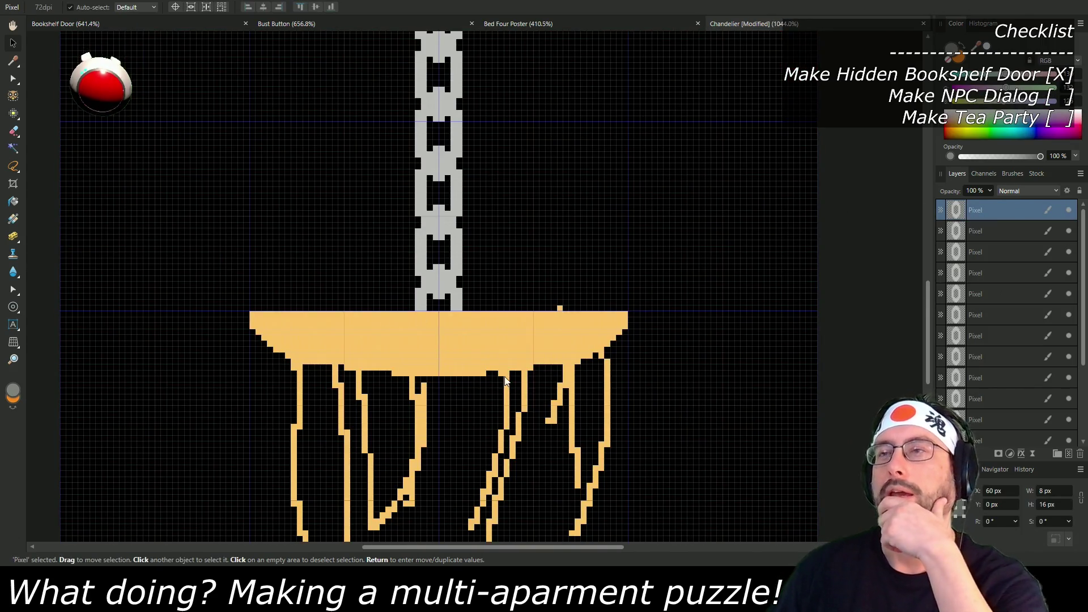
scroll(997, 306, "down", 2)
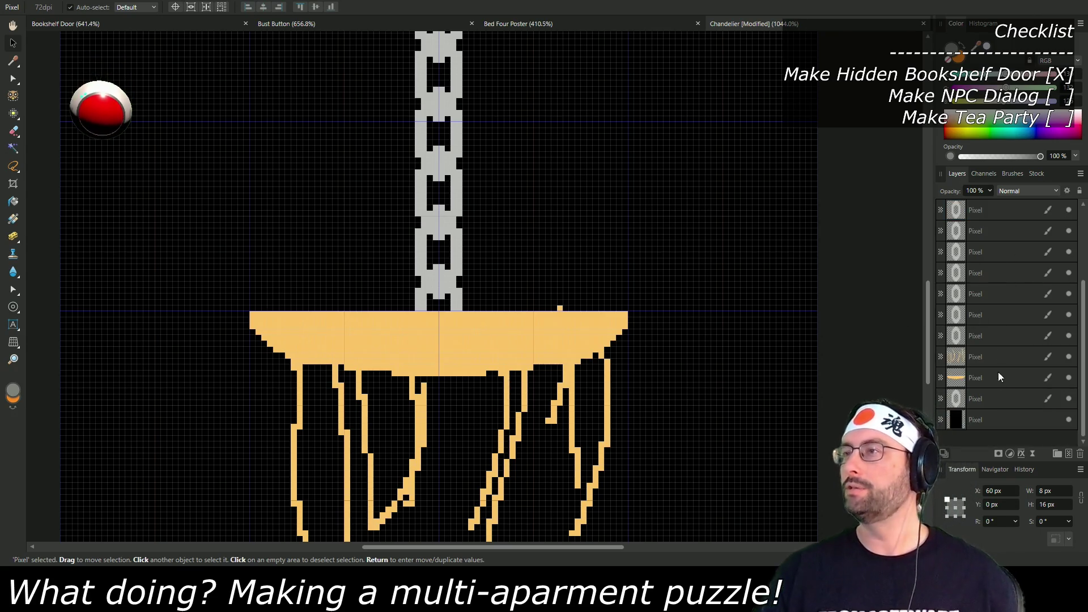
Step: Group the chain link layers and name the group 'Chain'
left_click(1001, 339, "shift")
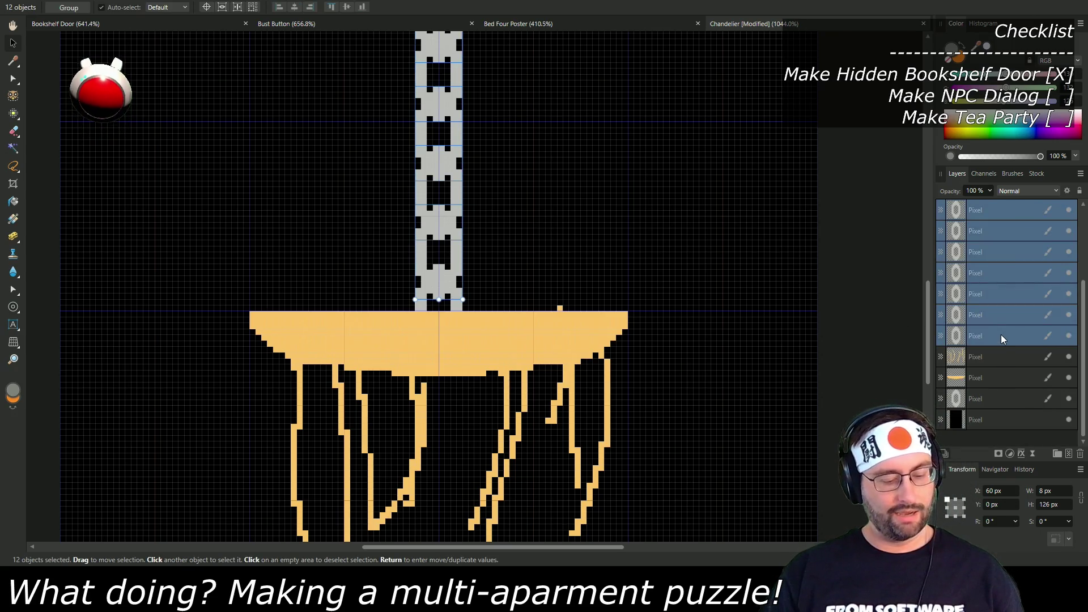
key("ctrl+g")
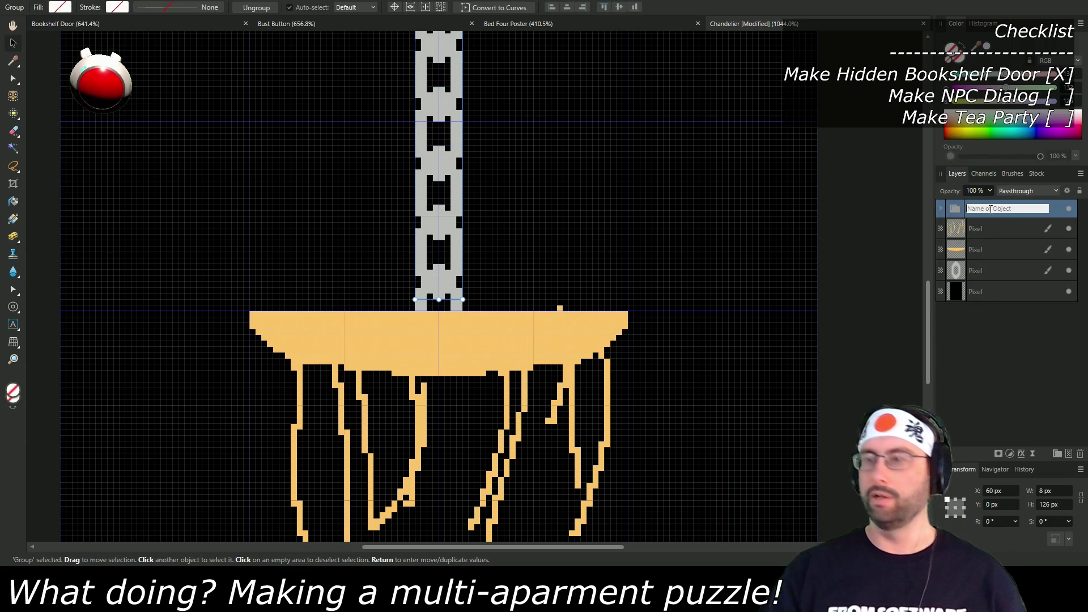
type("Chain")
key("Return")
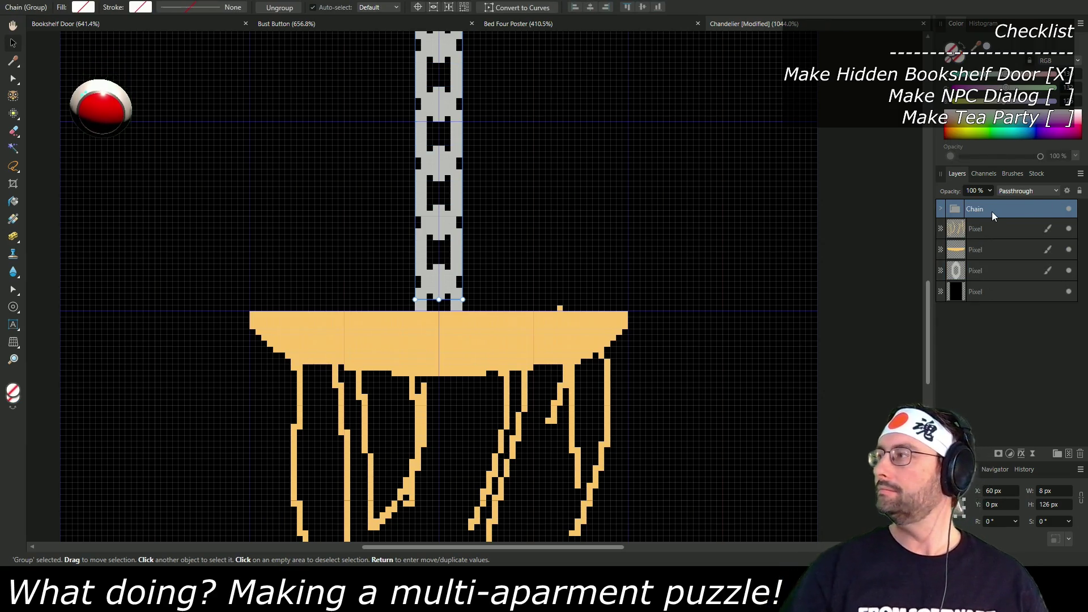
left_click(1003, 228)
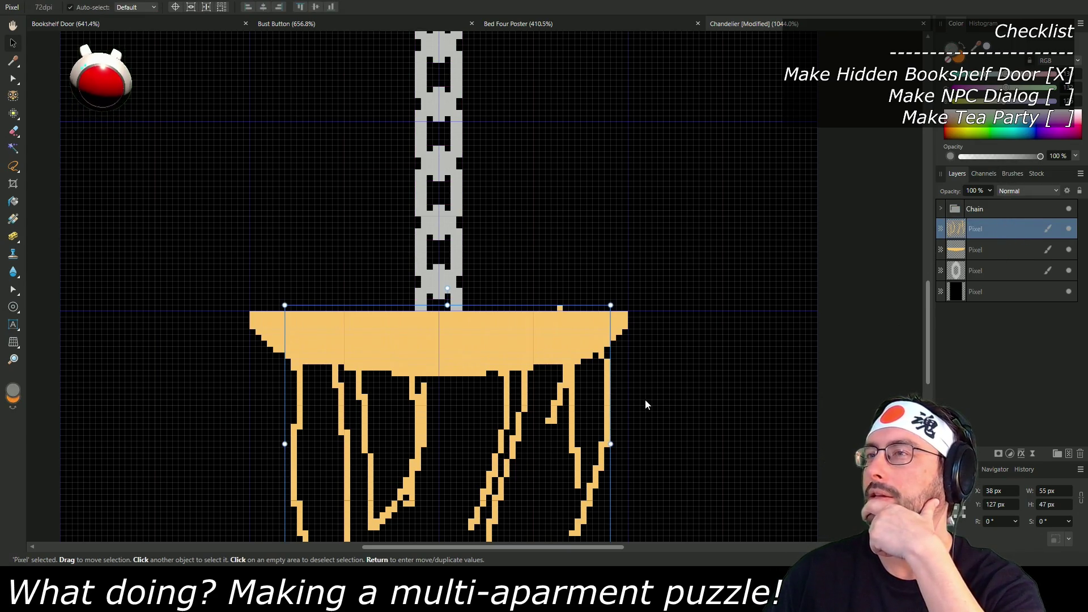
scroll(644, 298, "down", 3)
scroll(652, 326, "up", 1)
scroll(657, 346, "up", 1)
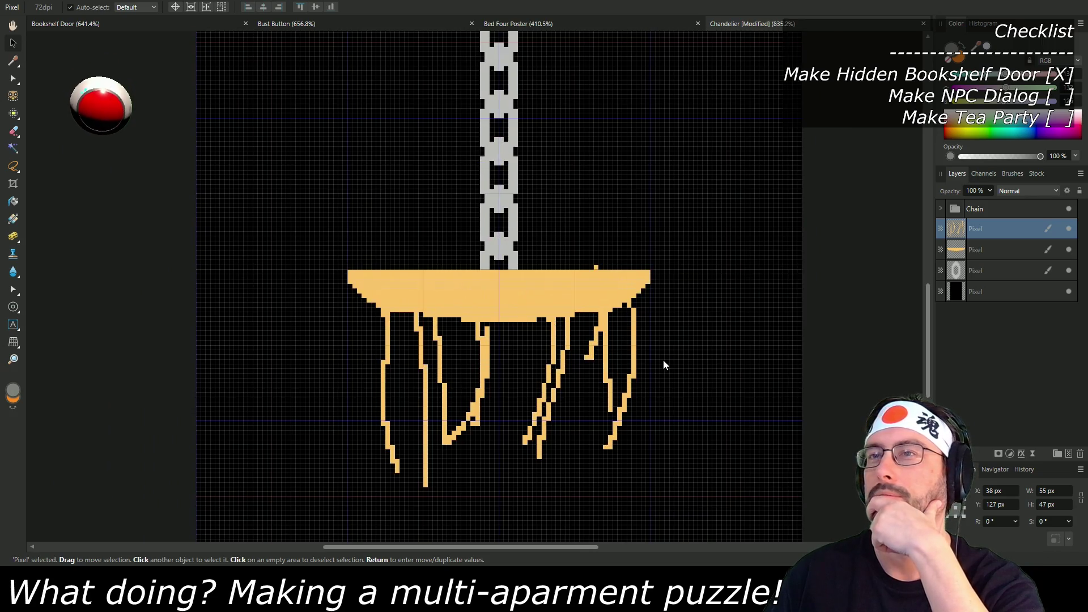
scroll(697, 355, "up", 1)
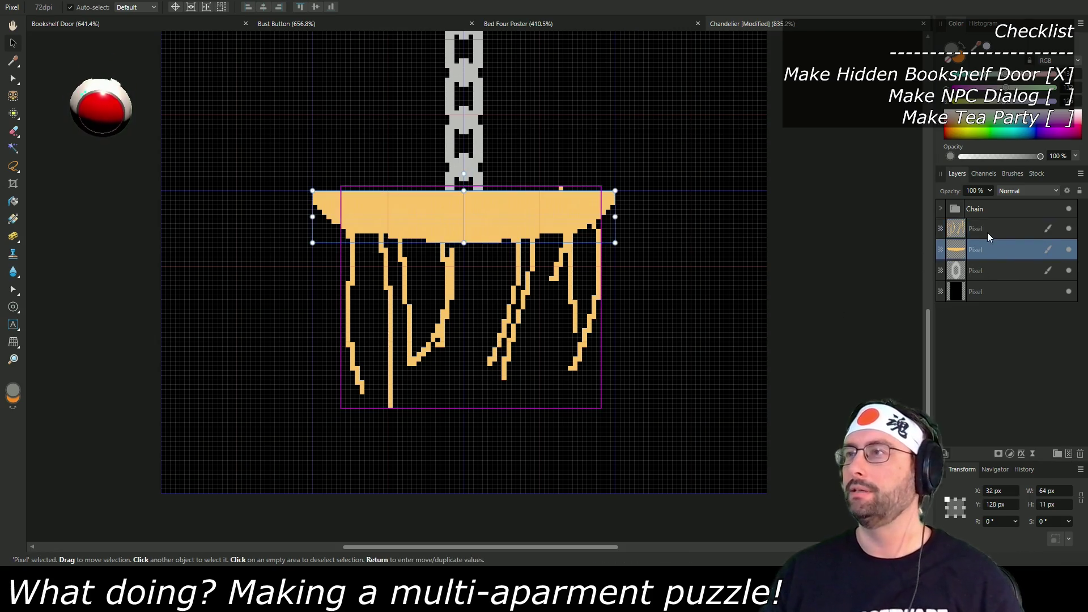
Step: Lasso and delete the golden drips and leftover stray pixels below the base, then deselect
left_click(13, 166)
mouse_move(260, 186)
left_mouse_down()
mouse_move(637, 158)
mouse_move(376, 417)
mouse_move(311, 165)
mouse_move(331, 191)
mouse_move(661, 170)
mouse_move(337, 317)
left_mouse_up()
mouse_move(367, 400)
left_mouse_down()
mouse_move(592, 443)
mouse_move(259, 187)
left_mouse_up()
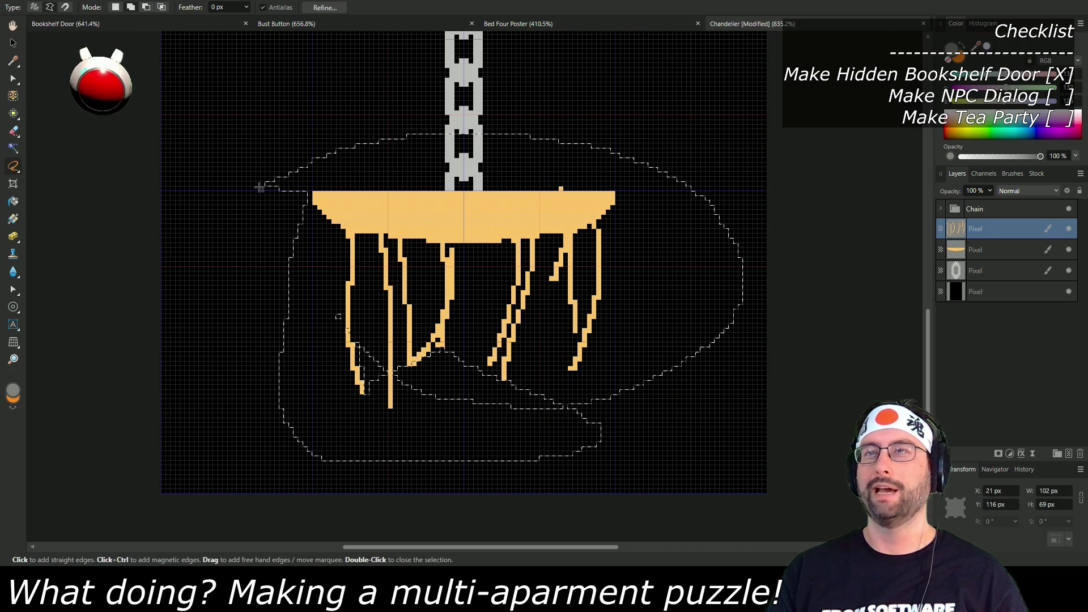
key("Delete")
mouse_move(344, 395)
left_mouse_down()
mouse_move(474, 389)
mouse_move(226, 394)
left_mouse_up()
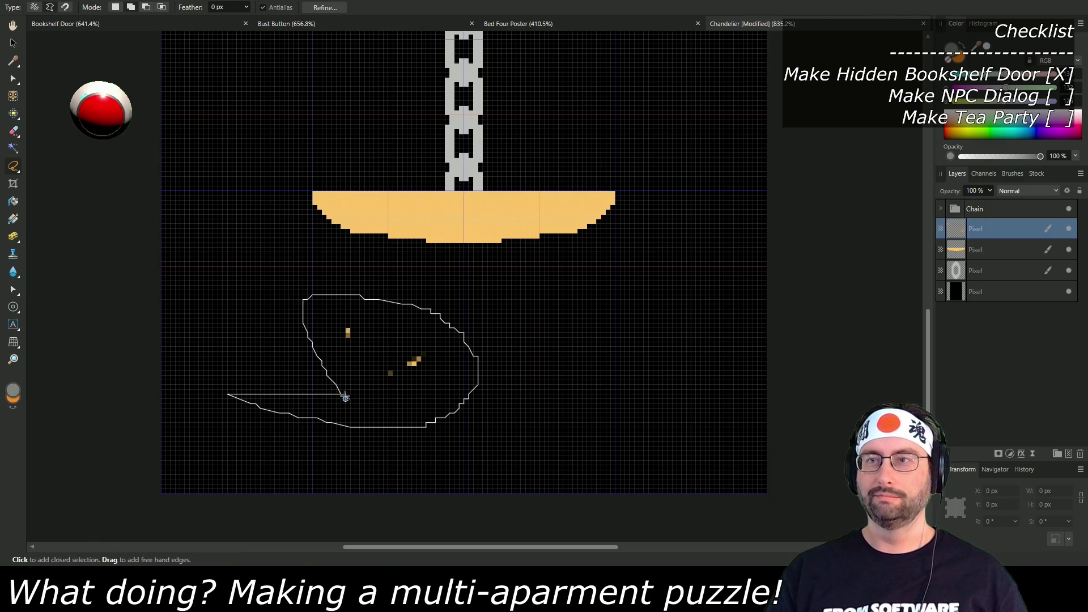
left_click(345, 399)
key("Delete")
key("ctrl+d")
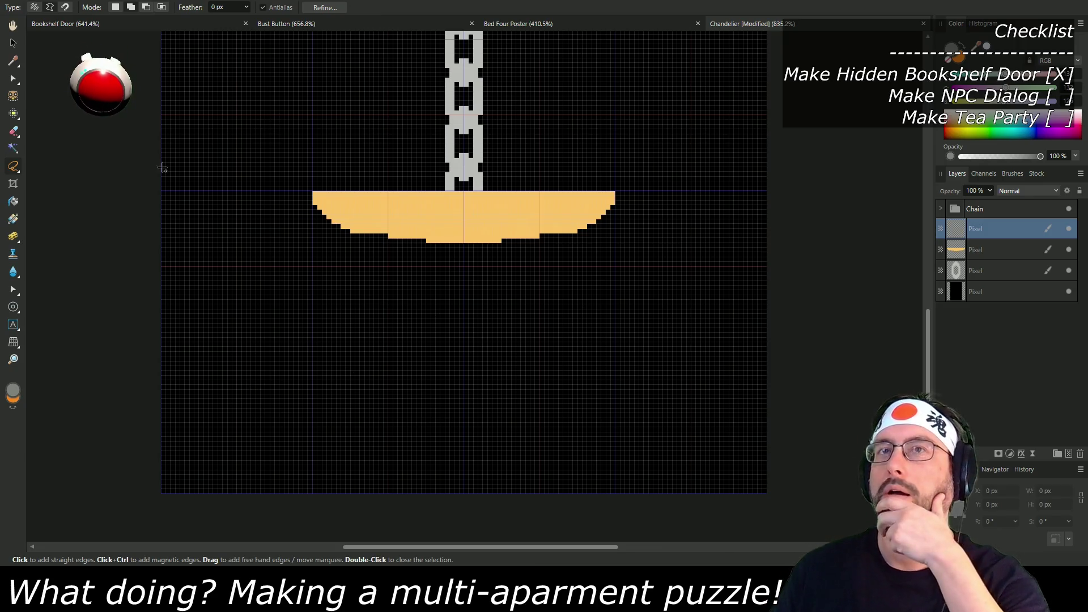
key("v")
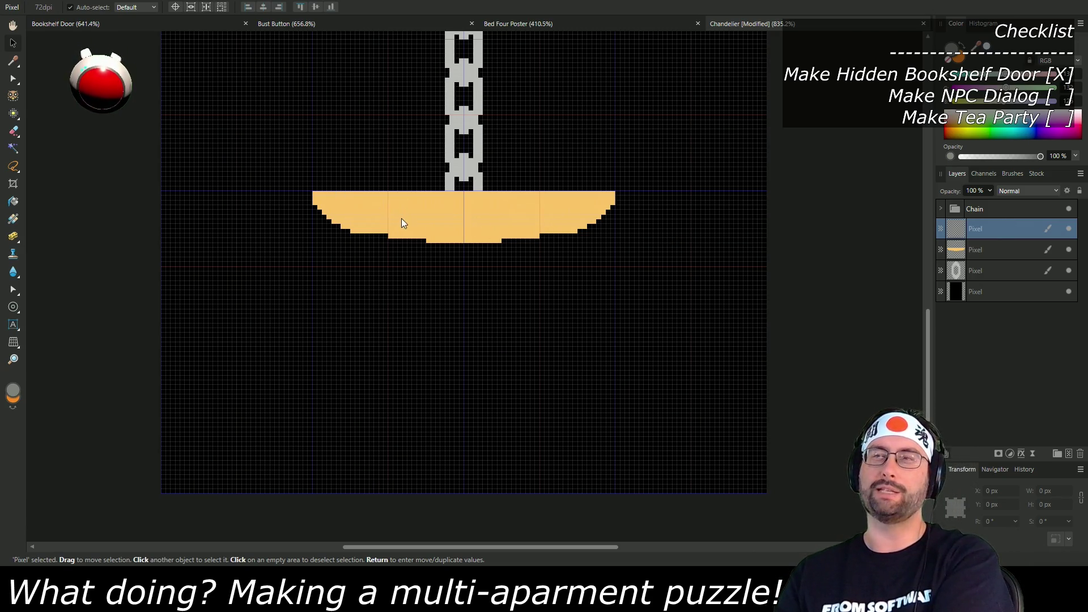
Step: Paint the arm in orange pixels: clear a stray pixel, add the stem and thick curve to the bowl
left_click(15, 113)
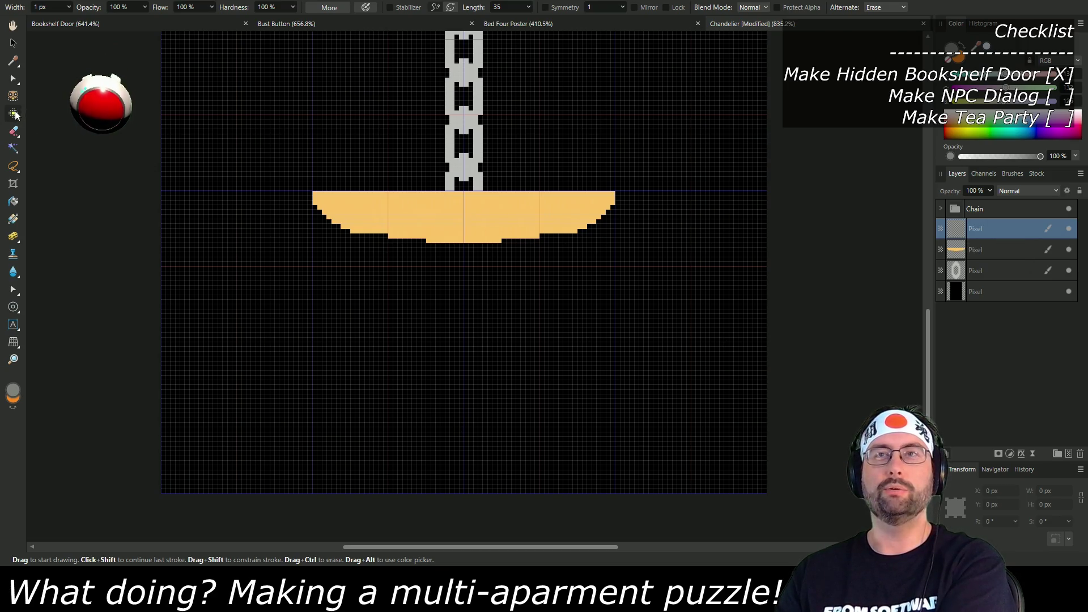
left_click(961, 65)
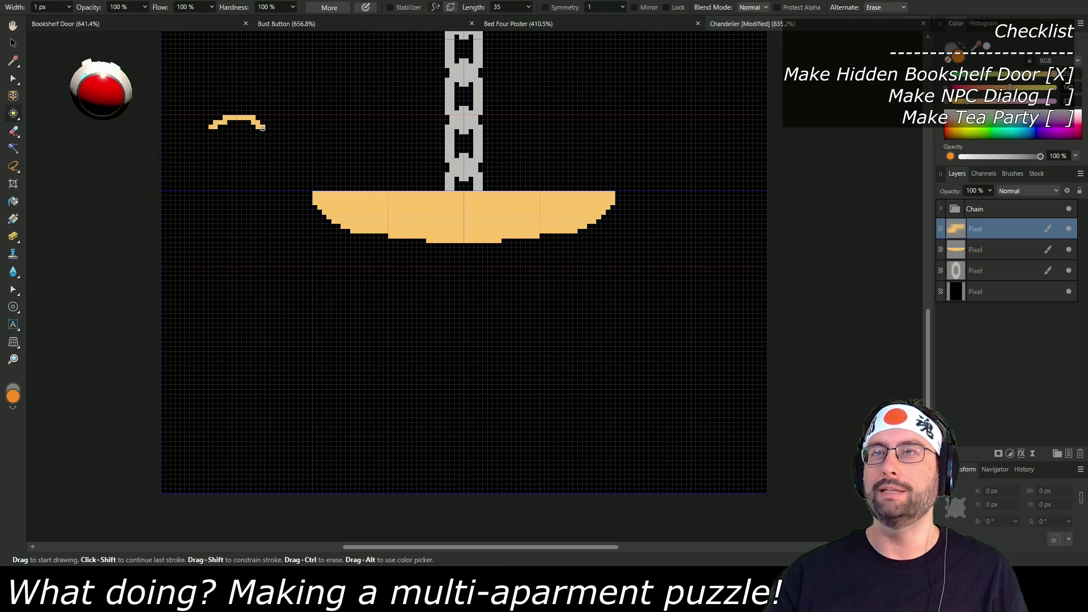
scroll(241, 166, "up", 3)
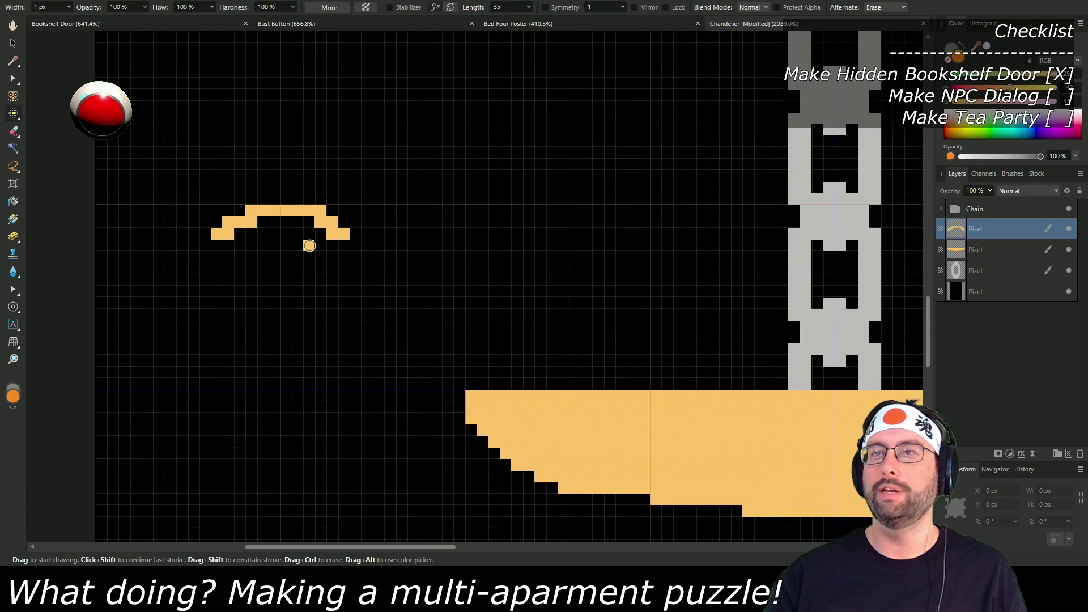
left_click(321, 211, "ctrl")
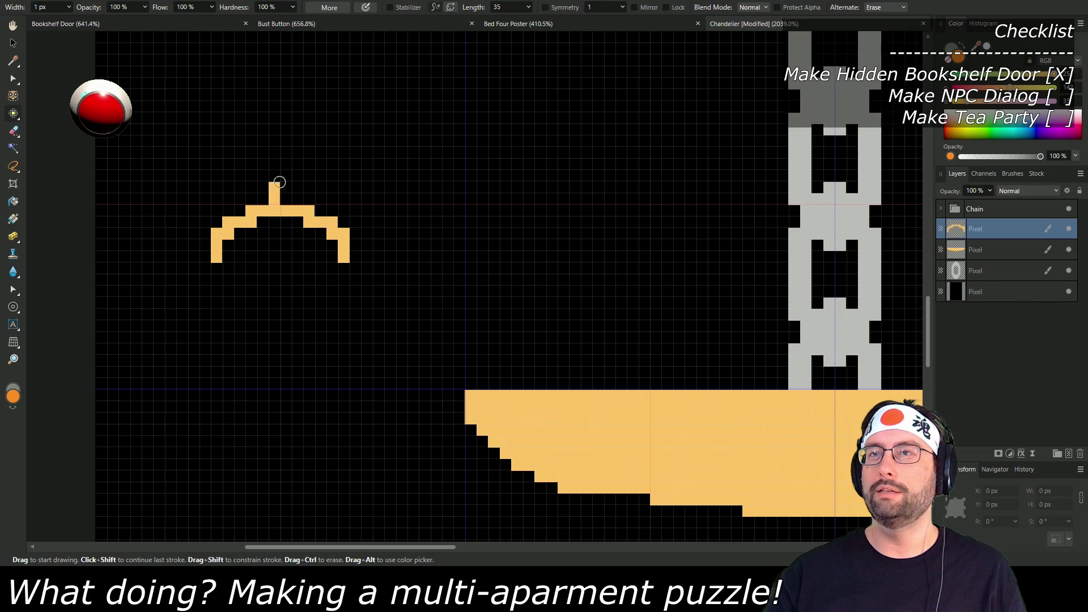
left_click_drag(279, 184, 332, 156)
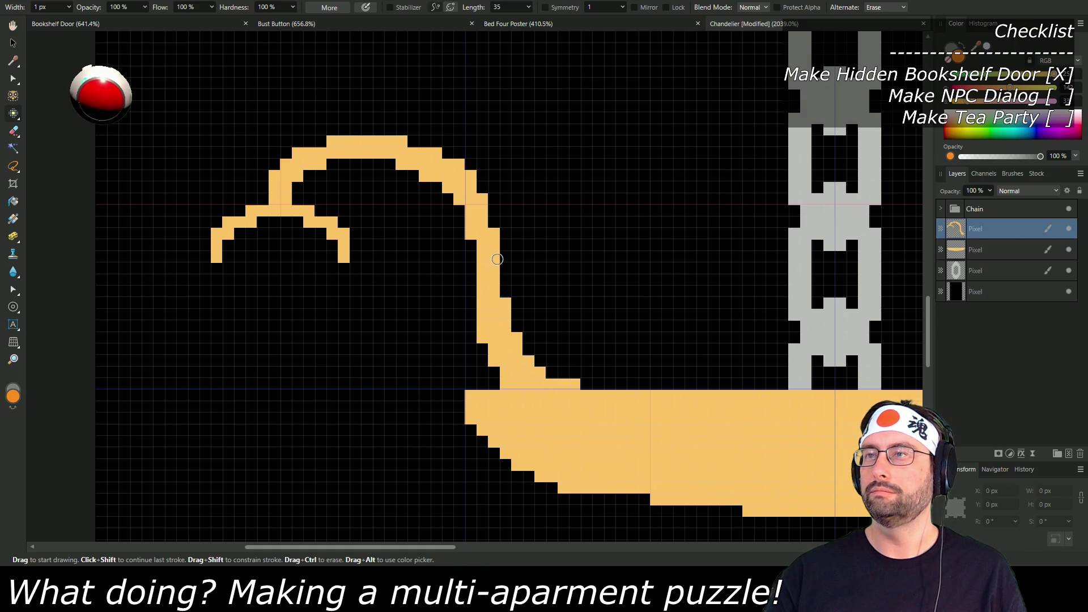
left_click_drag(498, 254, 502, 277)
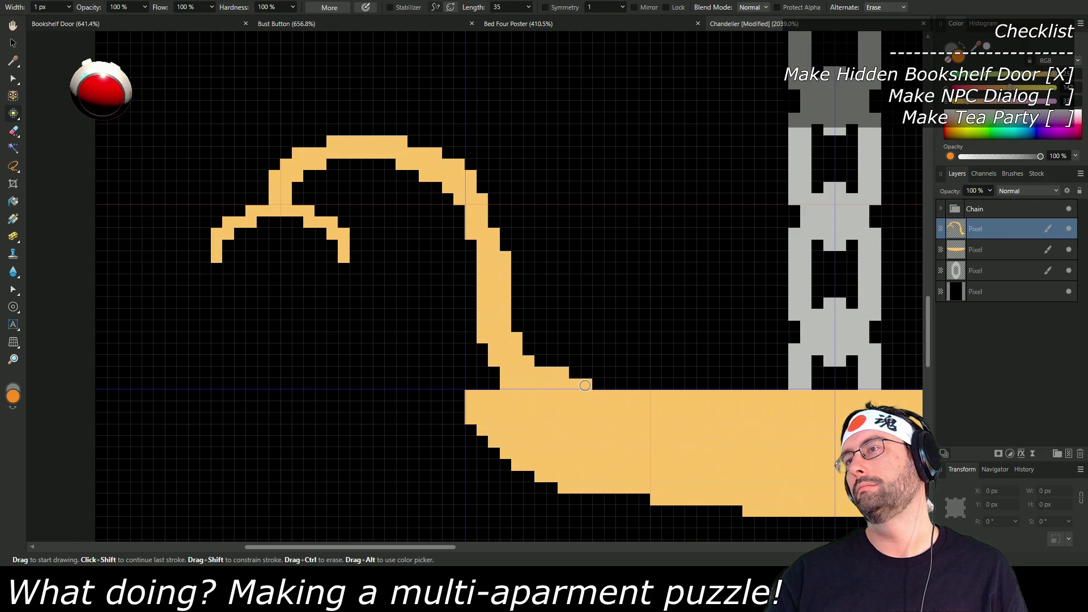
scroll(605, 411, "down", 5)
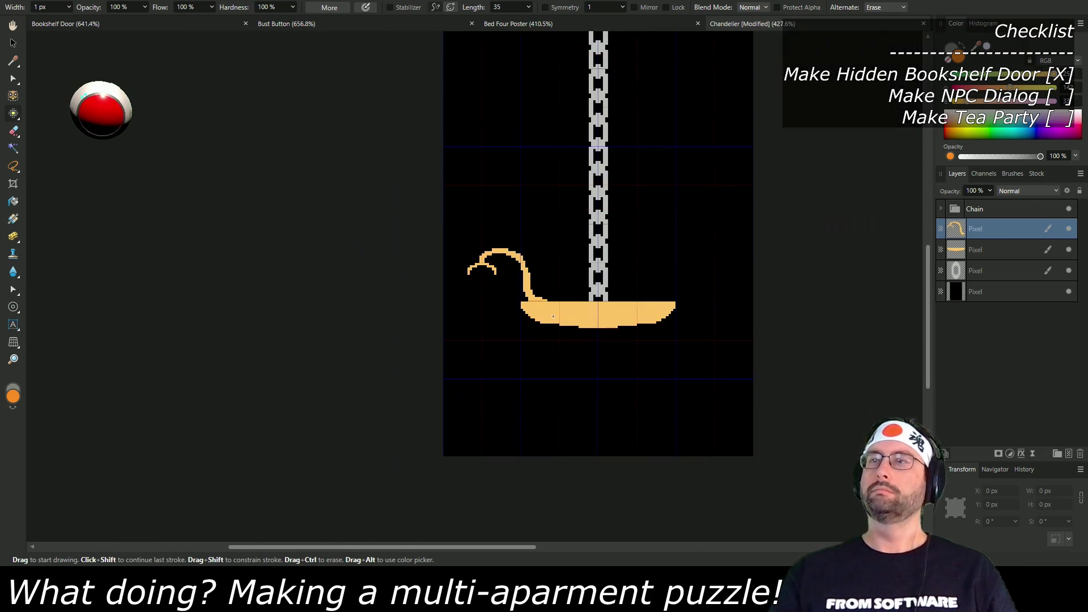
scroll(613, 326, "up", 3)
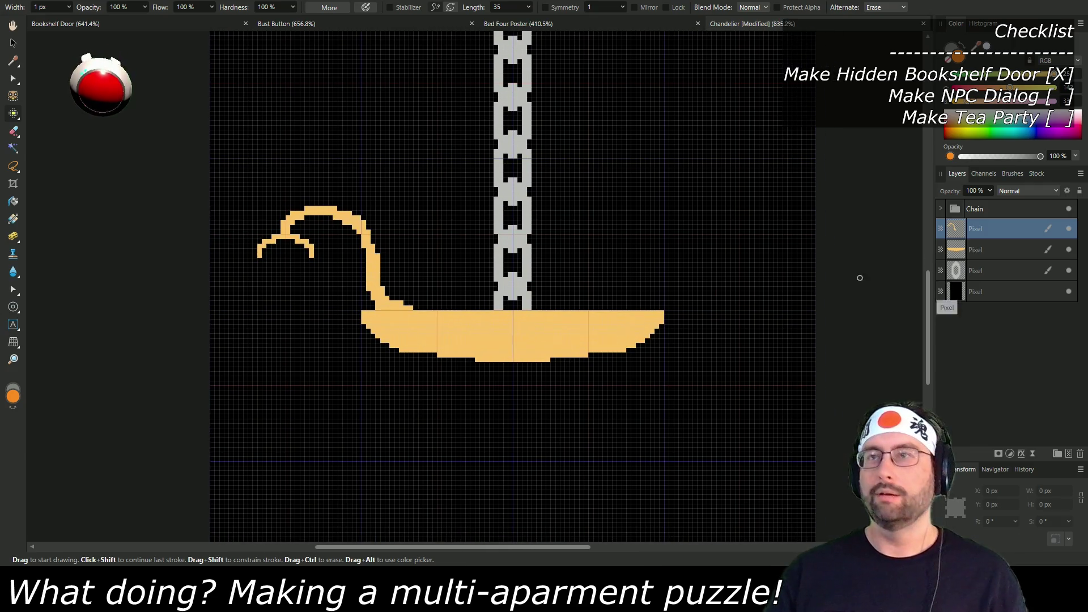
Step: Duplicate the arm layer, flip the copy horizontally and move it to the bowl's right end
key("ctrl+shift+n")
left_click(254, 226)
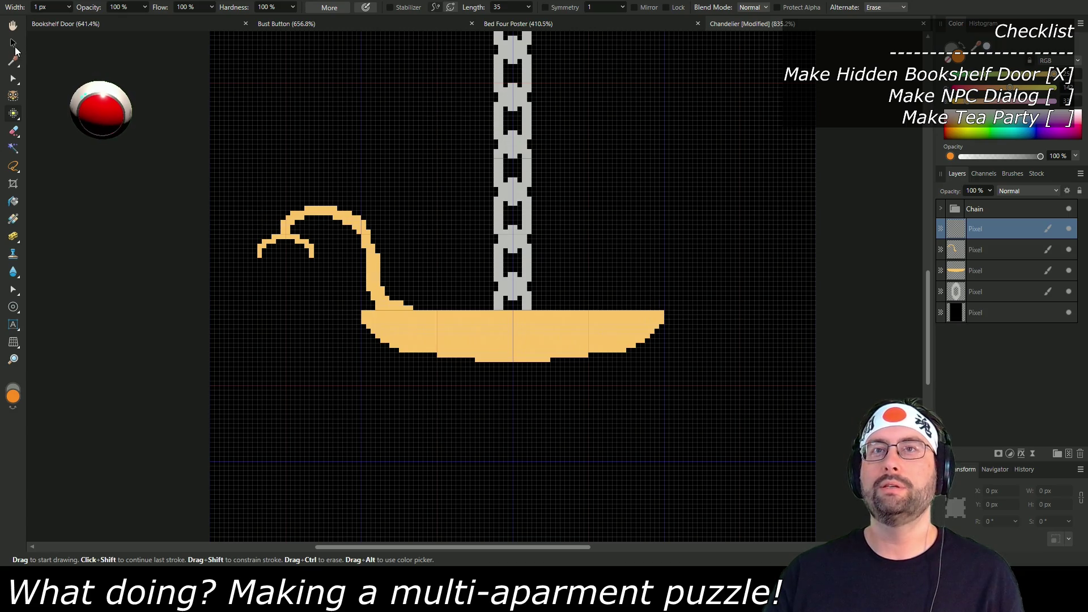
left_click(13, 43)
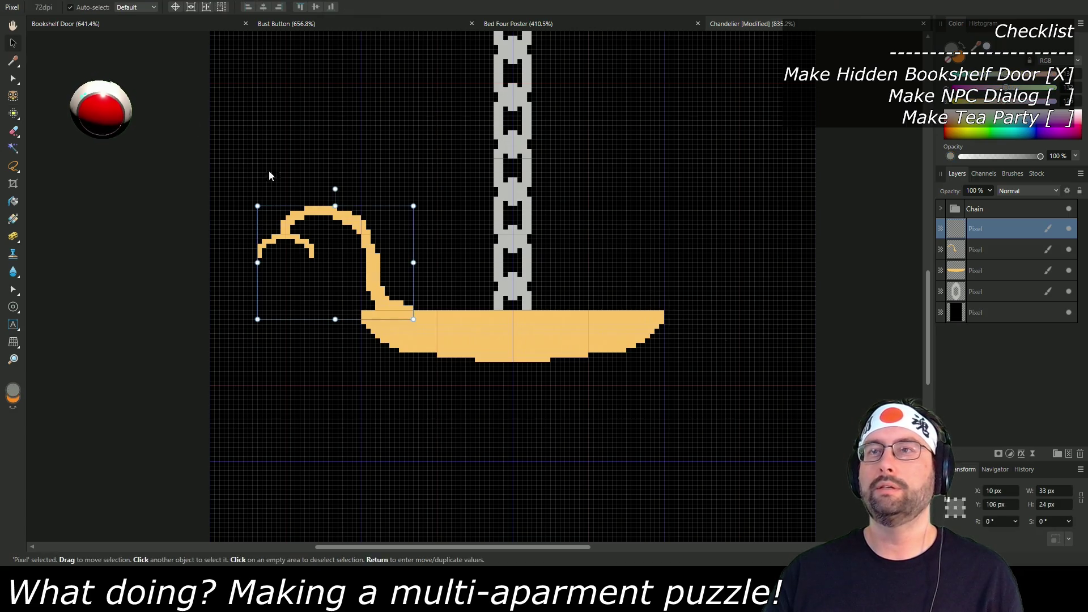
right_click(332, 264)
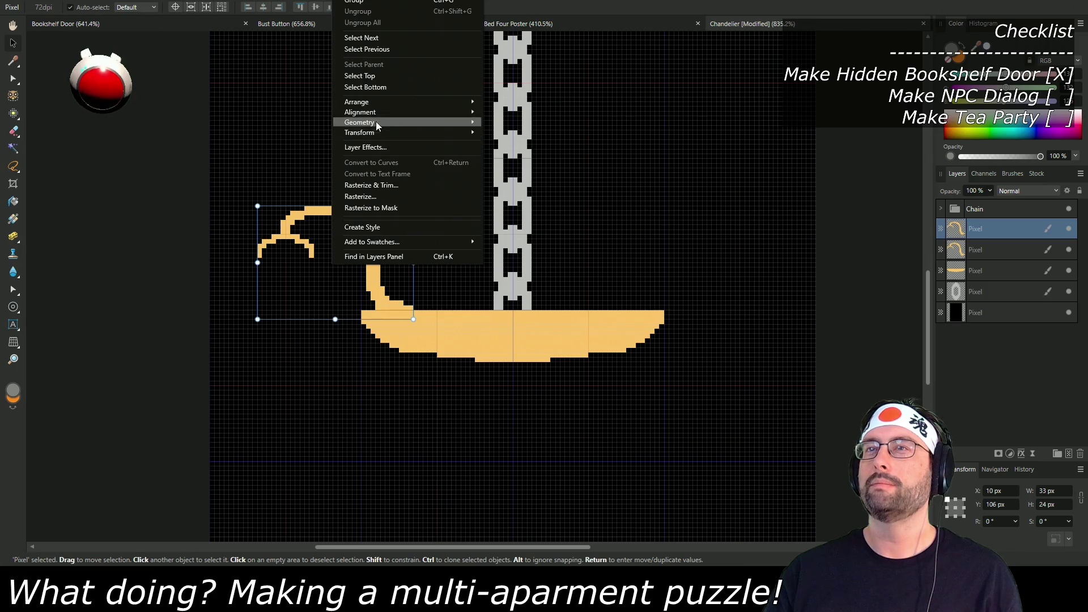
mouse_move(446, 131)
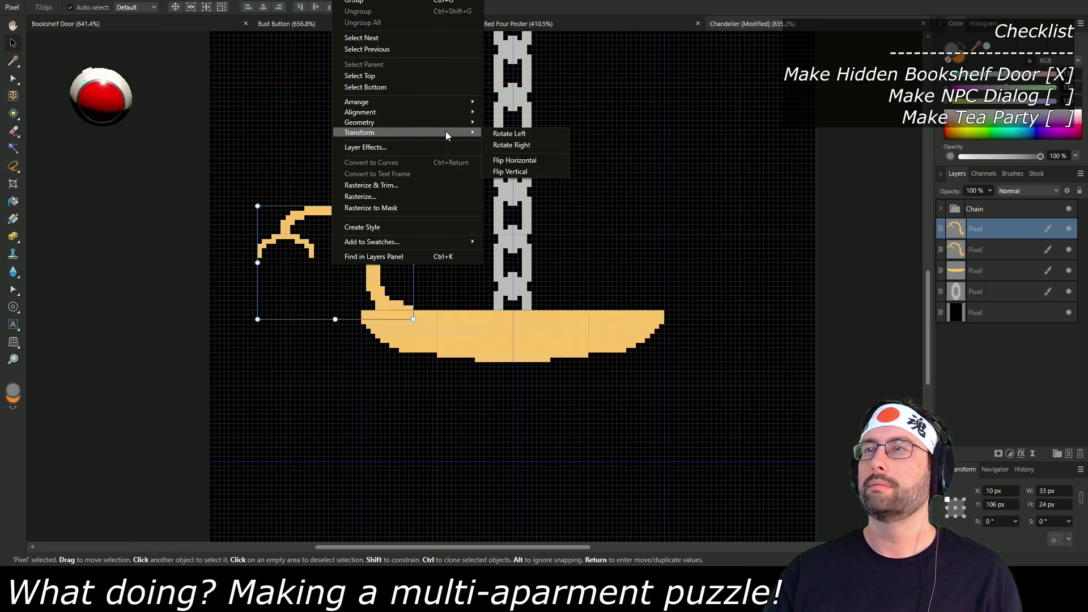
left_click(522, 162)
key("Right")
left_click_drag(355, 289, 669, 291)
left_click(692, 377)
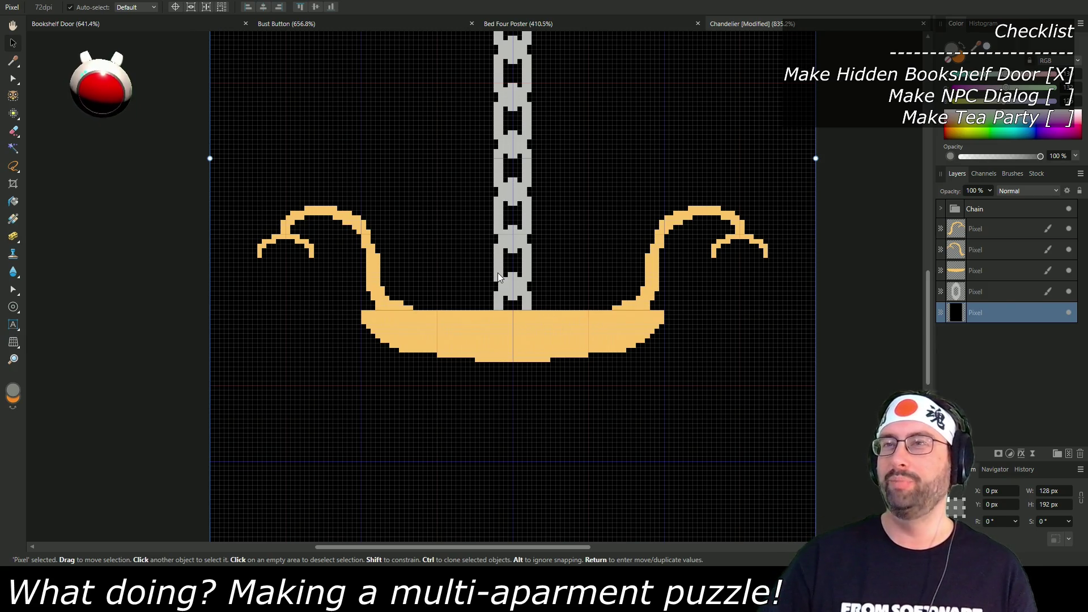
scroll(481, 297, "down", 2)
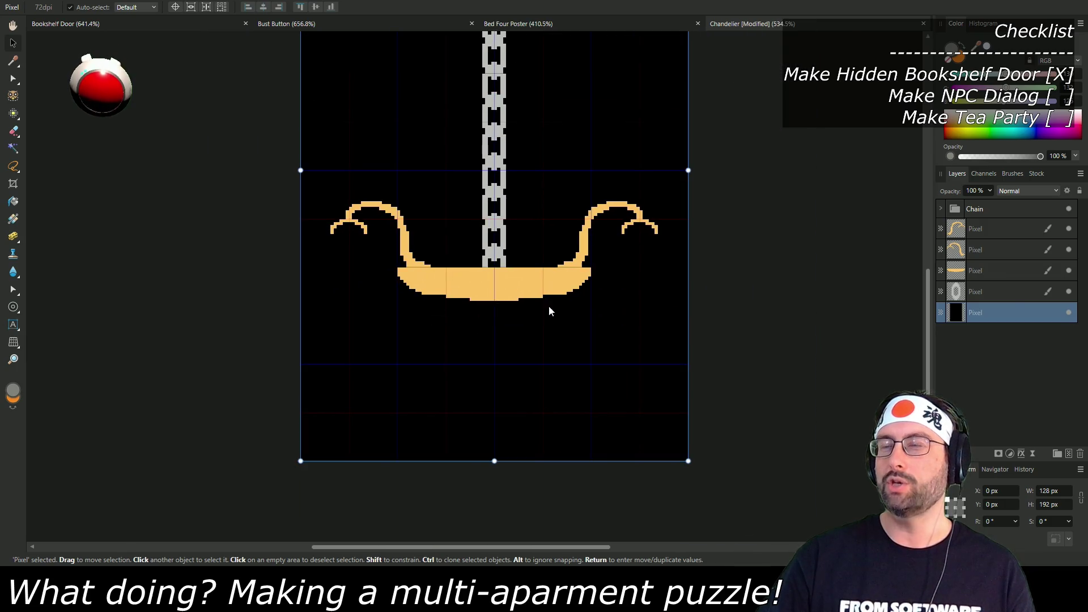
scroll(522, 333, "up", 4)
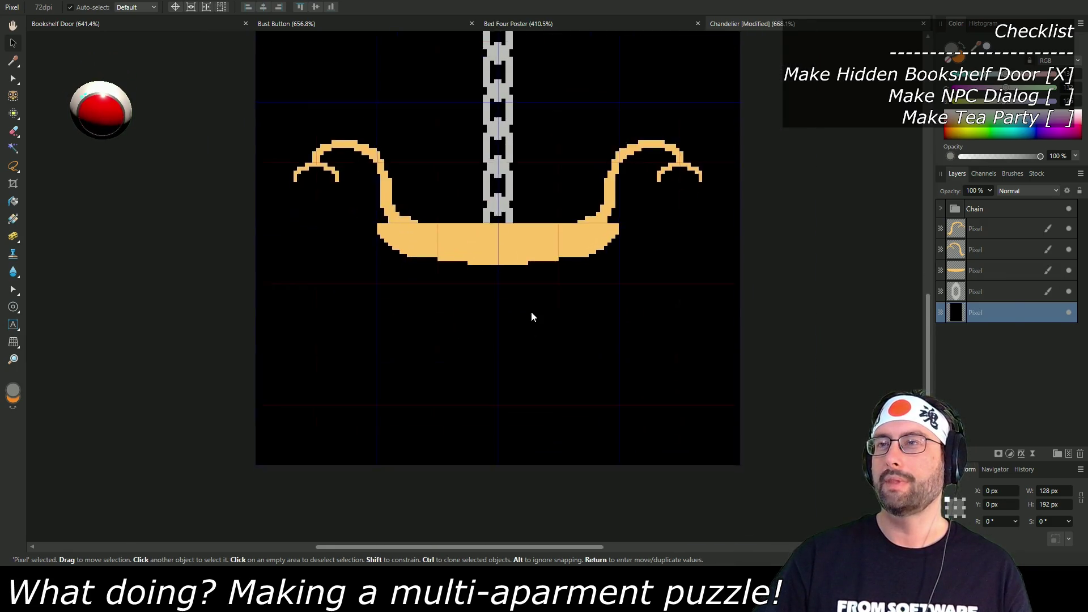
scroll(535, 288, "down", 2)
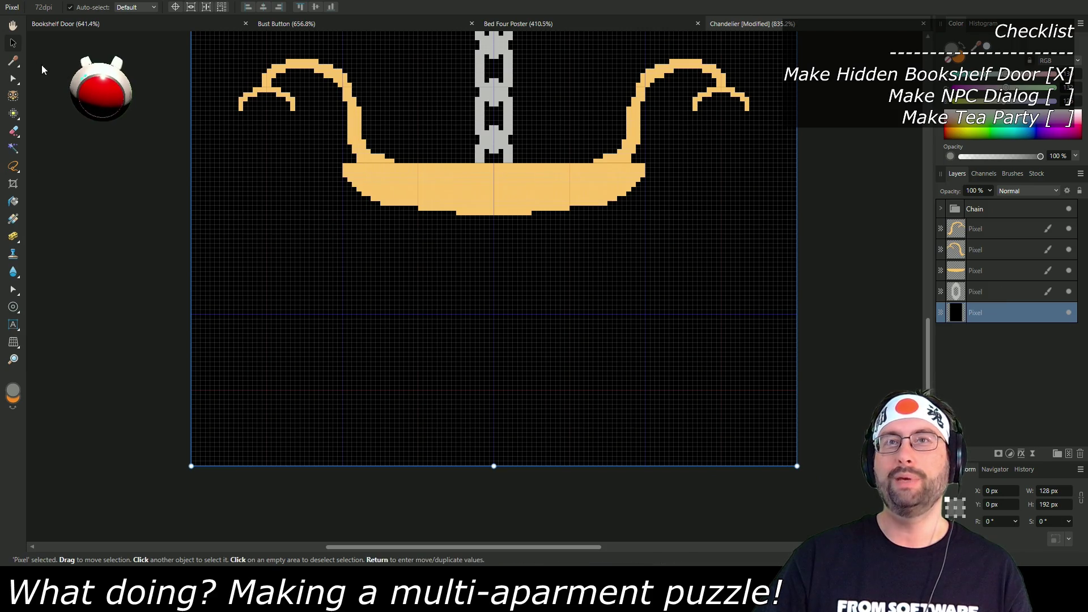
Step: Set the paint colour to light cyan and add an empty pixel layer above the background
left_click(13, 113)
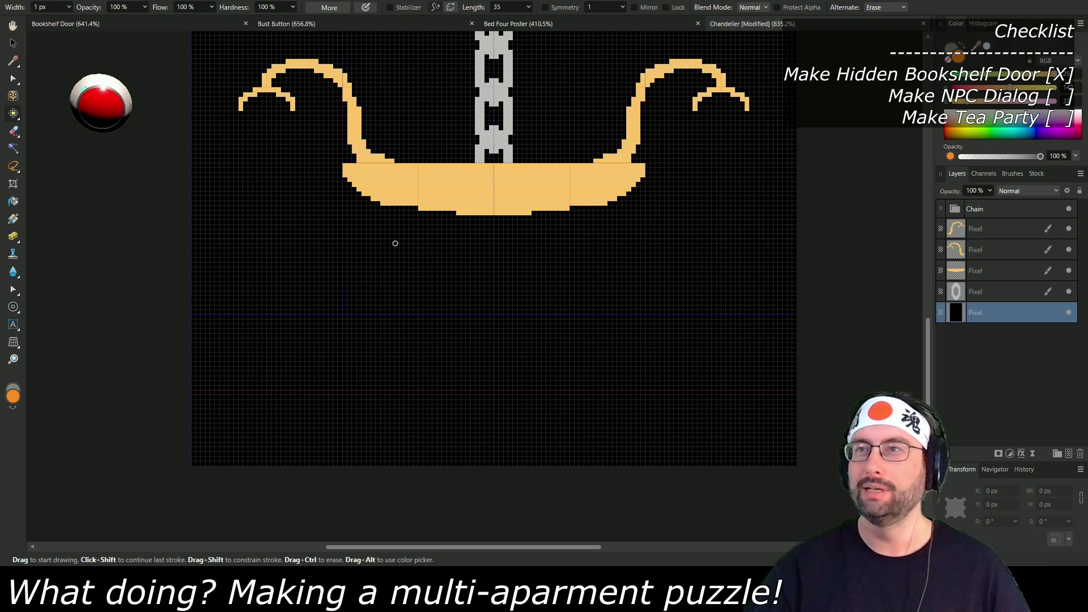
scroll(445, 278, "up", 2)
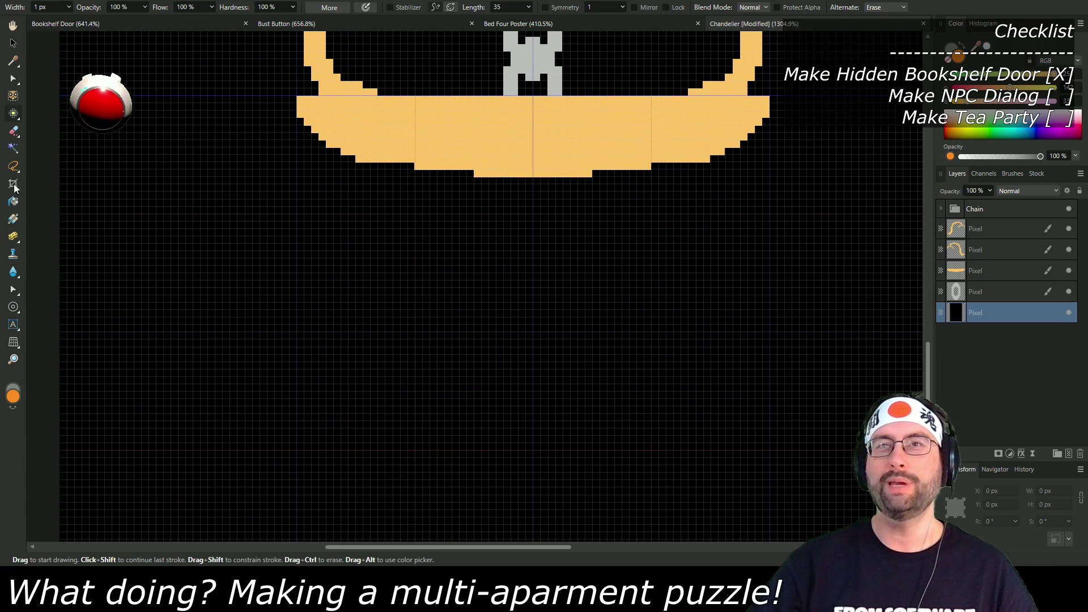
left_click(952, 49)
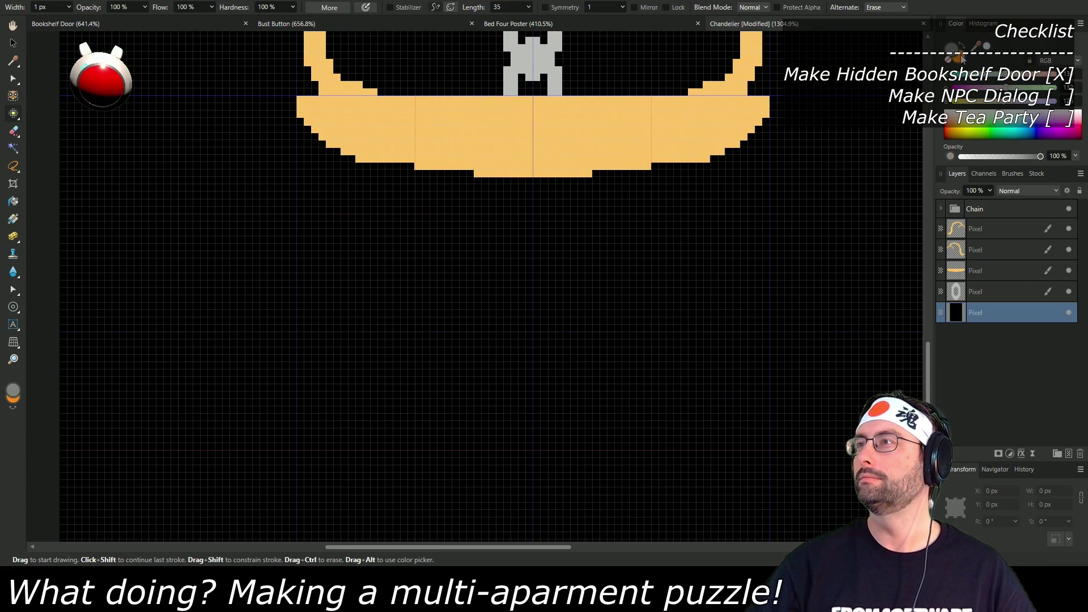
left_click(1049, 88)
left_click(1016, 76)
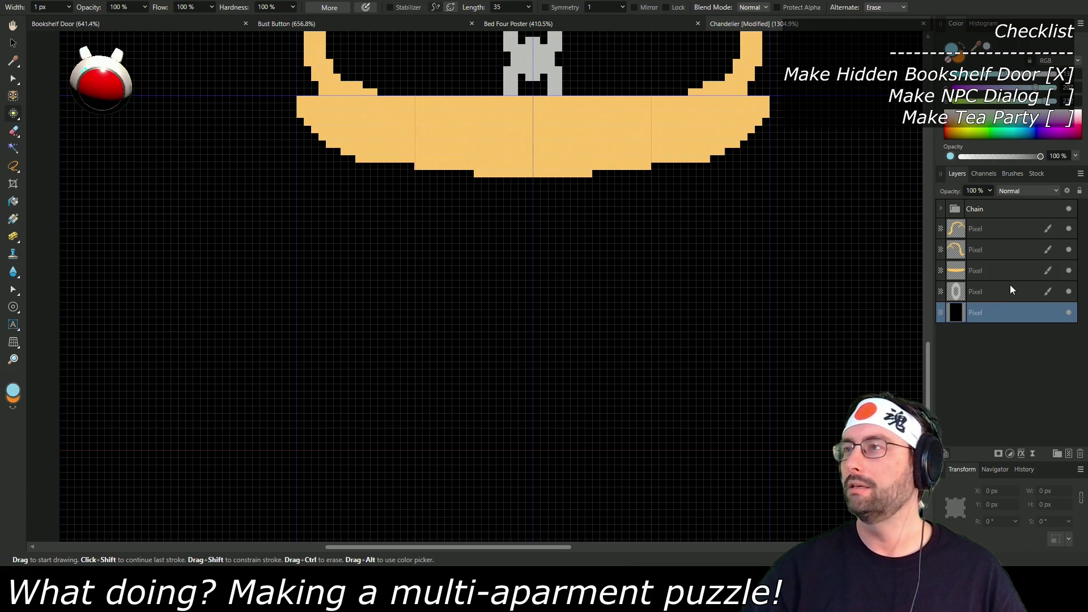
left_click(1068, 455)
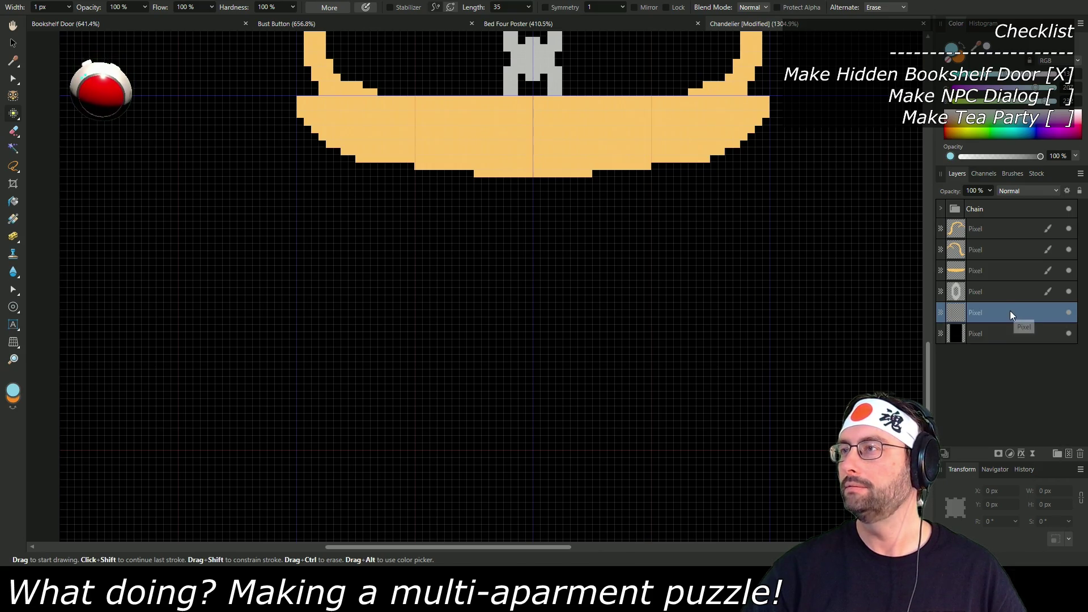
Step: Move the chain ring layer into the Chain group
left_click(997, 292)
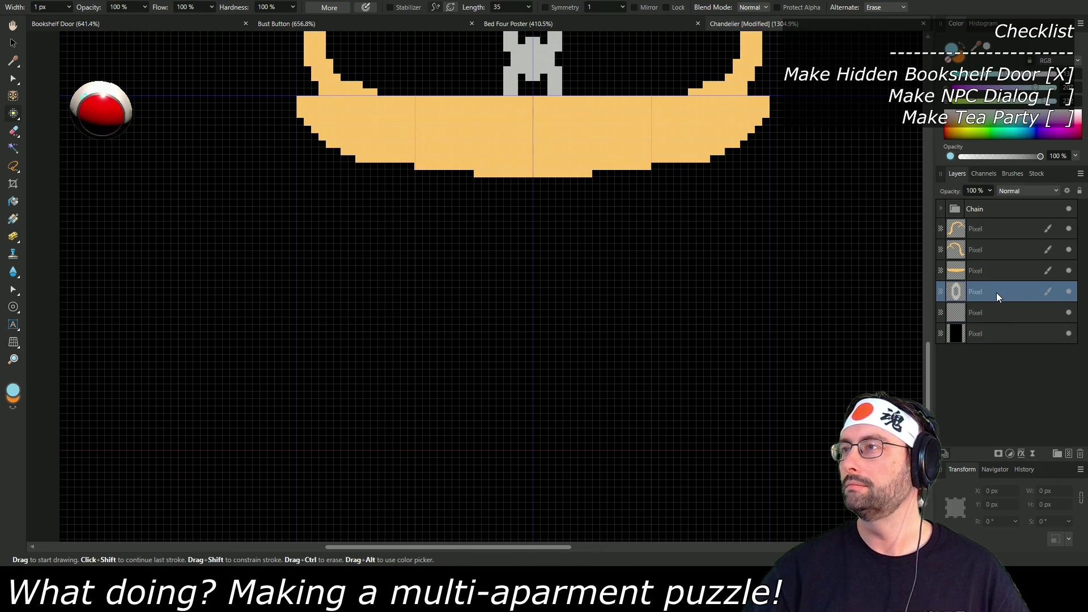
key("Delete")
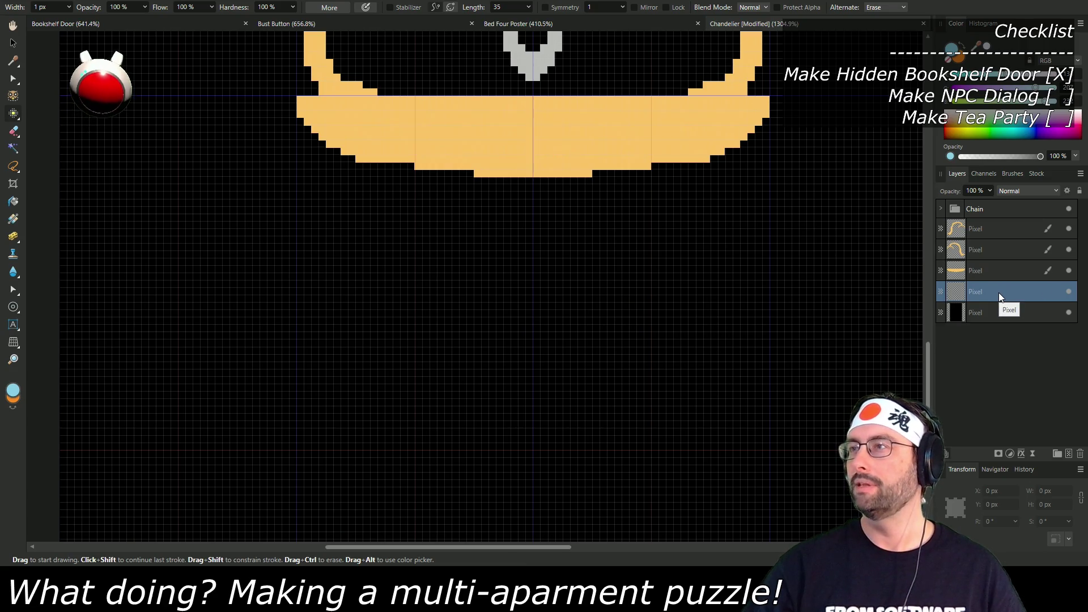
key("ctrl+z")
mouse_move(1004, 291)
left_mouse_down()
mouse_move(1009, 207)
mouse_move(1012, 293)
left_mouse_up()
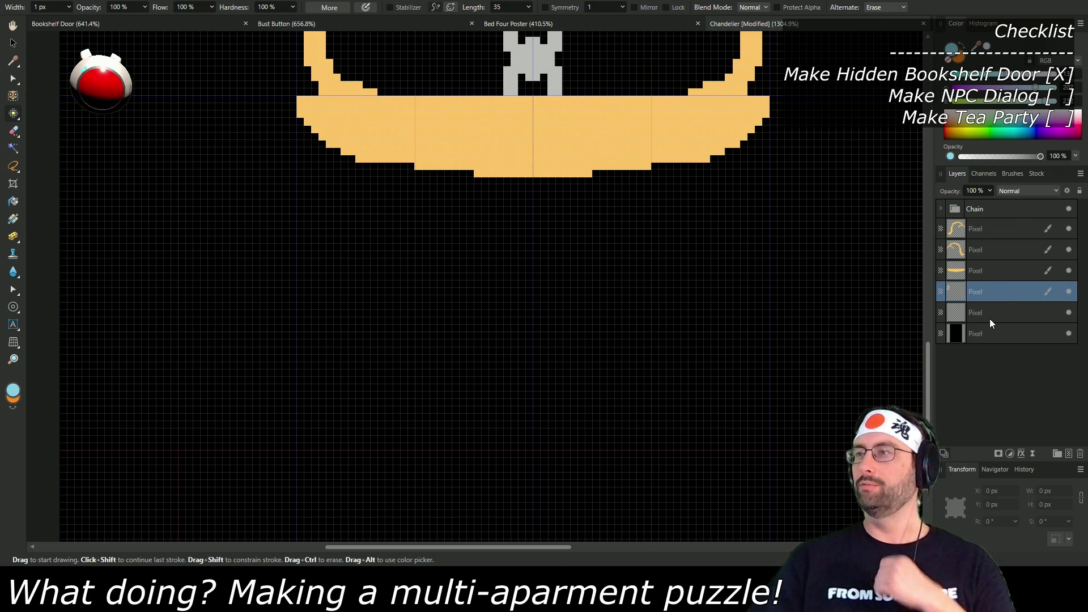
mouse_move(988, 290)
left_mouse_down()
mouse_move(994, 209)
mouse_move(998, 278)
left_mouse_up()
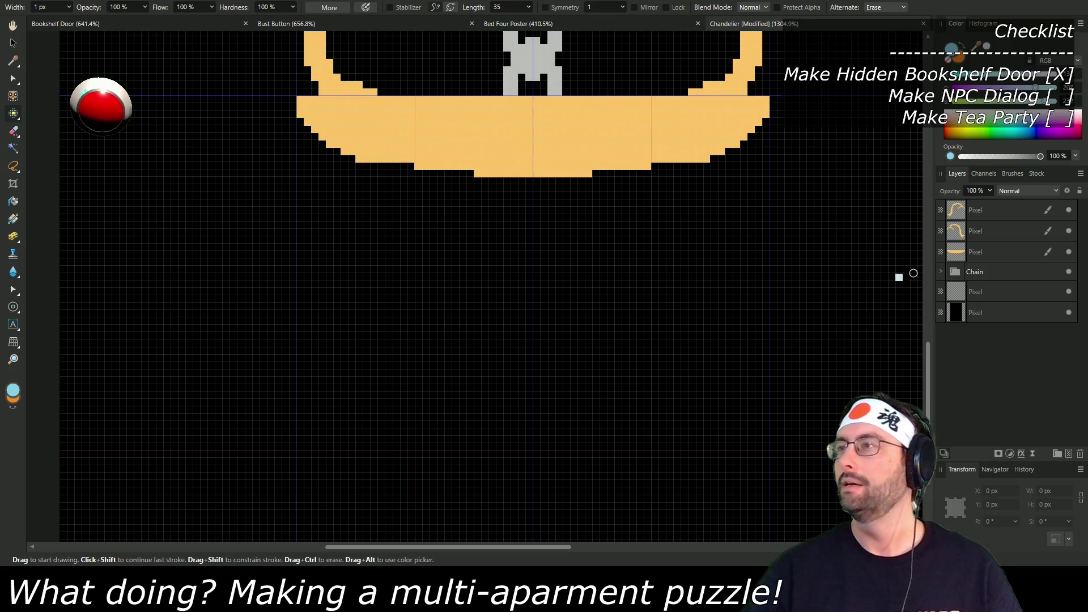
Step: On the empty layer, paint the light-blue crystal's lower part below the bowl
left_click(1012, 292)
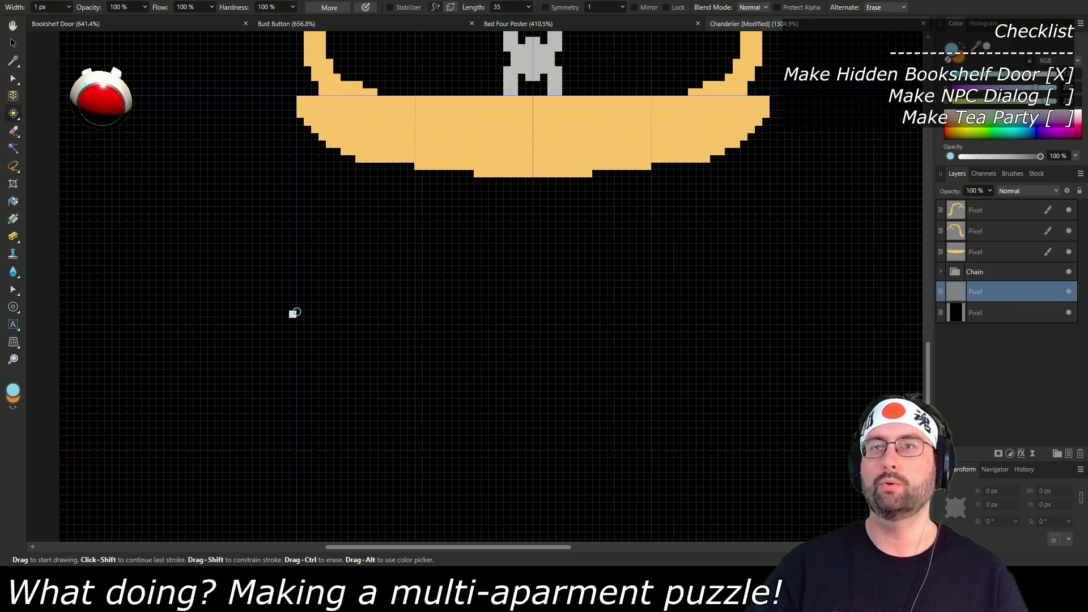
mouse_move(413, 330)
left_mouse_down()
mouse_move(422, 330)
mouse_move(410, 314)
mouse_move(418, 343)
left_mouse_up()
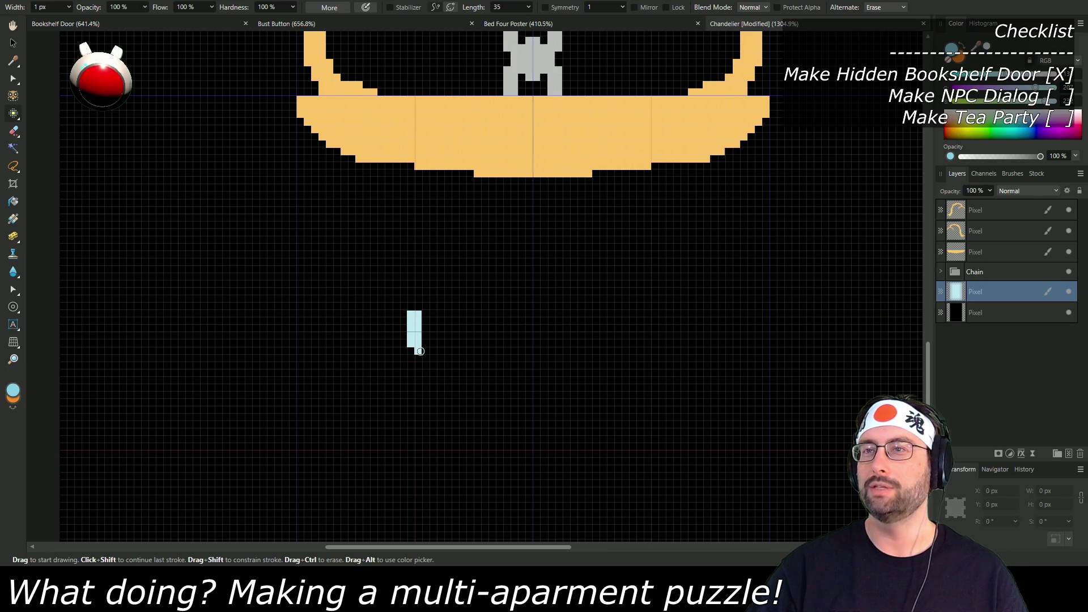
scroll(488, 338, "up", 3)
scroll(488, 342, "down", 2)
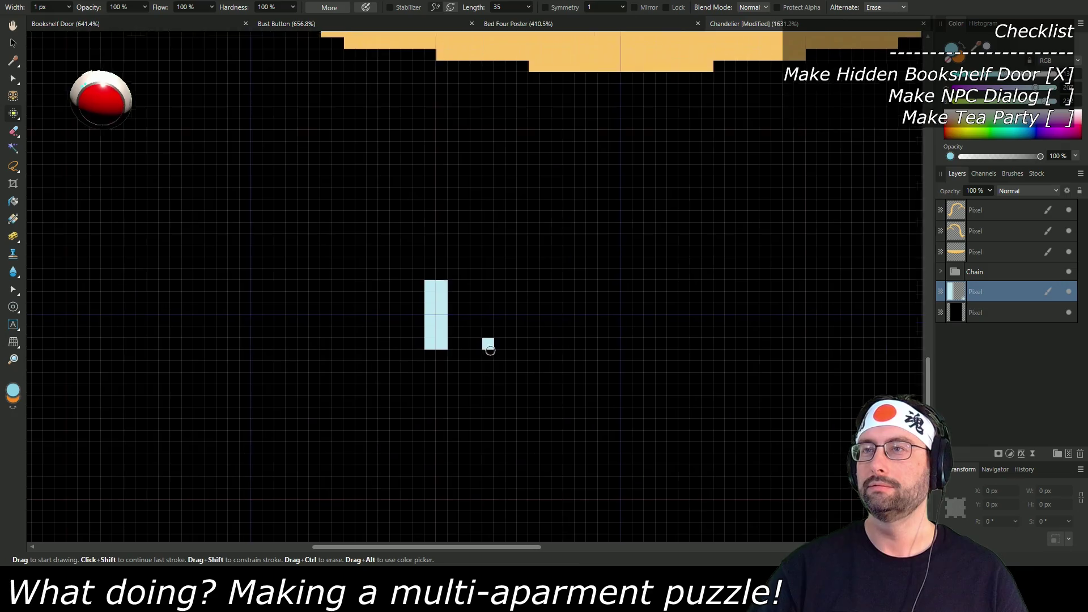
left_click(448, 369)
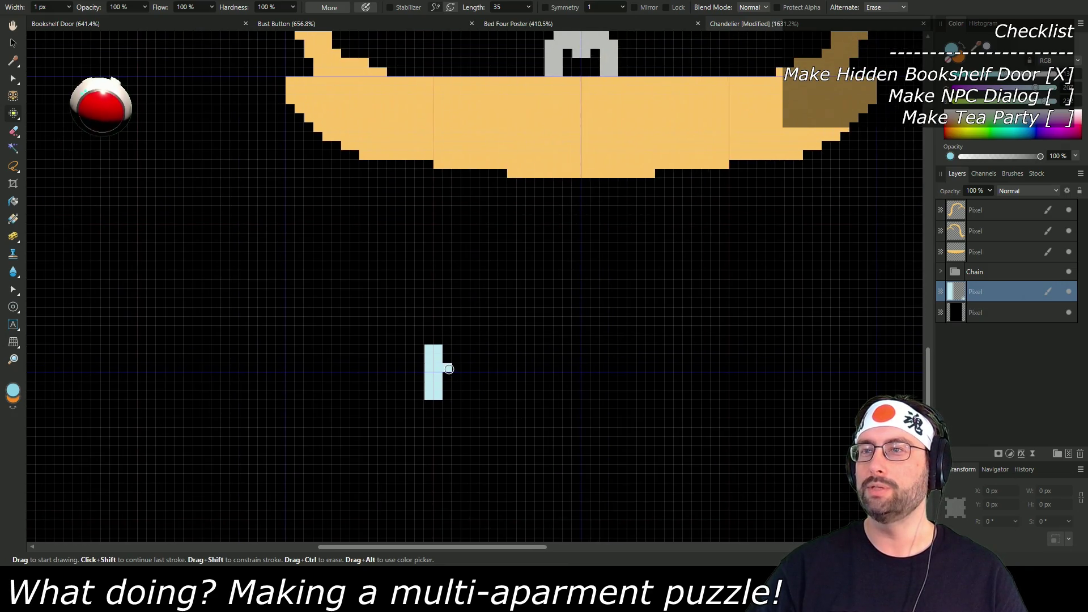
left_click_drag(449, 380, 448, 388)
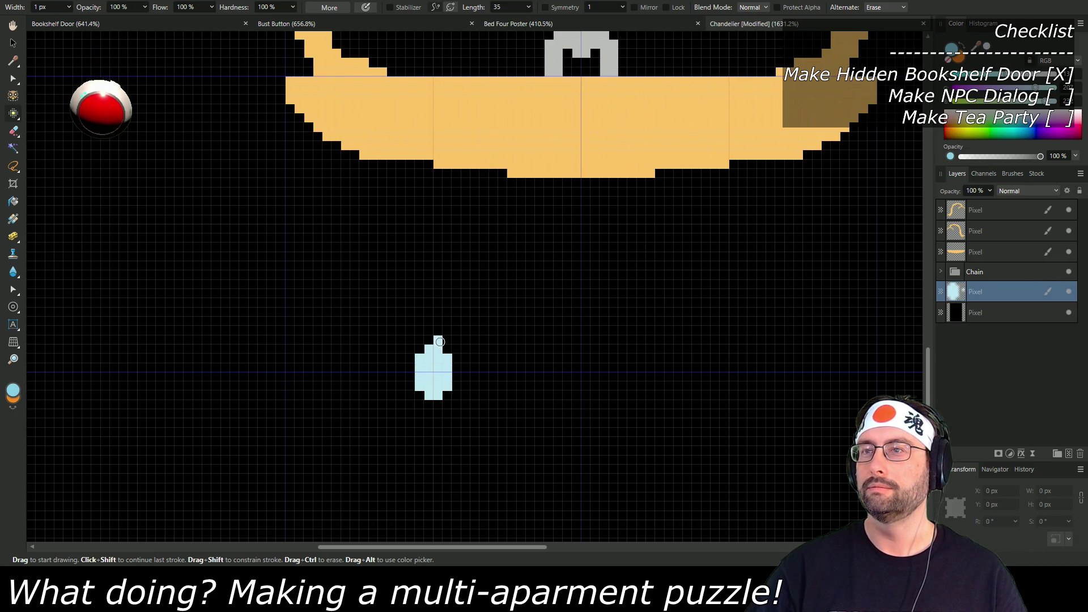
left_click_drag(429, 407, 437, 406)
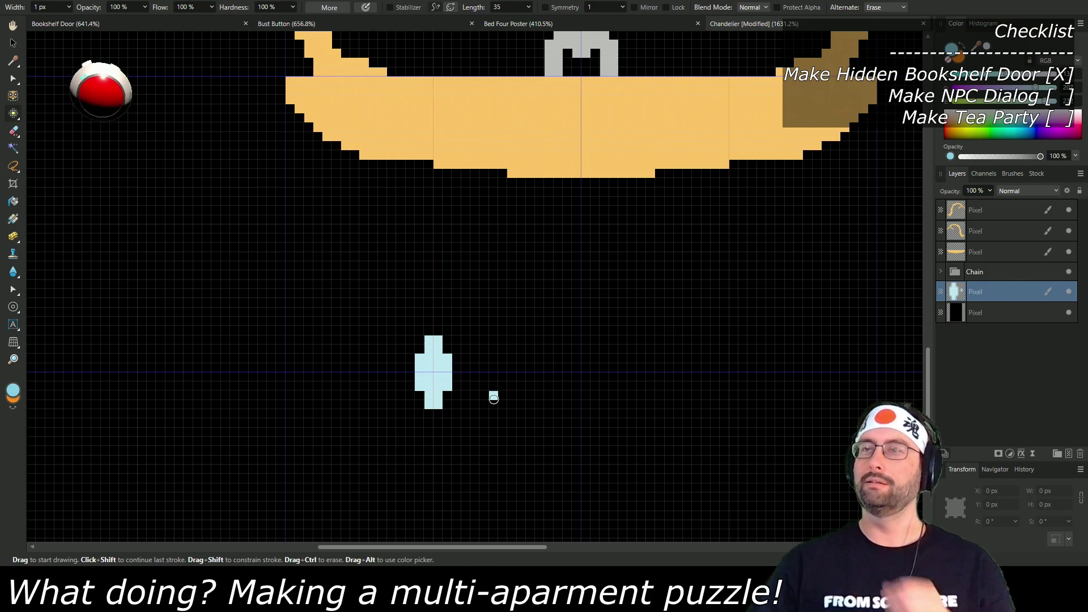
Step: Shape the crystal's top and widen its right edge so the diamond is symmetric
scroll(492, 391, "down", 5)
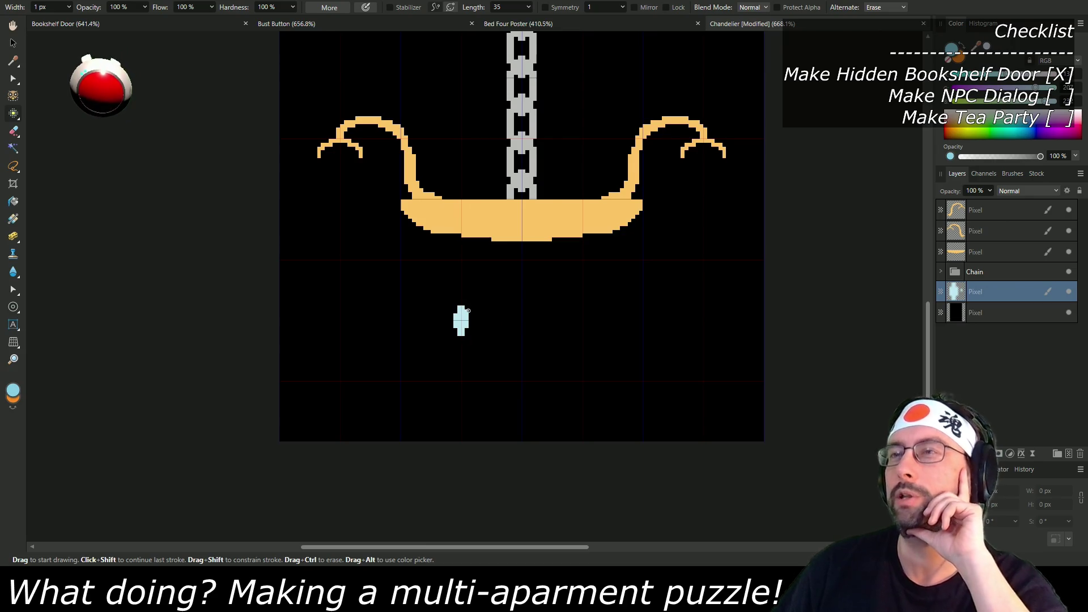
scroll(513, 339, "up", 5)
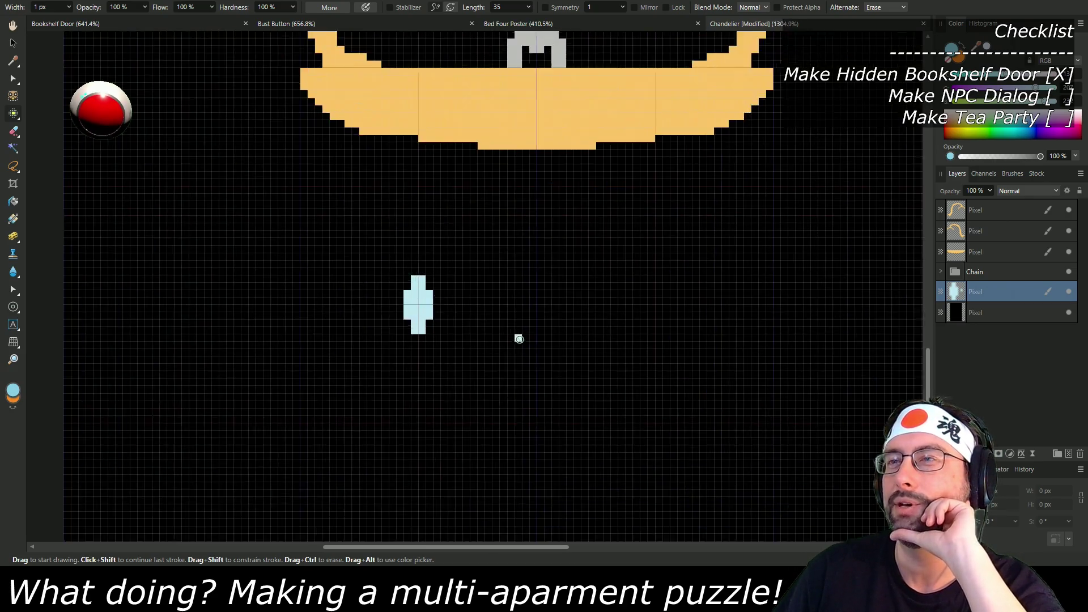
left_click(407, 256)
left_click(415, 270)
left_click(425, 284)
left_click_drag(423, 280, 411, 337)
scroll(489, 382, "down", 1)
scroll(411, 360, "down", 4)
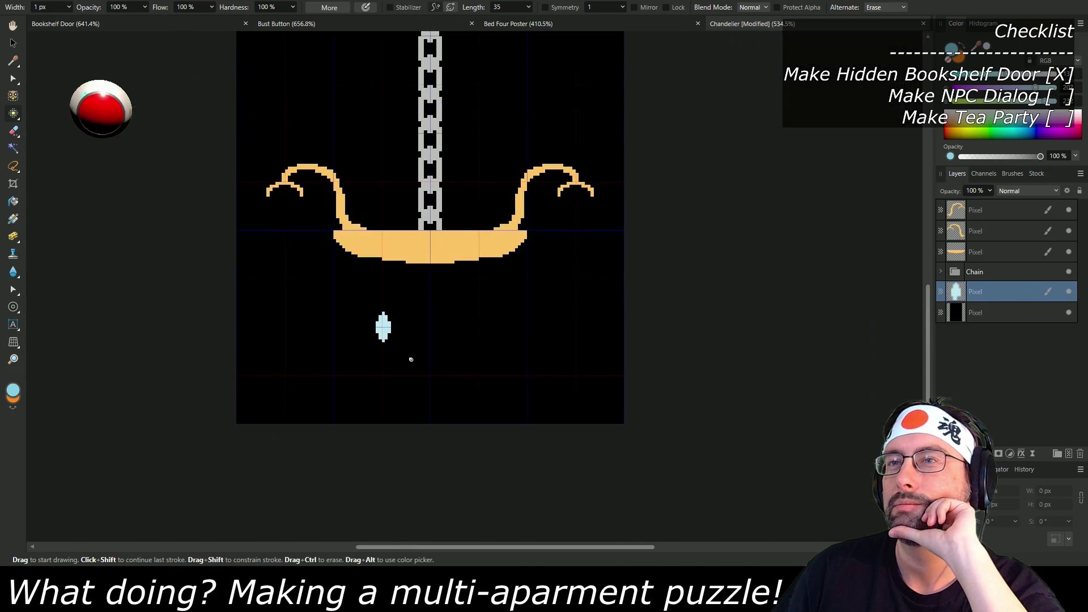
scroll(425, 364, "up", 3)
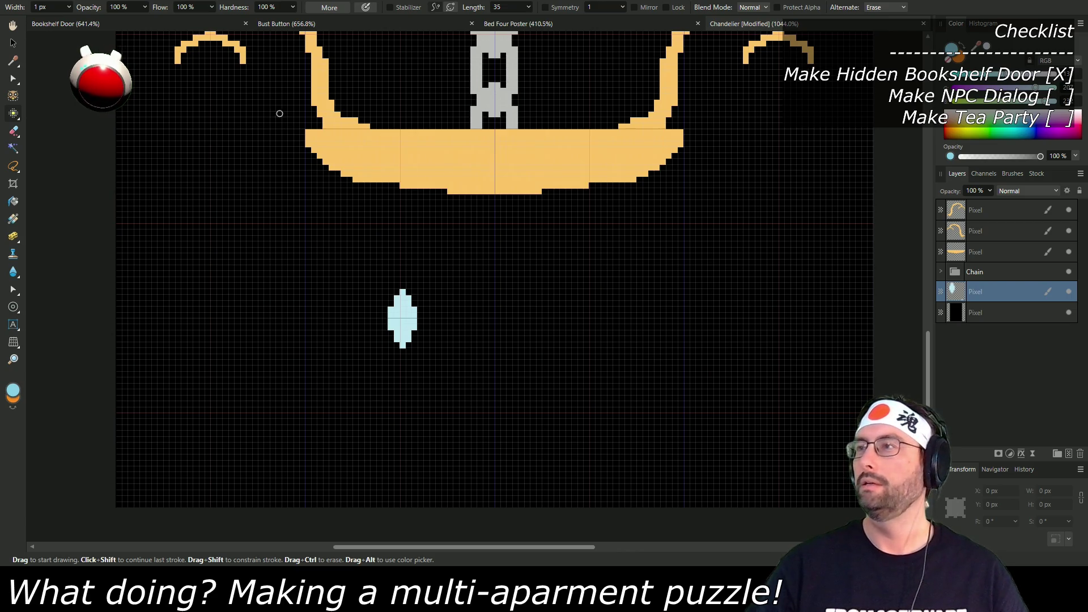
Step: Duplicate the crystal with Ctrl+J and place the copy to the right of the first
left_click(13, 42)
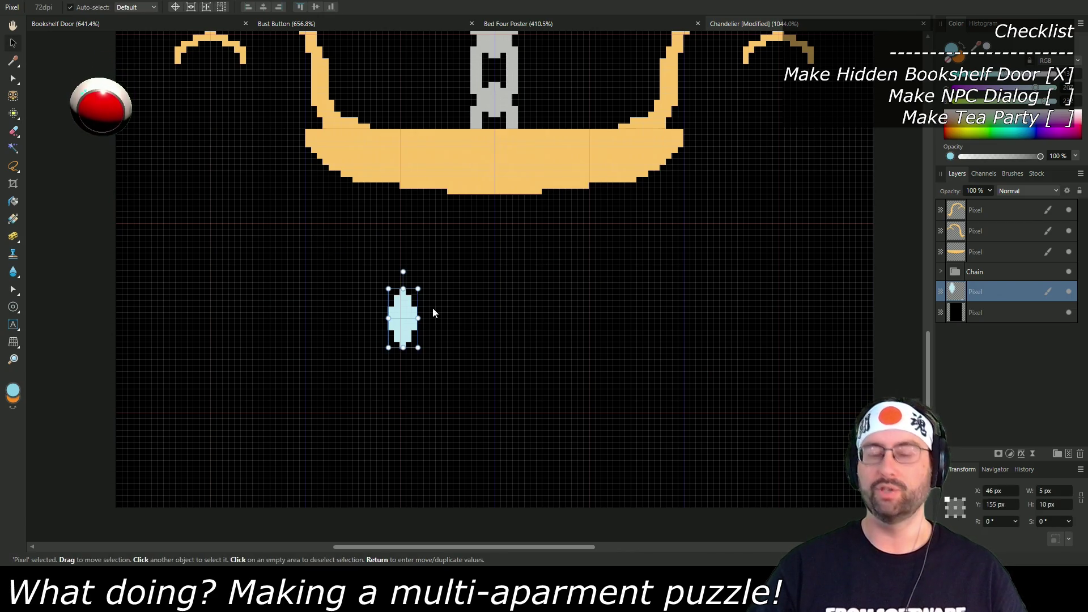
key("alt")
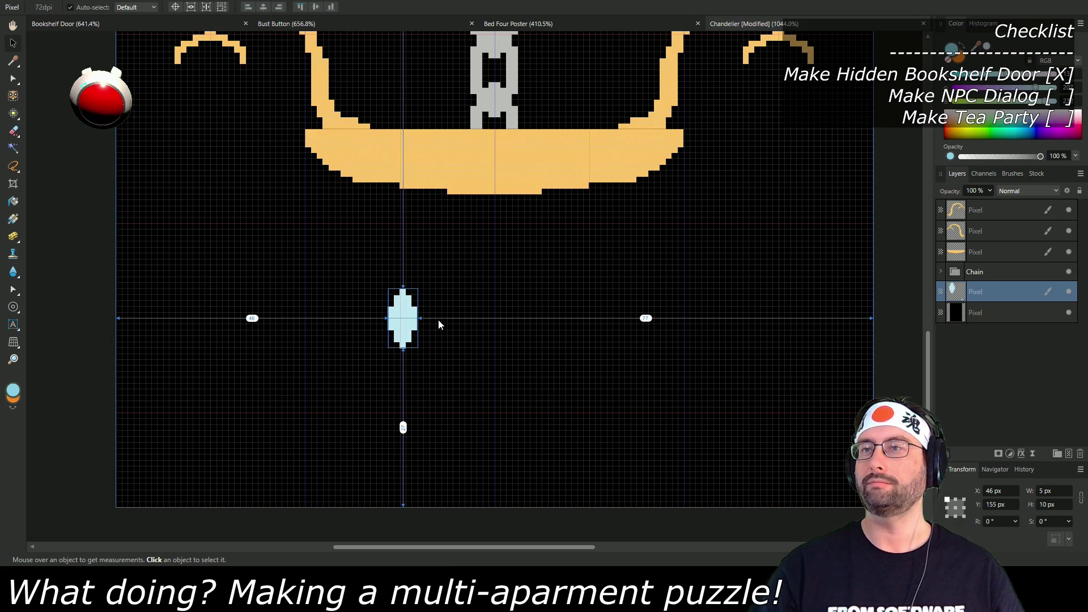
key("ctrl+j")
left_click_drag(401, 316, 584, 316)
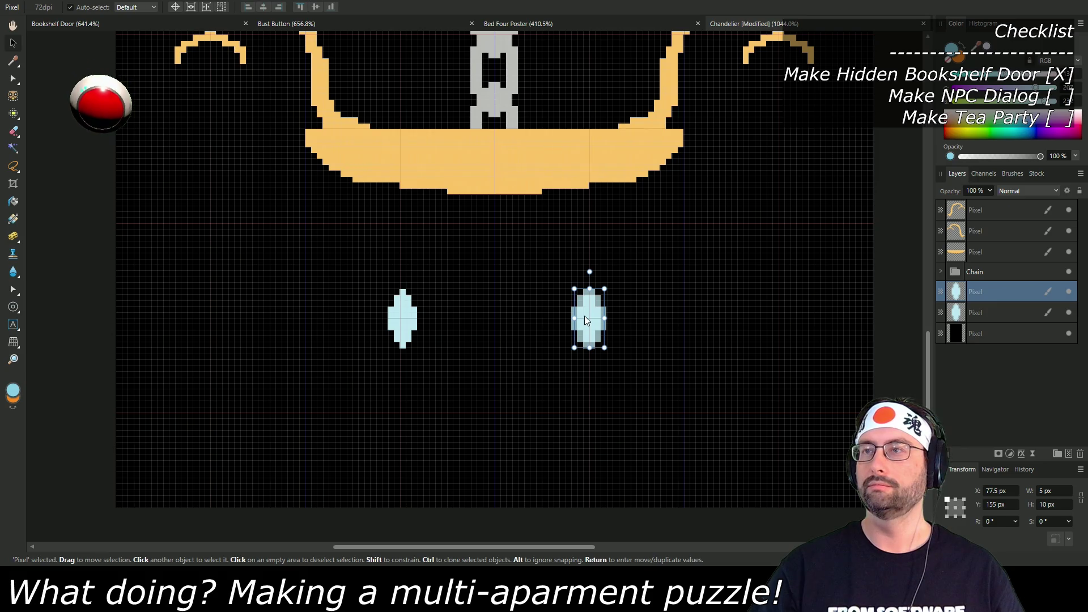
key("ctrl+z")
mouse_move(409, 317)
left_mouse_down()
mouse_move(601, 318)
mouse_move(589, 312)
left_mouse_up()
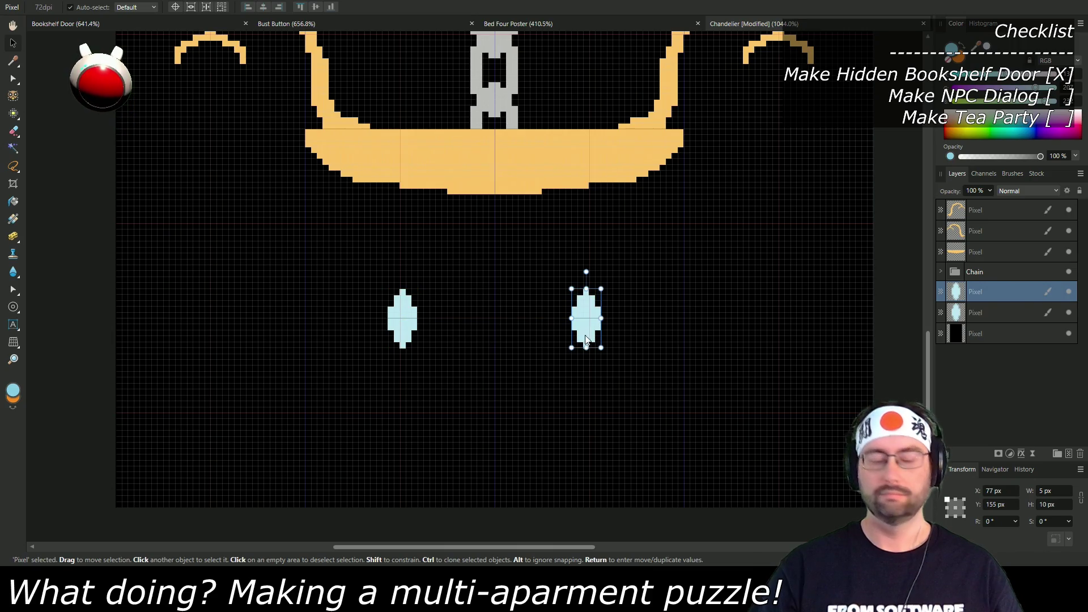
Step: Duplicate more crystal copies and position them in the top and bottom rows
key("ctrl+j")
mouse_move(587, 311)
left_mouse_down()
mouse_move(593, 244)
mouse_move(515, 271)
mouse_move(496, 313)
mouse_move(545, 405)
left_mouse_up()
key("ctrl+j")
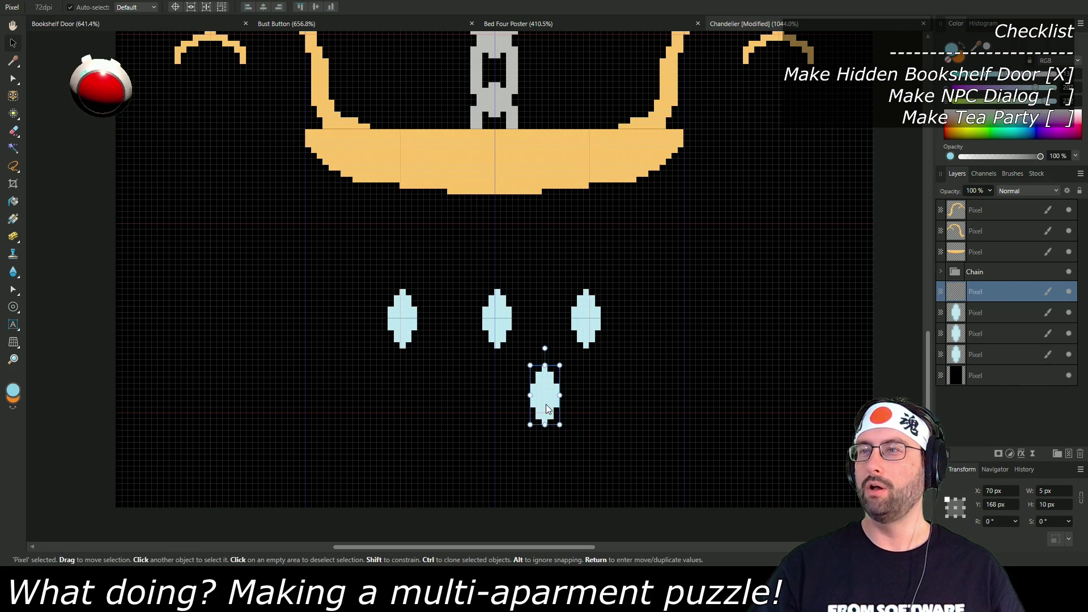
key("ctrl+j")
mouse_move(543, 396)
left_mouse_down()
mouse_move(446, 393)
mouse_move(336, 268)
mouse_move(346, 270)
left_mouse_up()
key("ctrl+j")
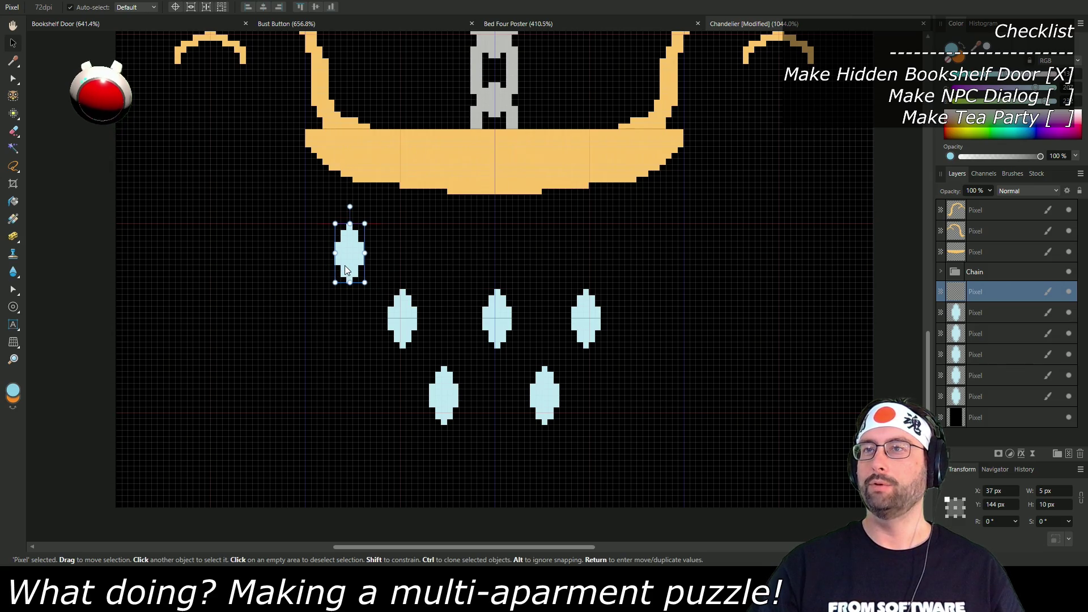
left_click_drag(347, 271, 638, 262)
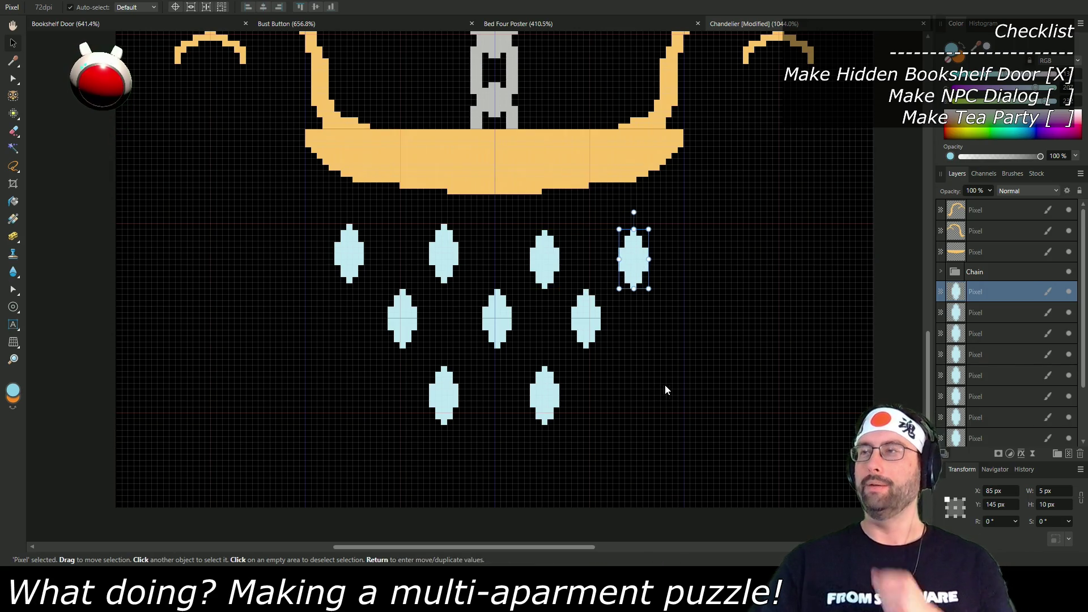
scroll(991, 396, "down", 3)
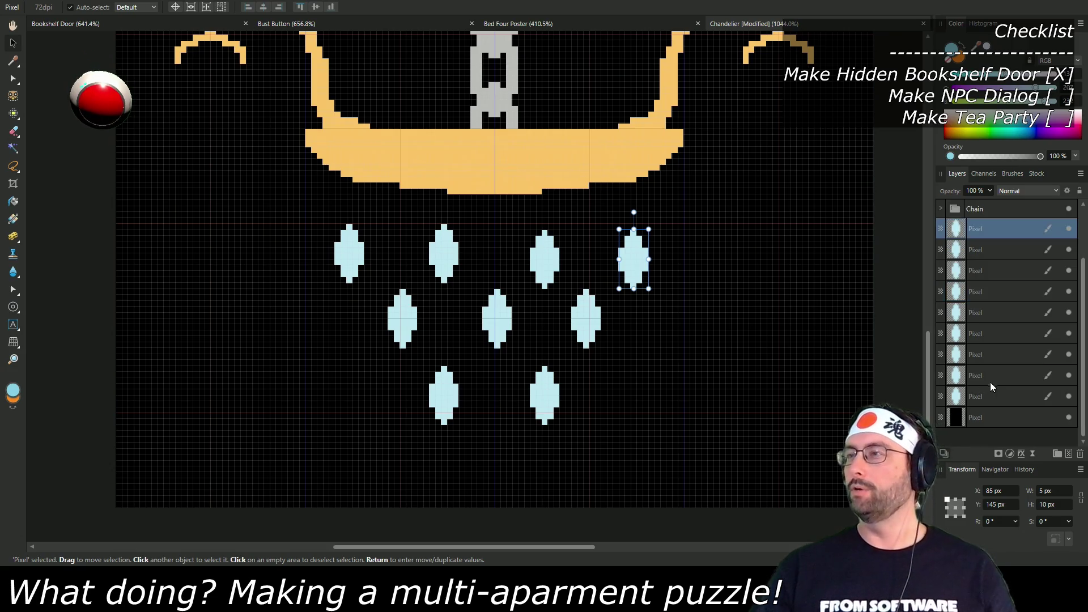
Step: Group all nine crystal layers with Ctrl+G and name the group 'Crystals'
left_click(991, 397, "shift")
key("ctrl+g")
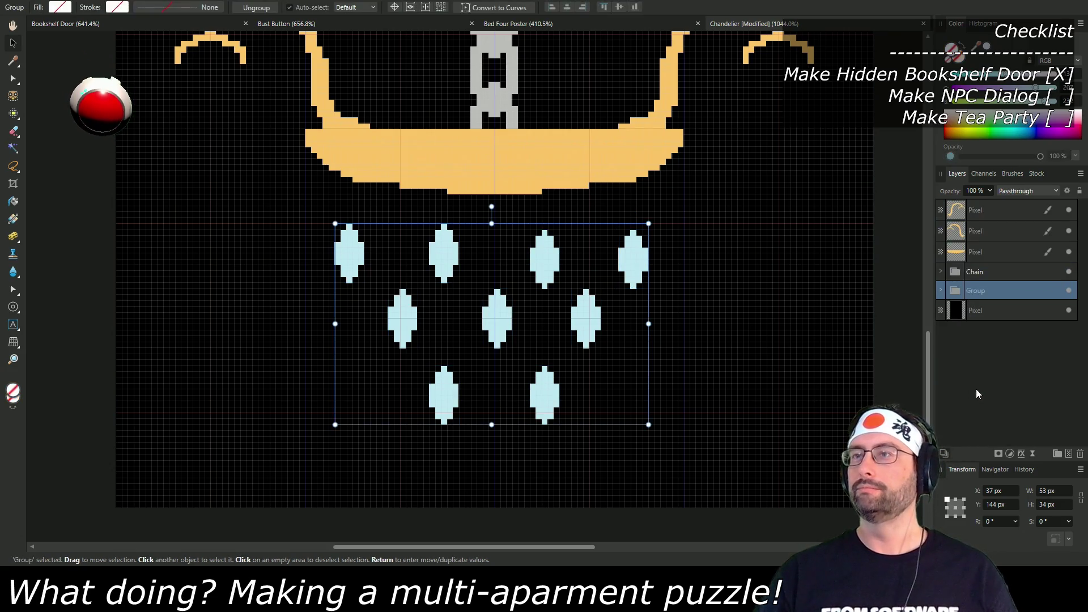
double_click(984, 288)
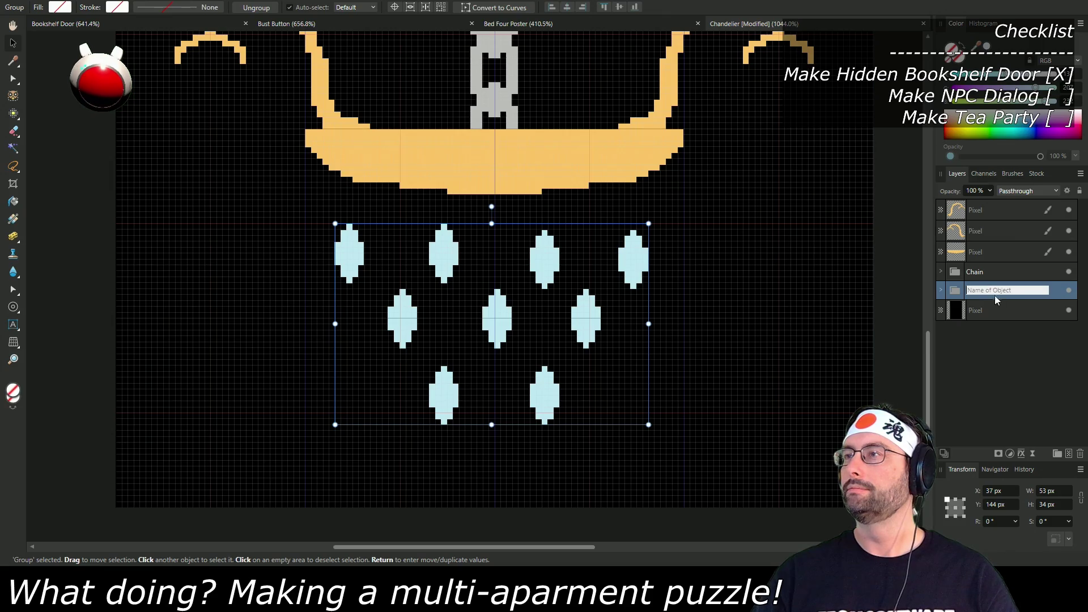
type("Cry")
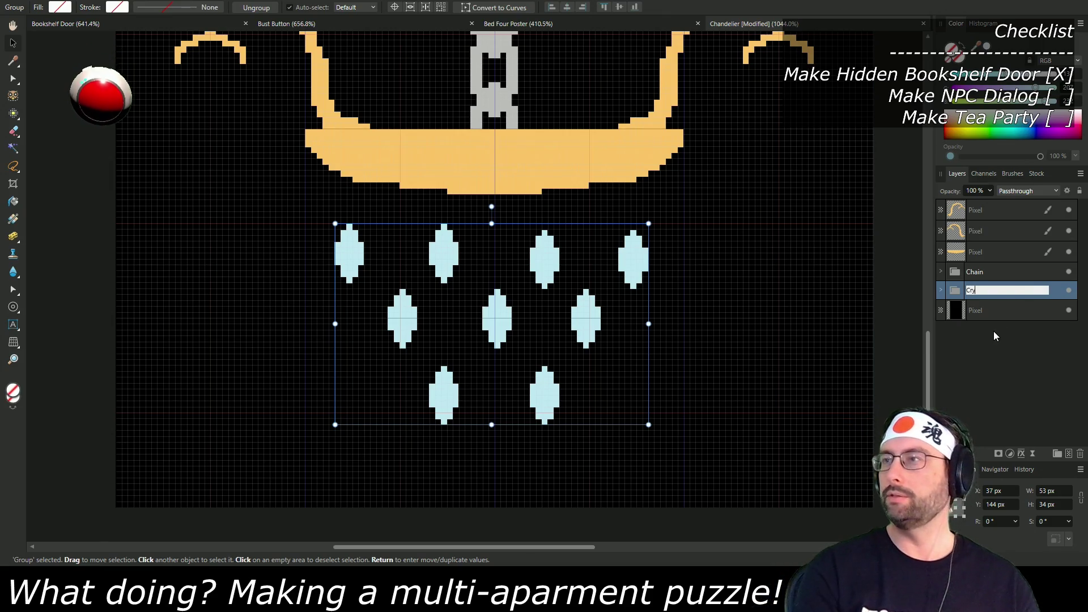
type("stals")
key("Return")
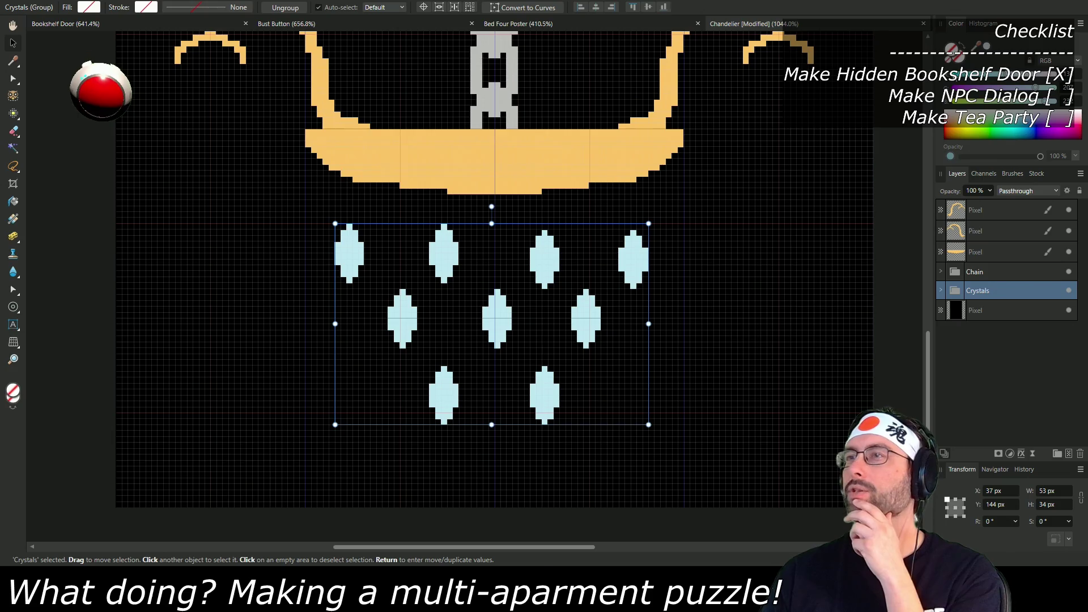
left_click(13, 60)
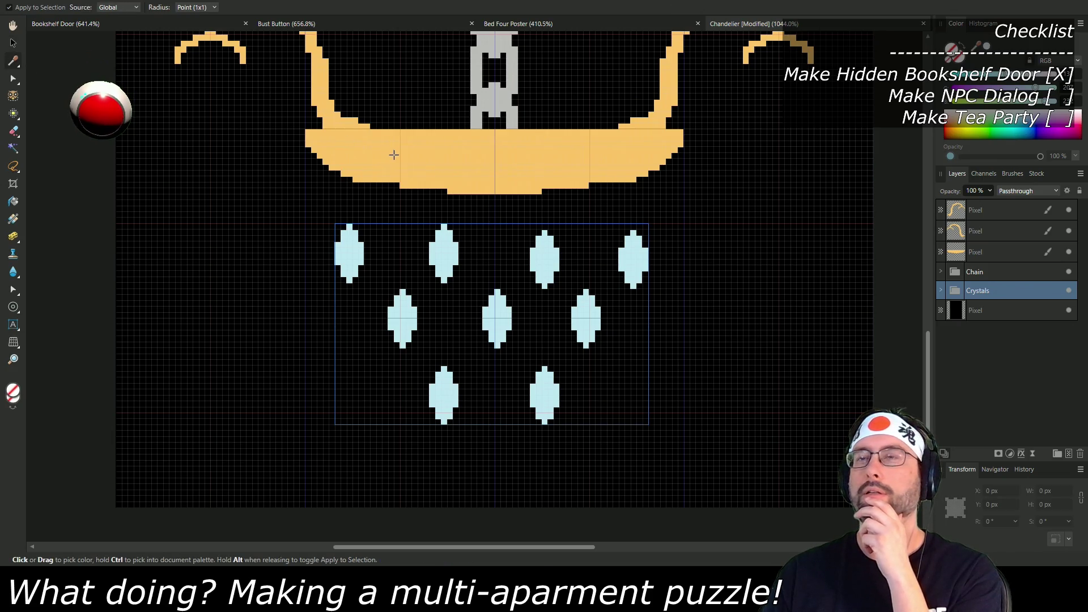
Step: Sample the bowl's gold colour from its layer with the Colour Picker
left_click(395, 156)
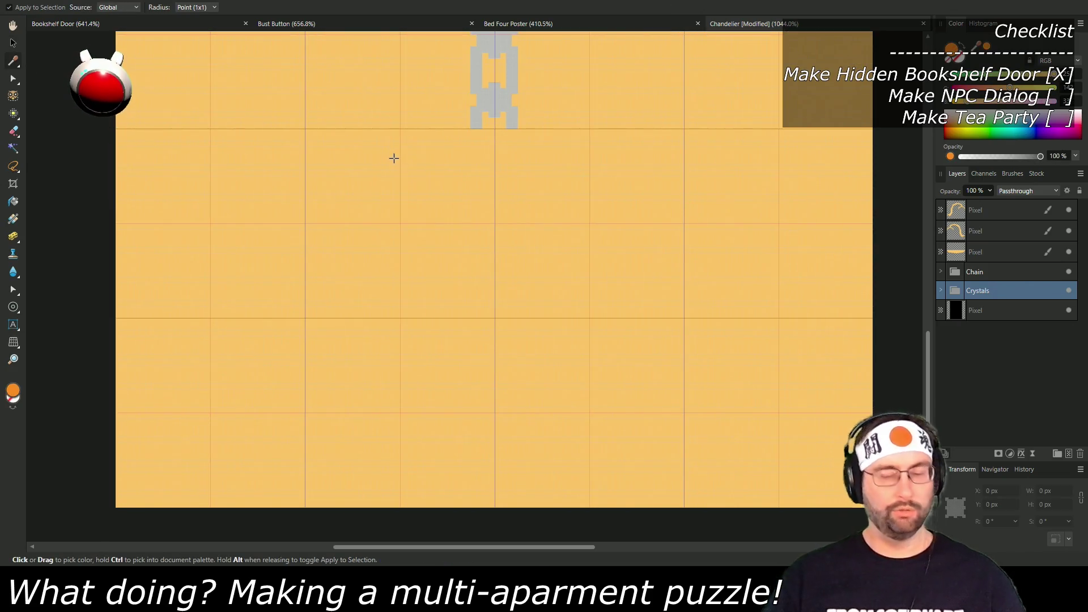
left_click(548, 371)
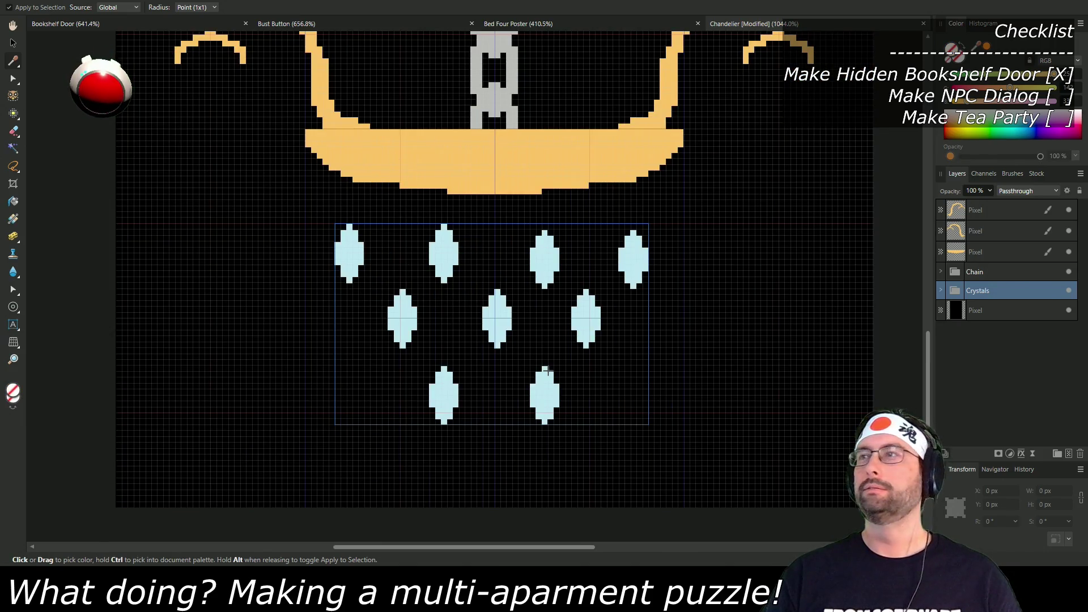
left_click(527, 172)
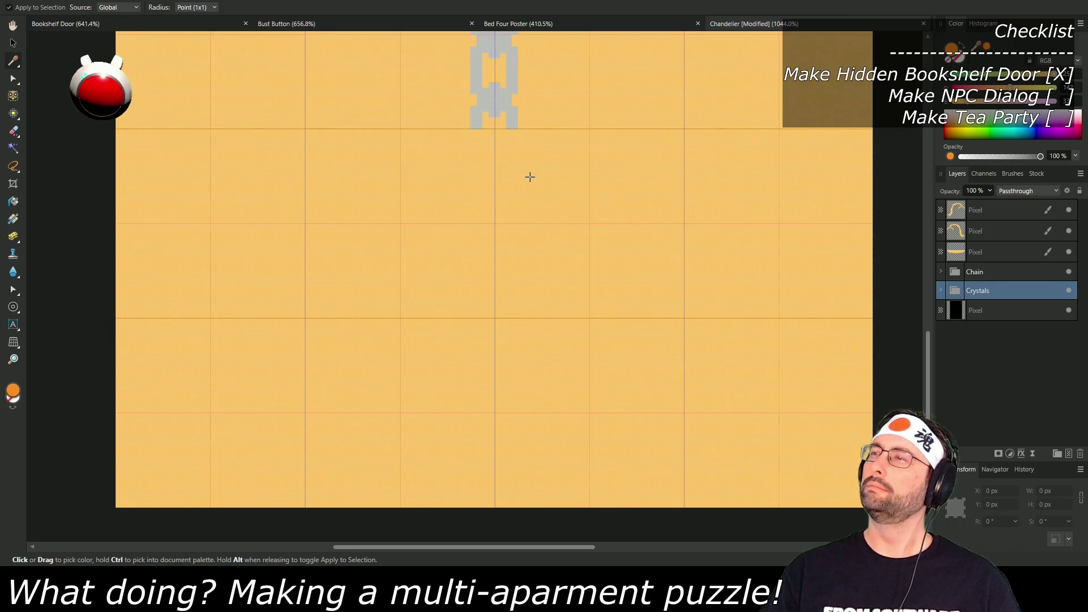
left_click_drag(530, 177, 689, 203)
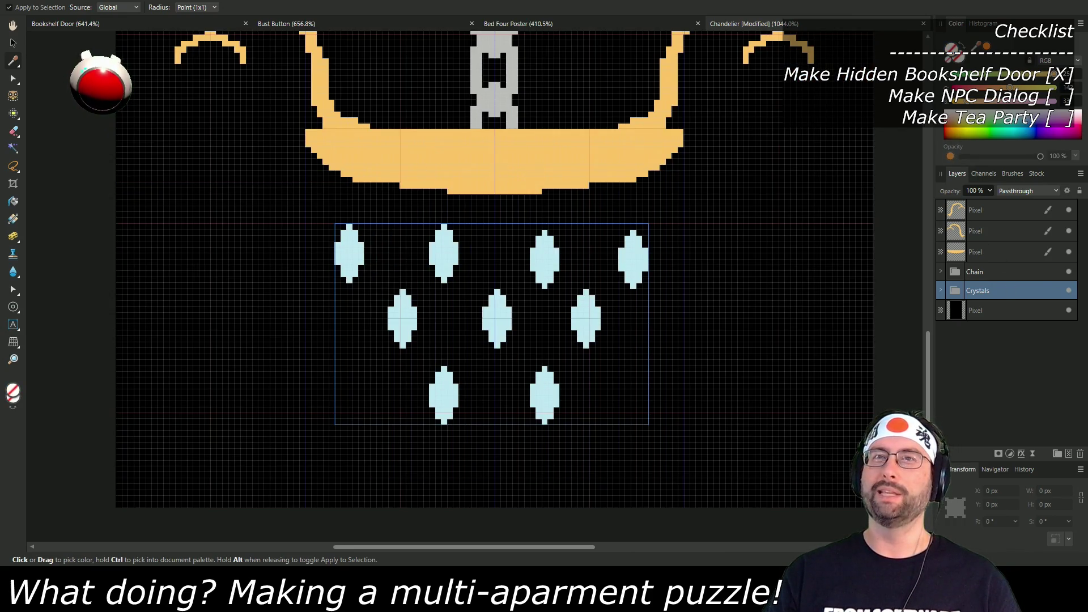
left_click(1005, 247)
left_click(575, 164)
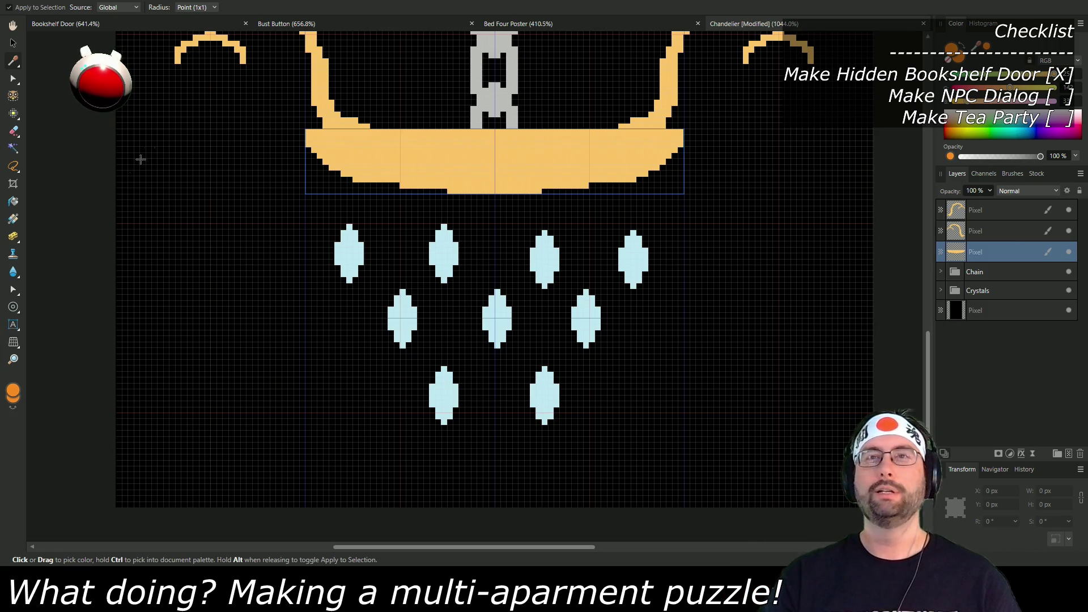
left_click(13, 113)
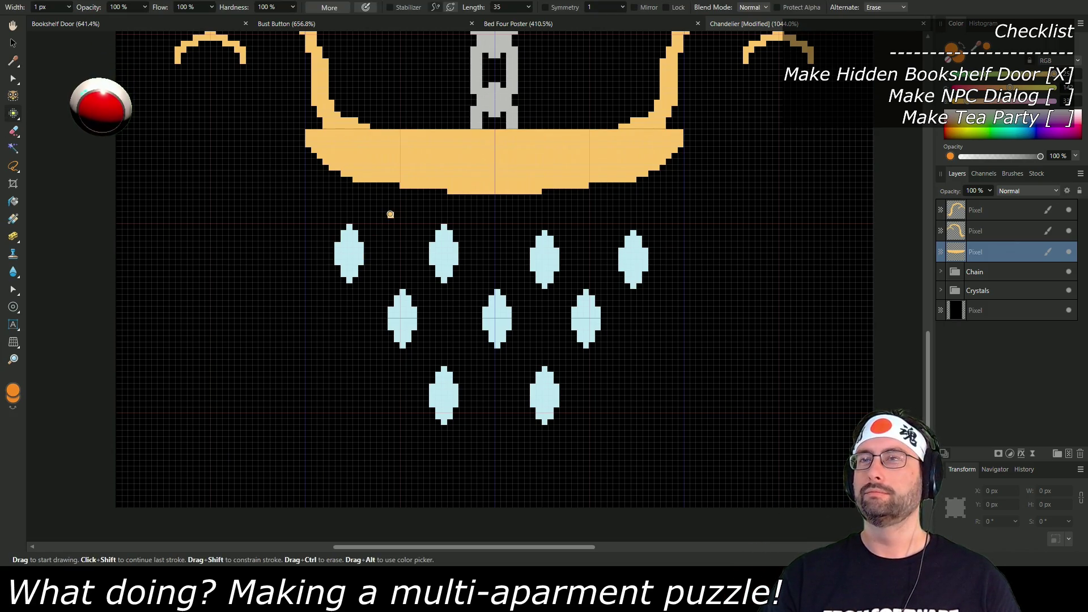
Step: Adjust the colour sliders to a dark brown and draw a strand under the bowl's right side
left_click(1020, 79)
left_click_drag(997, 88, 977, 96)
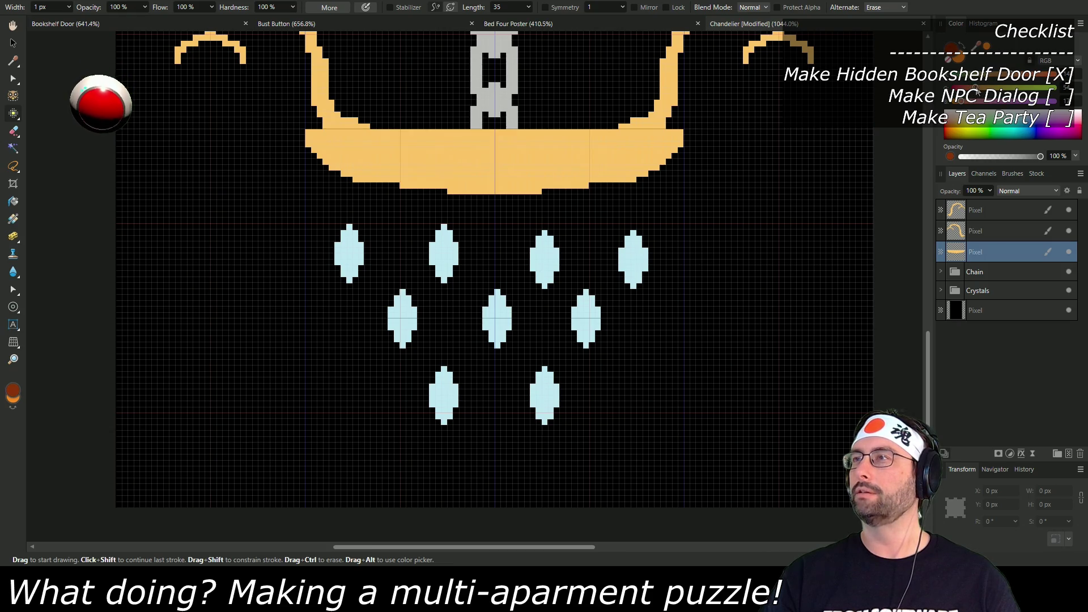
left_click_drag(990, 93, 992, 94)
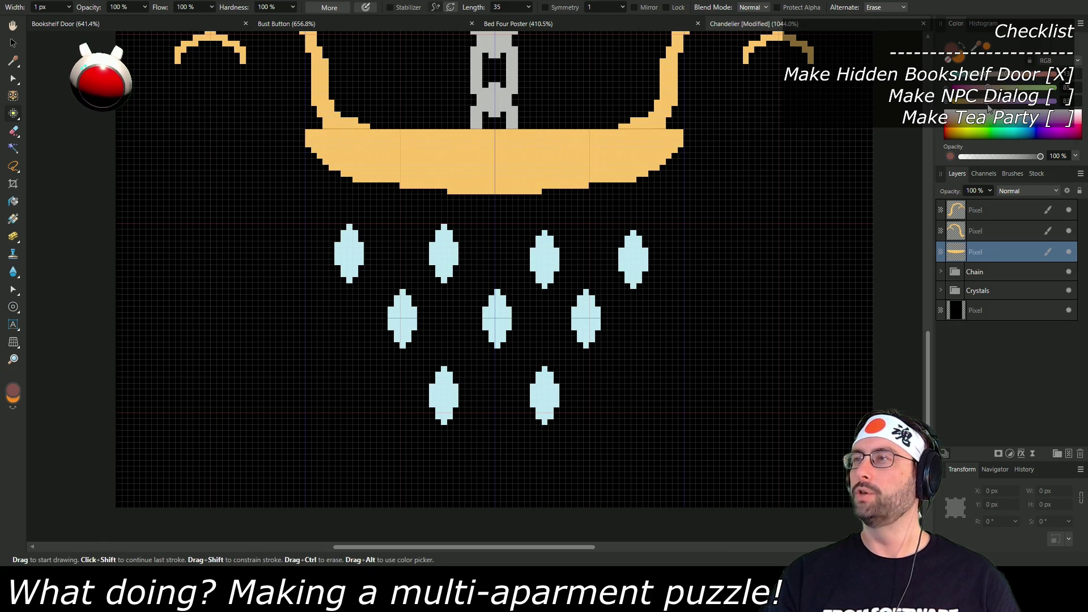
left_click_drag(1004, 88, 998, 90)
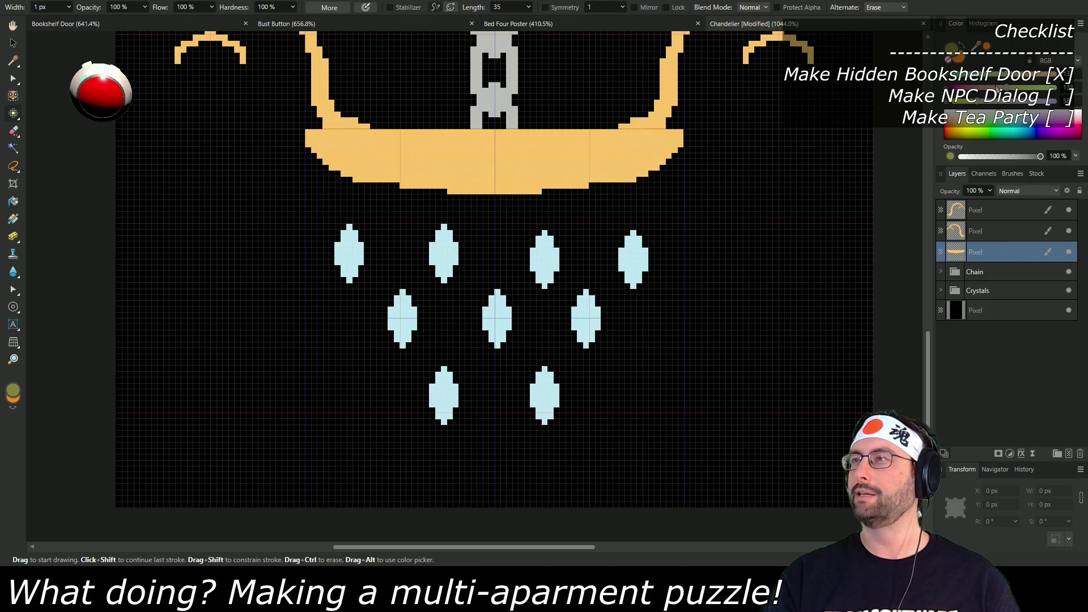
left_click_drag(998, 90, 992, 95)
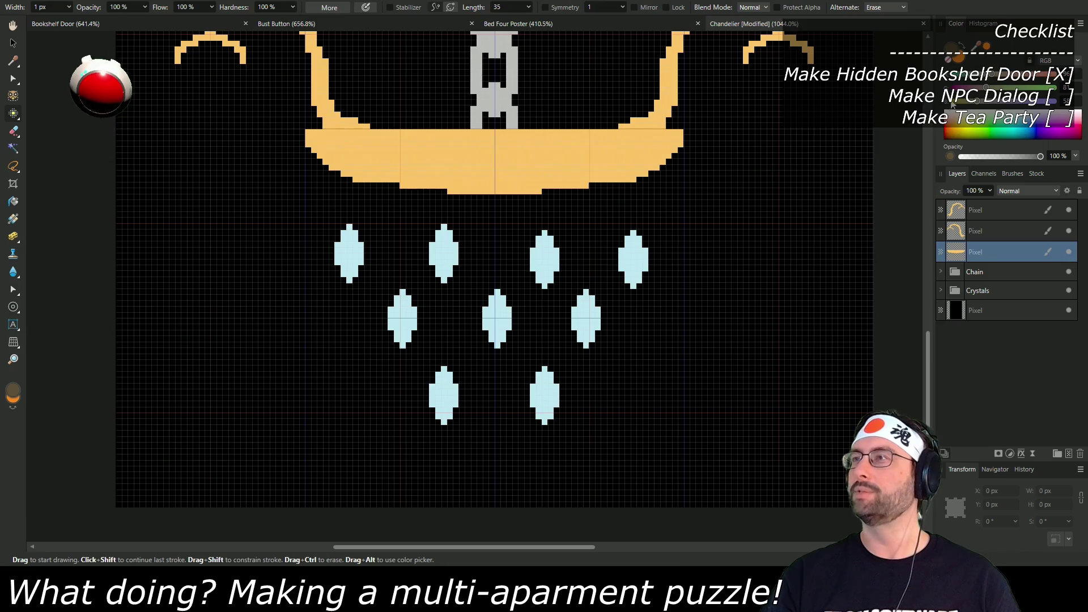
left_click(977, 93)
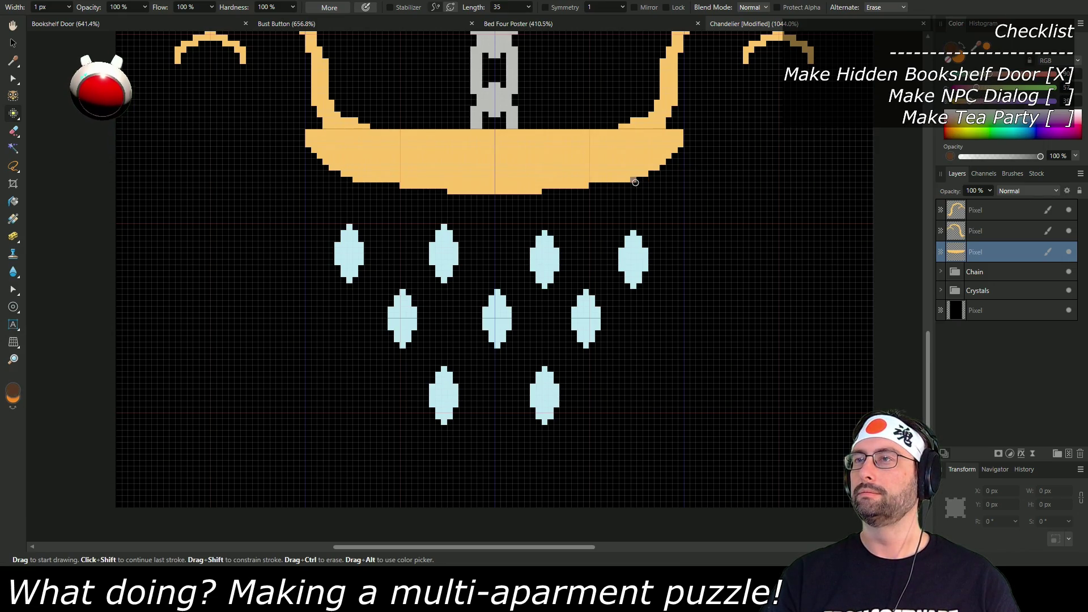
left_click_drag(636, 196, 636, 218)
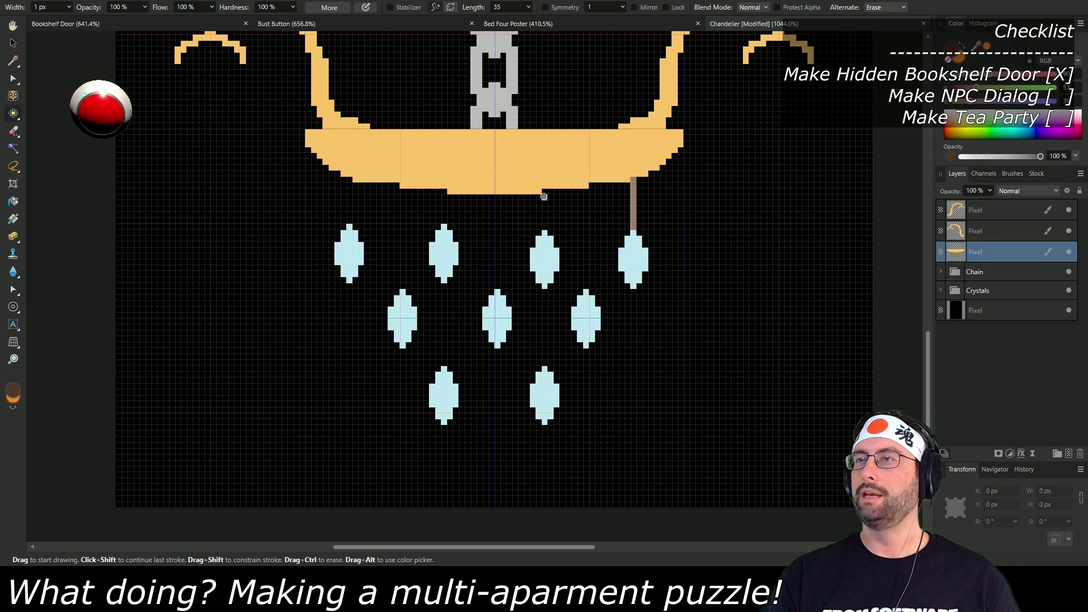
Step: Draw straight brown strings from the golden bar to each crystal and between stacked crystals
left_click_drag(543, 200, 544, 220)
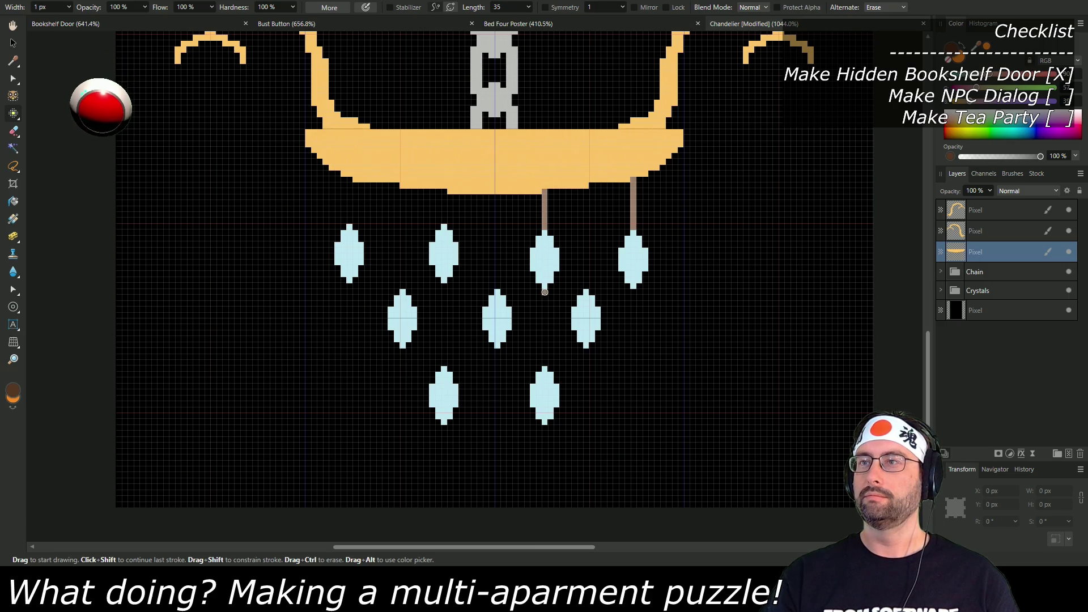
left_click_drag(545, 305, 545, 366)
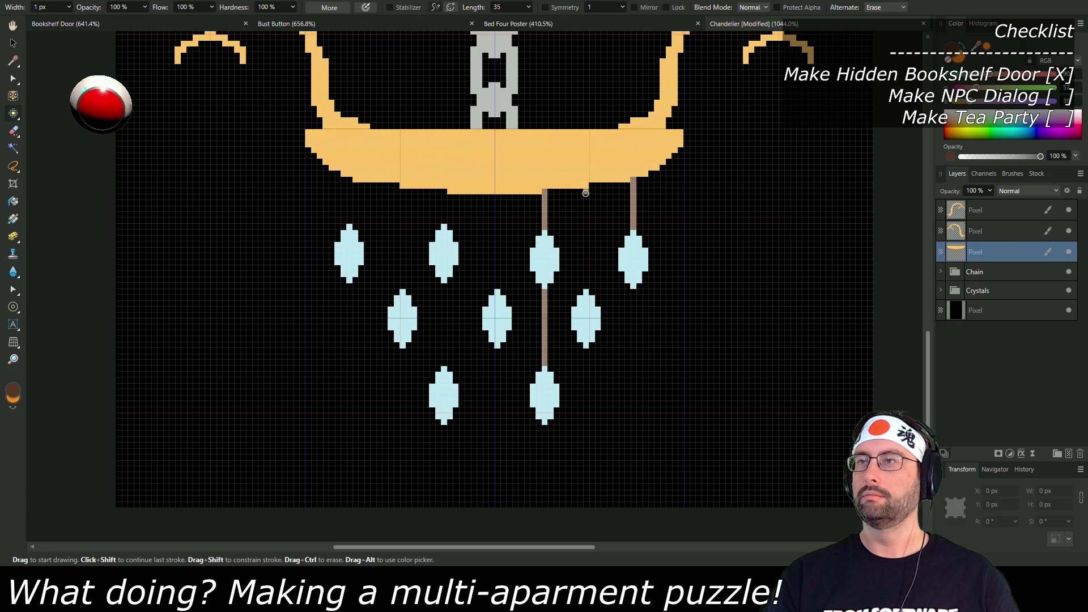
left_click(587, 288, "shift")
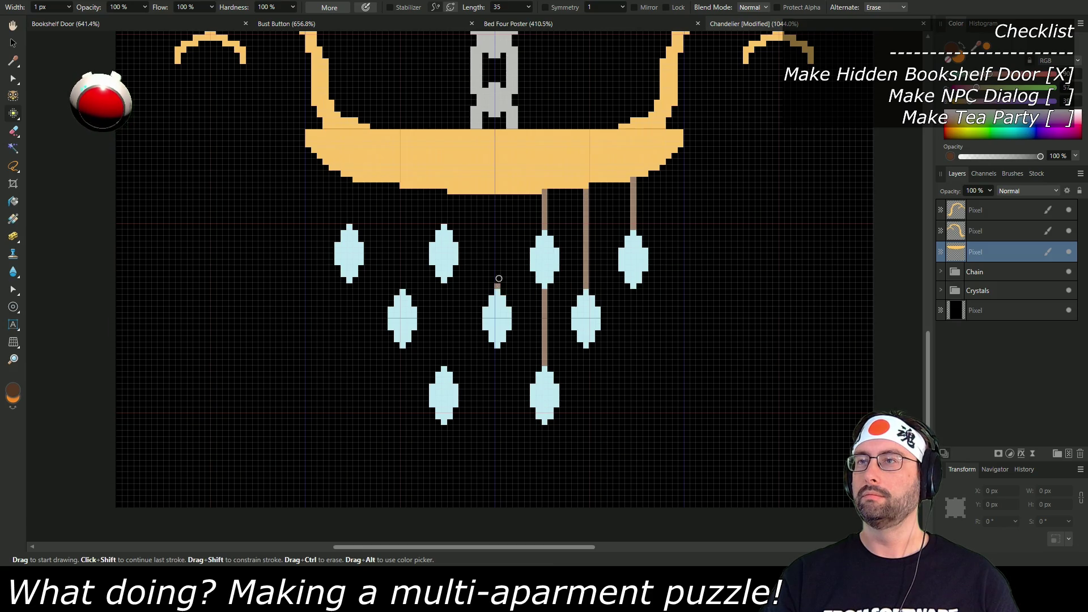
left_click(497, 197, "shift")
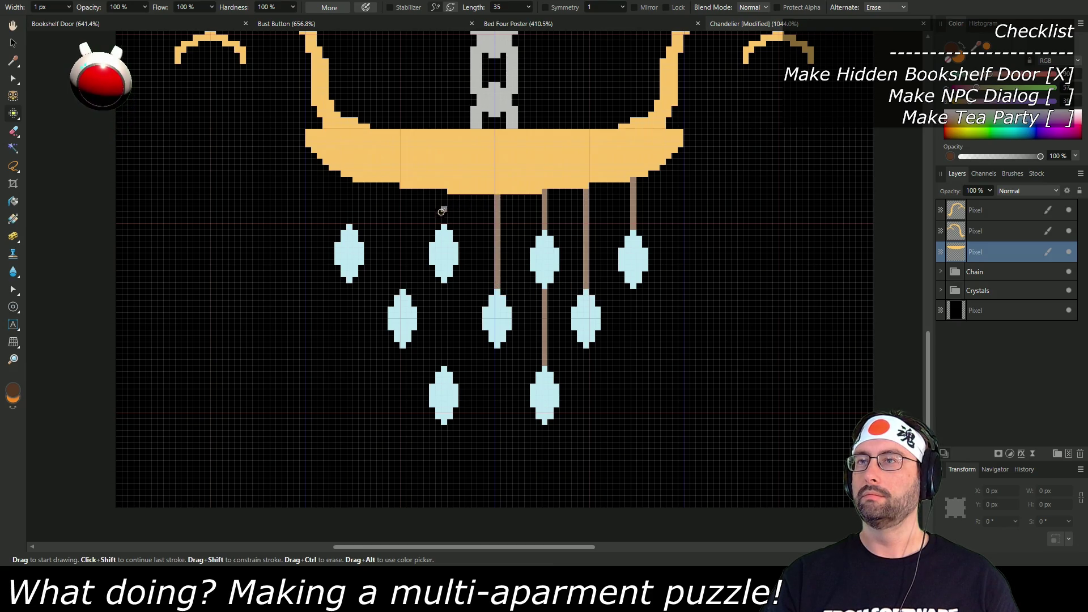
left_click(445, 221)
left_click(445, 196, "shift")
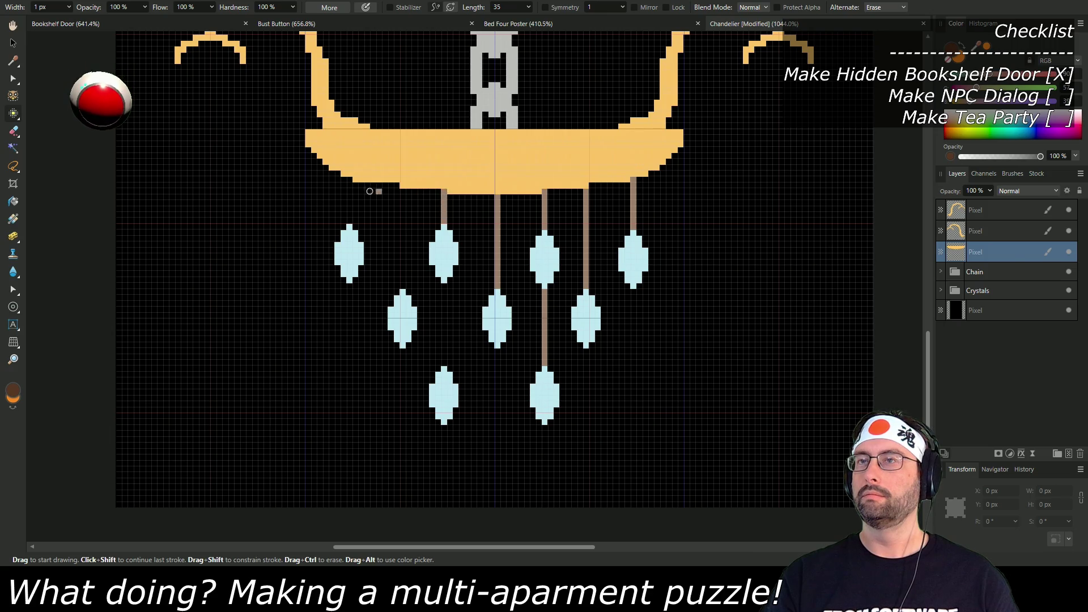
left_click(350, 221, "shift")
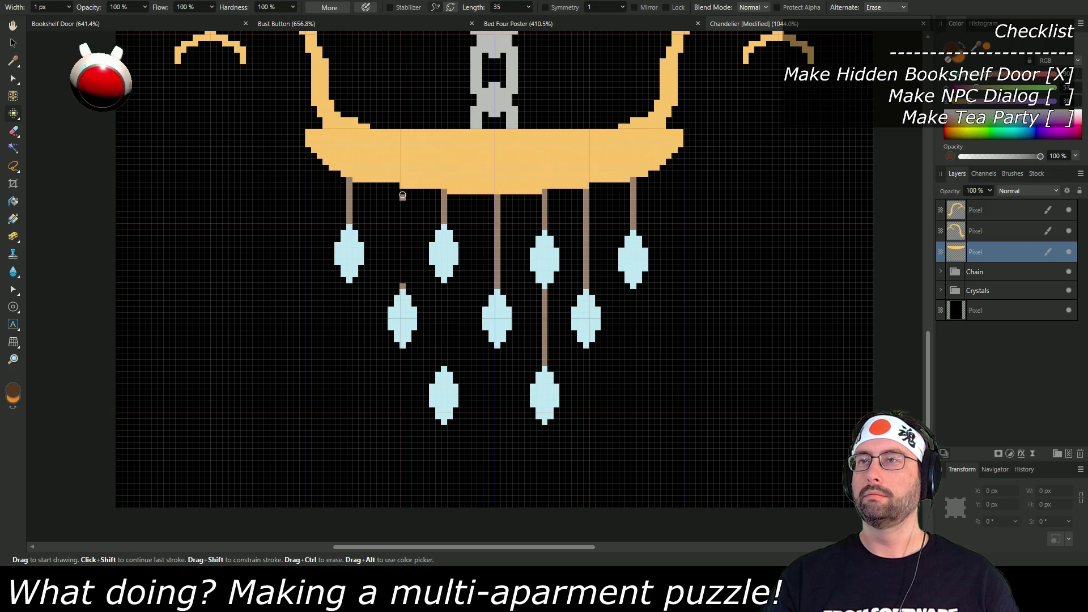
left_click(402, 196, "shift")
left_click(445, 362)
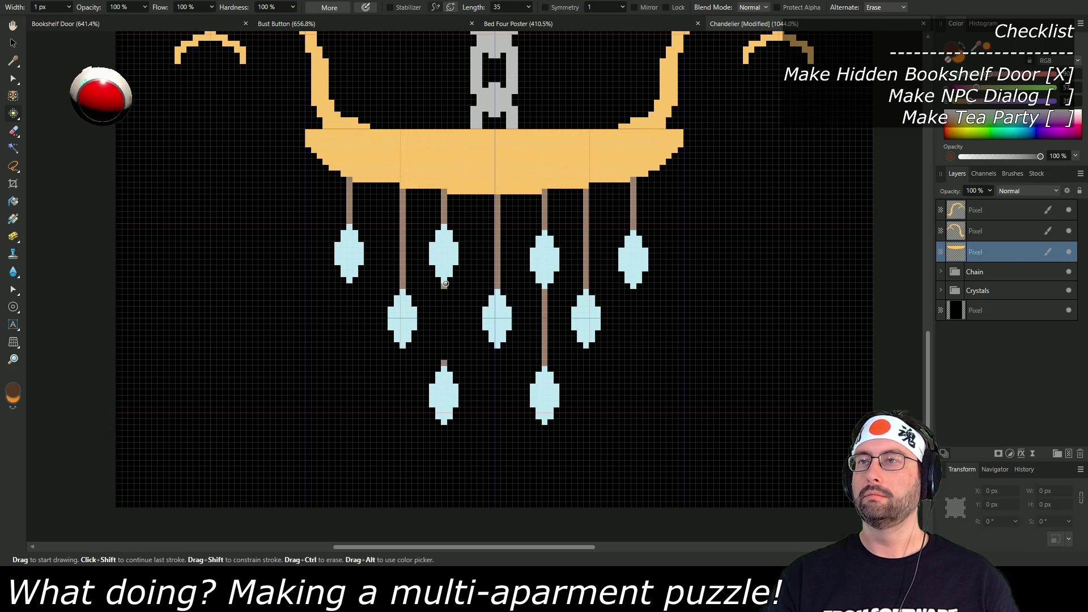
left_click(444, 287, "shift")
scroll(607, 340, "down", 5)
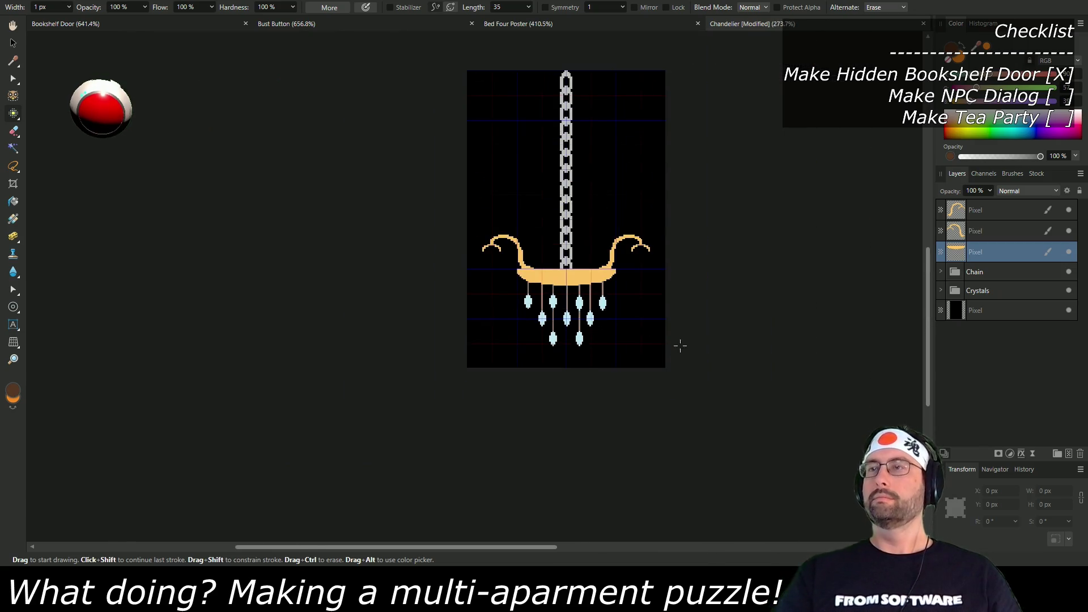
Step: Expand the Crystals group and select its first crystal layer
scroll(669, 377, "up", 1)
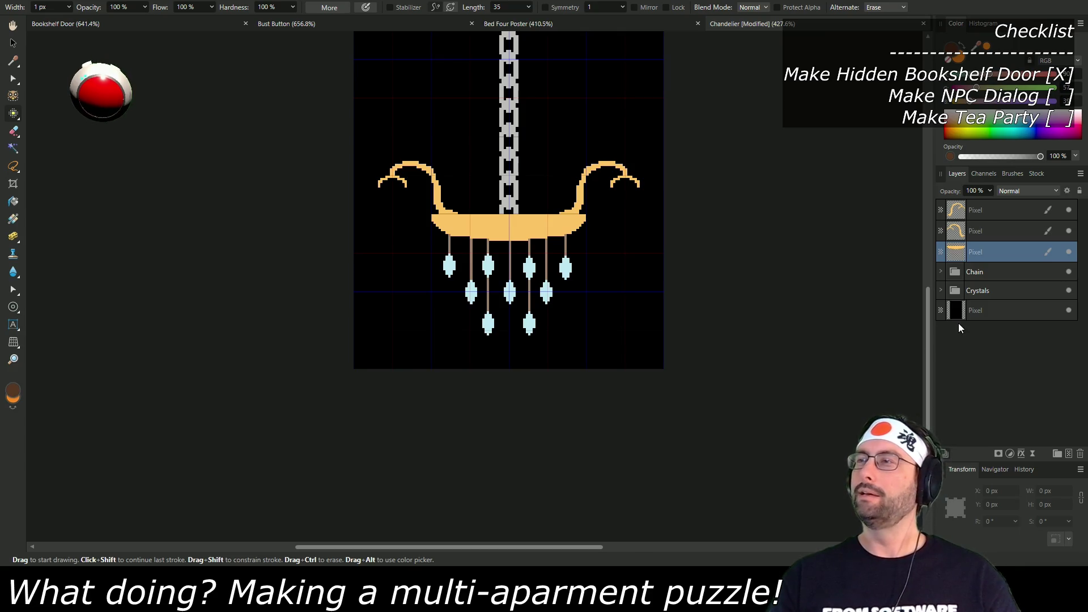
scroll(685, 306, "up", 3)
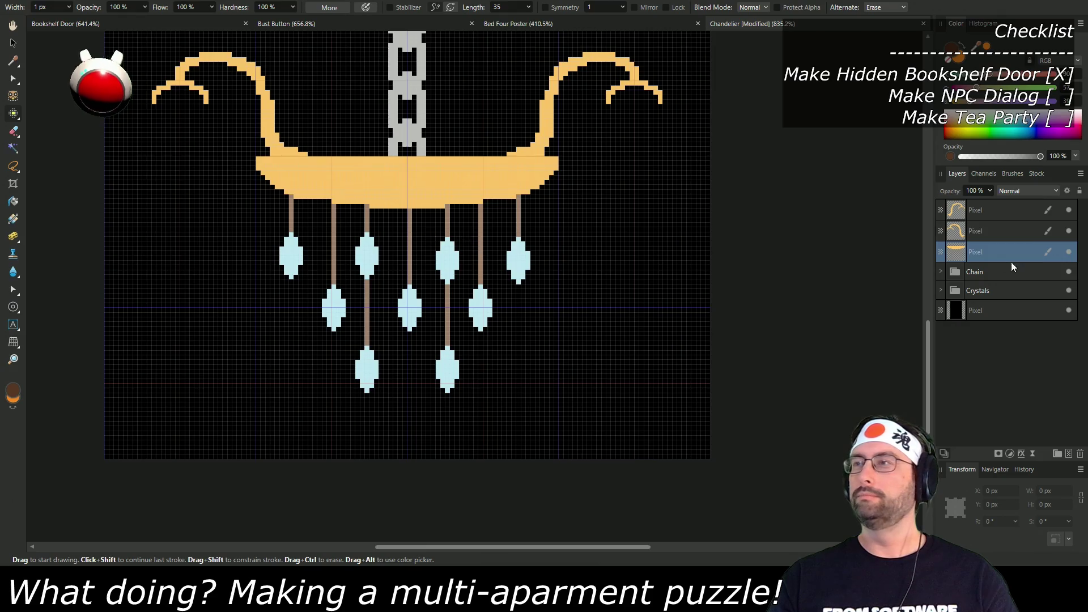
left_click(956, 291)
left_click(993, 310)
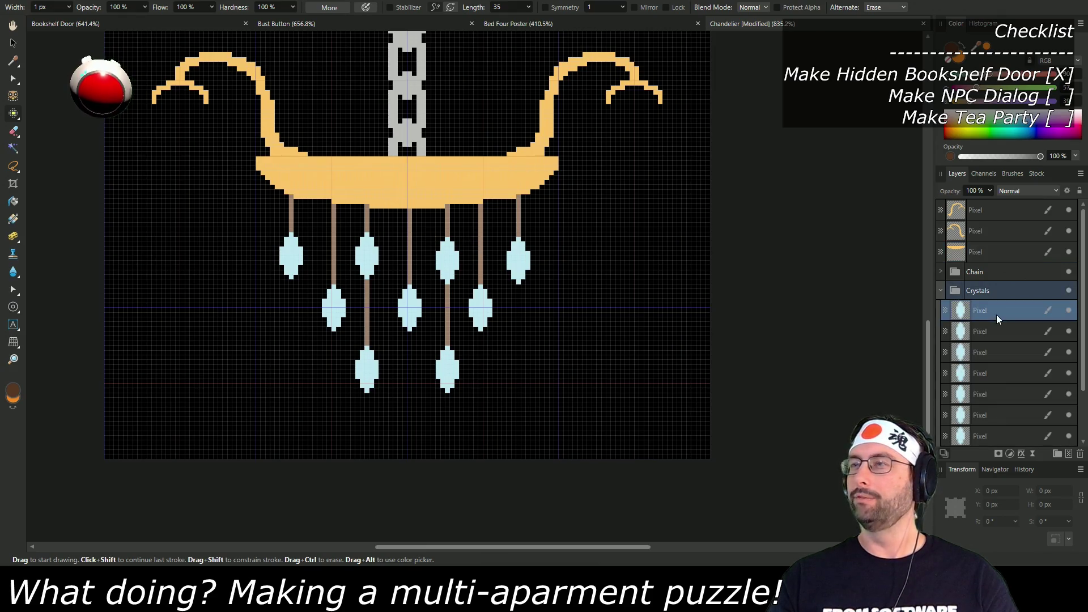
scroll(987, 338, "down", 3)
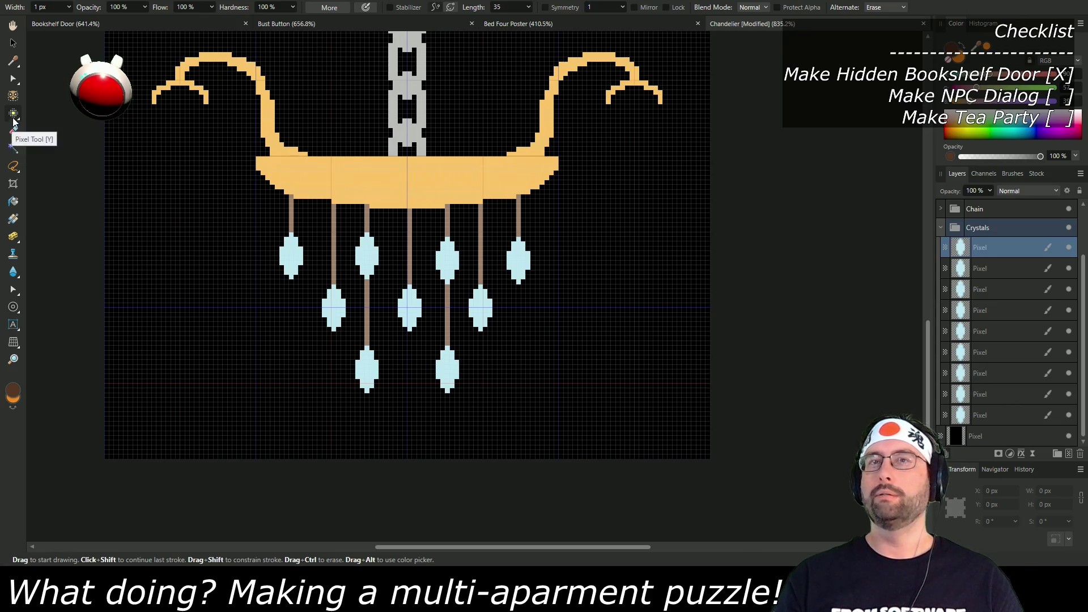
Step: Sample the light-blue crystal colour and darken it to a deep blue
left_click(962, 57)
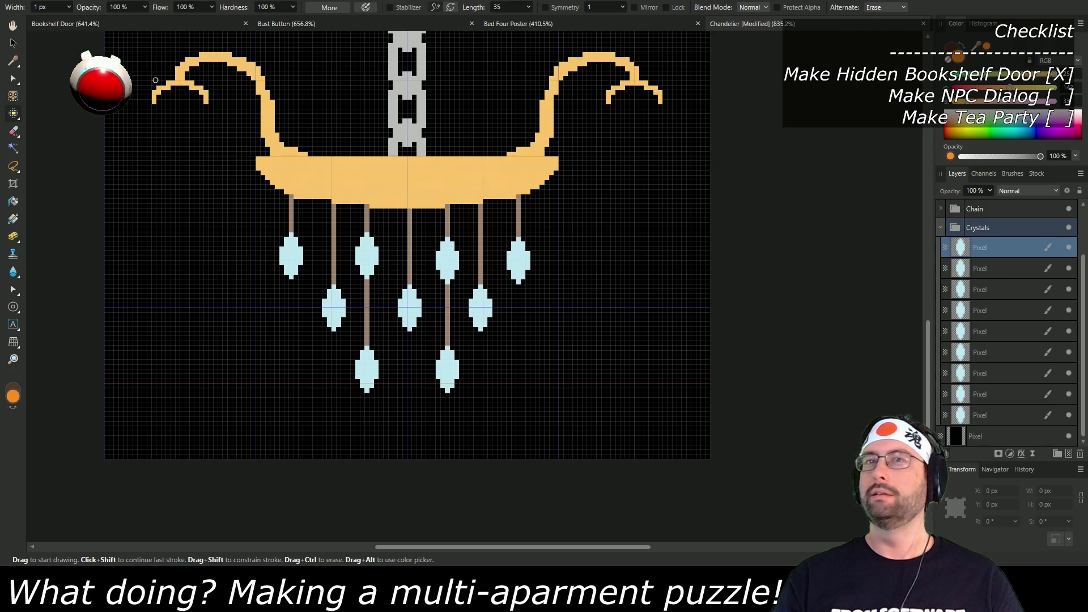
left_click(13, 62)
left_click(299, 260)
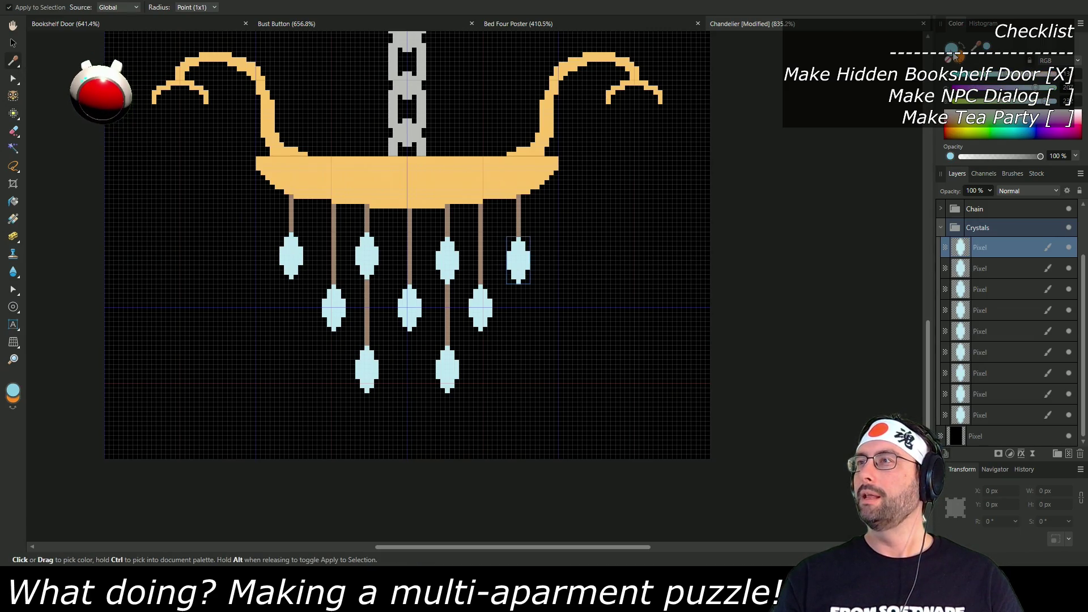
left_click(971, 82)
left_click(983, 97)
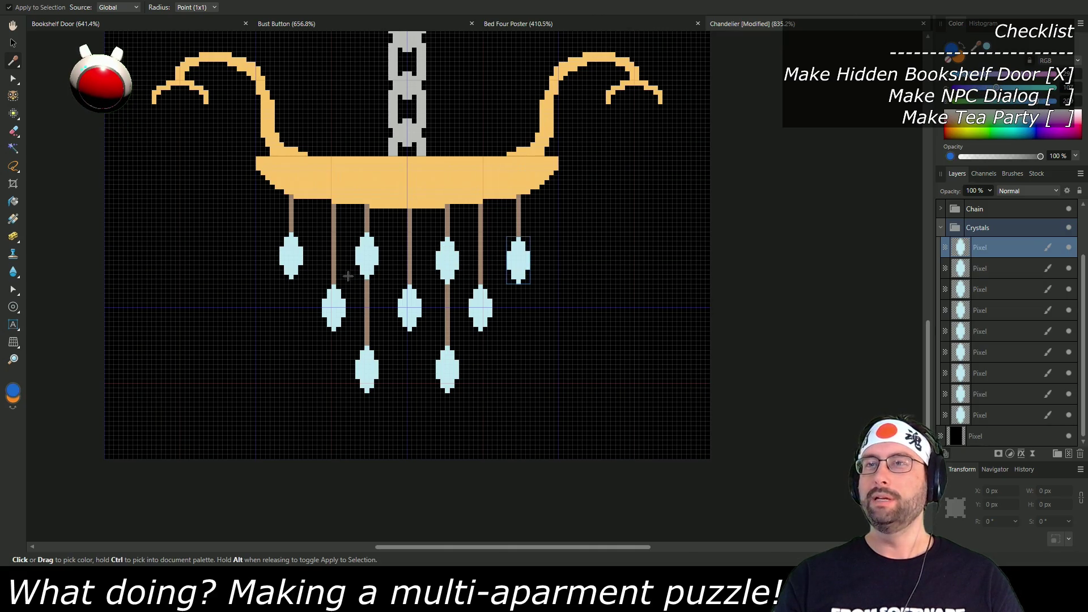
scroll(406, 289, "up", 5)
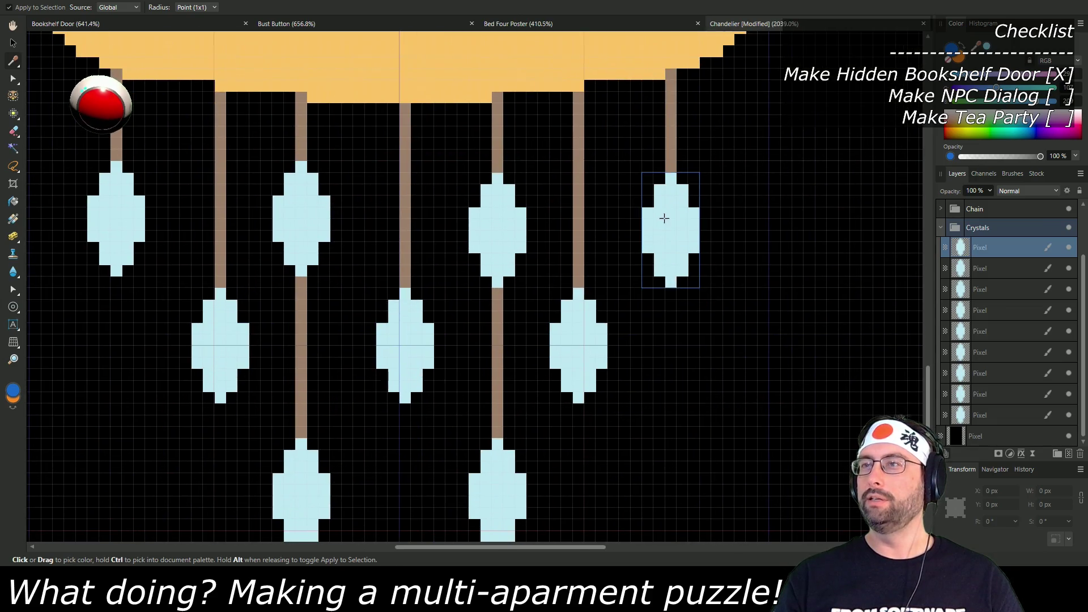
Step: Make deep blue the Pixel tool's painting colour
left_click(666, 203)
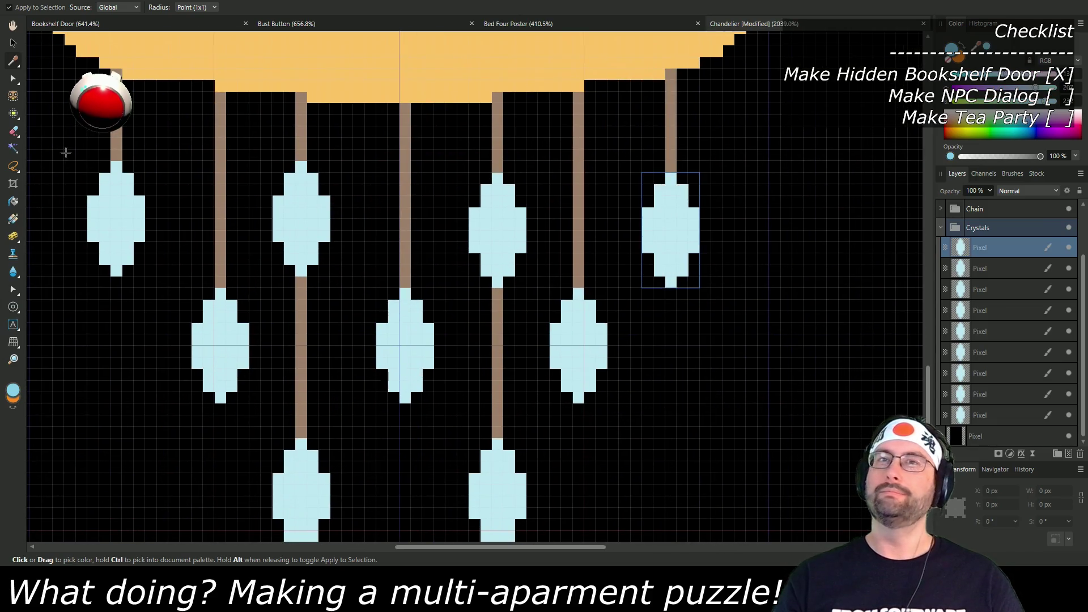
left_click(10, 114)
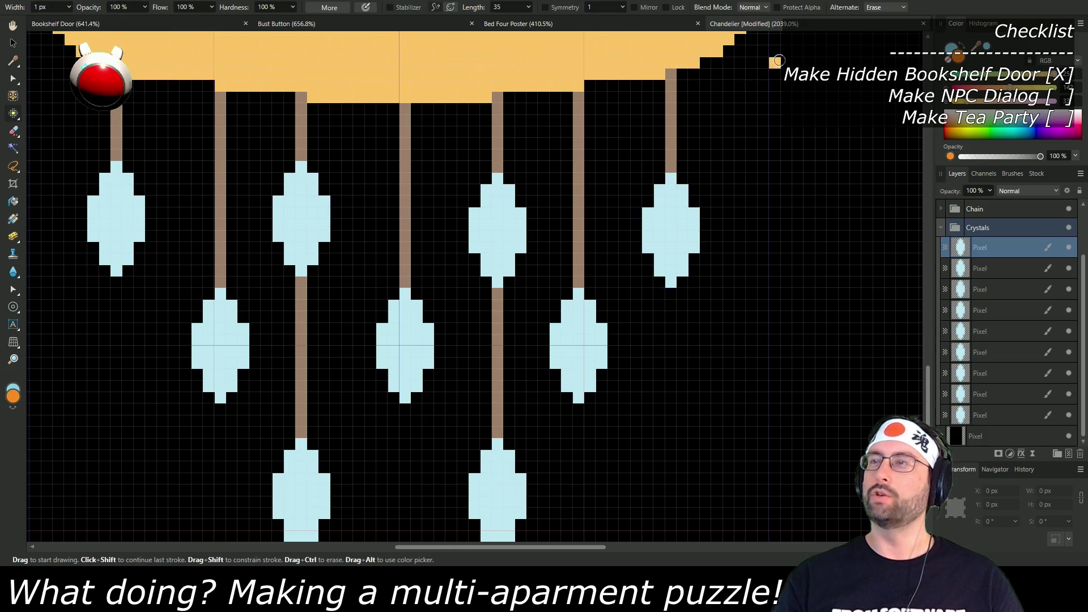
left_click(952, 48)
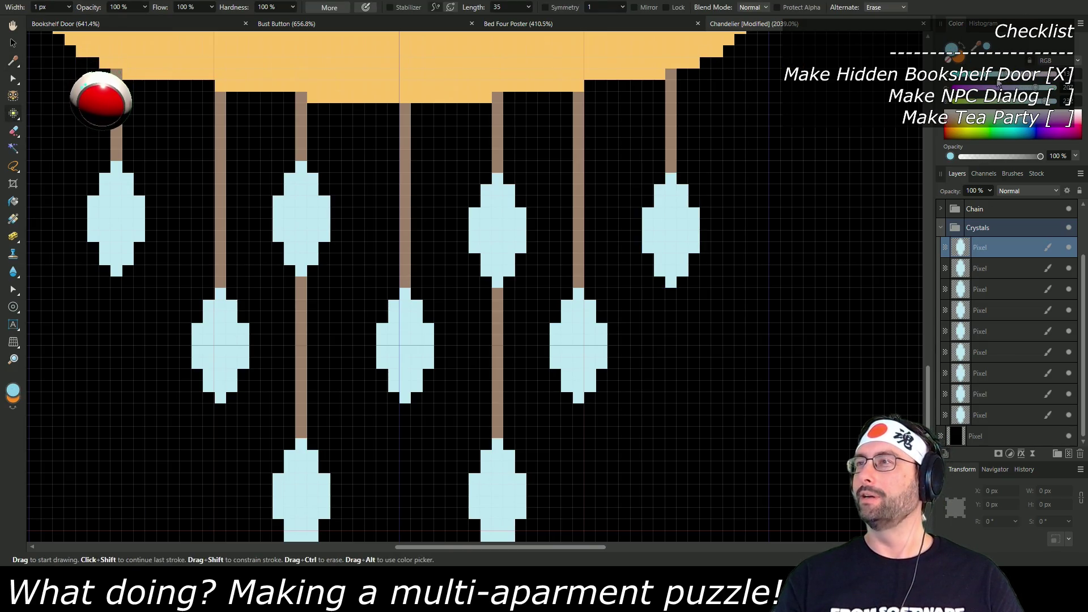
left_click(989, 86)
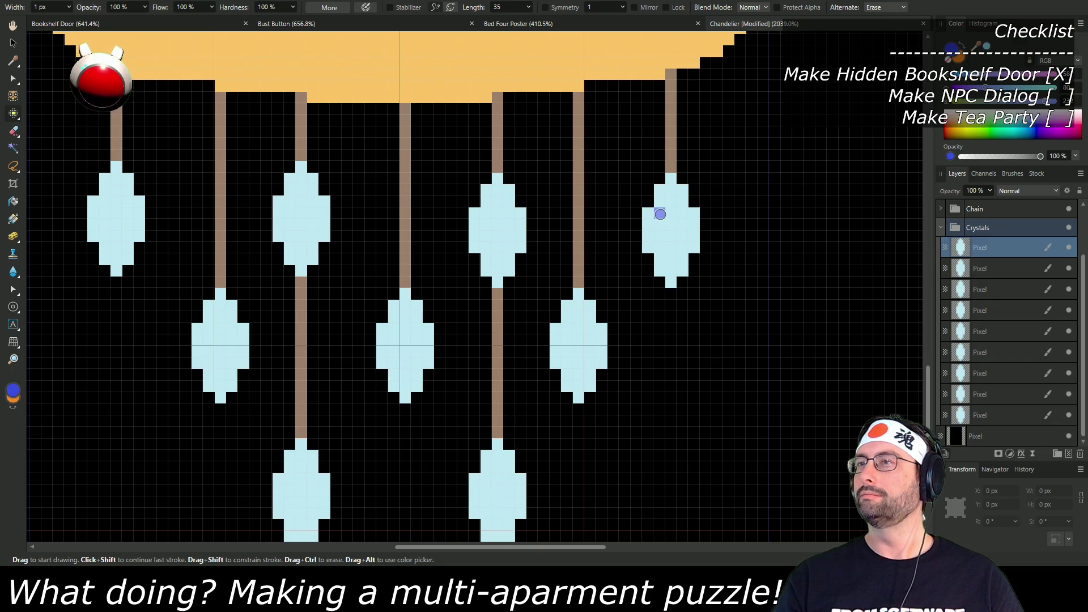
Step: Paint dark-blue facet marks on the right, middle and lower-right crystals
left_click(670, 213)
left_click(670, 236)
left_click(501, 216)
left_click(508, 213)
left_click(508, 224)
left_click(509, 235)
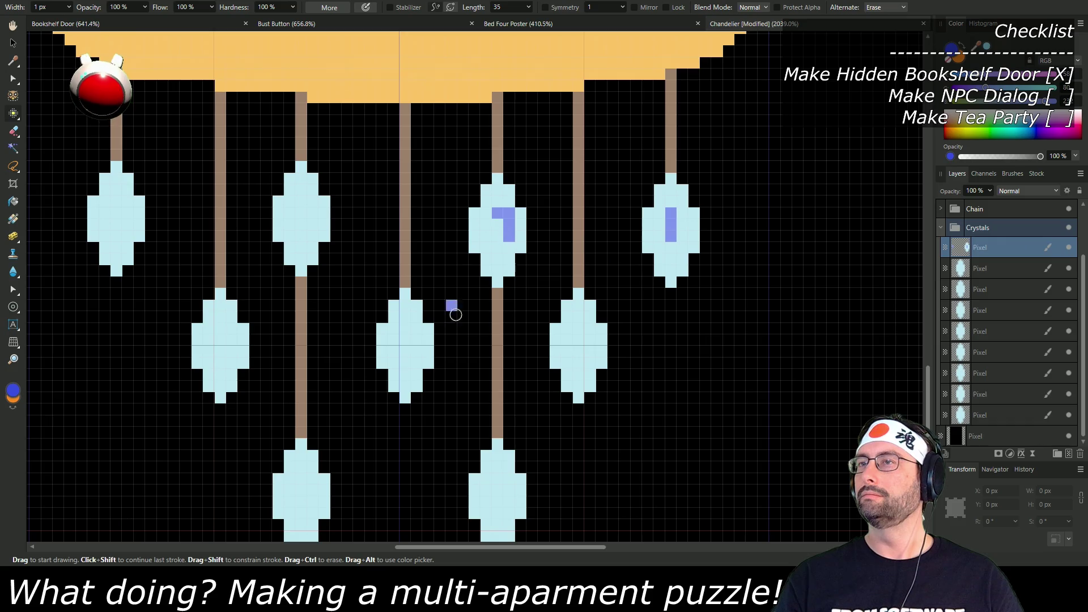
left_click_drag(567, 340, 567, 363)
left_click(578, 363)
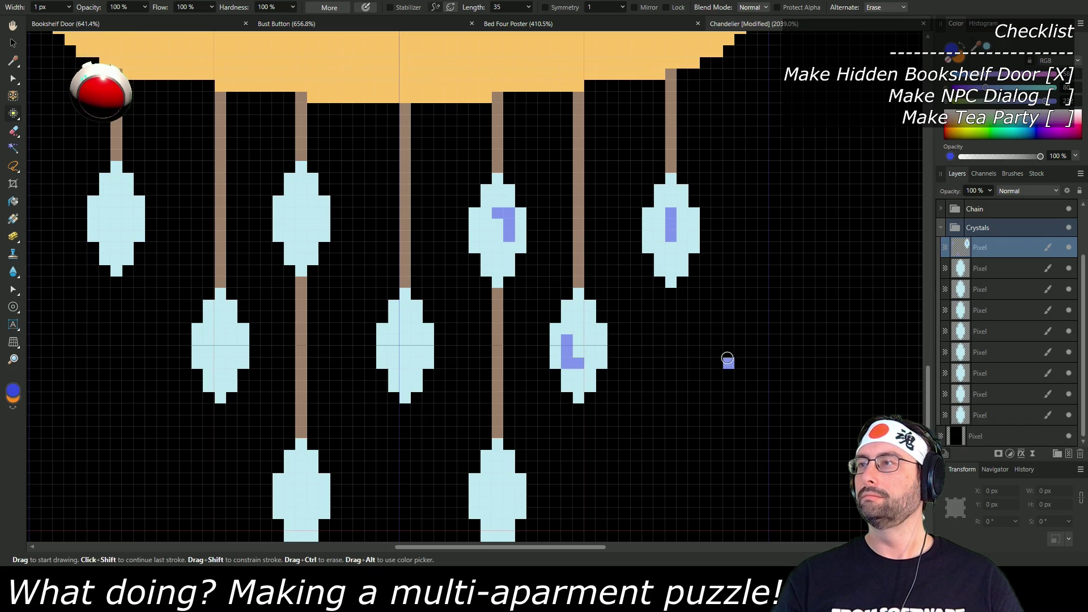
Step: Add dark-blue shading strokes to the remaining left and lower crystals
left_click_drag(416, 329, 405, 363)
left_click(296, 191)
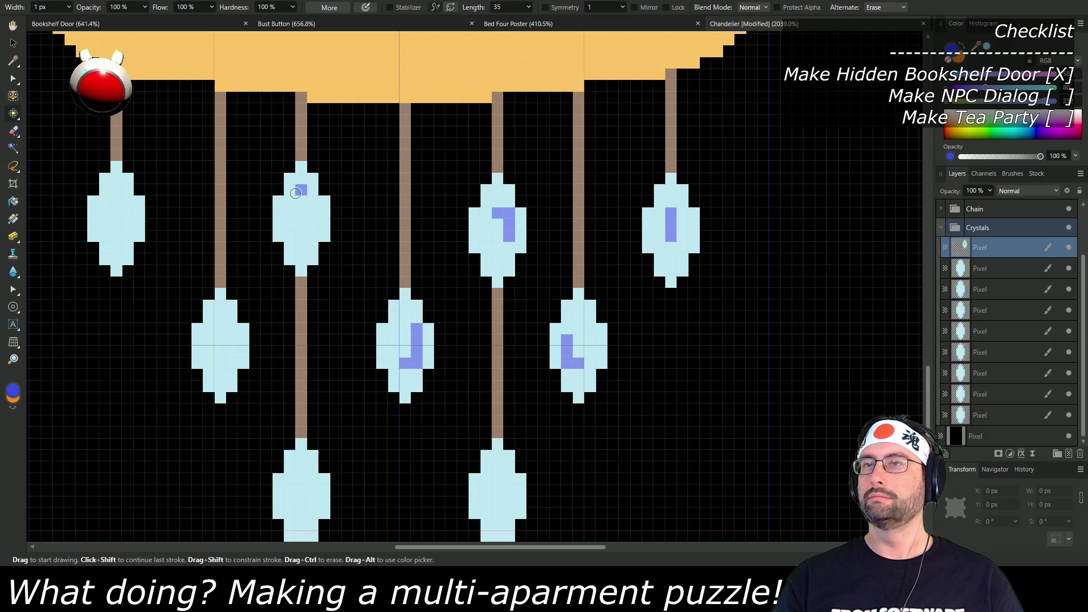
left_click_drag(295, 193, 300, 227)
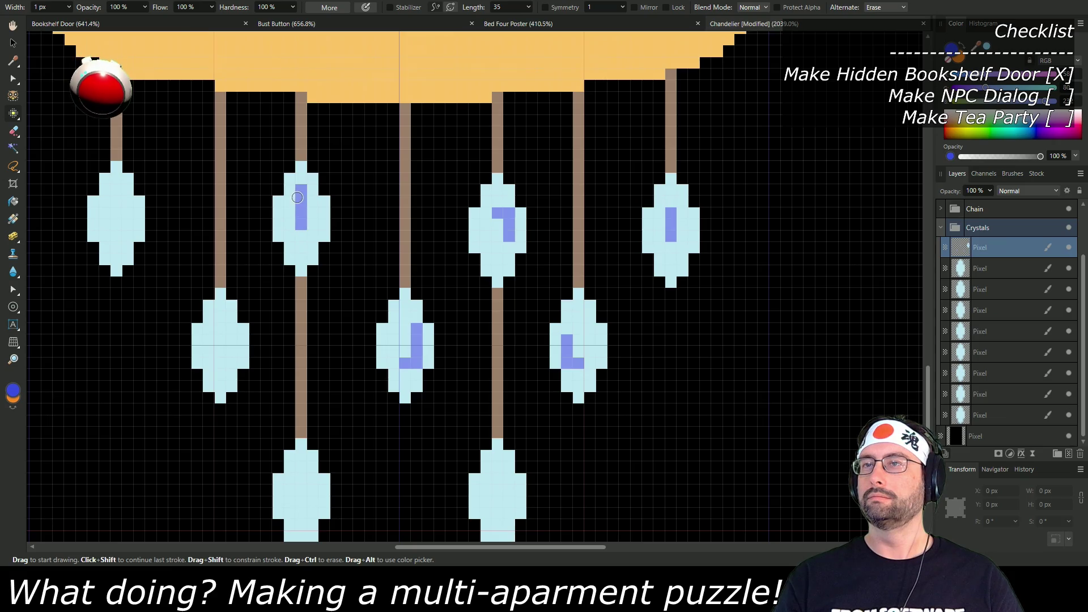
left_click_drag(372, 397, 403, 287)
left_click_drag(321, 370, 328, 405)
left_click_drag(541, 376, 532, 415)
left_click(147, 146)
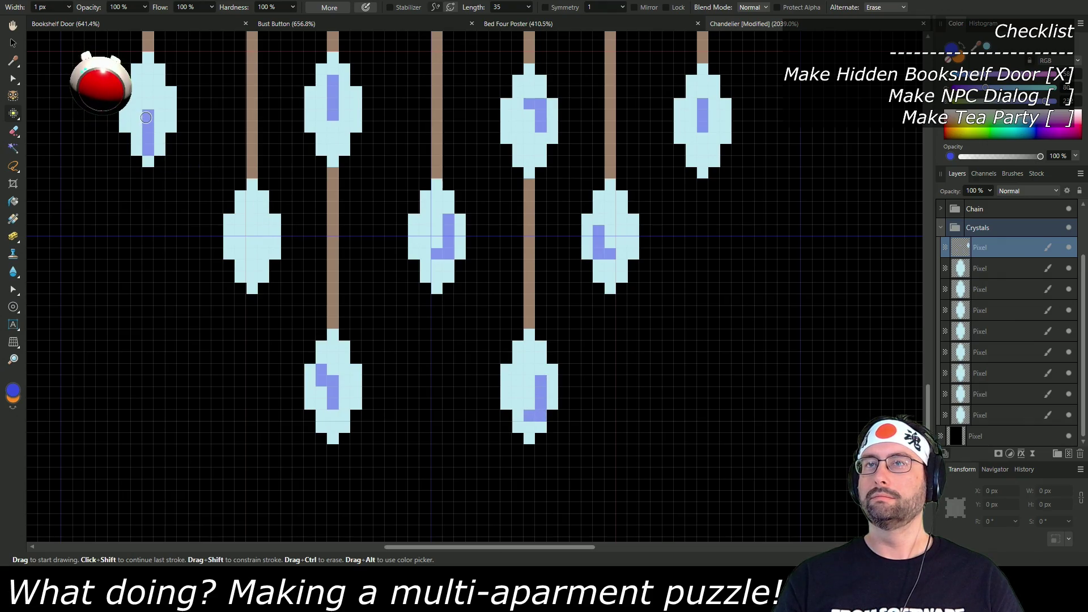
left_click_drag(240, 227, 252, 253)
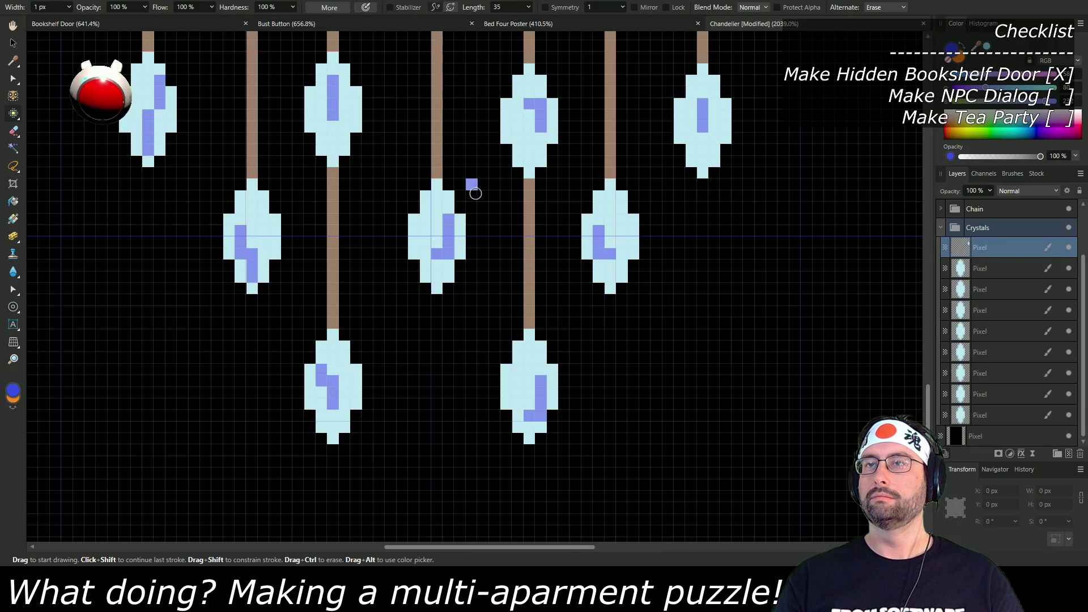
scroll(487, 235, "down", 5)
Step: Zoom out to check the chandelier artwork and hide the bottom black background layer
scroll(558, 283, "down", 3)
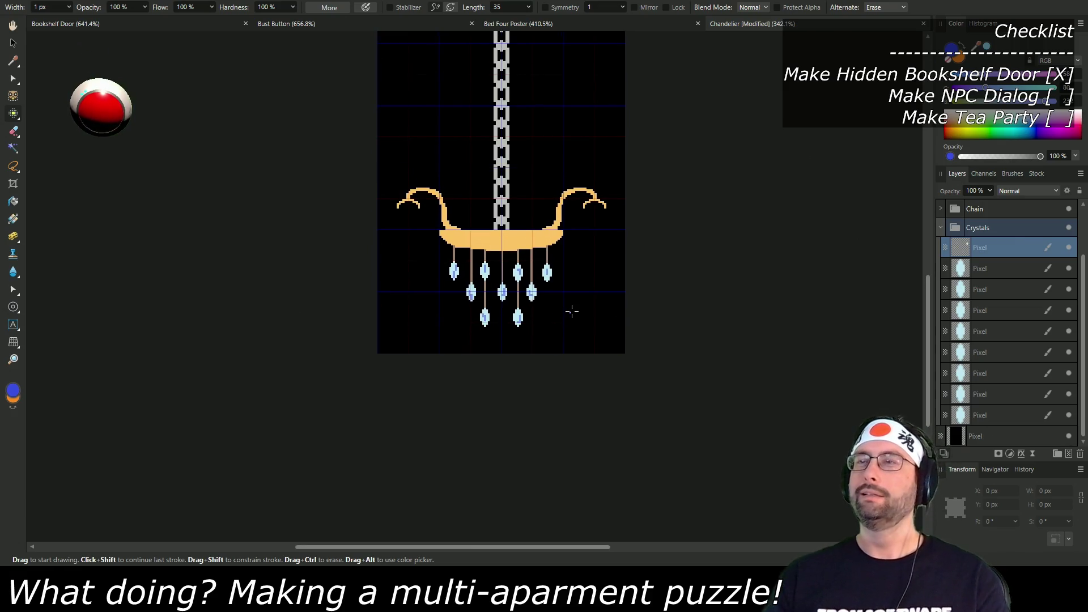
scroll(622, 312, "up", 4)
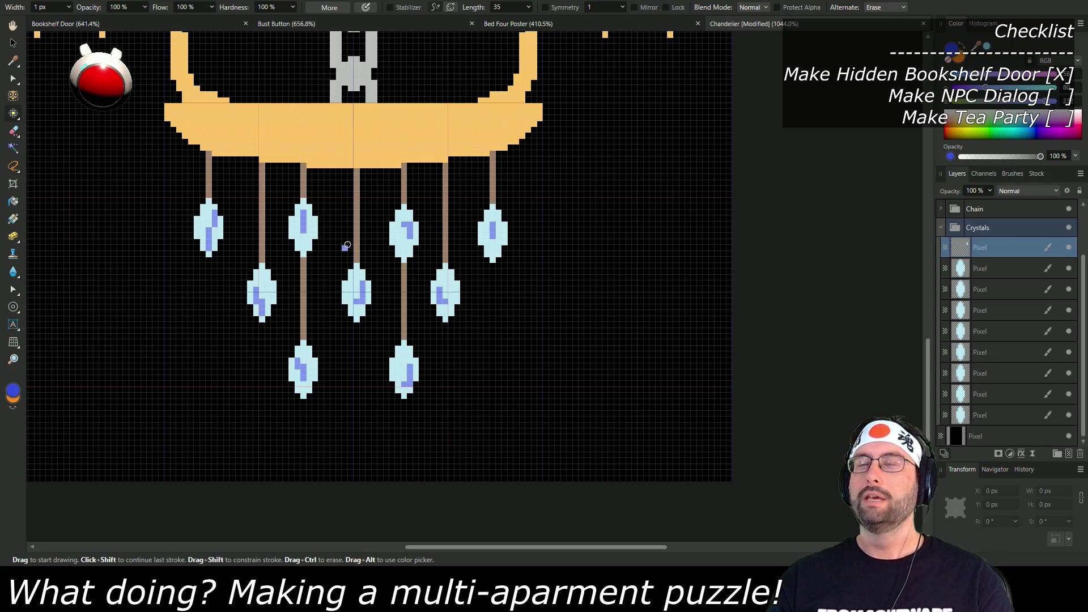
scroll(445, 283, "up", 1)
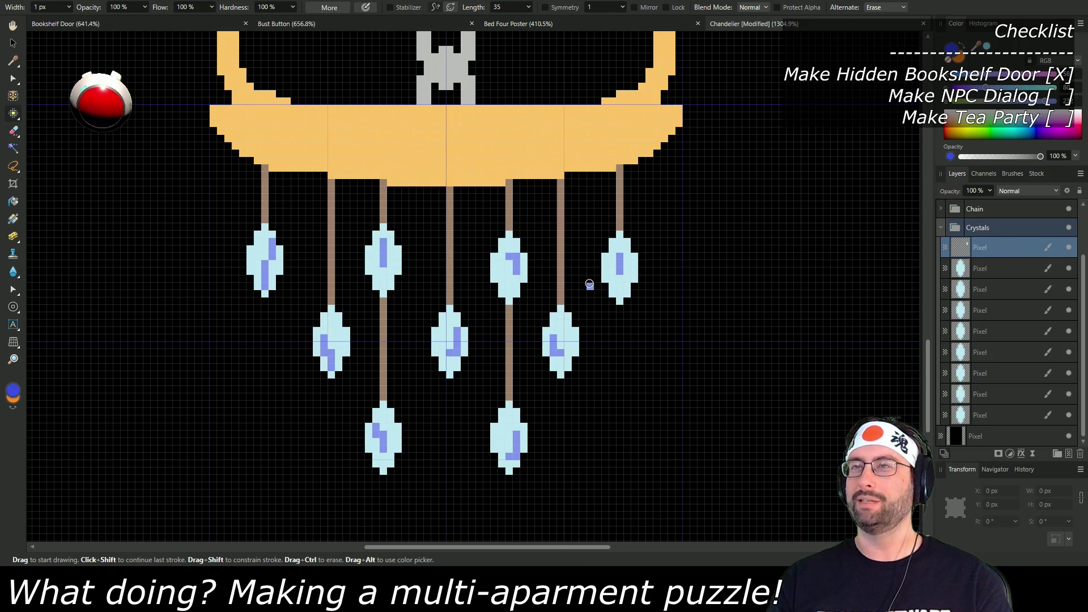
scroll(588, 283, "down", 6)
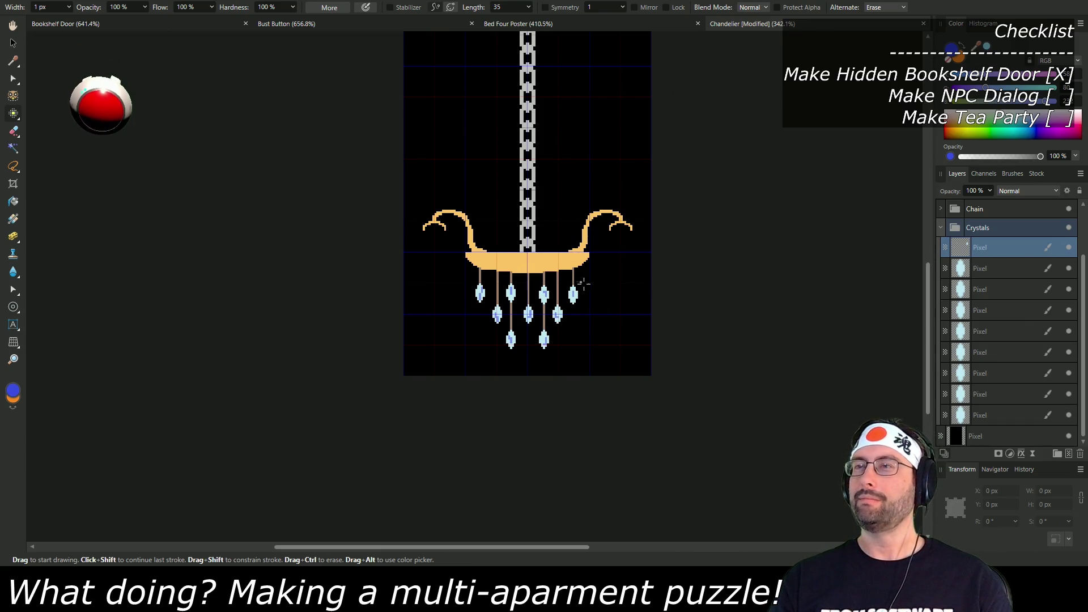
scroll(601, 340, "up", 2)
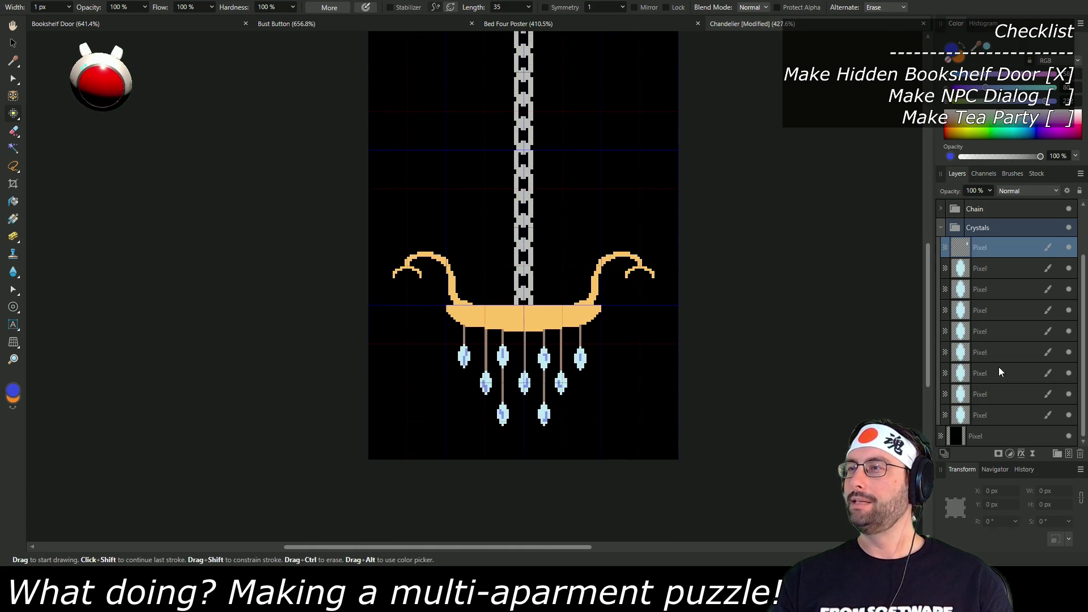
left_click(1069, 437)
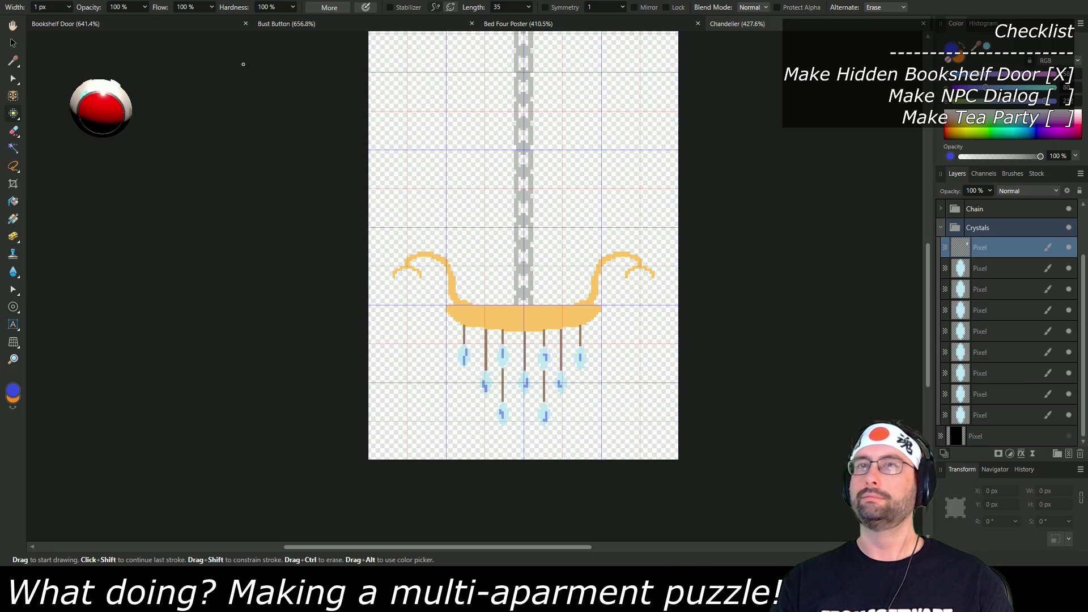
left_click(34, 1)
left_click(61, 221)
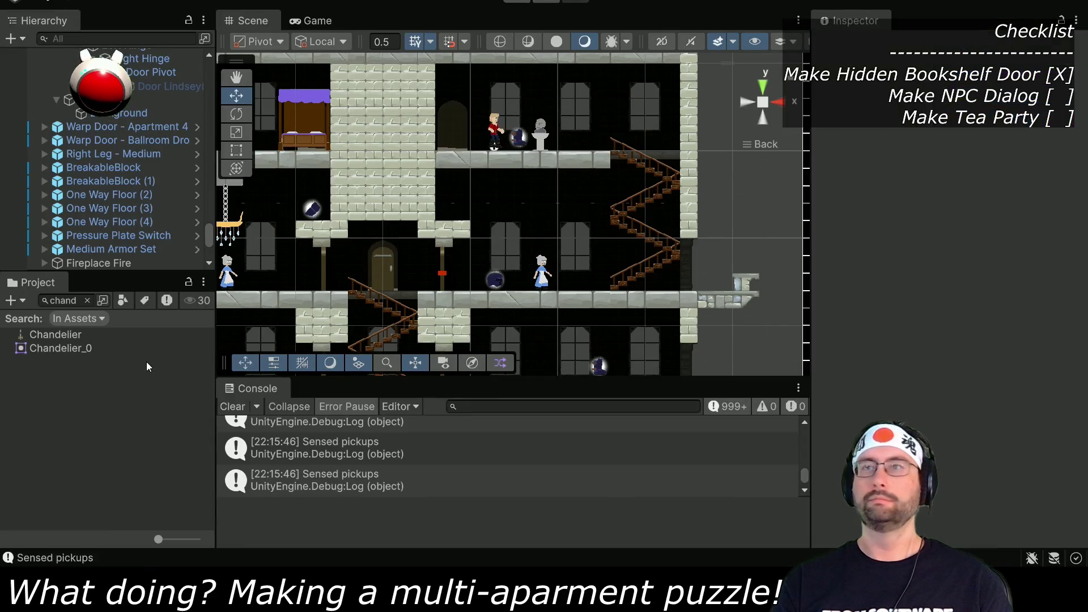
Step: Frame the chandelier, then open the Chandelier texture in the Sprite Editor on Chandelier_0's 66×136 rect
key("f")
scroll(640, 183, "up", 3)
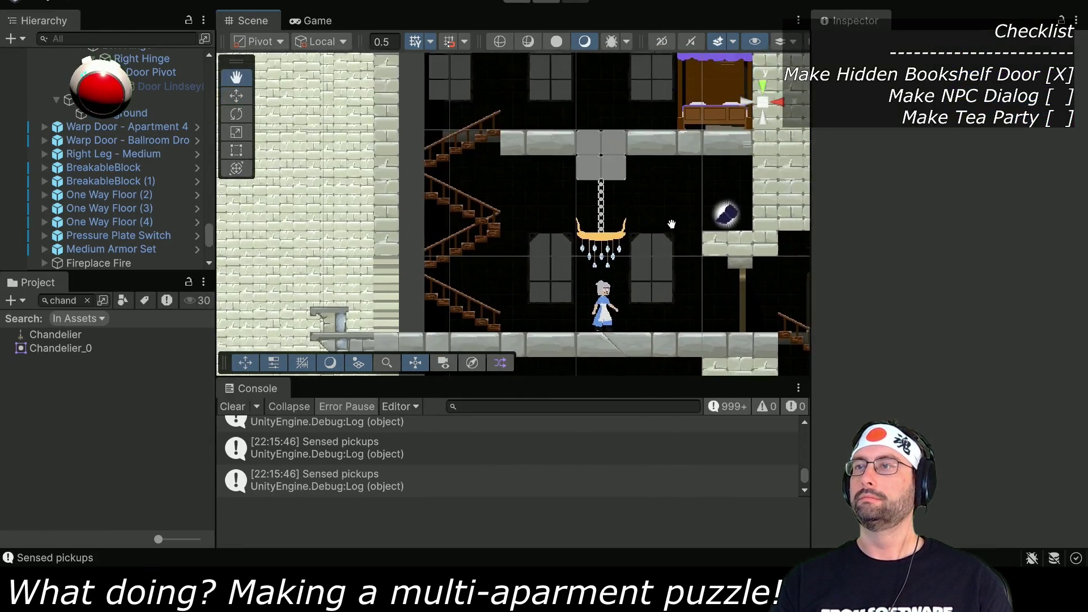
scroll(640, 182, "up", 3)
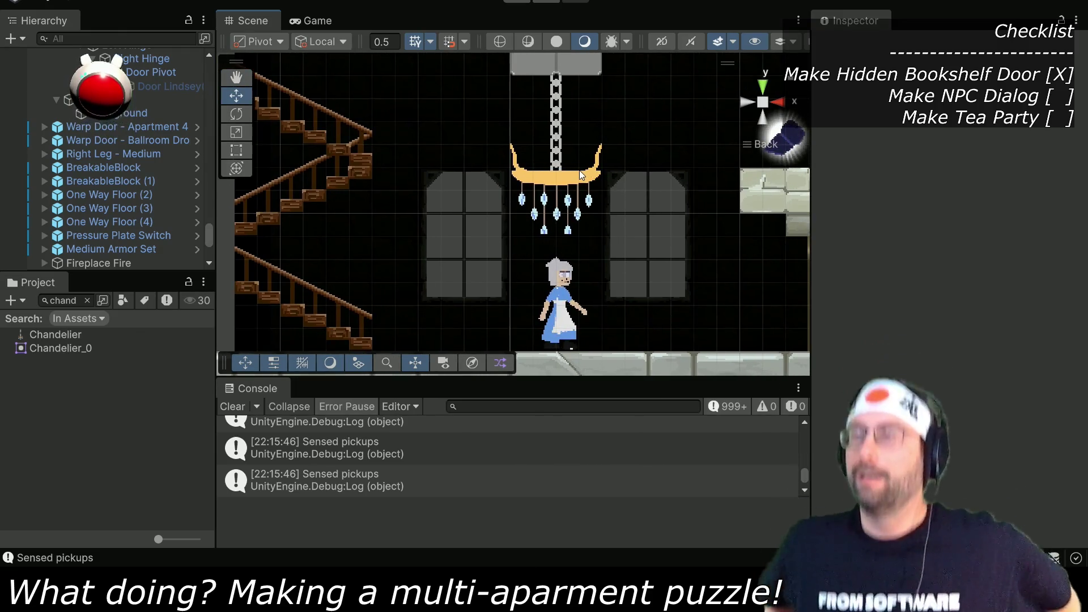
left_click(60, 335)
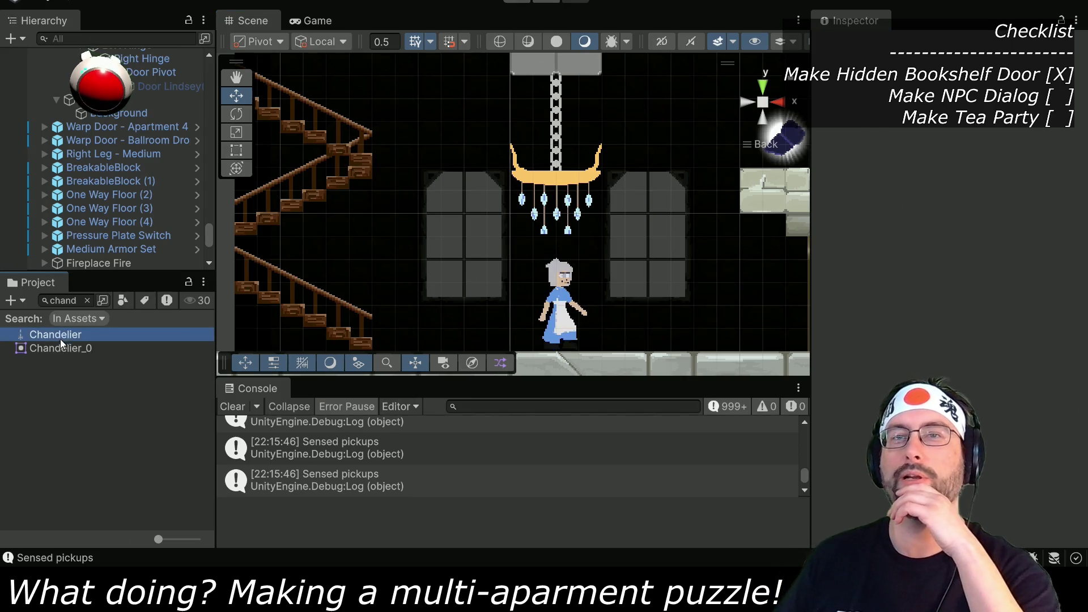
left_click(1006, 222)
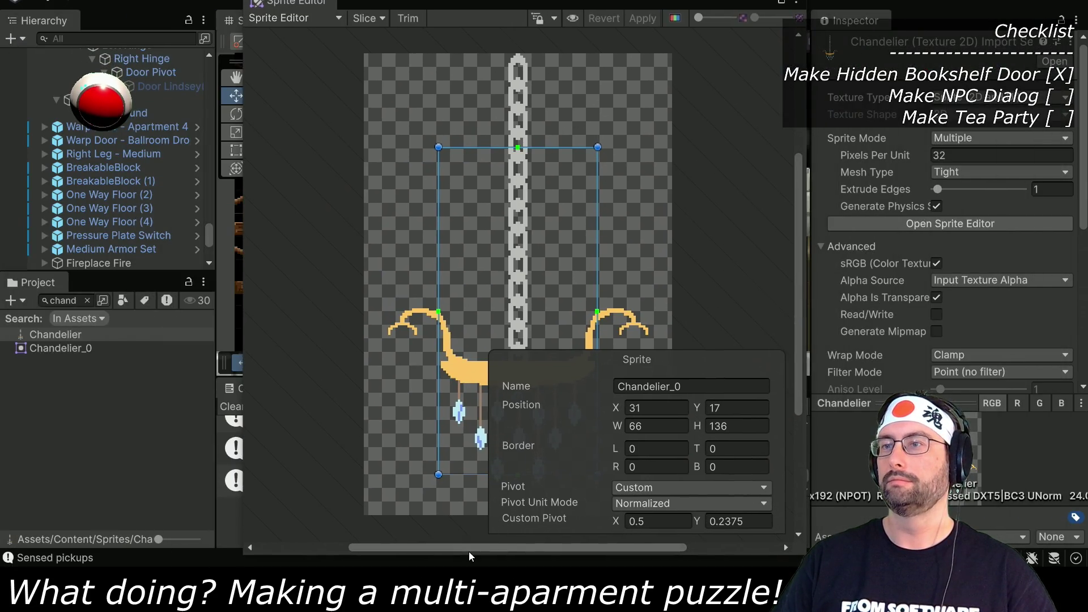
Step: Stretch Chandelier_0's rect edges to the full 128×192 texture, covering chain and crystals, and close the editor
left_click_drag(472, 548, 537, 547)
left_click_drag(241, 355, 63, 358)
scroll(272, 254, "up", 1)
scroll(215, 286, "down", 1)
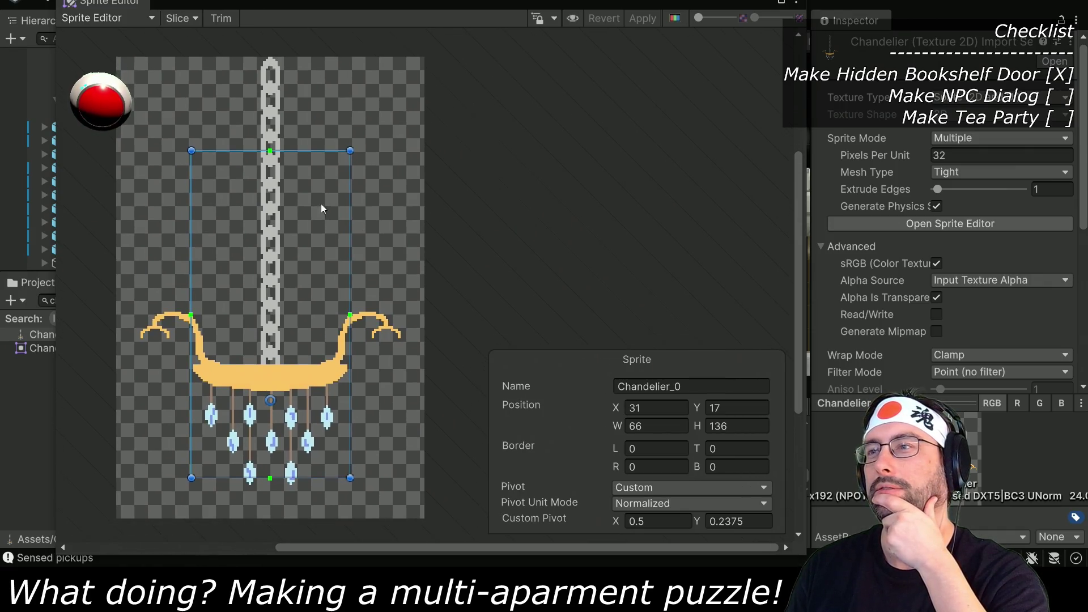
left_click_drag(316, 151, 309, 55)
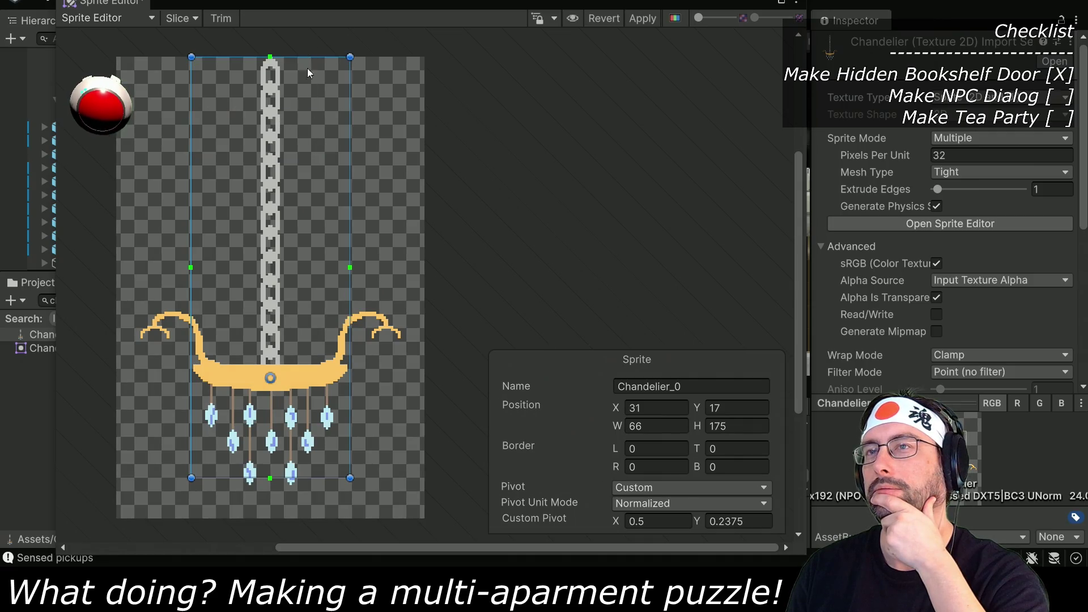
left_click_drag(320, 481, 320, 518)
left_click_drag(349, 366, 424, 366)
left_click_drag(193, 415, 116, 414)
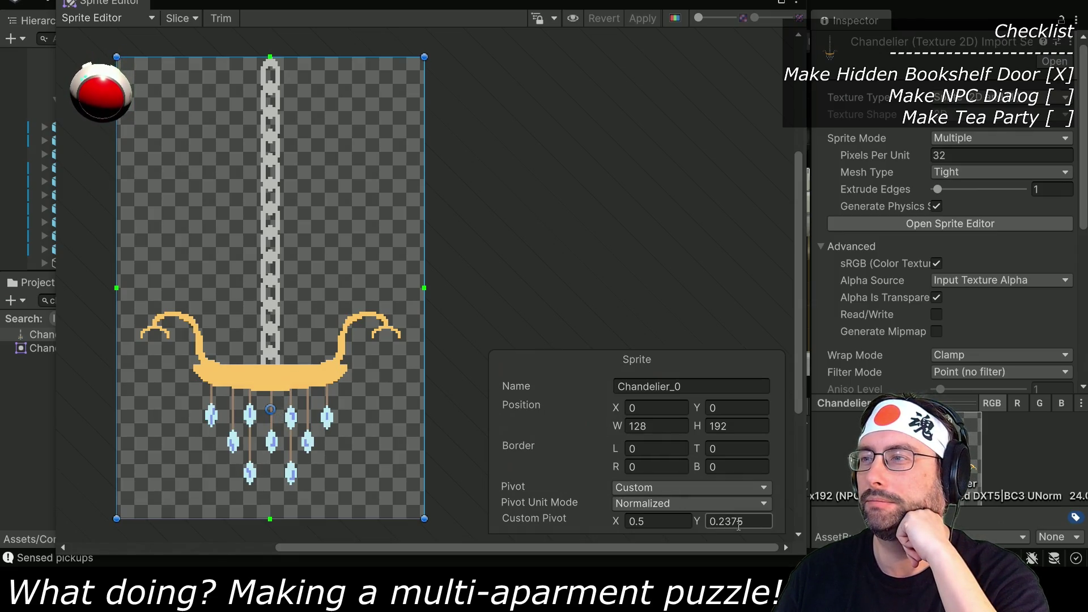
left_click_drag(673, 2, 0, 2)
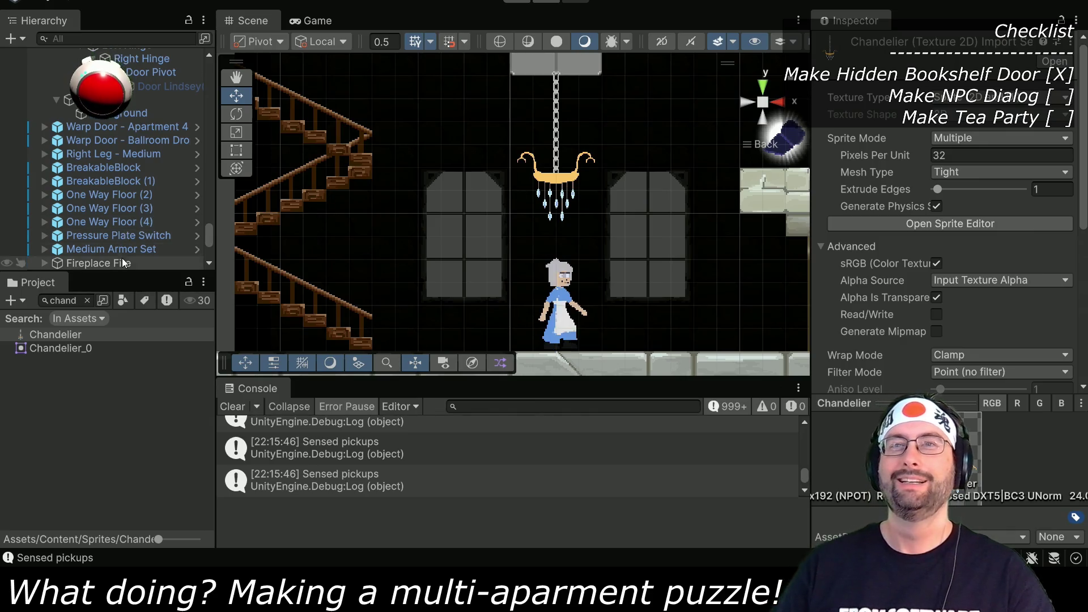
Step: Change the Hidden Bed sprite's width to 4, then restore it to 3
scroll(121, 204, "down", 5)
left_click(108, 200)
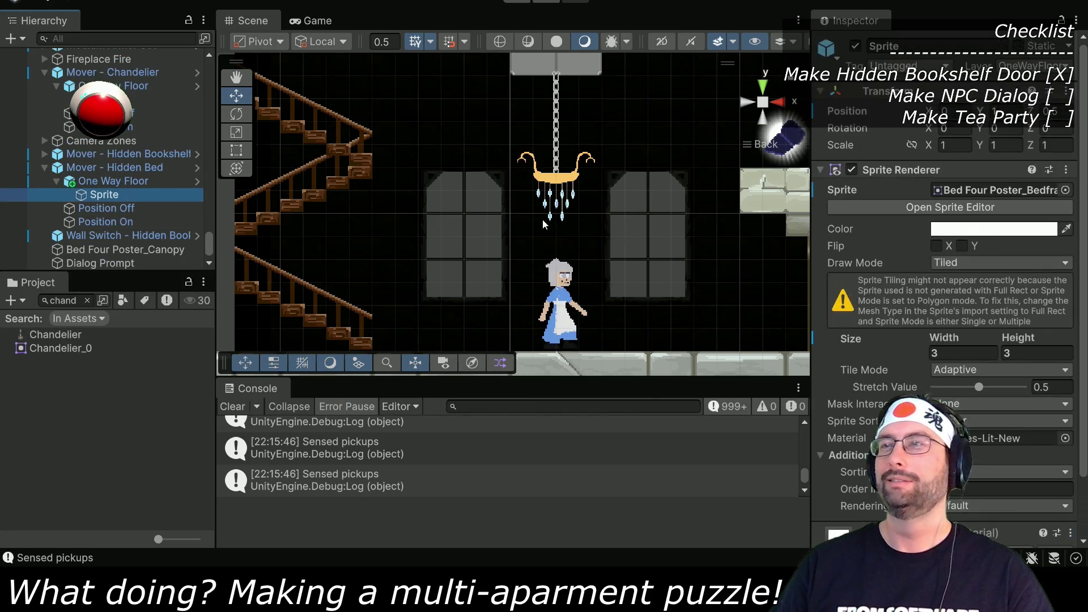
left_click(960, 351)
type("4")
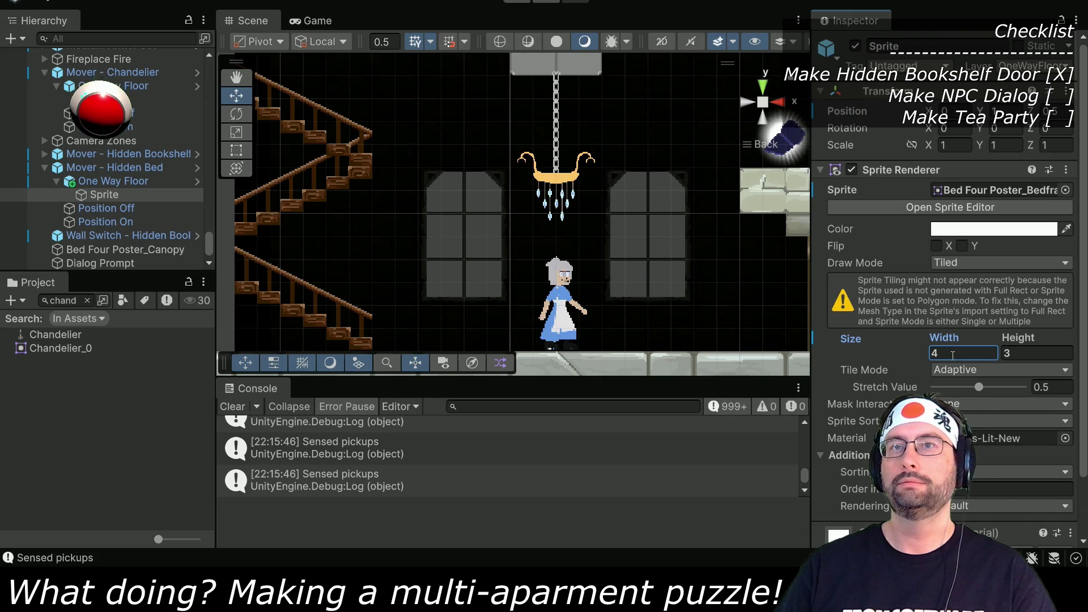
key("Return")
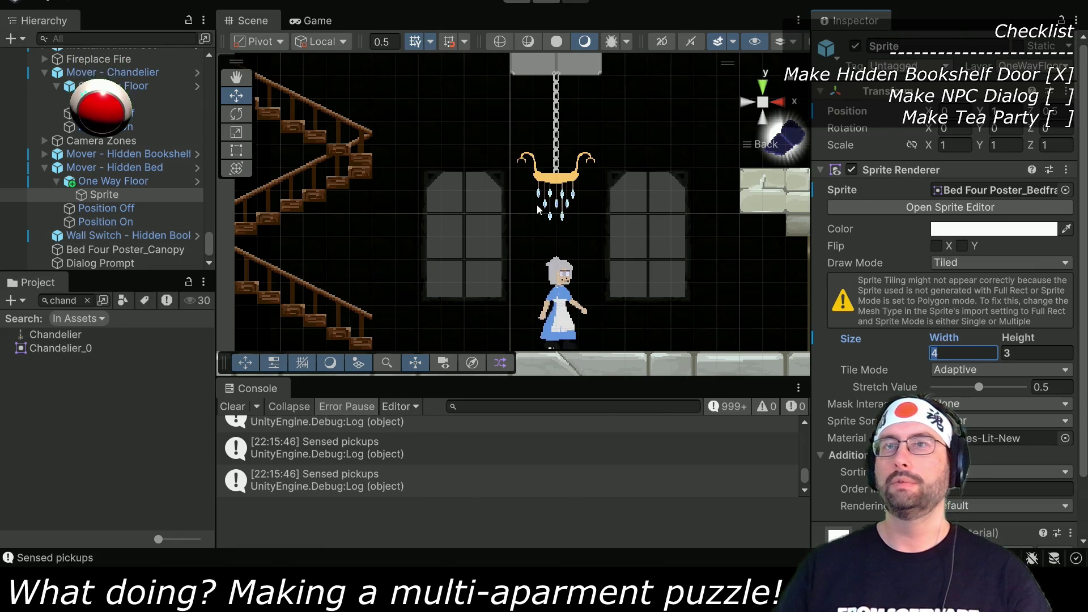
type("3")
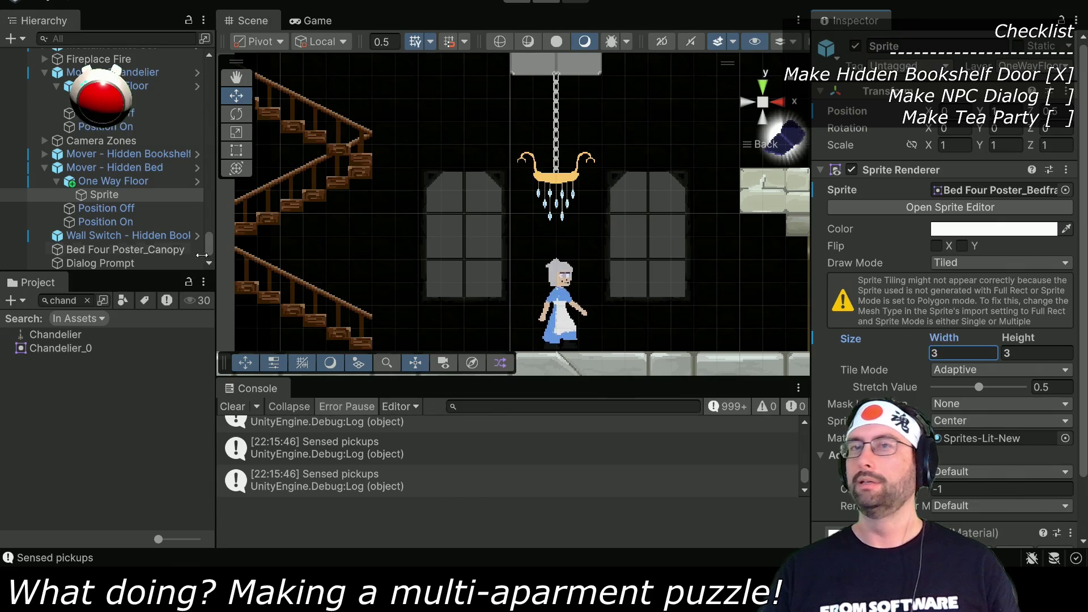
left_click(45, 167)
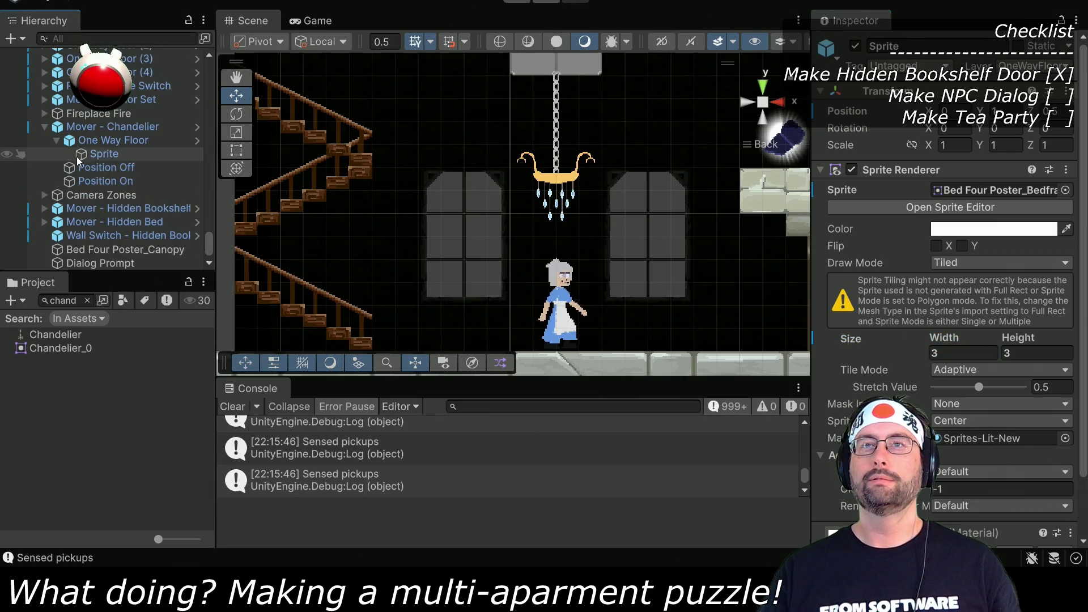
Step: Set the chandelier Sprite's Sprite Renderer size to width 4 and height 6
left_click(91, 155)
left_click(964, 353)
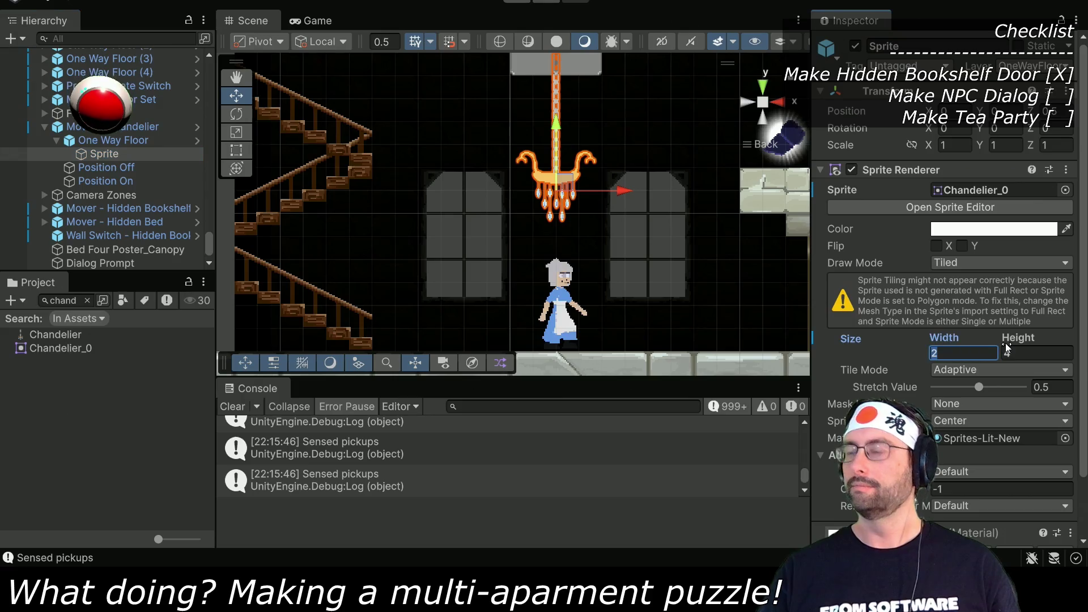
type("4")
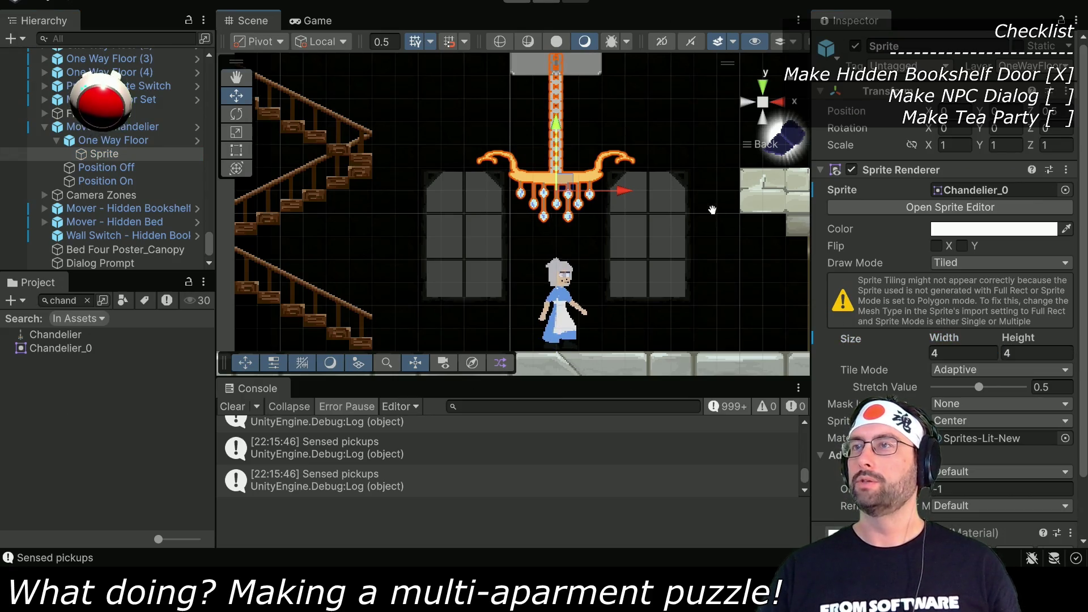
key("Return")
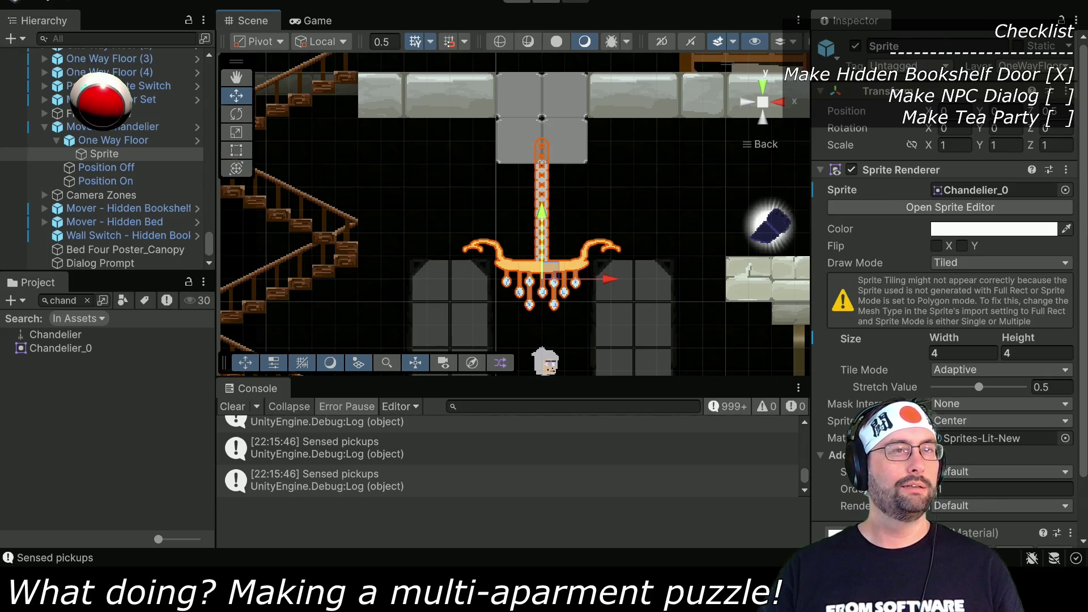
double_click(1023, 356)
type("6")
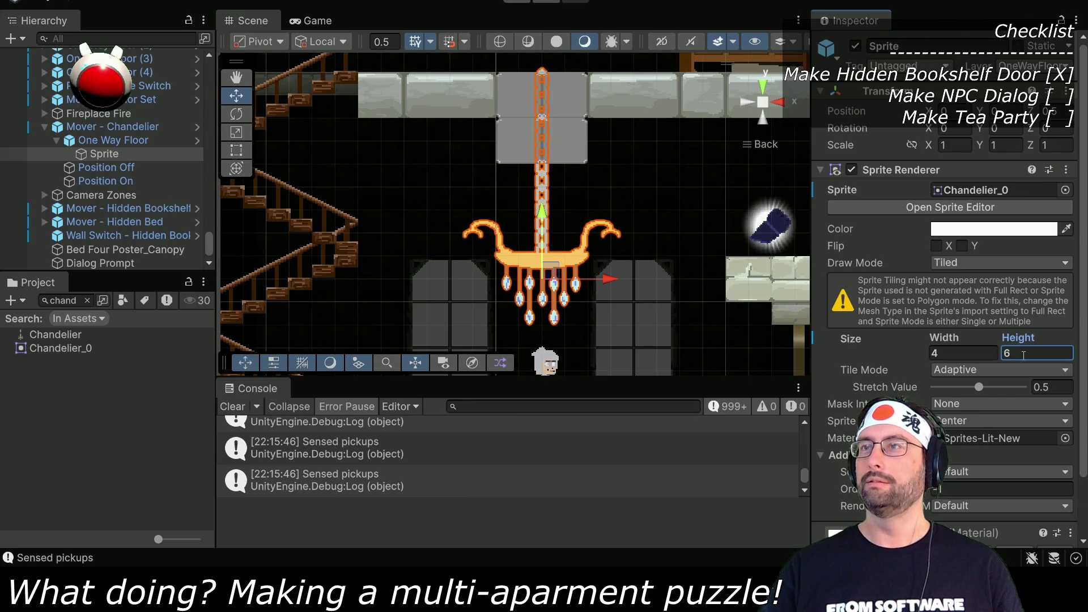
scroll(705, 332, "up", 1)
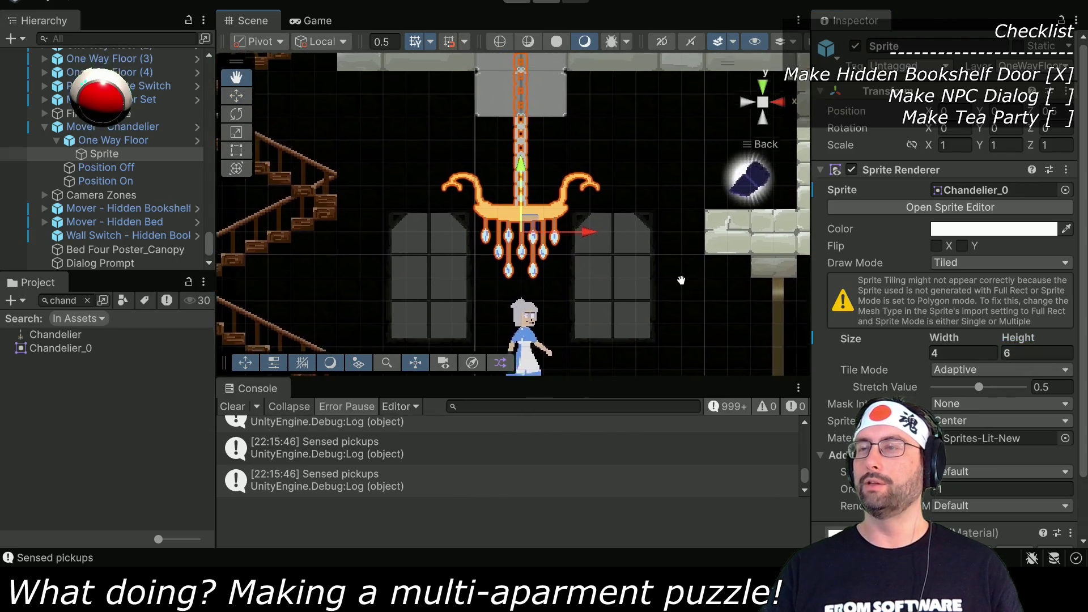
scroll(628, 270, "up", 2)
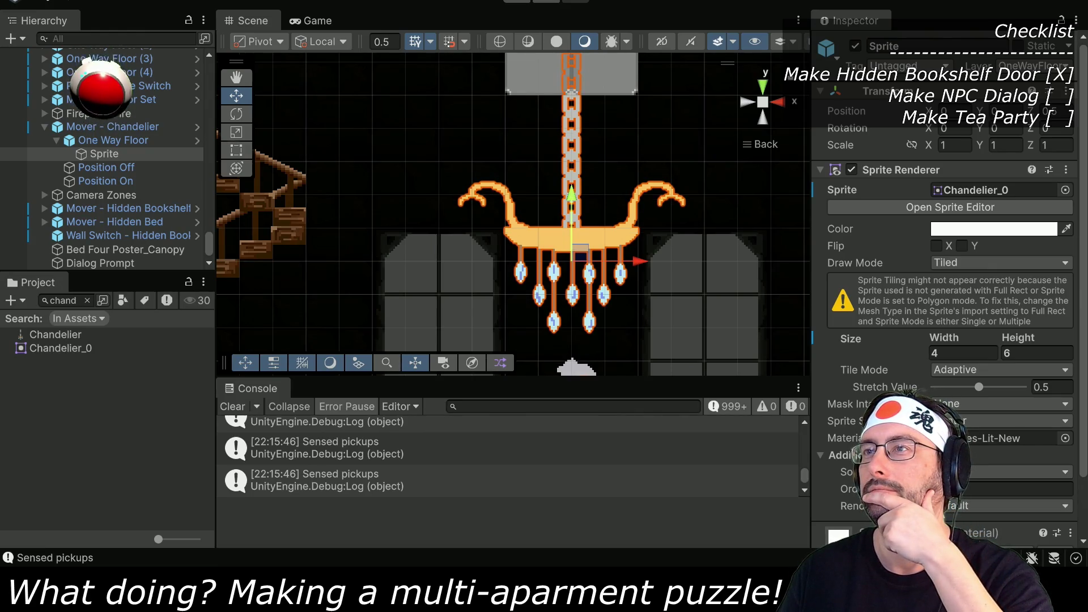
scroll(675, 263, "up", 4)
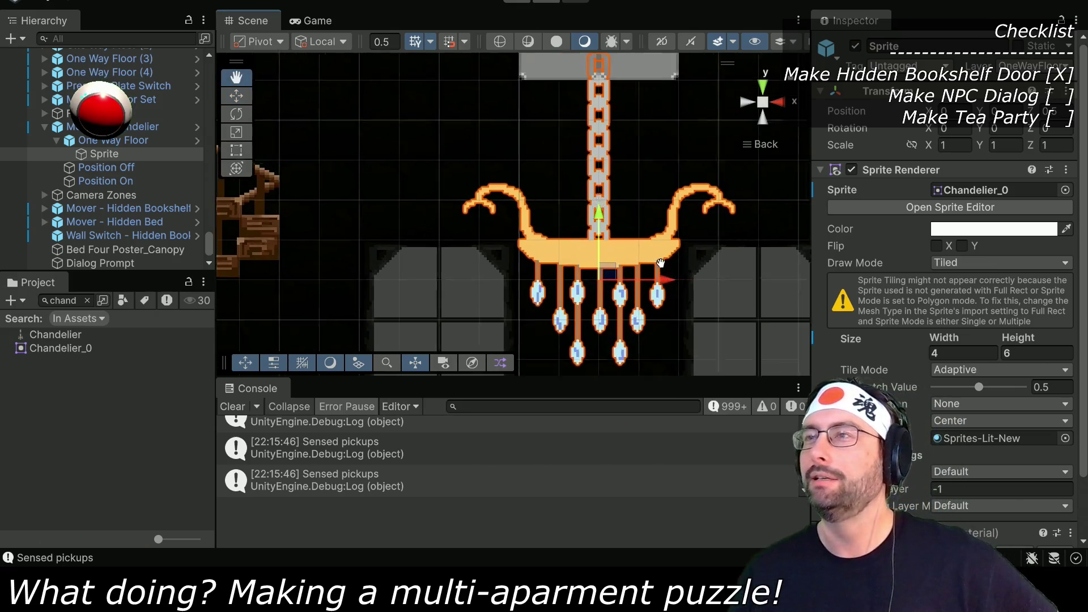
scroll(628, 230, "down", 6)
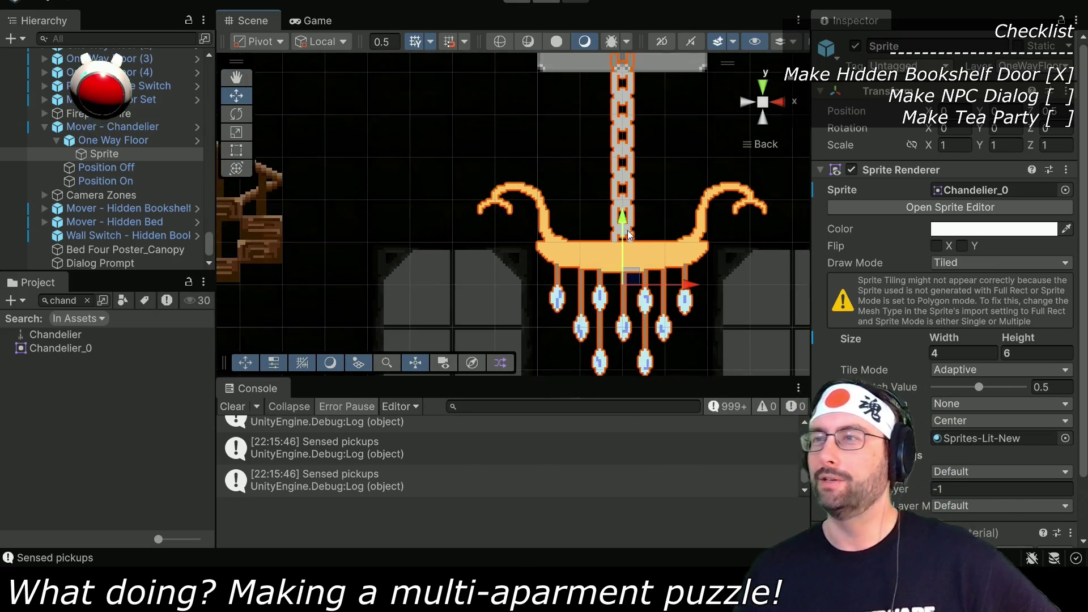
scroll(610, 165, "down", 2)
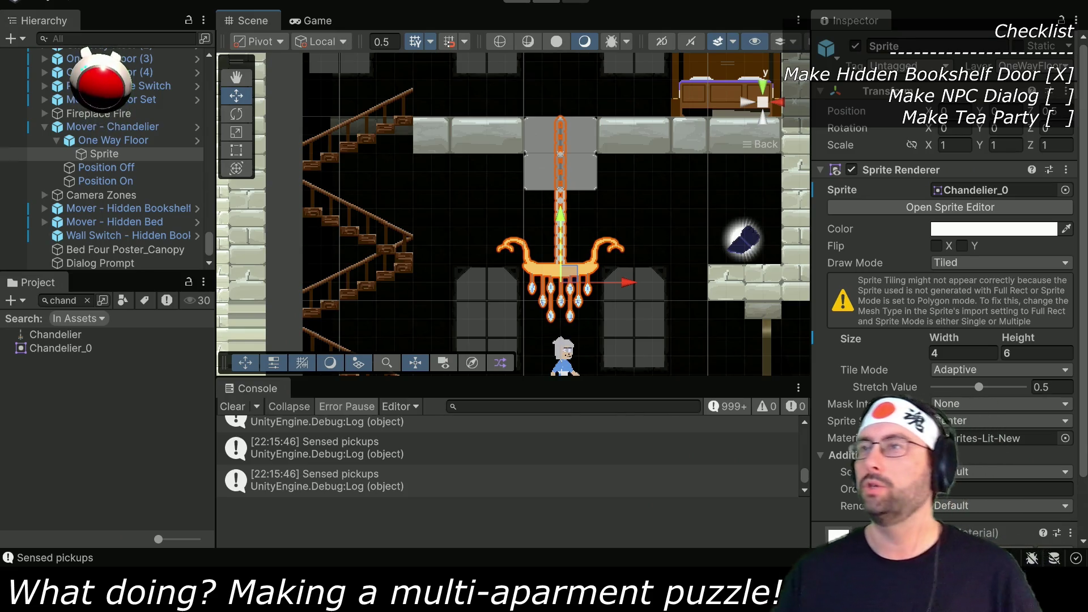
key("alt+Tab")
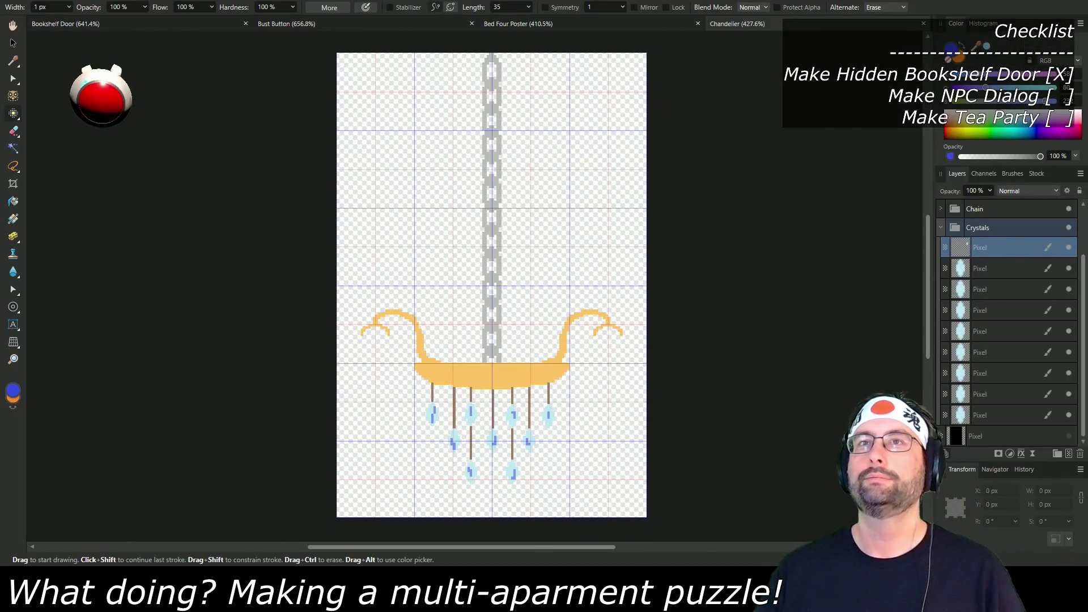
Step: Resize the canvas to 160 px tall, unlinked and anchored bottom-middle
left_click(514, 273)
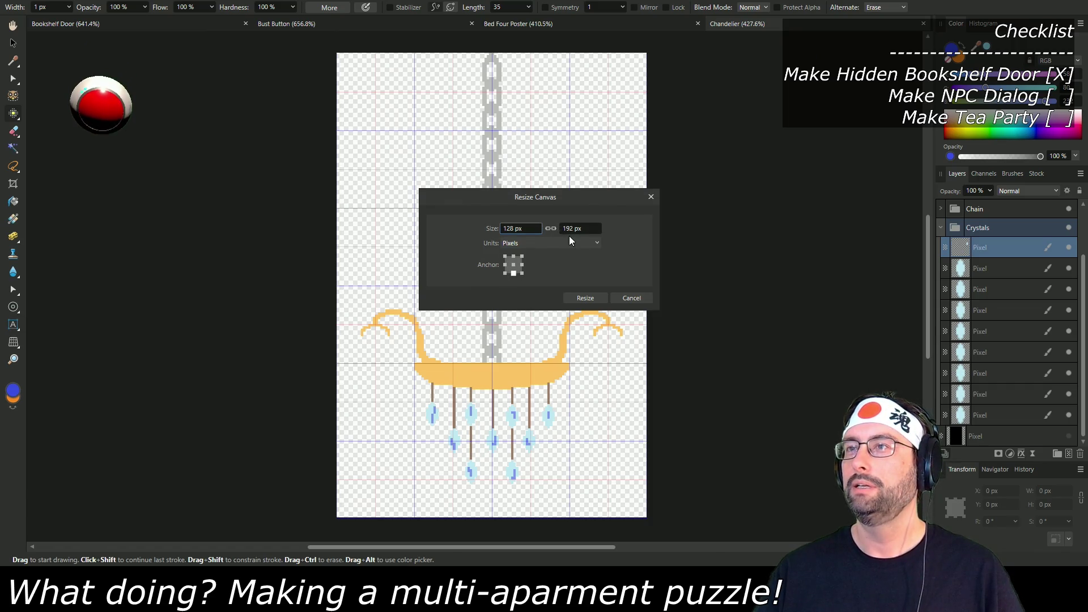
left_click(551, 229)
left_click(589, 229)
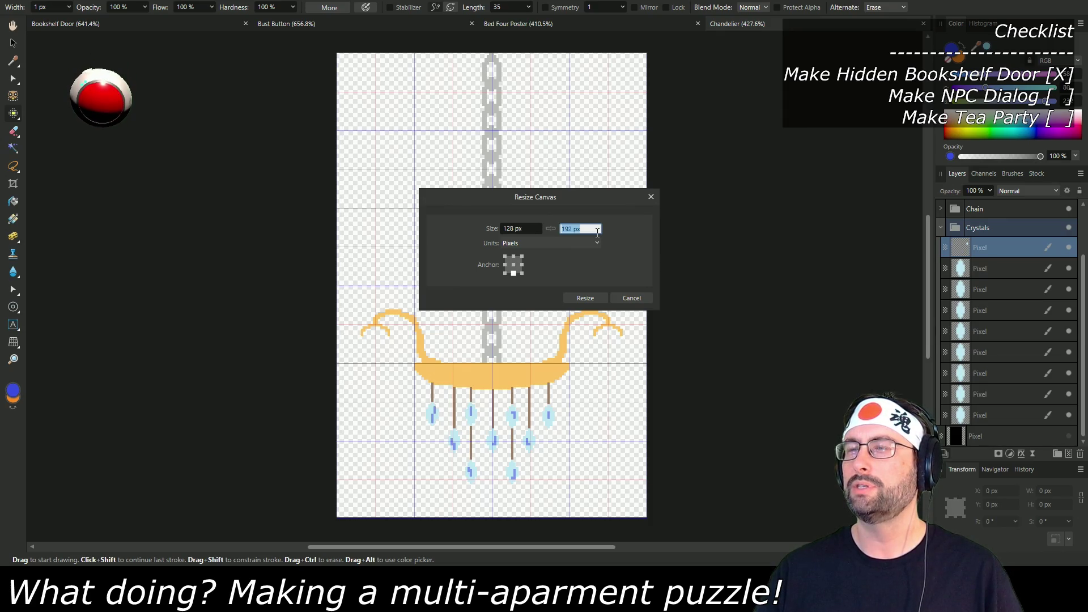
type("160")
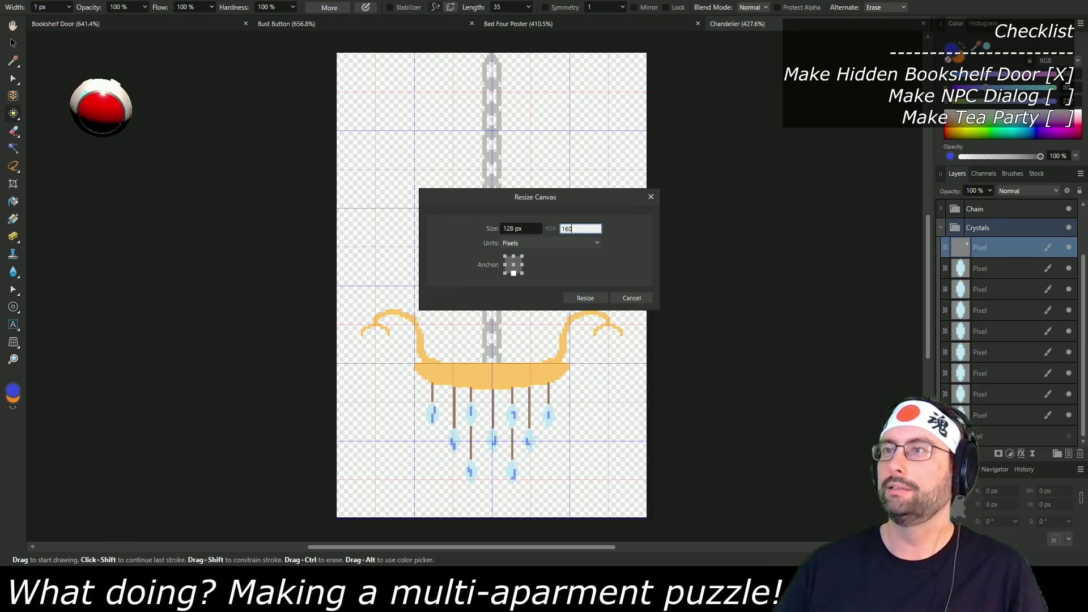
left_click(581, 297)
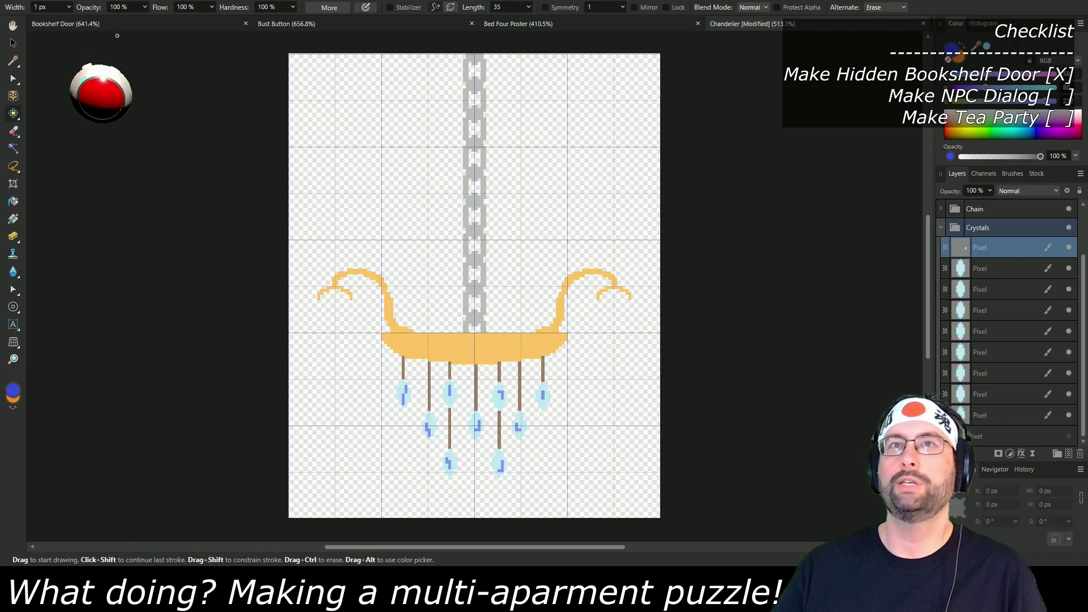
Step: Save the resized chandelier image
key("ctrl+s")
key("alt+f")
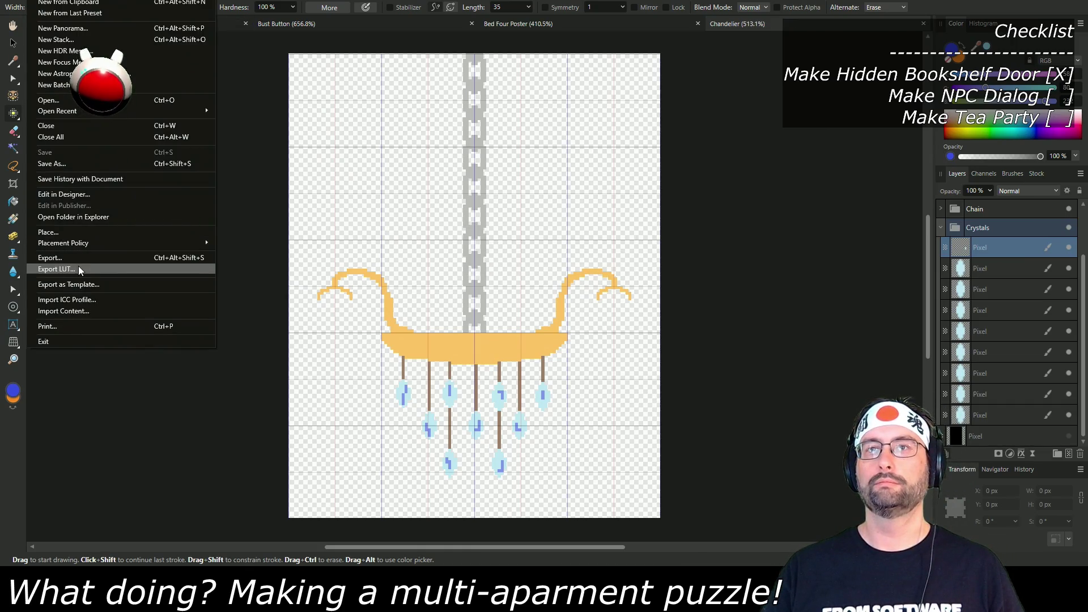
left_click(169, 291)
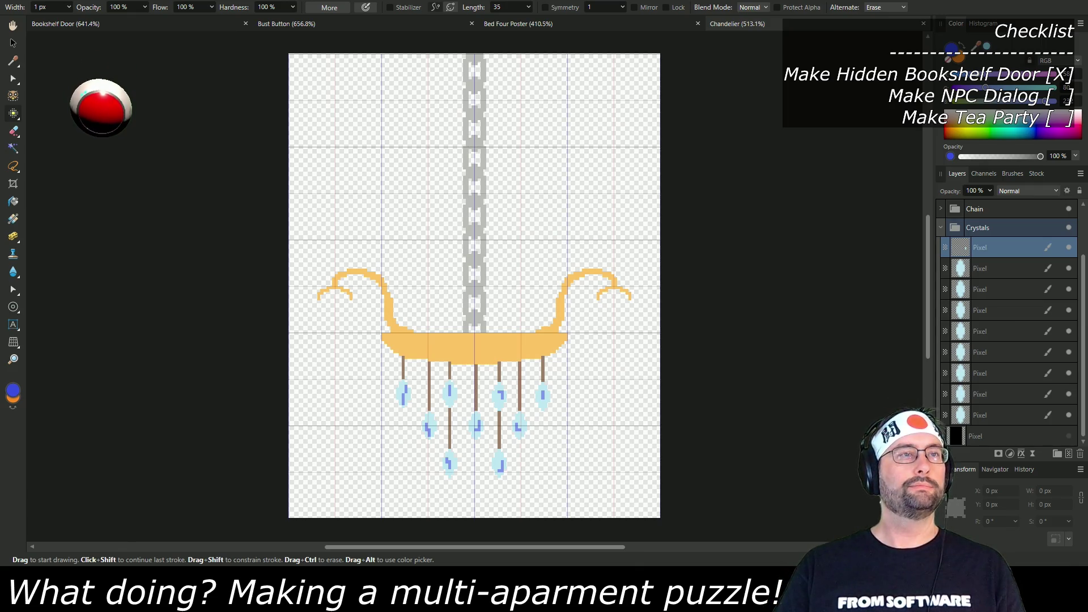
key("alt+Tab")
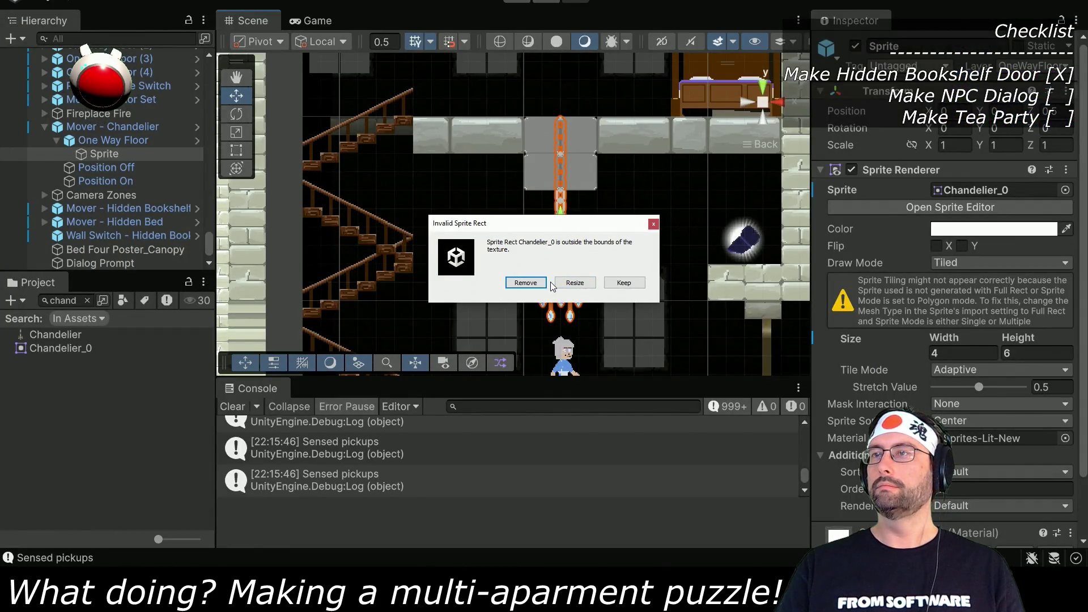
Step: Discard the out-of-bounds Chandelier_0 rect and move the chandelier lower, undoing both changes
left_click(532, 283)
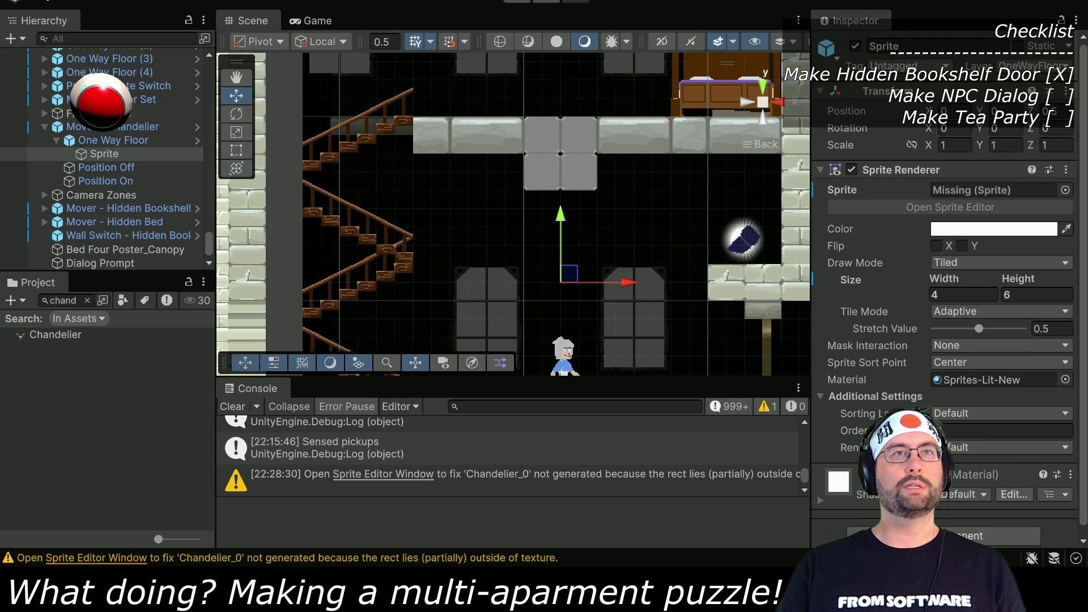
key("ctrl+z")
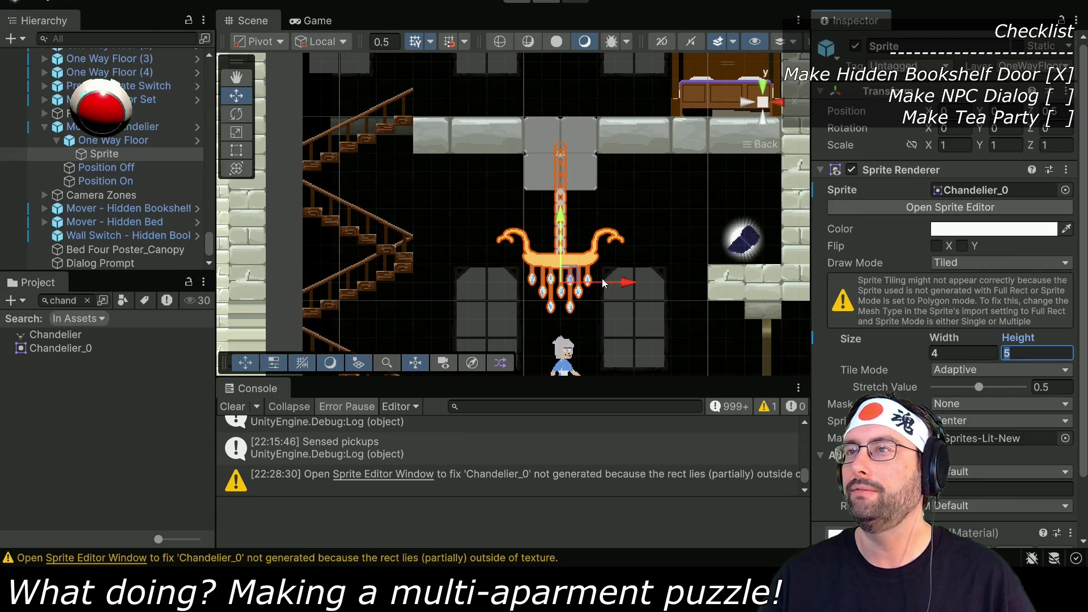
left_click_drag(561, 217, 560, 238)
key("ctrl+z")
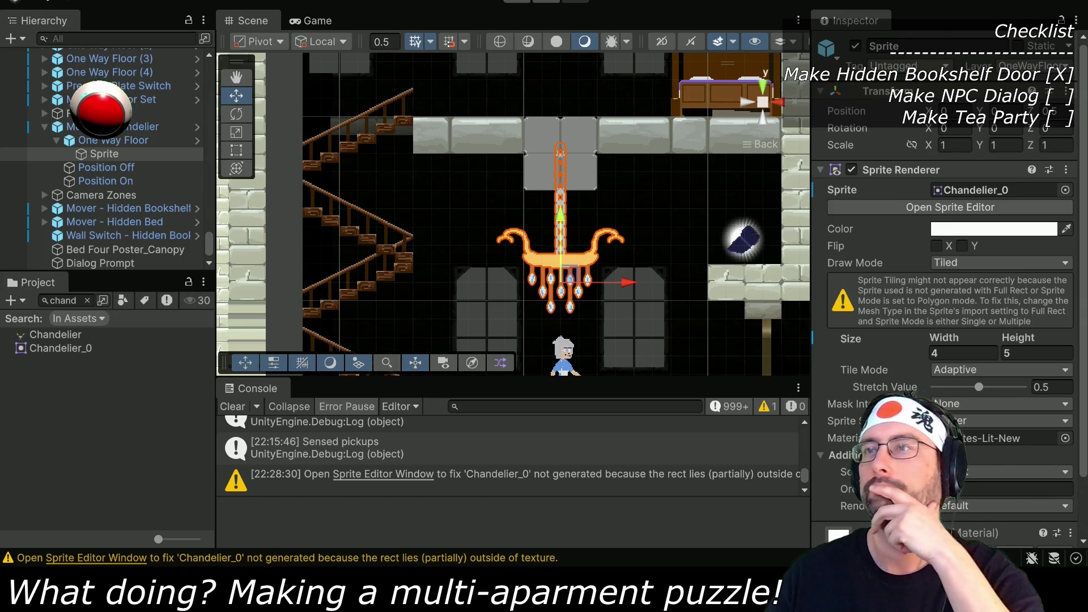
Step: Zoom and pan the Scene view to inspect the chandelier hanging from the ceiling
scroll(596, 279, "up", 3)
mouse_move(681, 297)
left_mouse_down()
mouse_move(515, 283)
mouse_move(577, 278)
left_mouse_up()
scroll(578, 286, "up", 3)
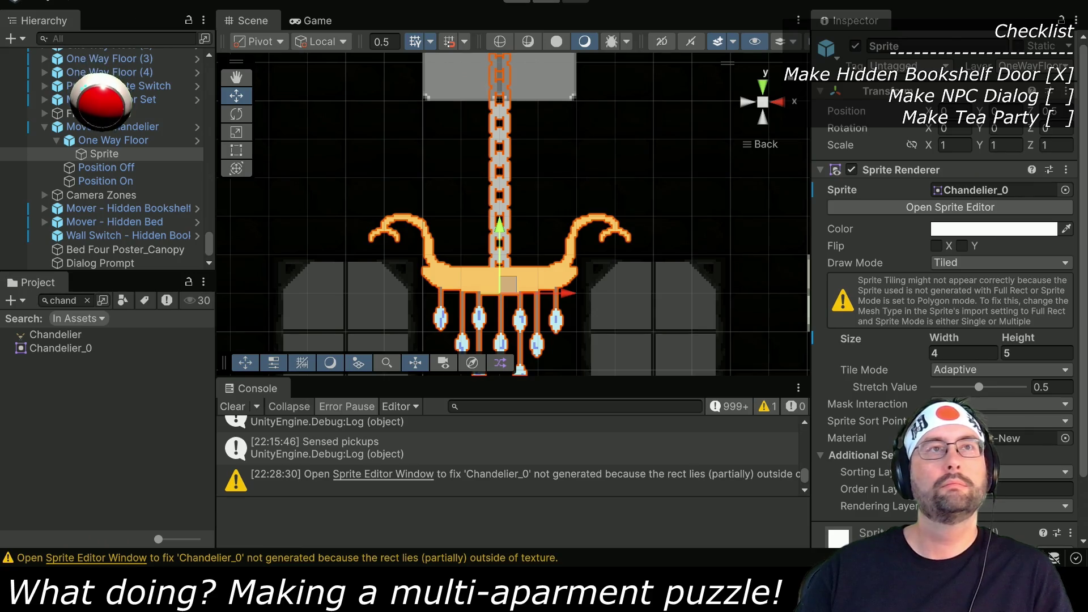
scroll(479, 246, "up", 3)
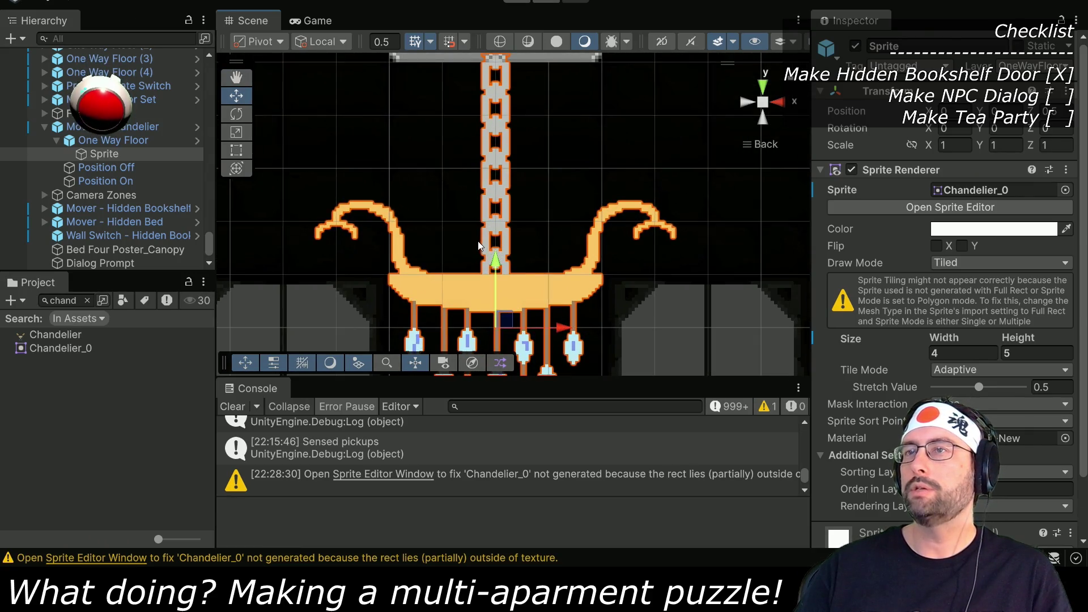
scroll(479, 245, "down", 5)
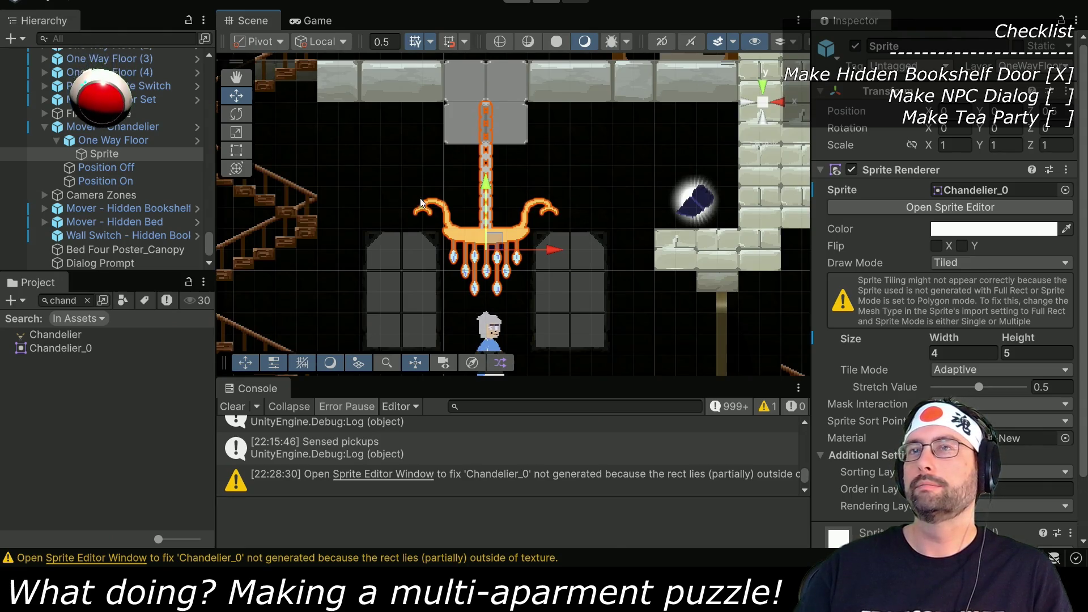
left_click(323, 337)
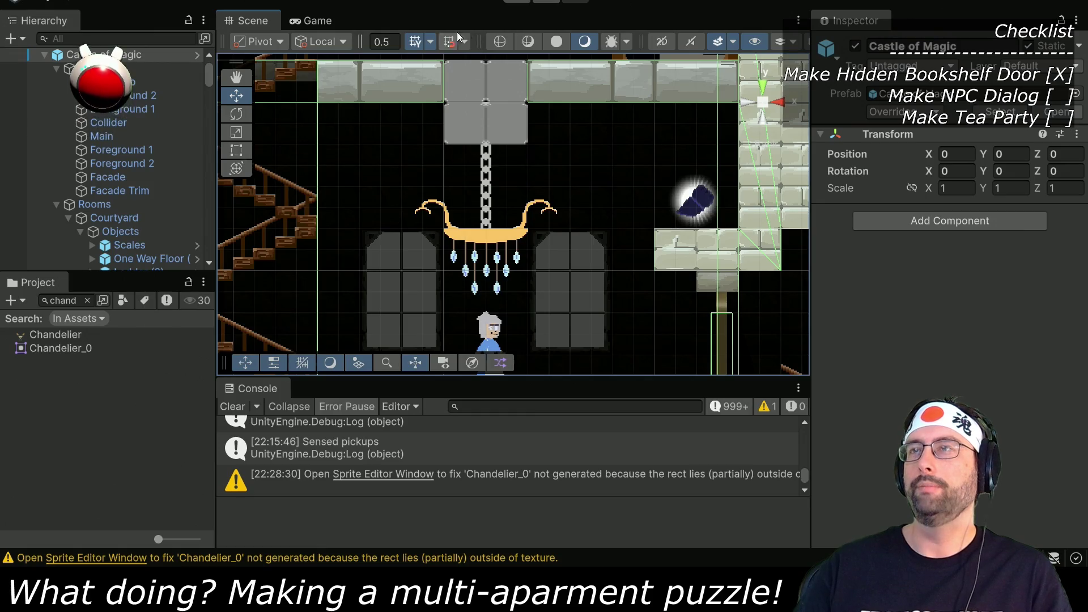
scroll(530, 117, "down", 1)
scroll(530, 117, "down", 1)
left_click_drag(530, 118, 506, 285)
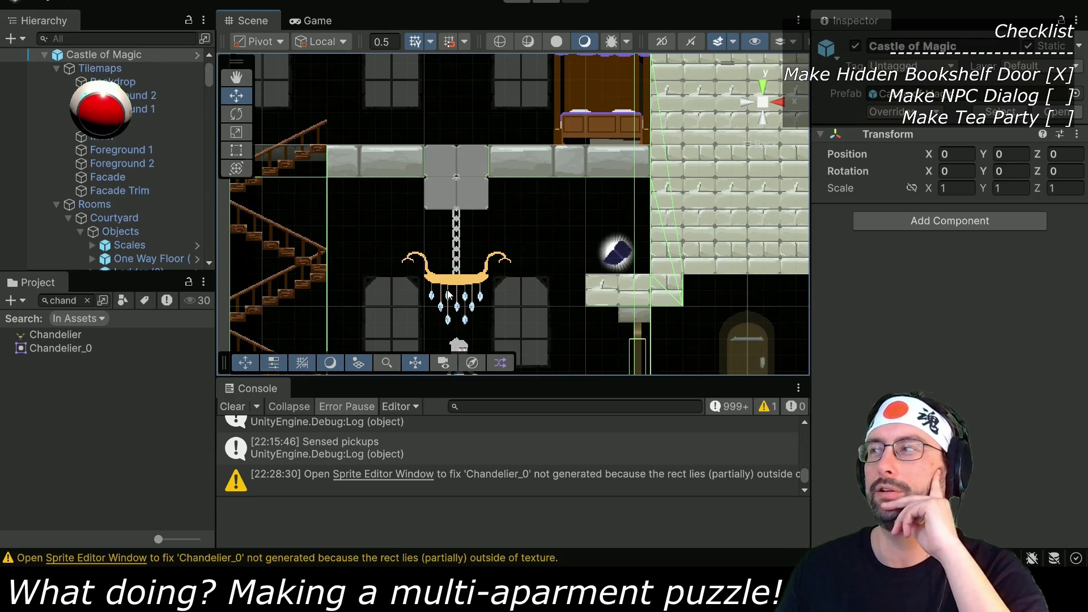
mouse_move(482, 276)
left_mouse_down()
mouse_move(460, 196)
mouse_move(458, 292)
left_mouse_up()
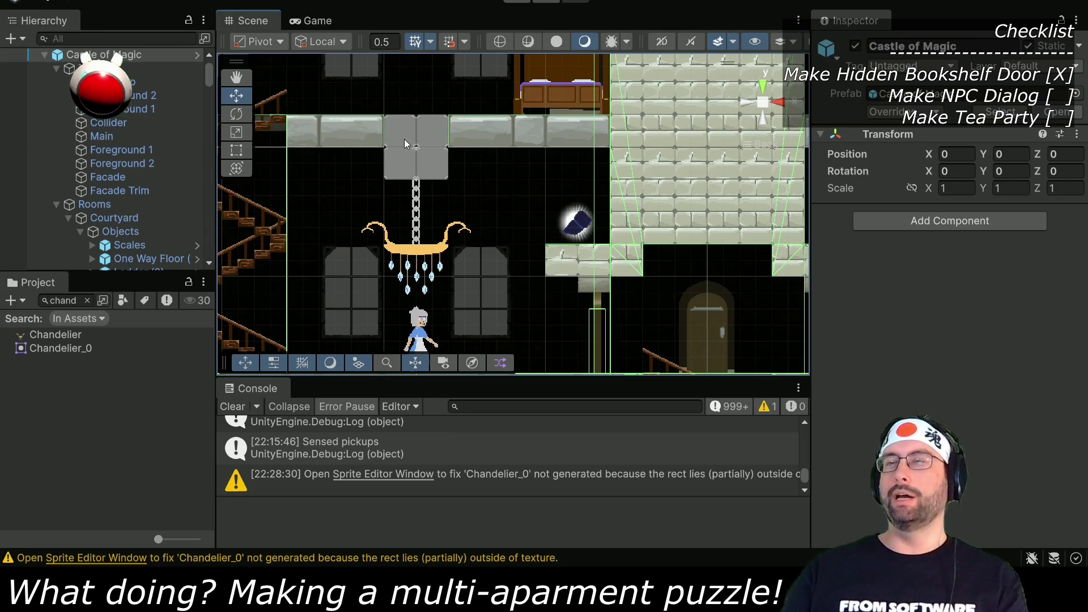
scroll(405, 143, "up", 5)
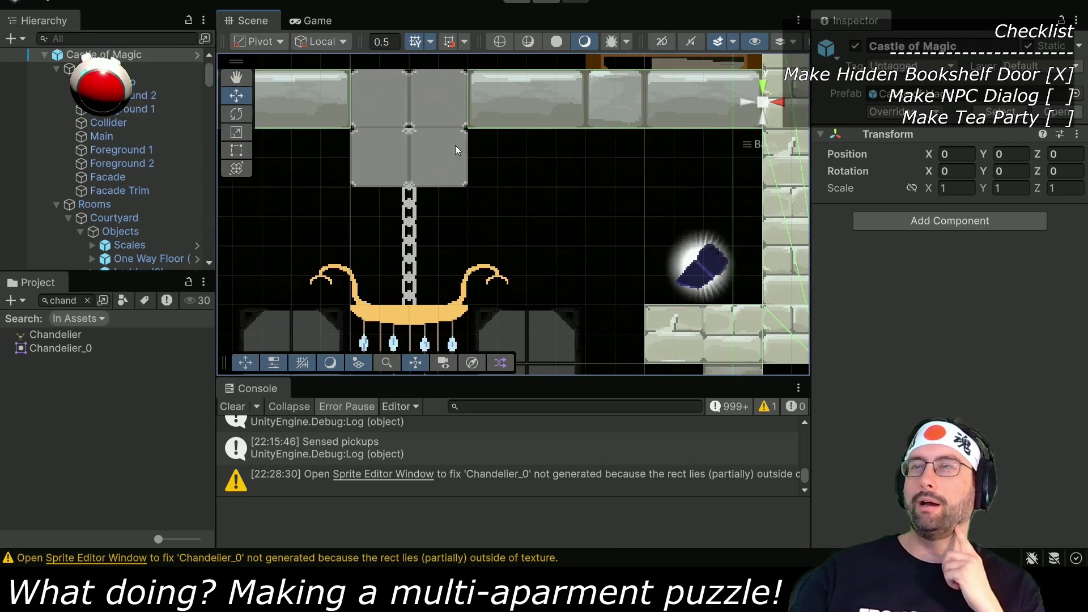
left_click_drag(451, 137, 445, 159)
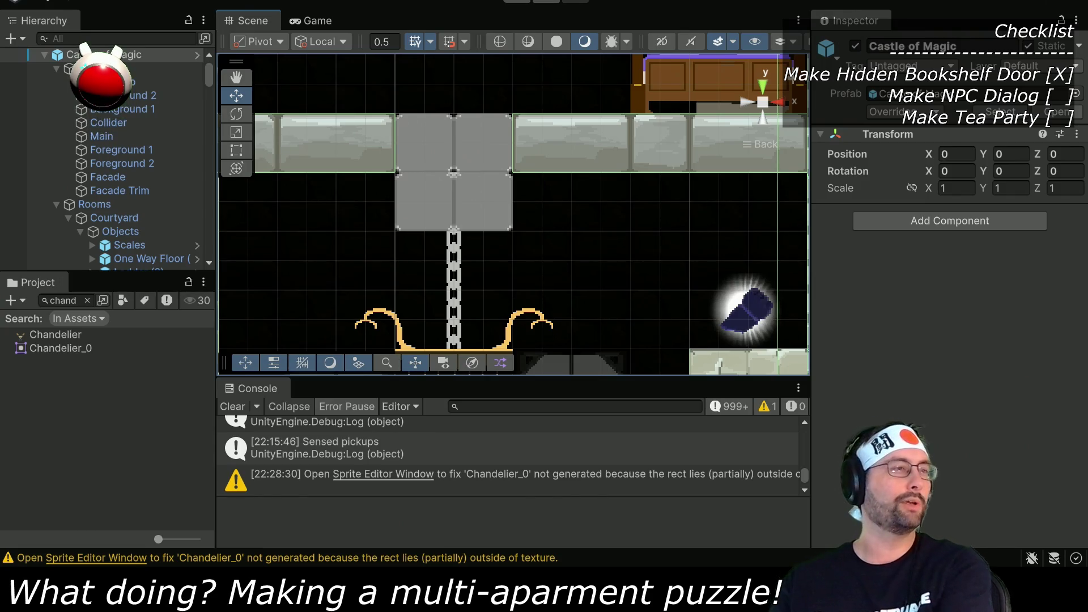
key("alt+Tab")
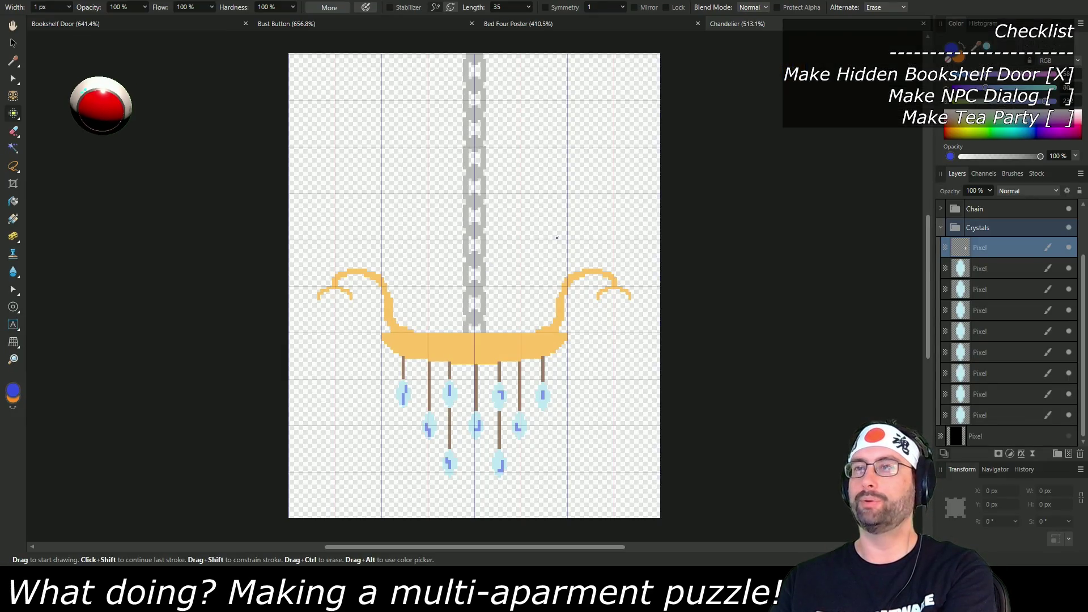
Step: Resize the Chandelier canvas to 192 px tall, anchored at the bottom edge
scroll(558, 238, "down", 3)
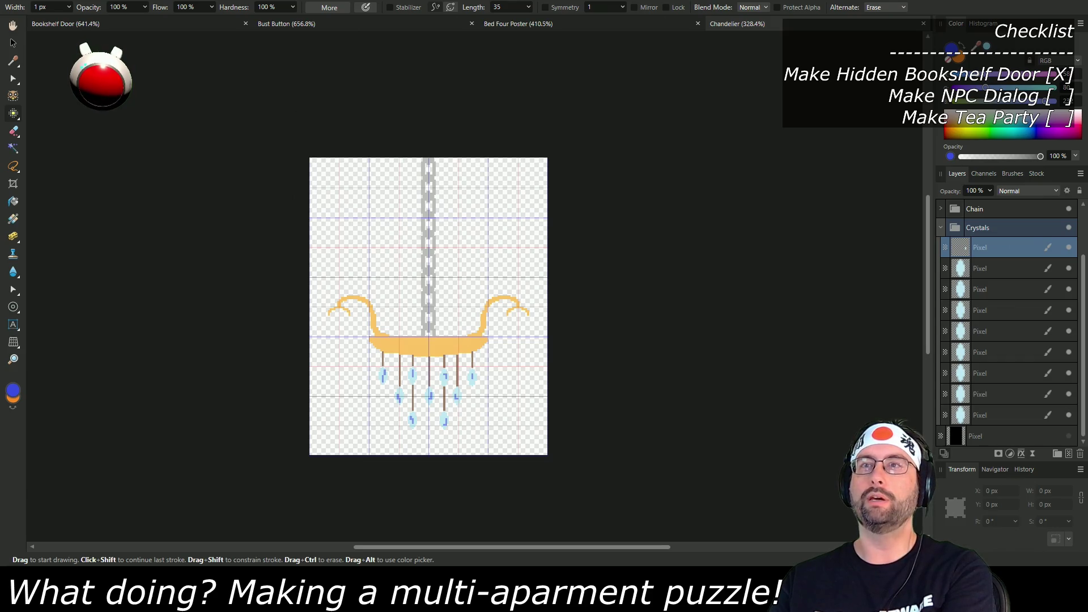
left_click(122, 0)
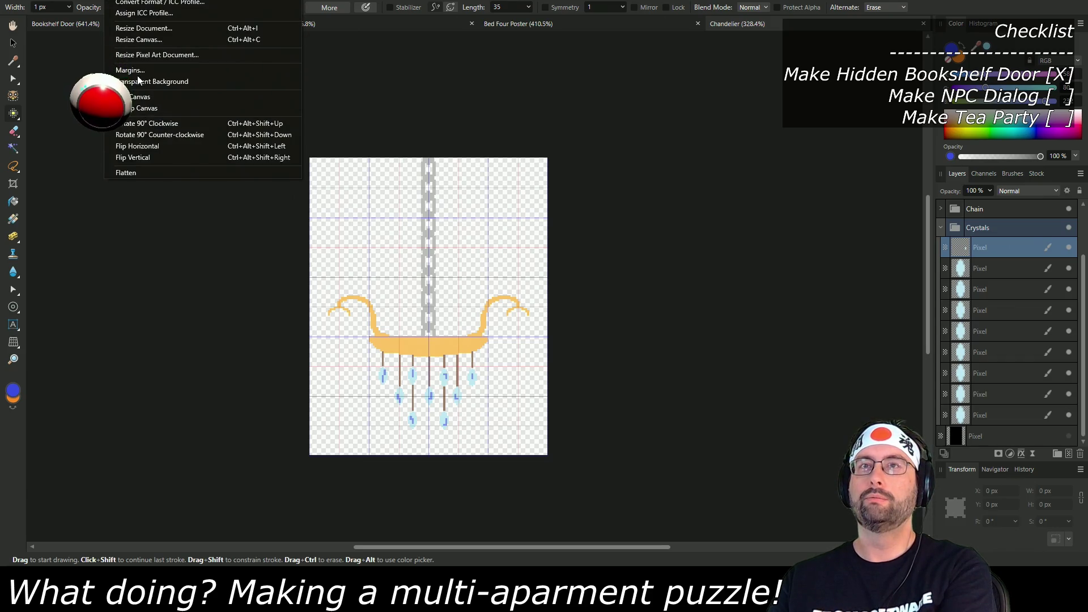
left_click(136, 40)
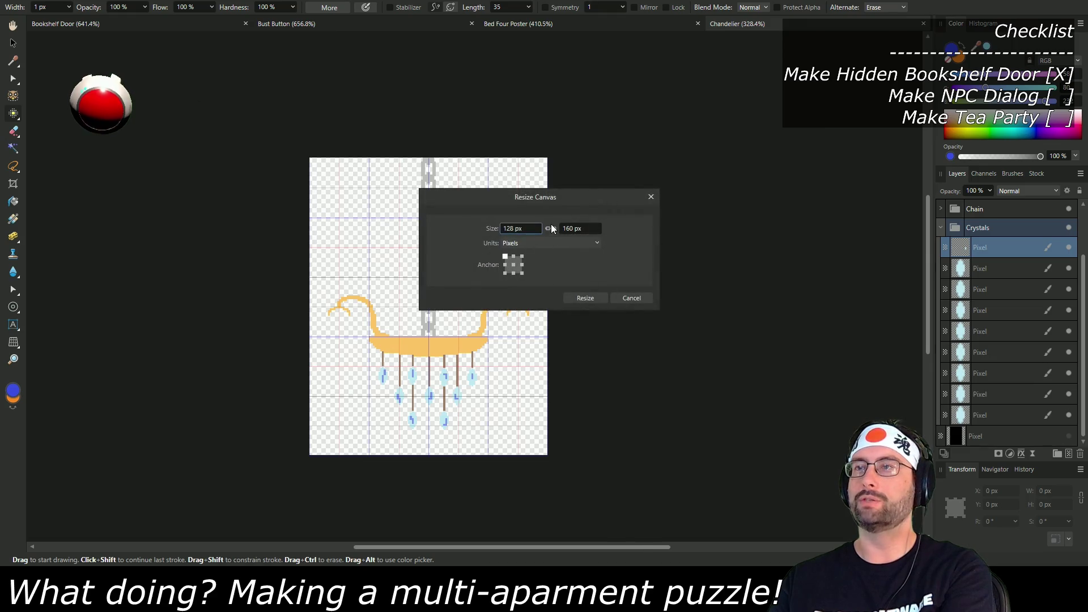
left_click(553, 227)
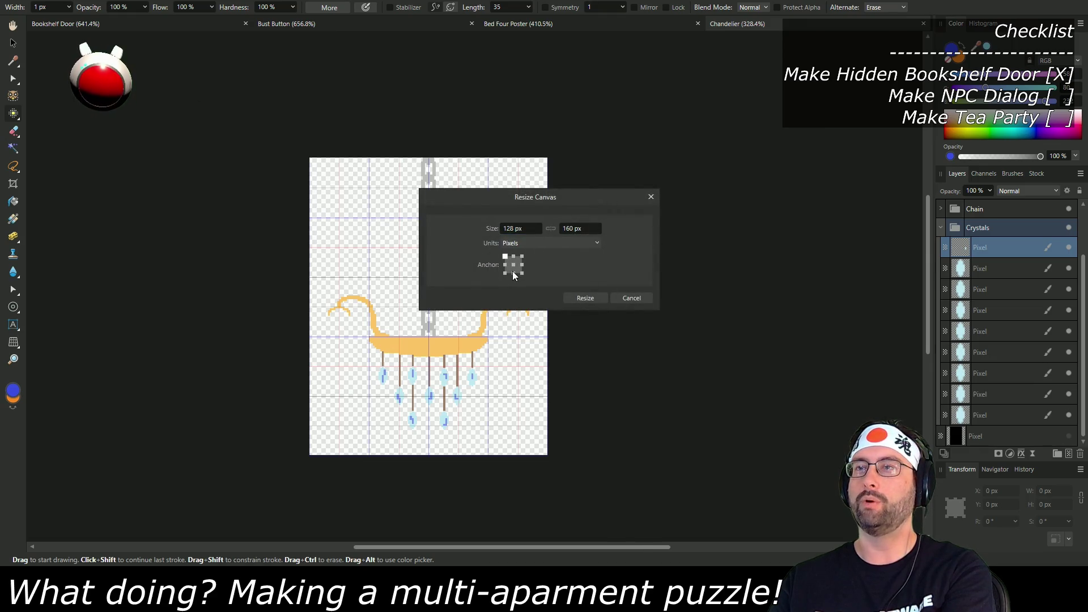
type("192")
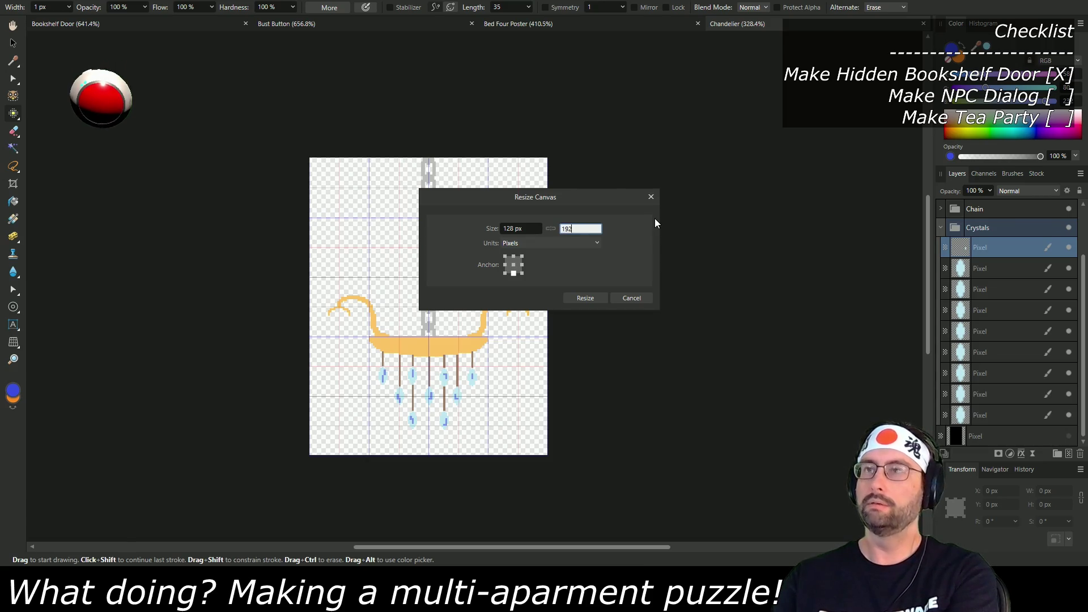
left_click(584, 298)
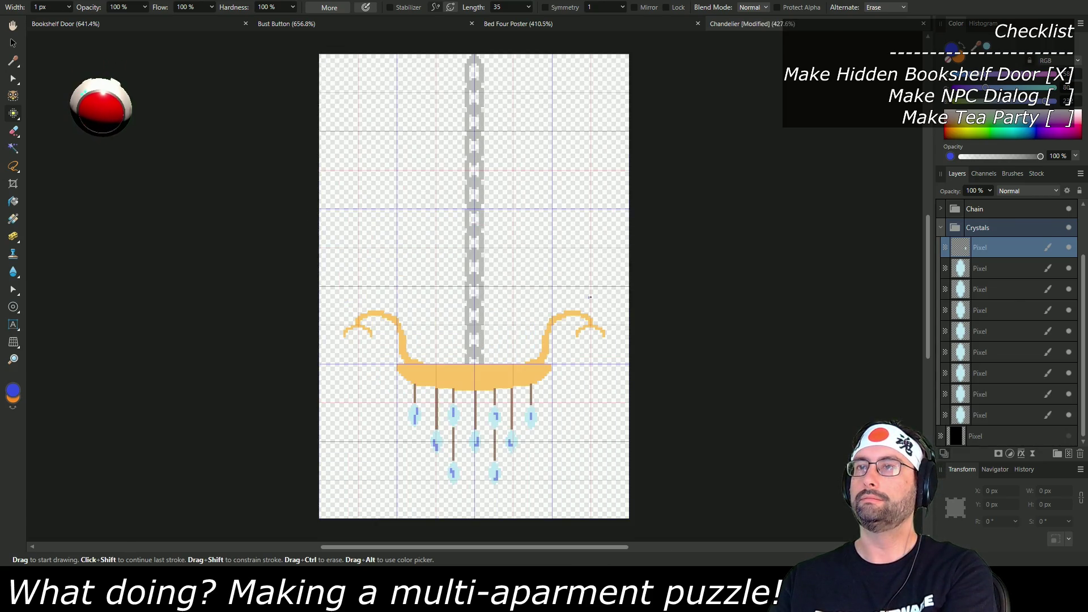
Step: Zoom in and out to review the chandelier artwork on the 192 px canvas
scroll(544, 215, "down", 3)
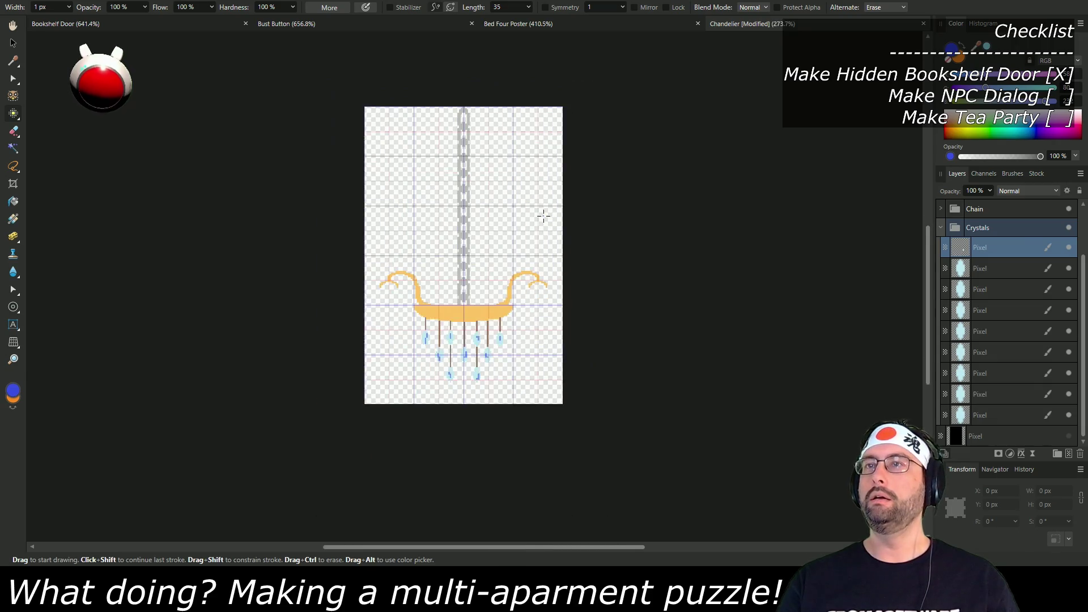
scroll(545, 232, "up", 1)
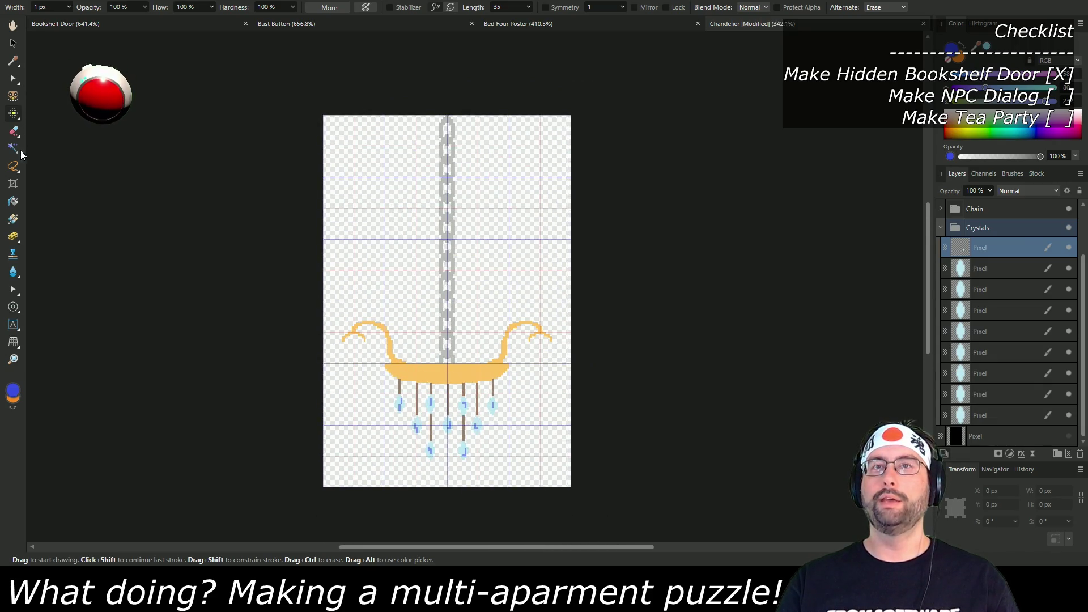
scroll(400, 145, "up", 3)
scroll(406, 214, "up", 1)
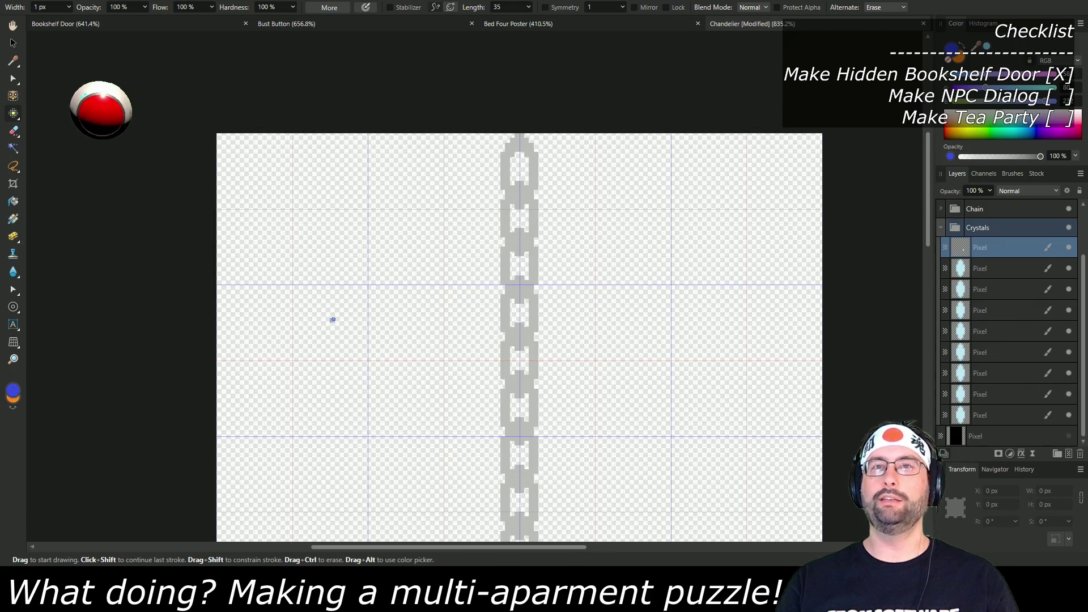
scroll(333, 319, "down", 3)
scroll(333, 262, "up", 2)
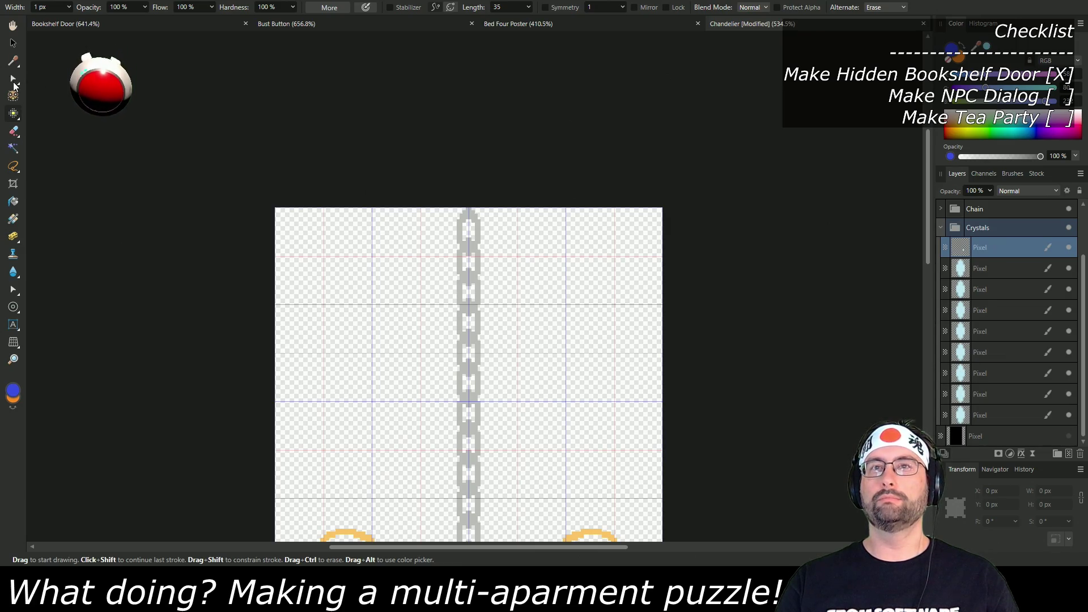
left_click(13, 60)
Step: Sample the base's gold colour and draw a 64×32 px gold trapezoid ceiling mount at the canvas top
scroll(471, 421, "down", 5)
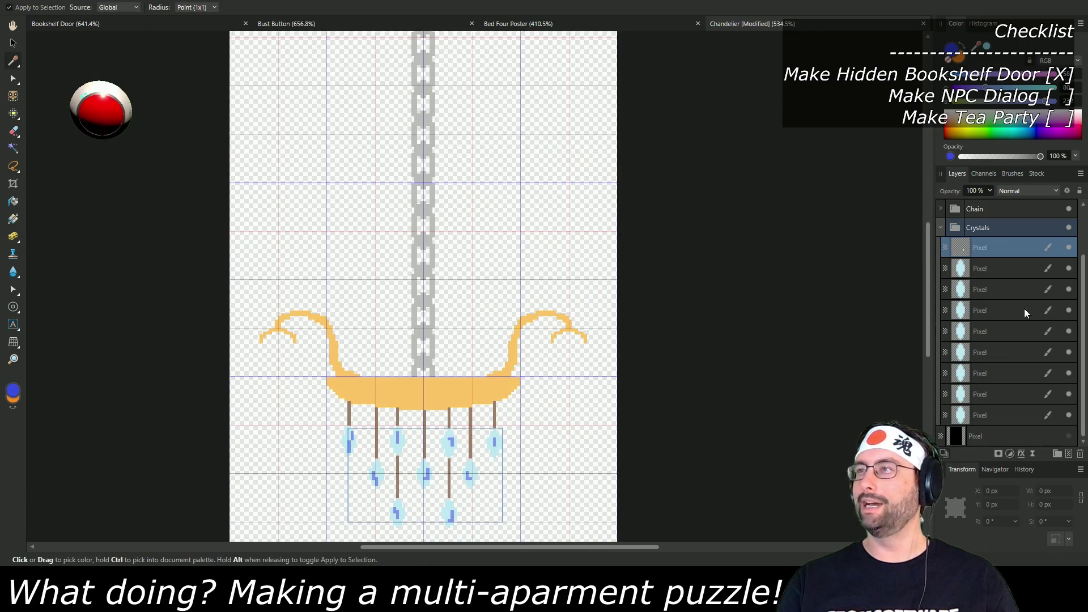
scroll(1015, 351, "up", 2)
left_click(978, 252)
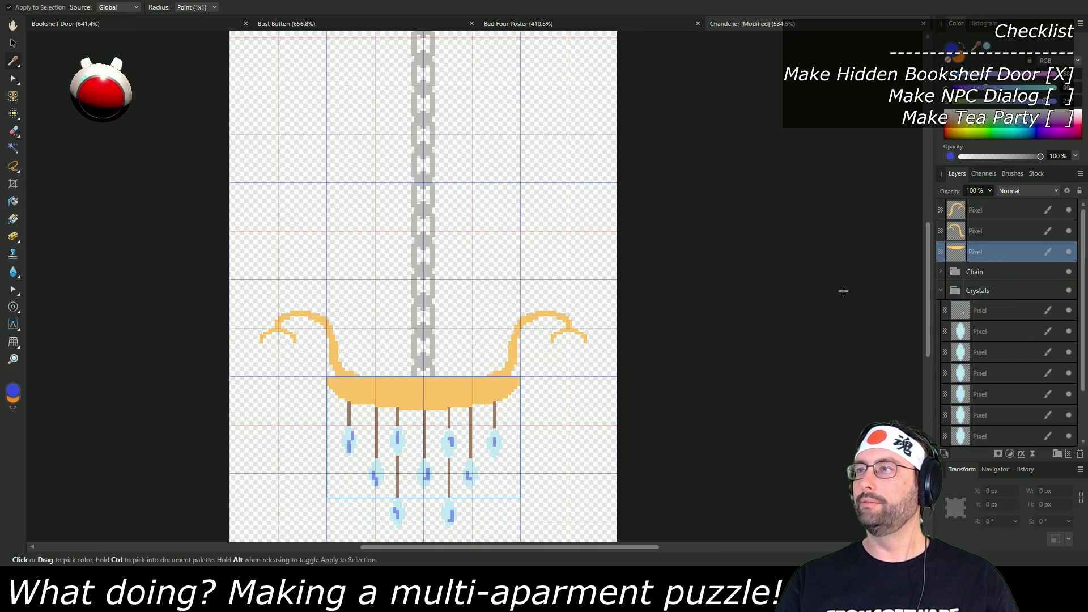
left_click(451, 385)
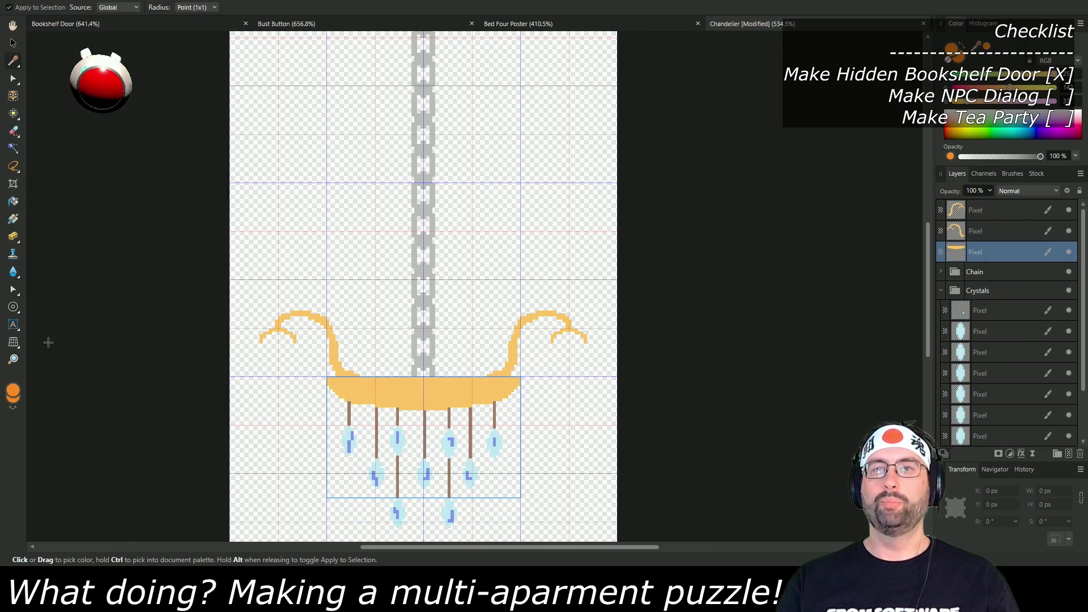
left_click(13, 306)
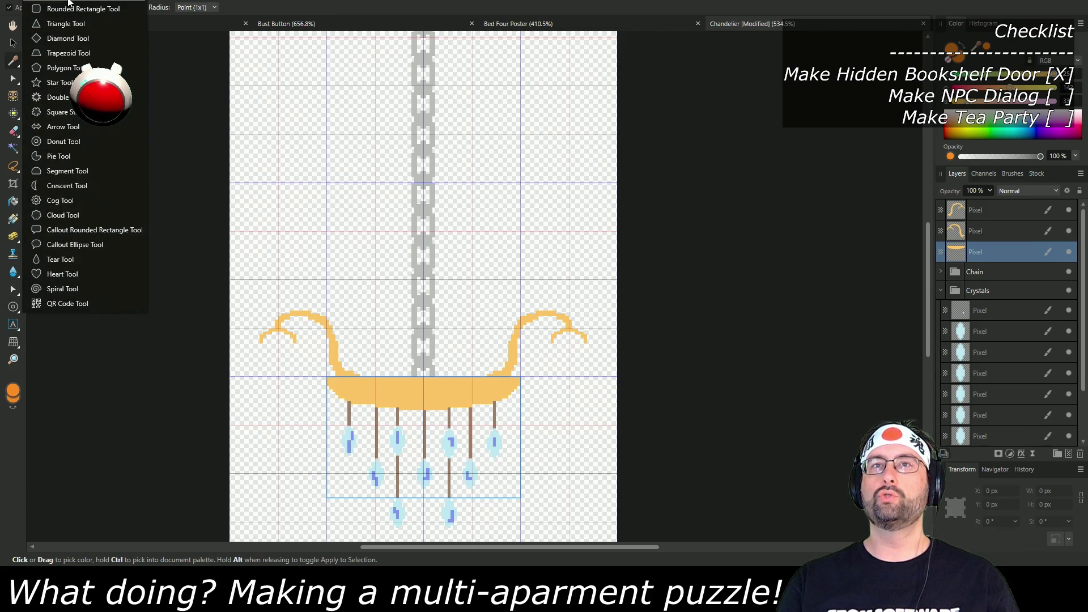
left_click(65, 52)
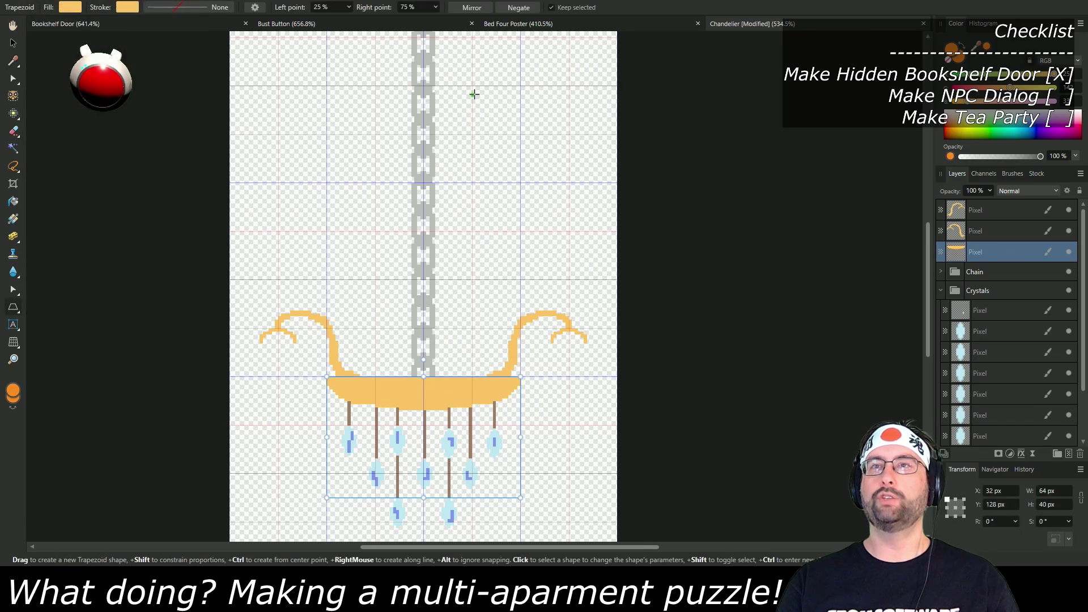
scroll(470, 255, "up", 5)
scroll(467, 295, "up", 1)
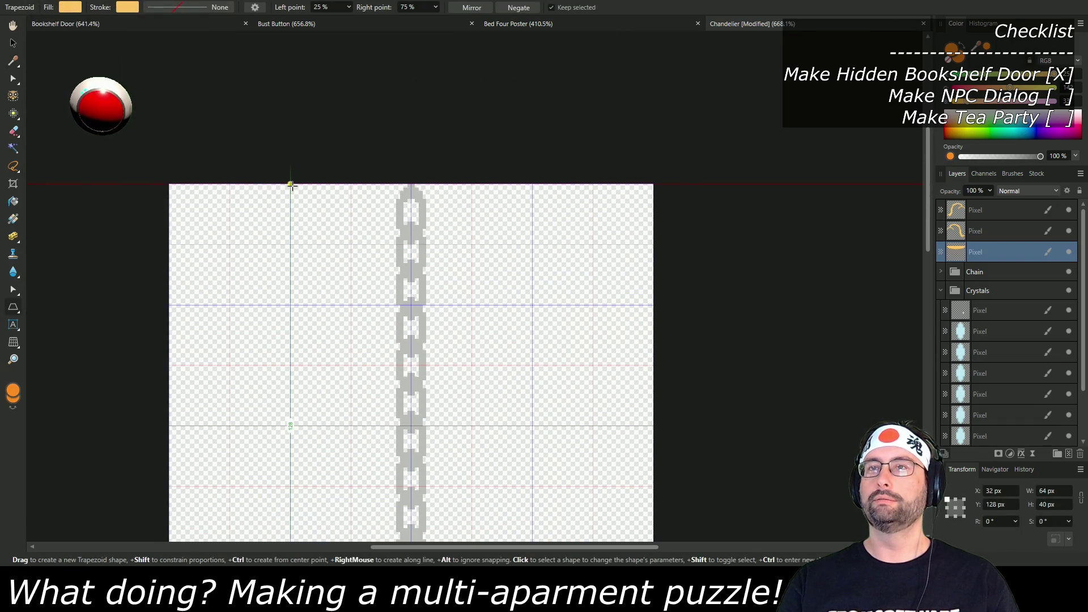
mouse_move(291, 185)
left_mouse_down()
mouse_move(398, 268)
mouse_move(533, 305)
left_mouse_up()
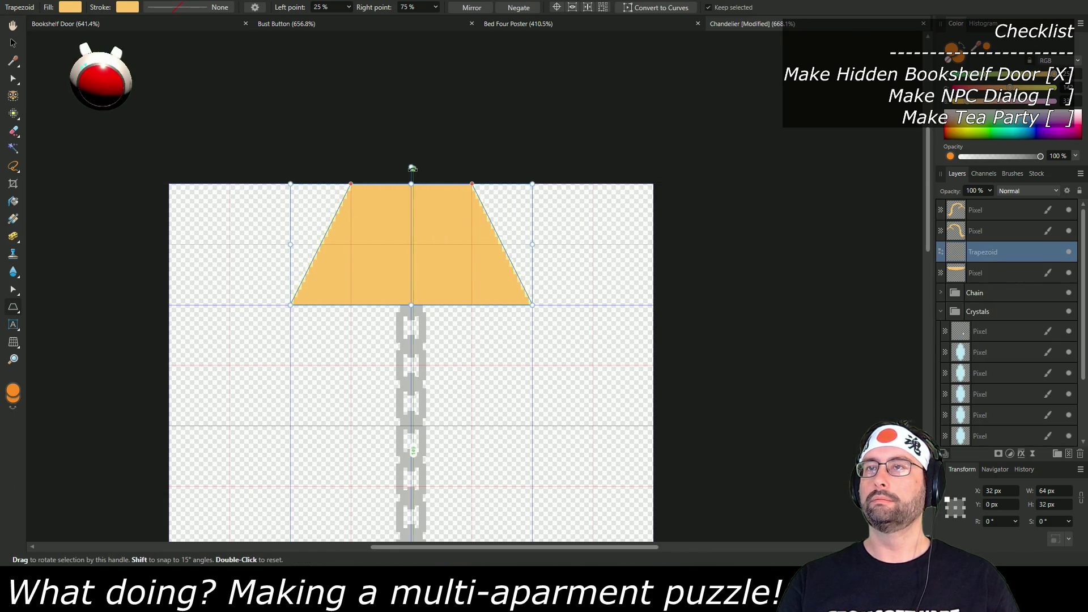